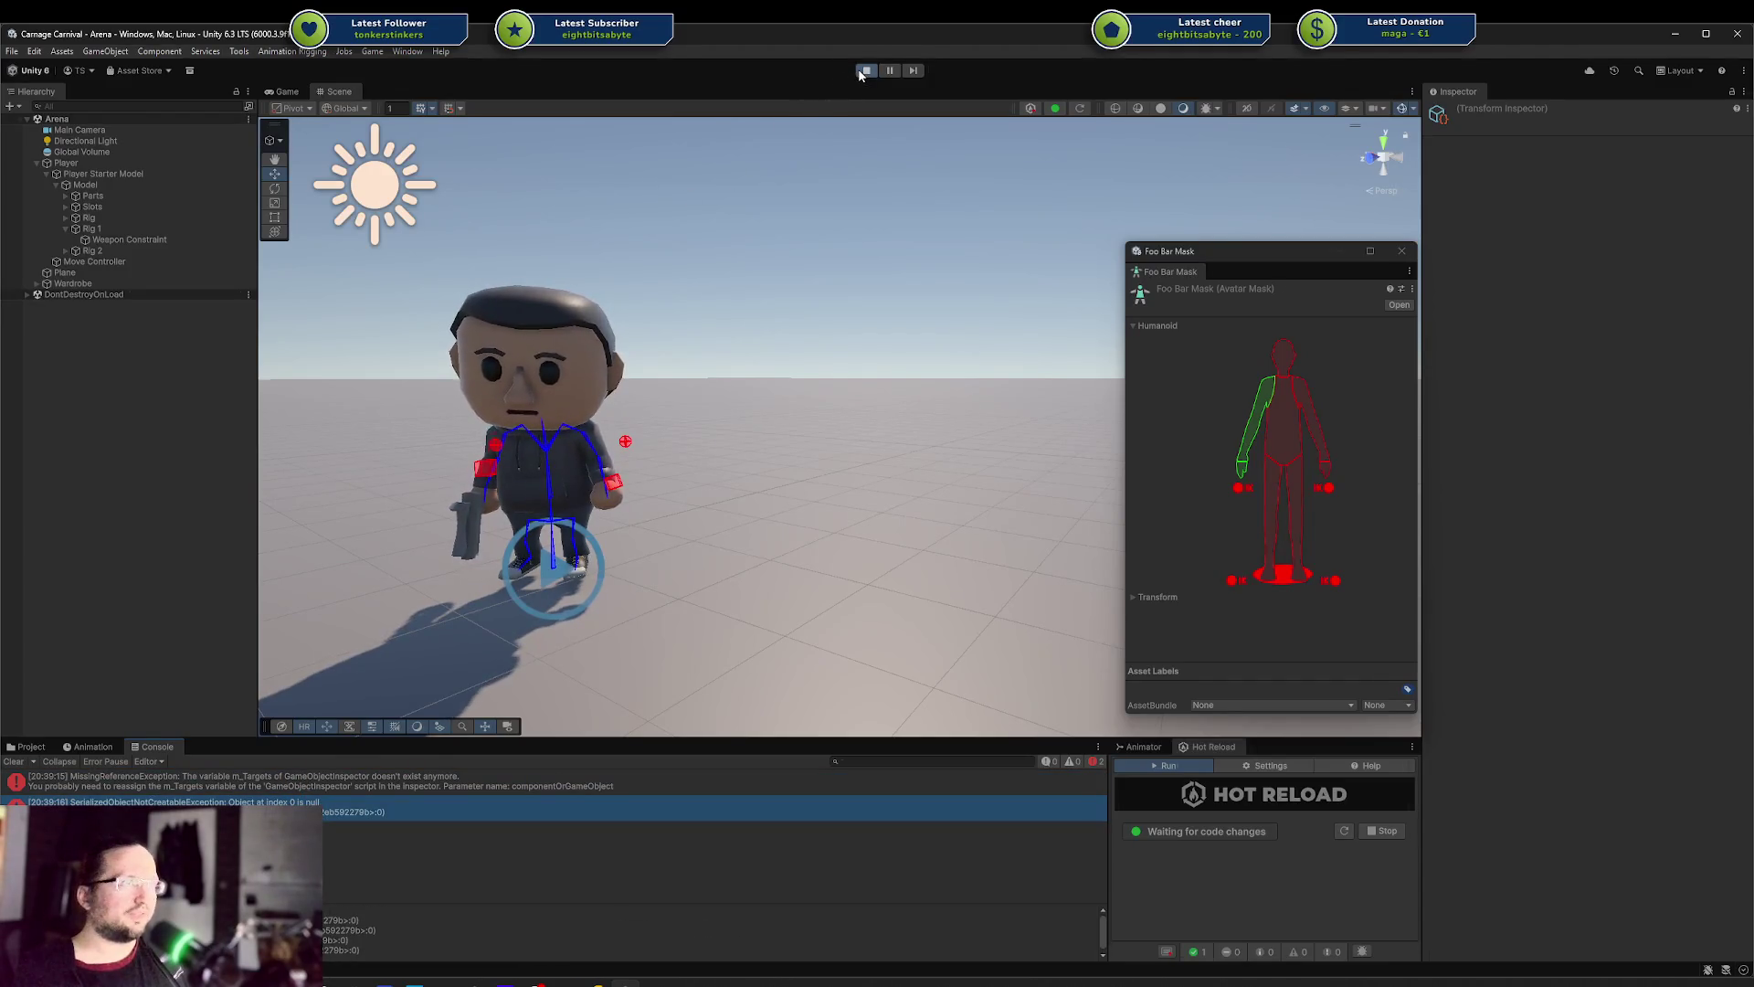
Switch from the Unity editor to Rider, where AimTest.cs is open
key("alt+Tab")
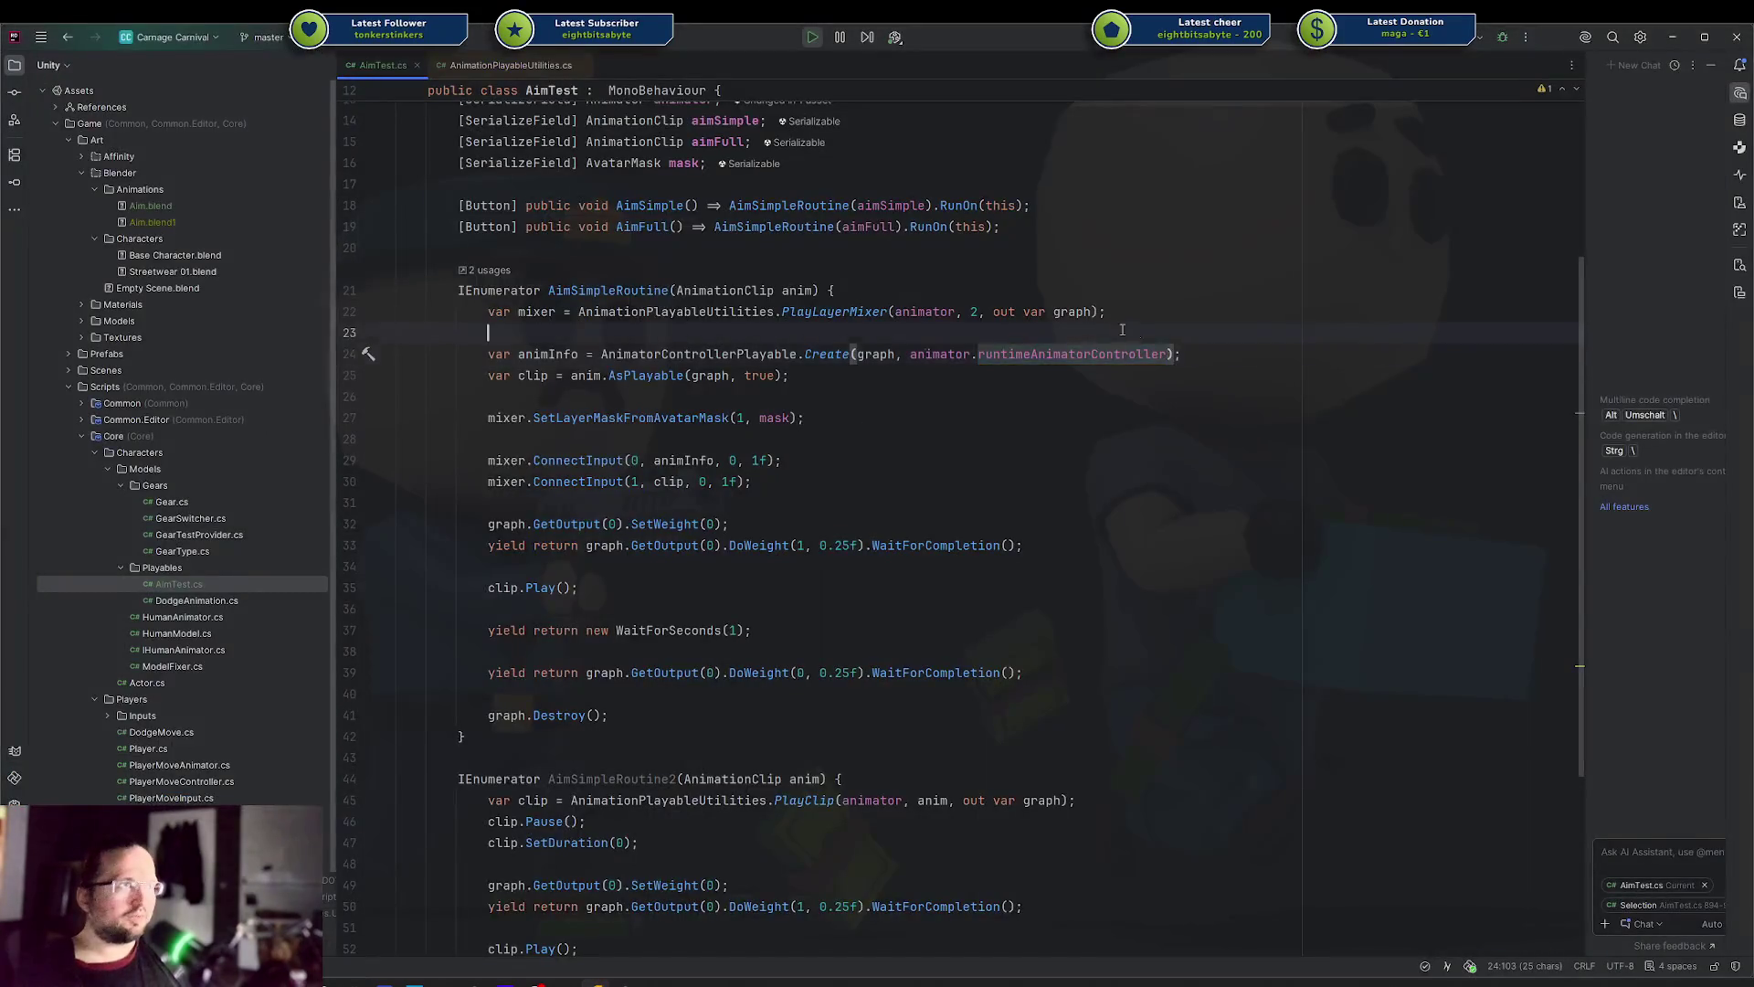
Delete the animInfo line and change the PlayLayerMixer input count from 2 to 1
left_click(1261, 344)
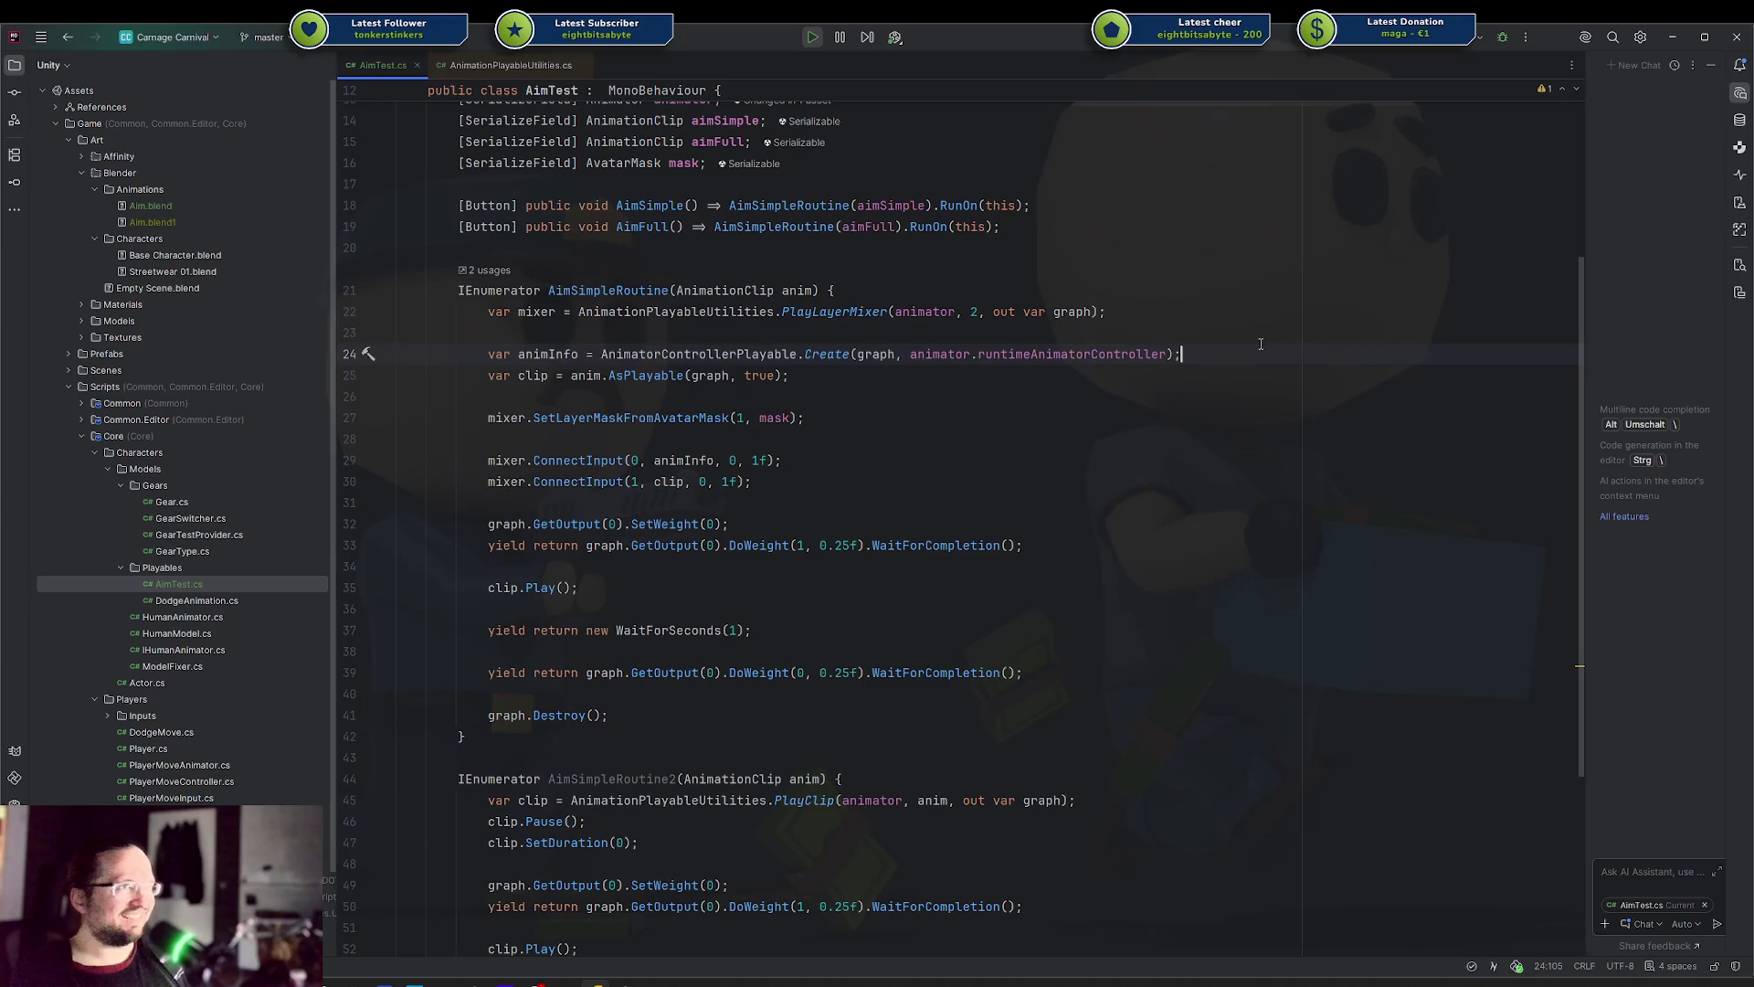
key("ctrl+x")
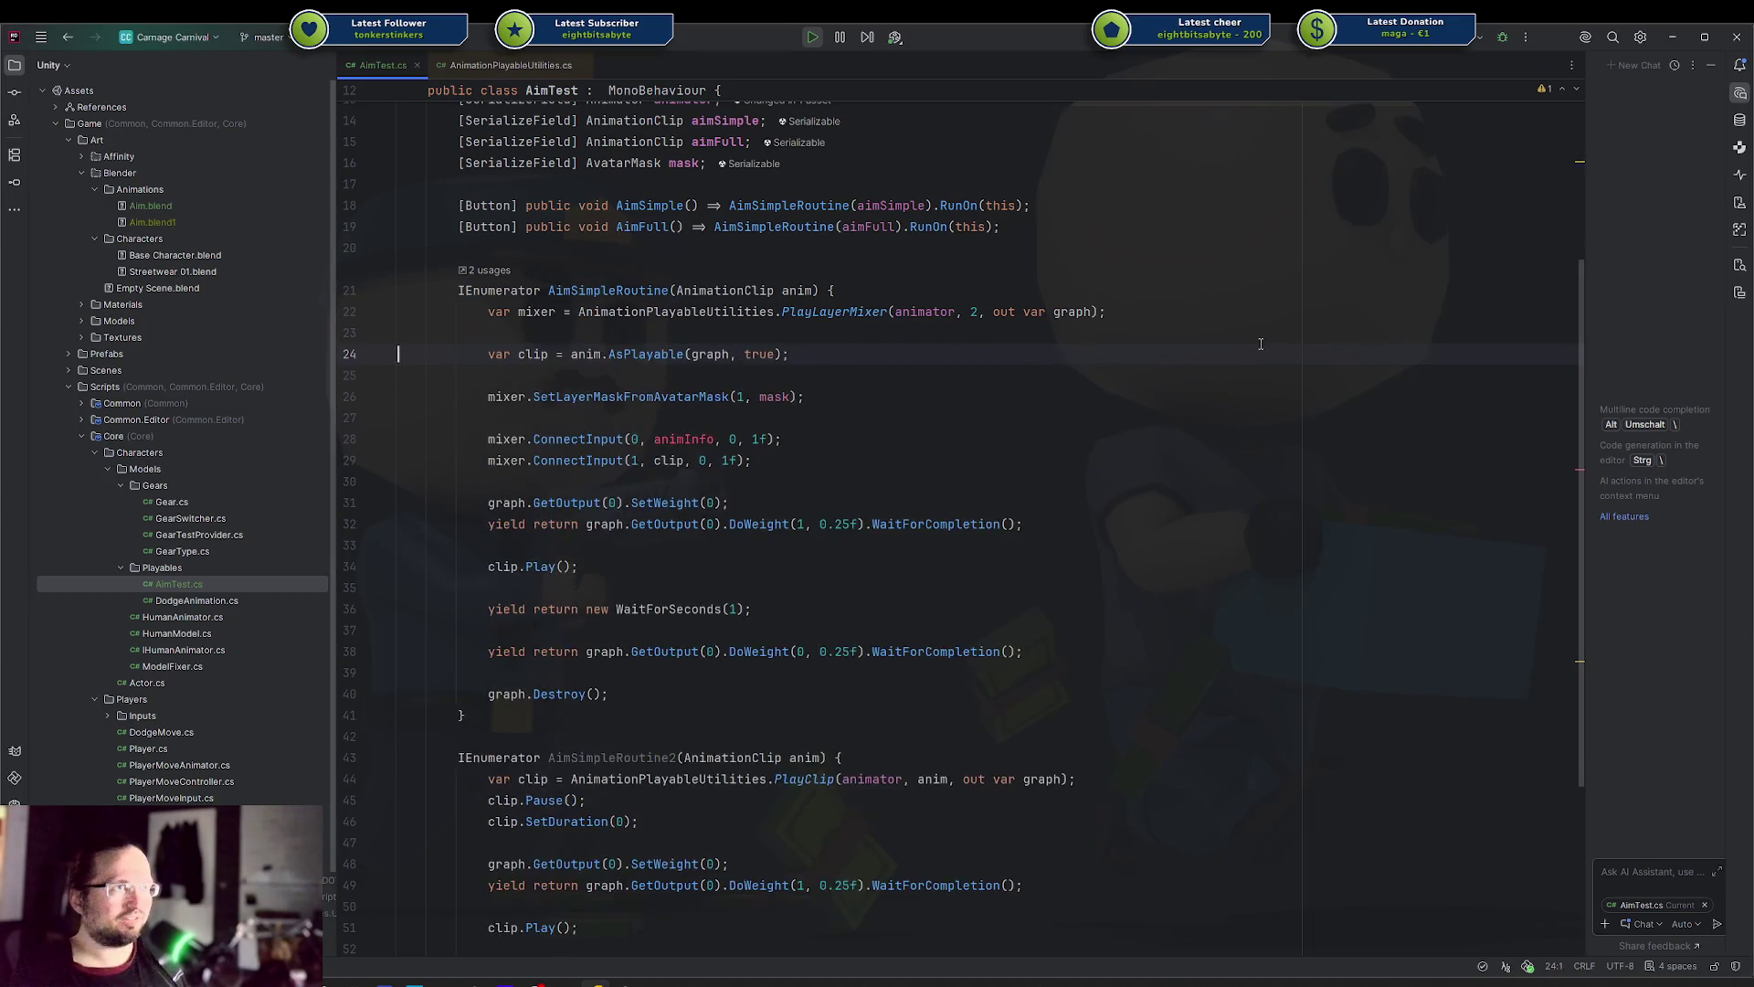
key("Up")
key("Up")
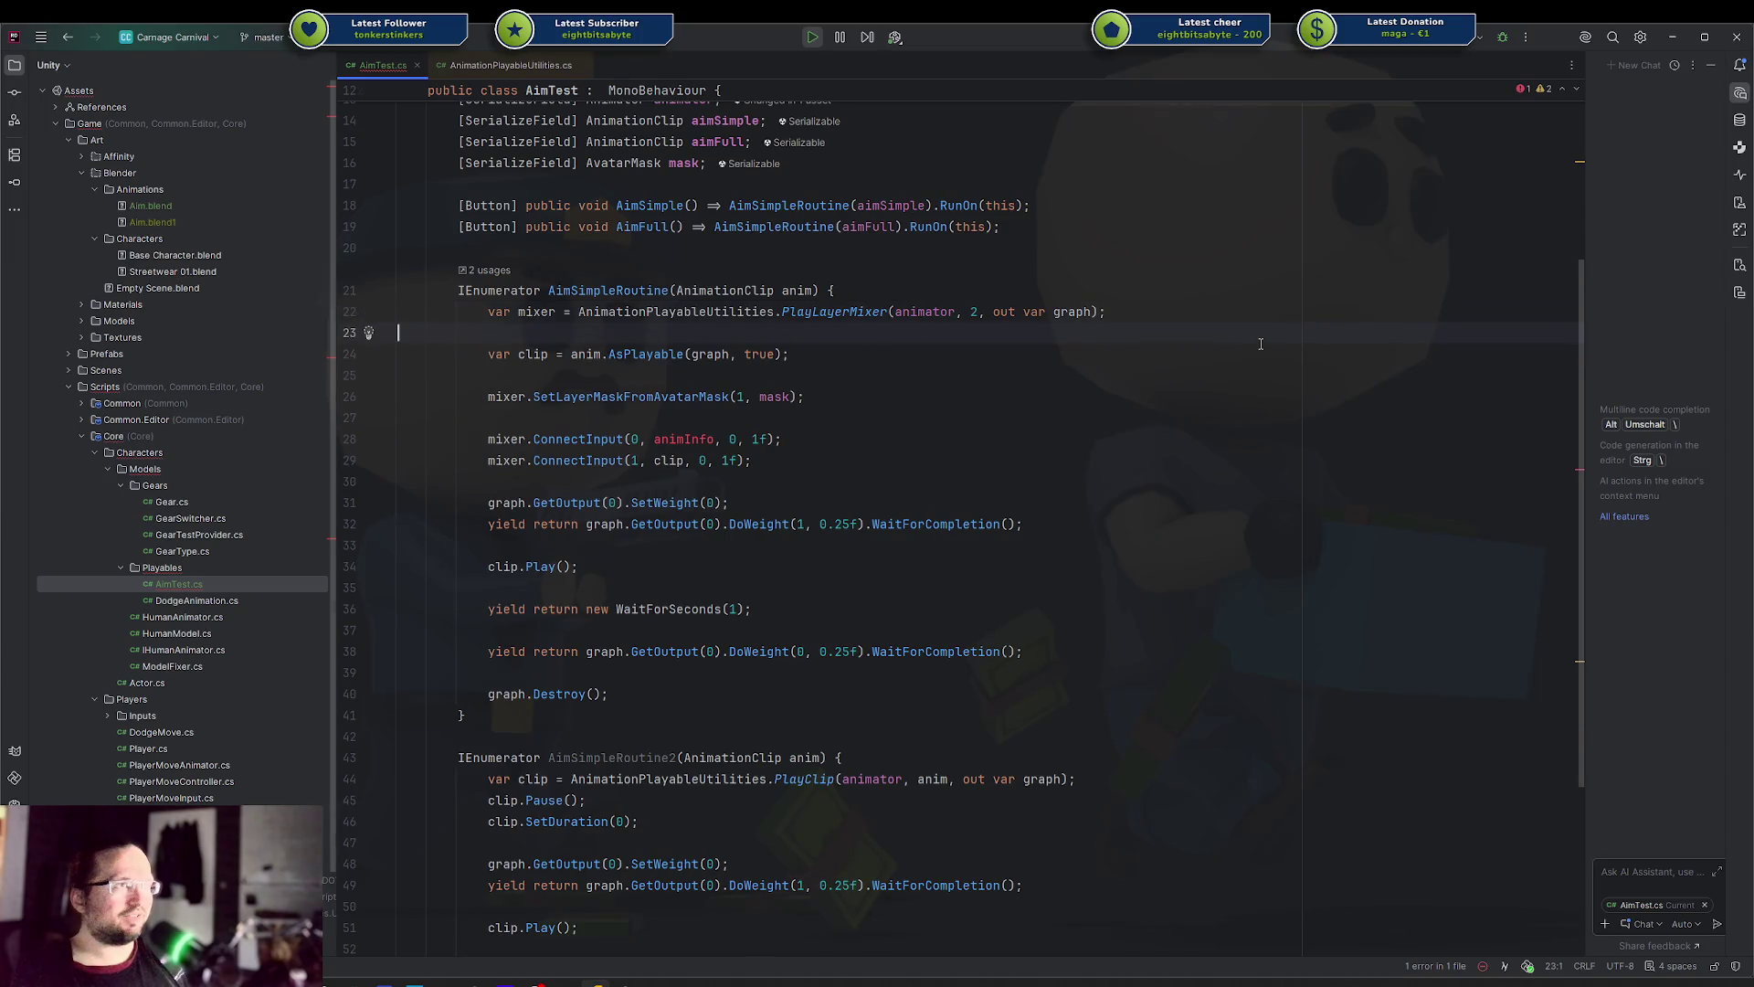
key("End")
key("ctrl+Left")
key("ctrl+Left")
key("ctrl+Left")
key("BackSpace")
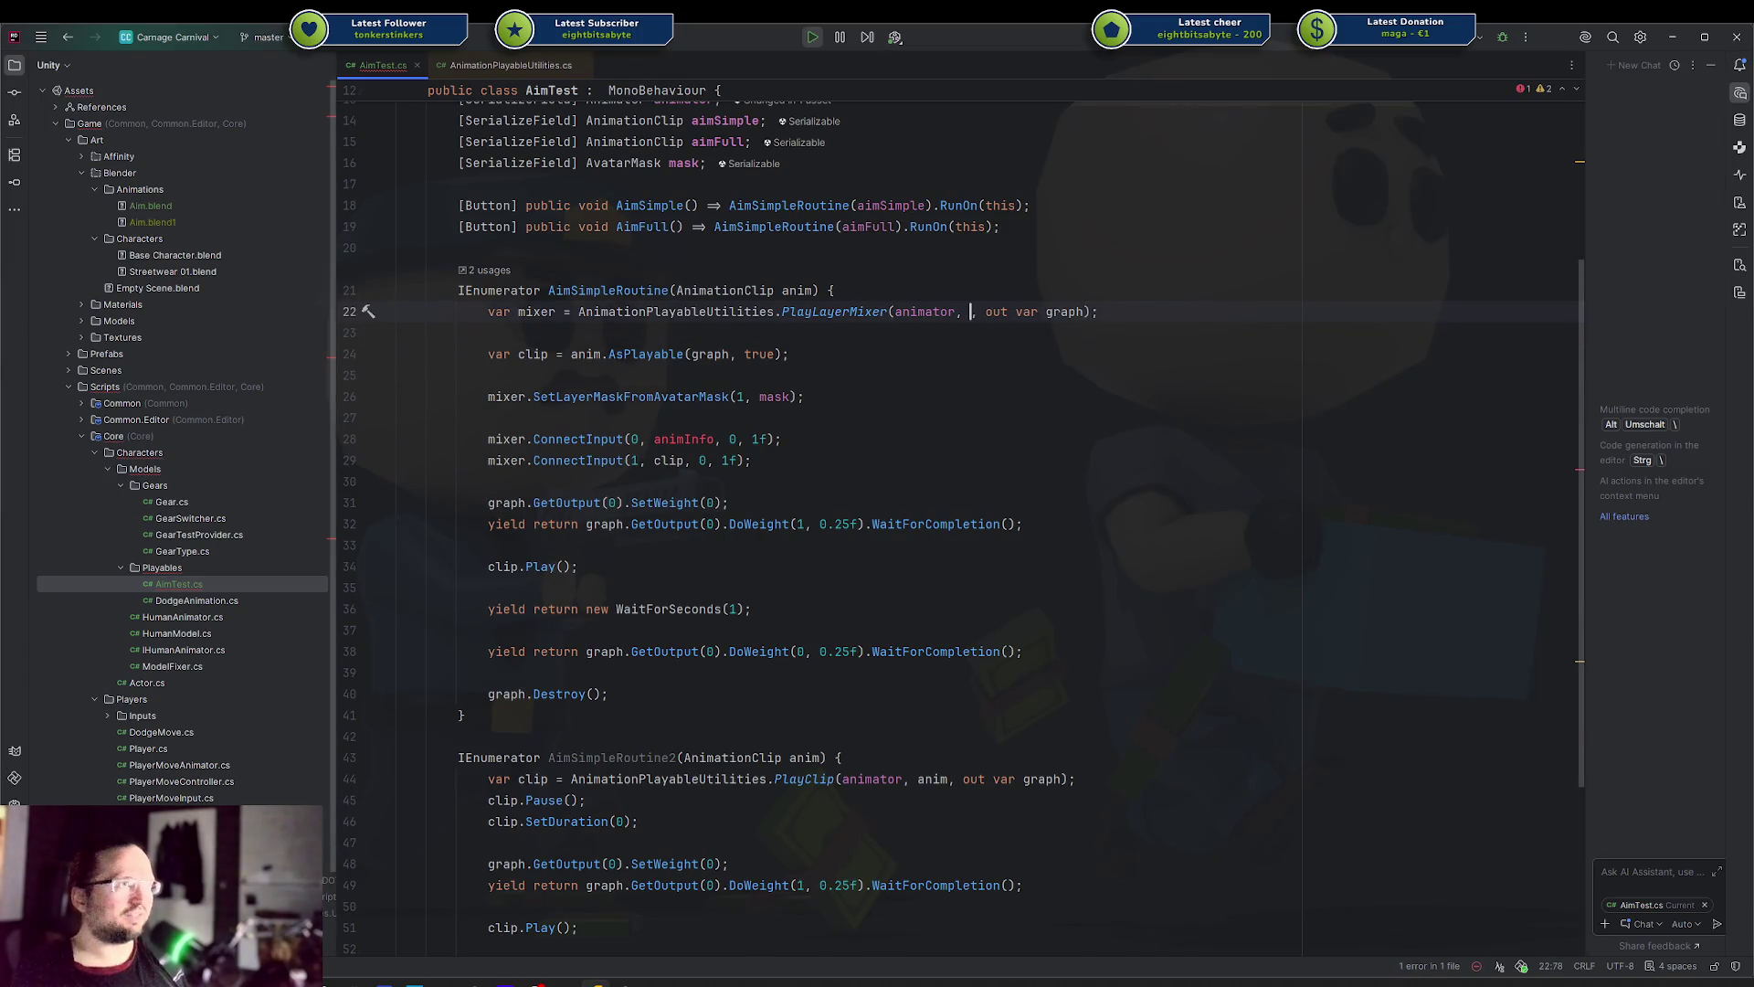
type("1")
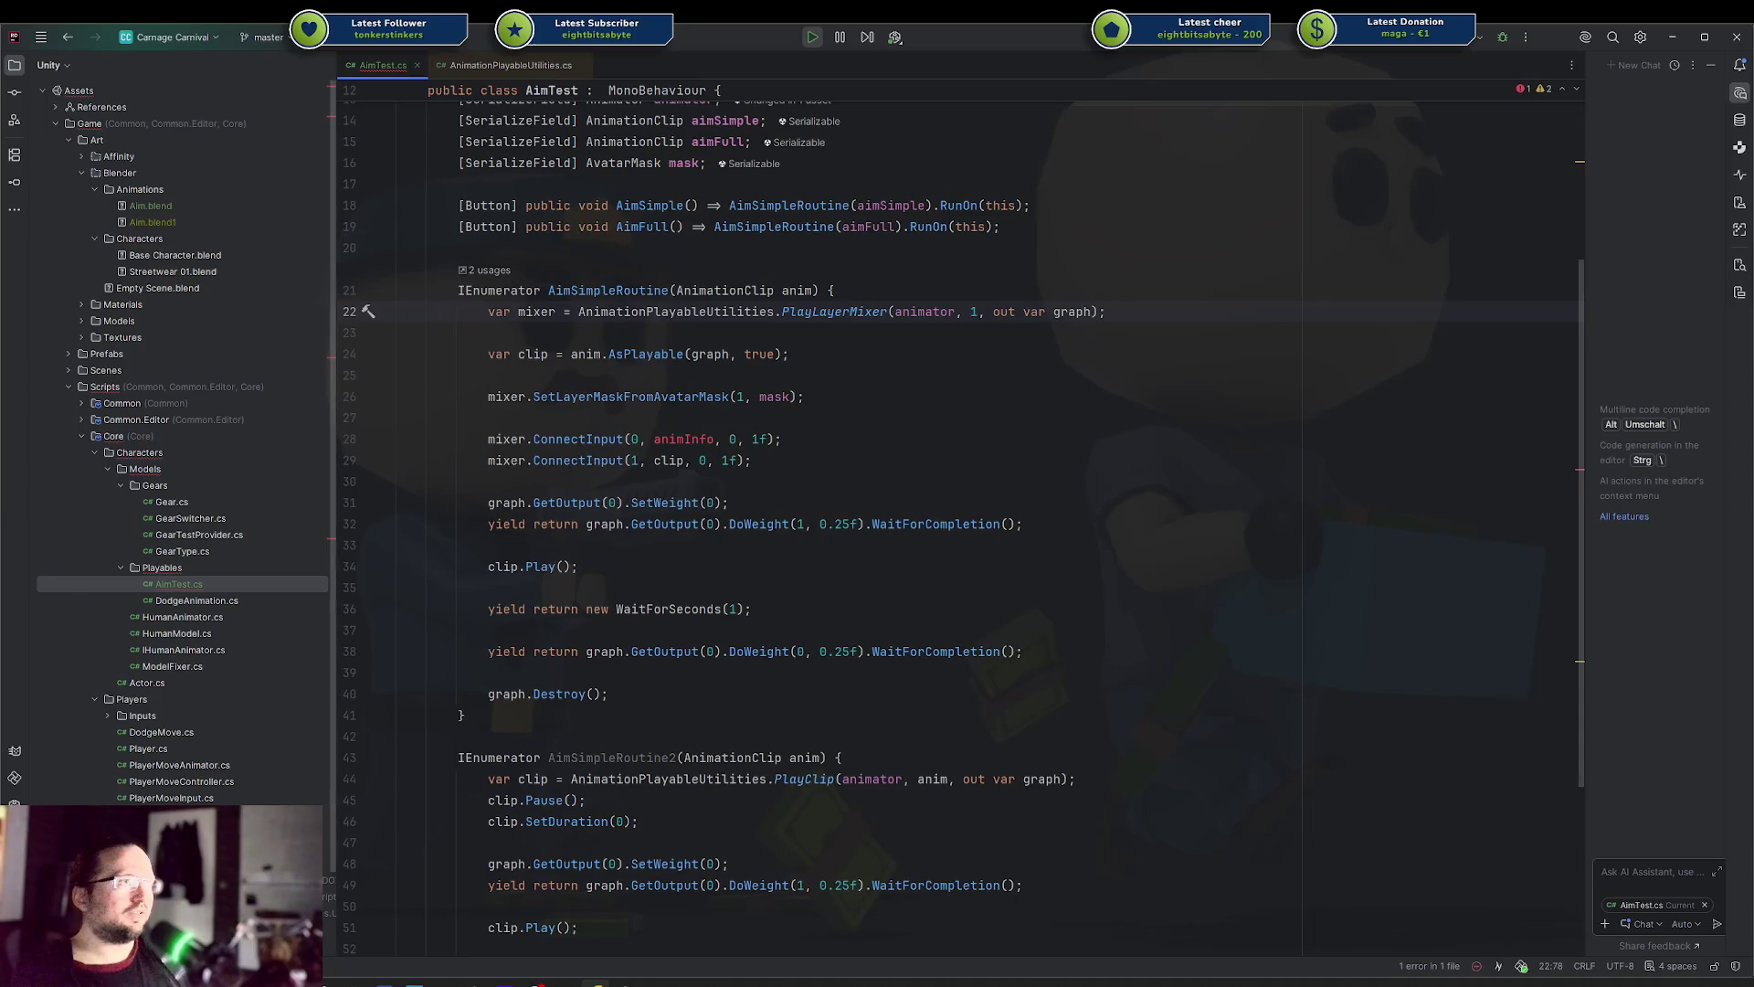
Remove the animInfo ConnectInput call and change the clip's input and mask layer indices to 0
key("Down")
key("Down")
key("Down")
key("ctrl+y")
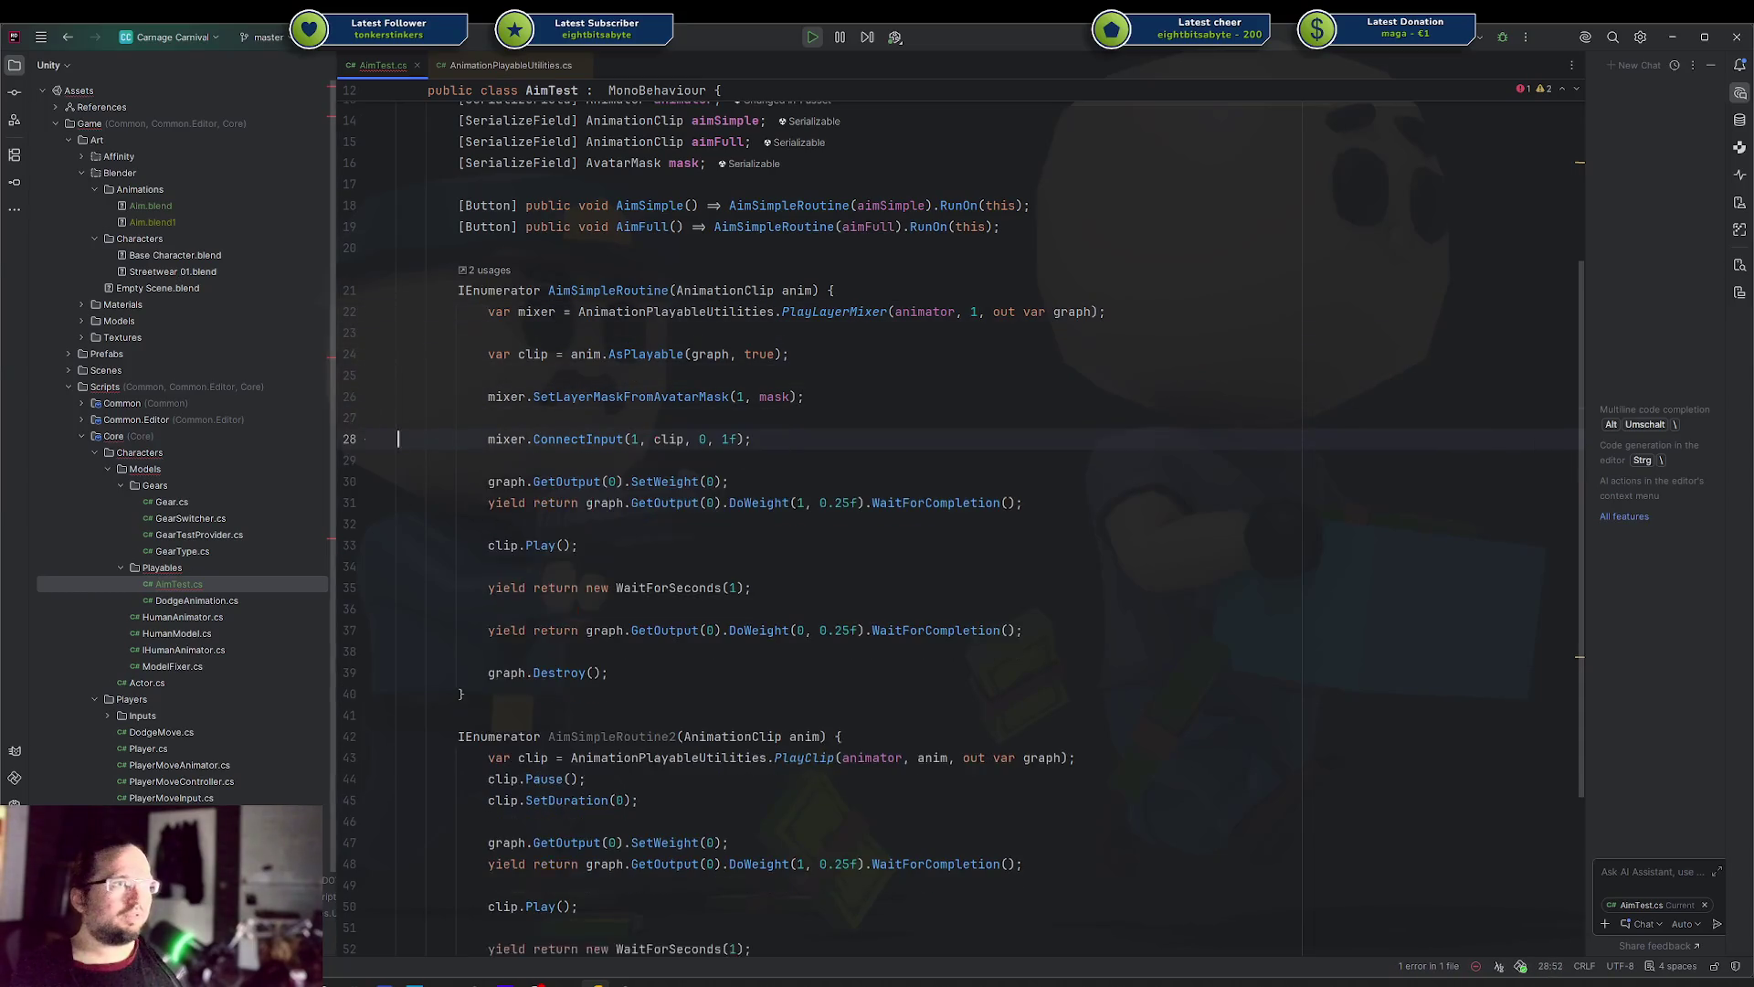
key("End")
key("ctrl+Left")
key("ctrl+Left")
key("ctrl+Left")
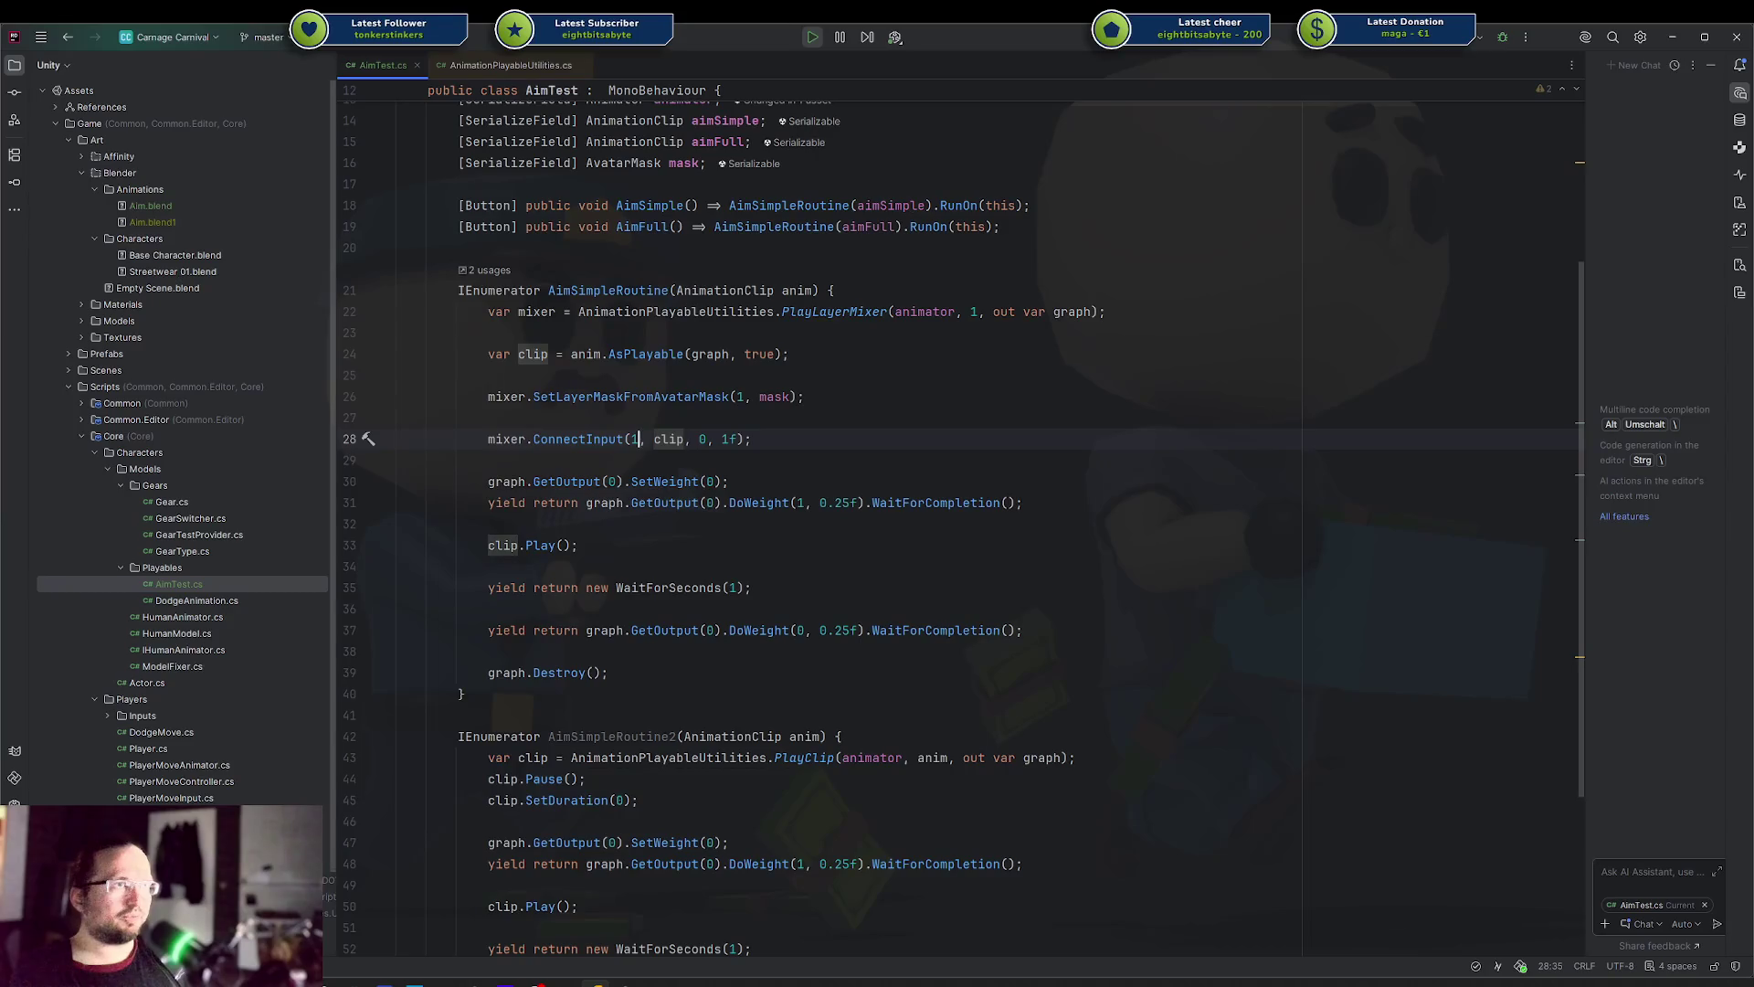
key("BackSpace")
type("0")
key("Up")
key("Up")
key("End")
key("ctrl+Left")
key("ctrl+Left")
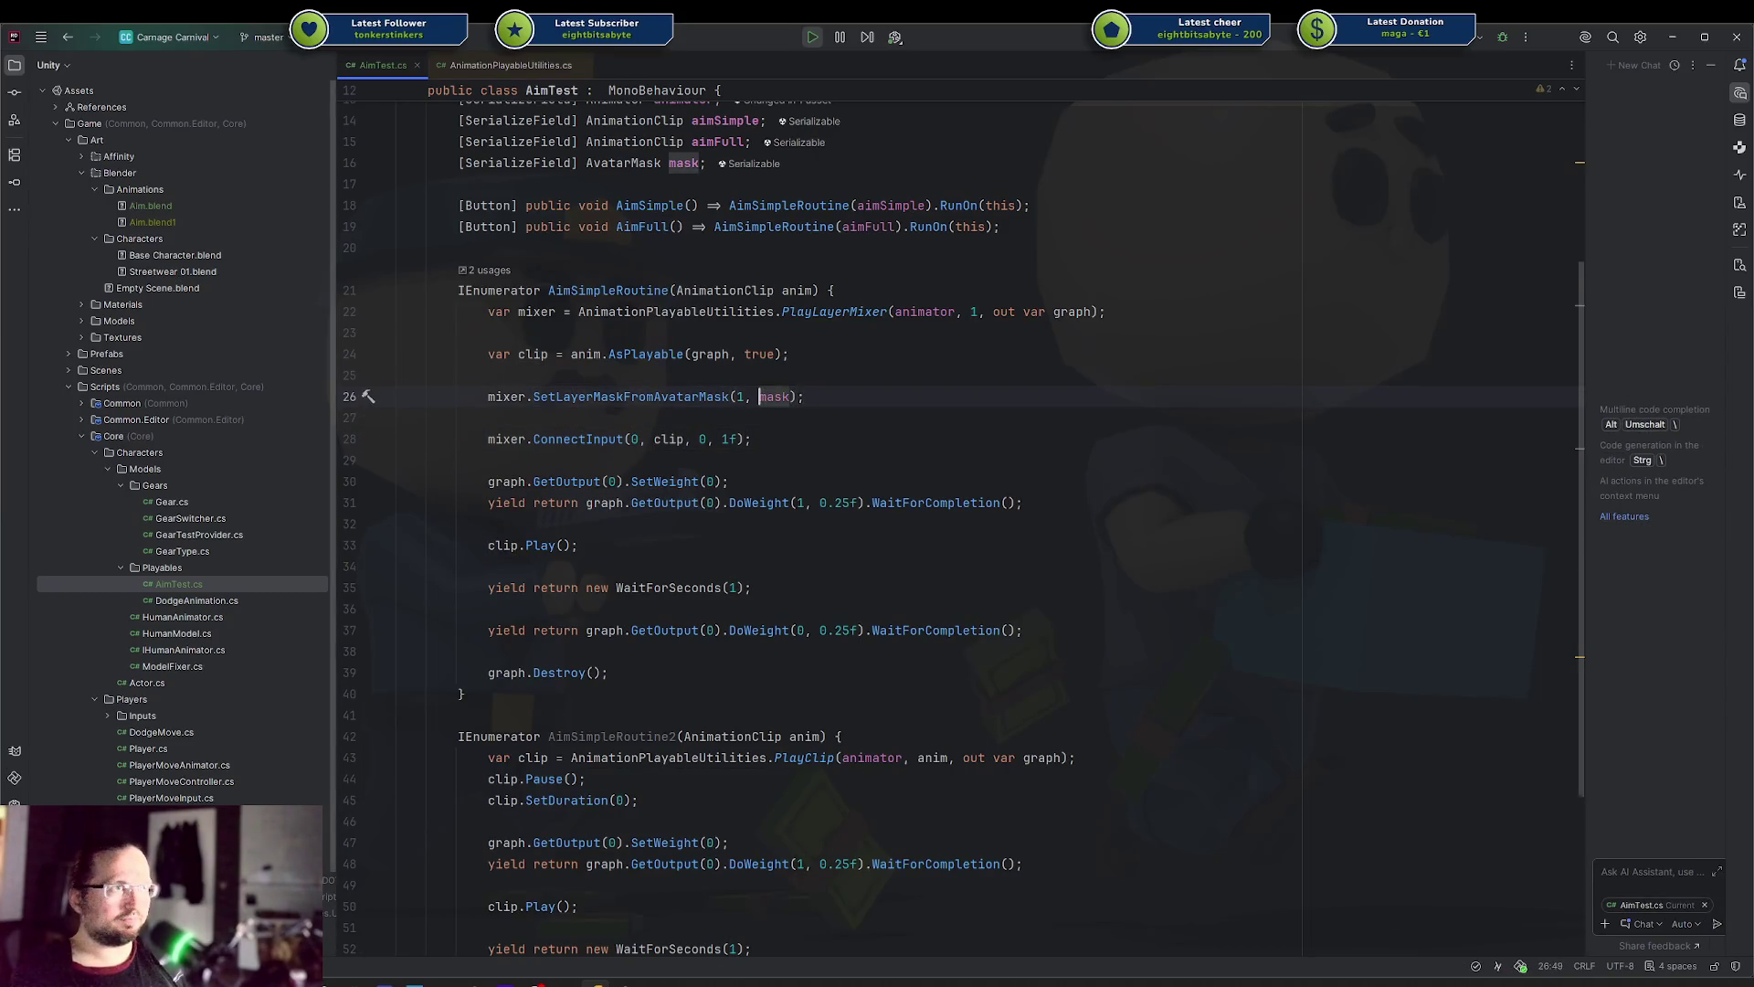
key("Left")
key("Left")
key("BackSpace")
type("0")
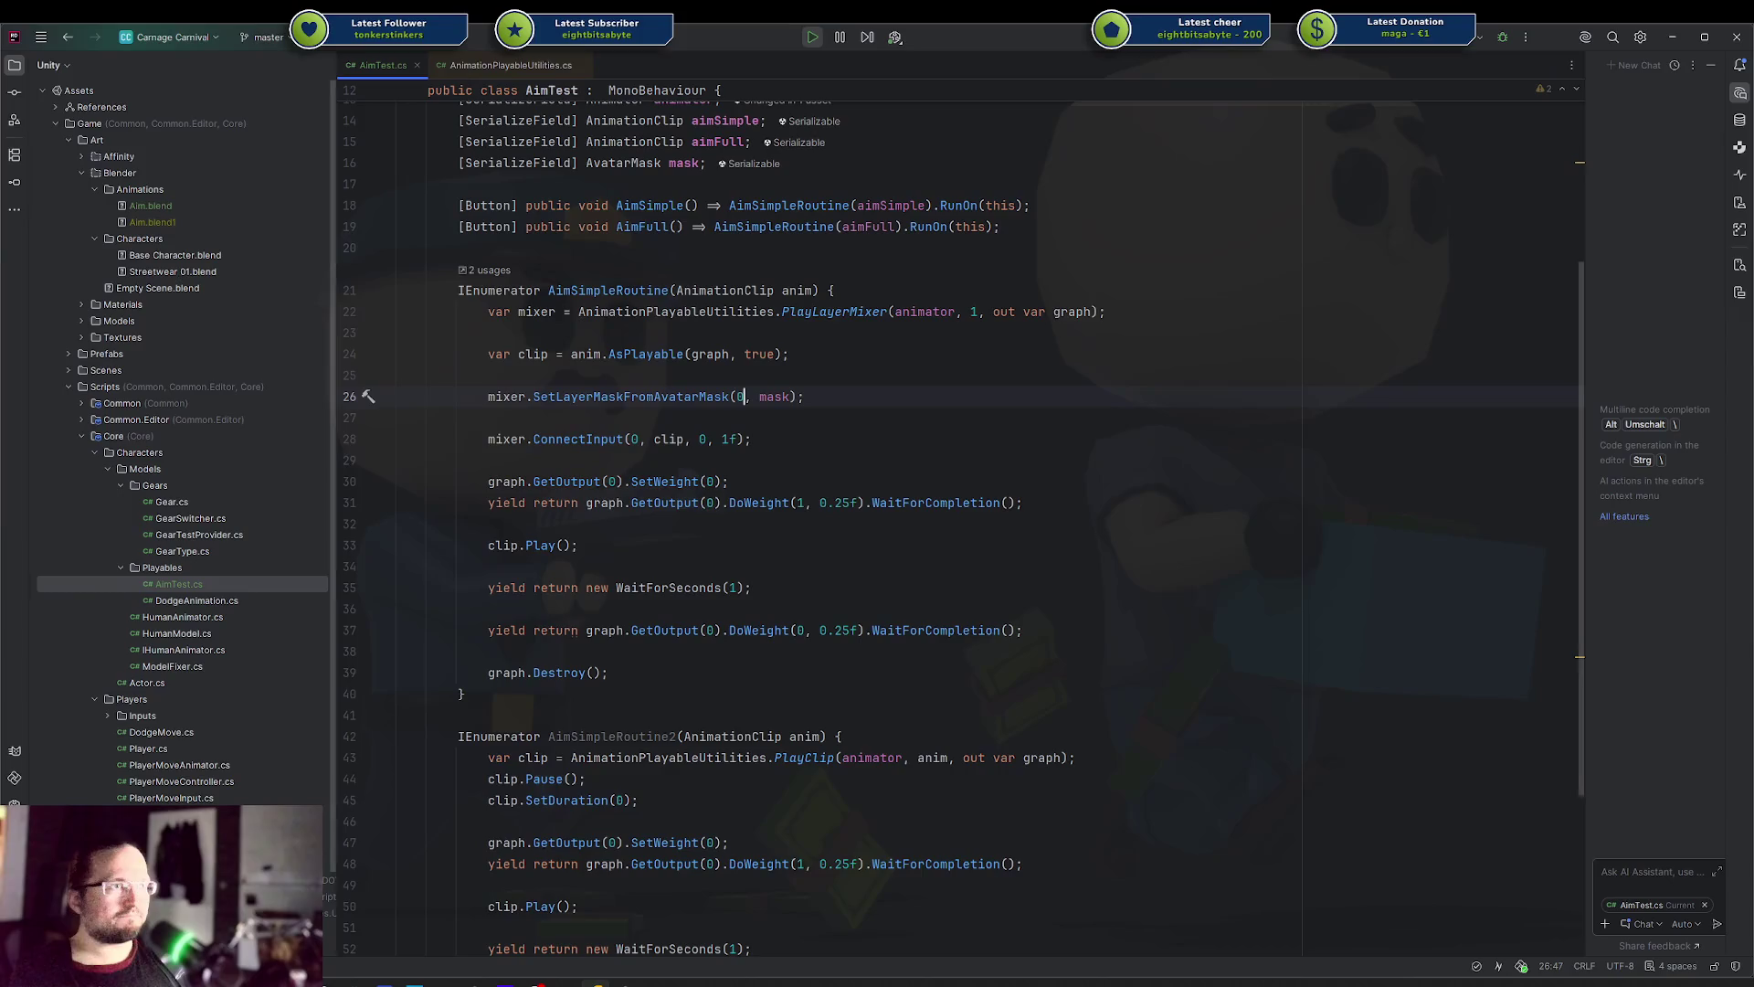
Widen the AI chat panel beside the AimSimpleRoutine code
left_click_drag(1224, 398, 1223, 290)
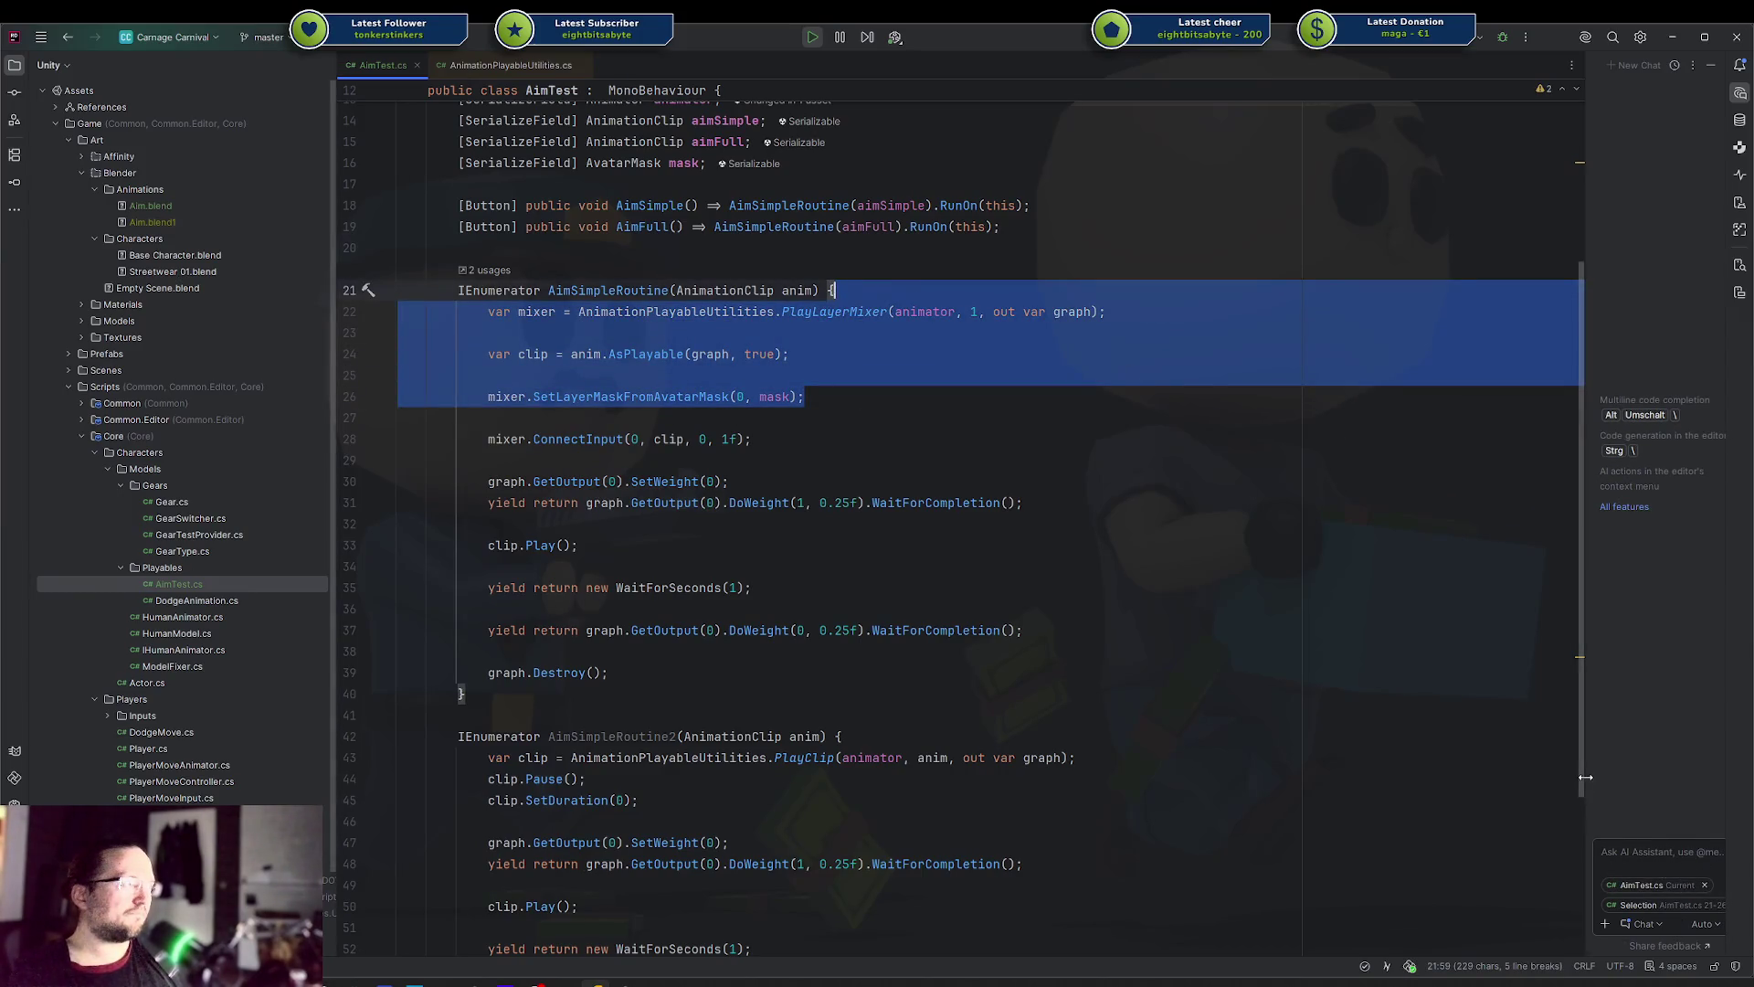
left_click_drag(1586, 777, 1390, 777)
left_click(845, 608)
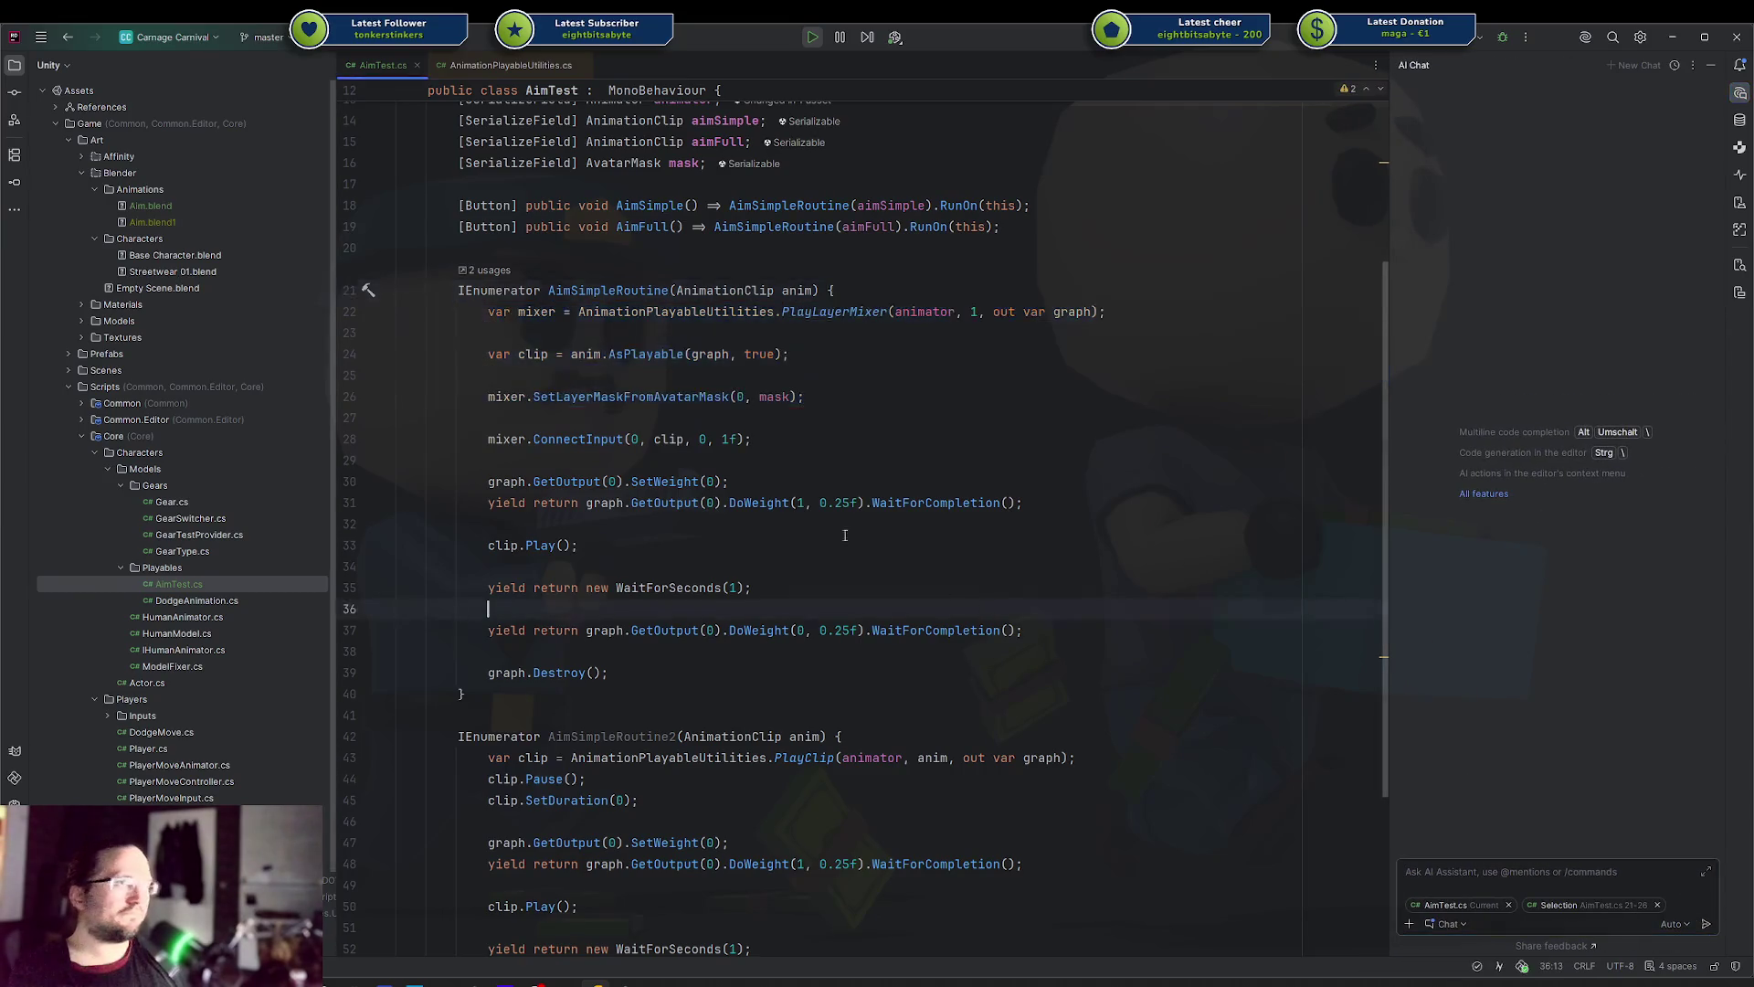
With AimSimpleRoutine selected, ask the AI chat how the silent animator can be used as a base
mouse_move(455, 290)
left_mouse_down()
mouse_move(730, 630)
mouse_move(743, 689)
left_mouse_up()
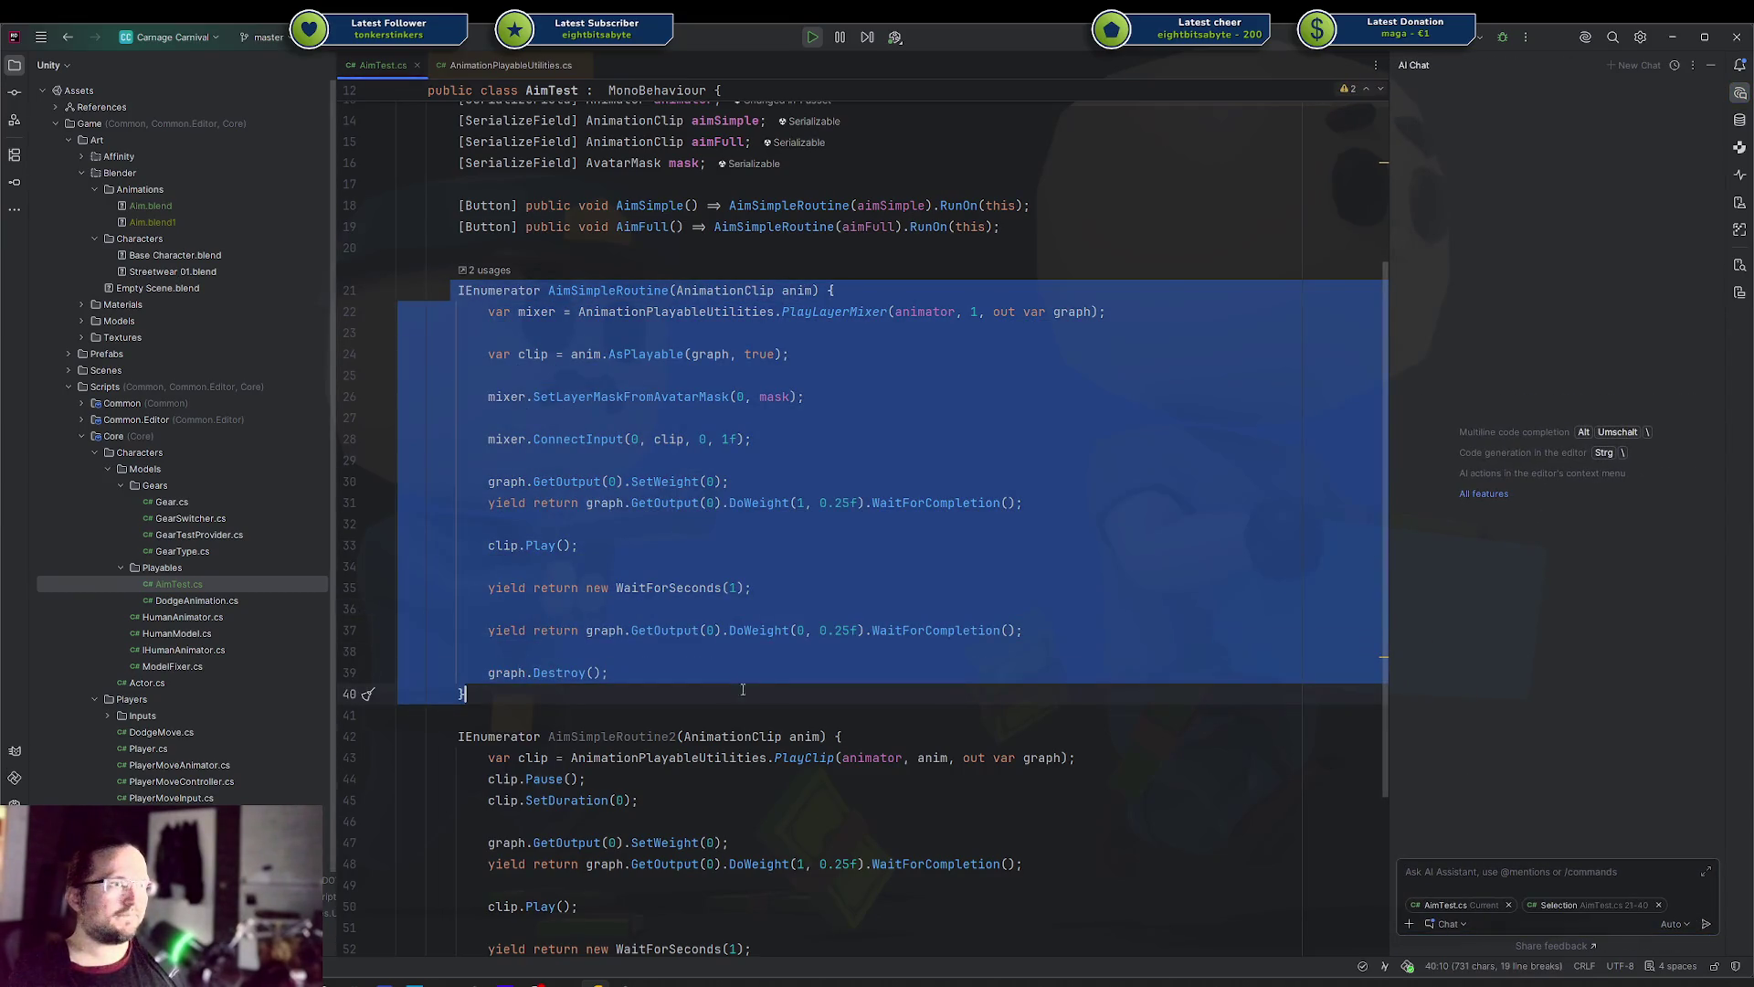
left_click(1489, 872)
type("it seemsl iek")
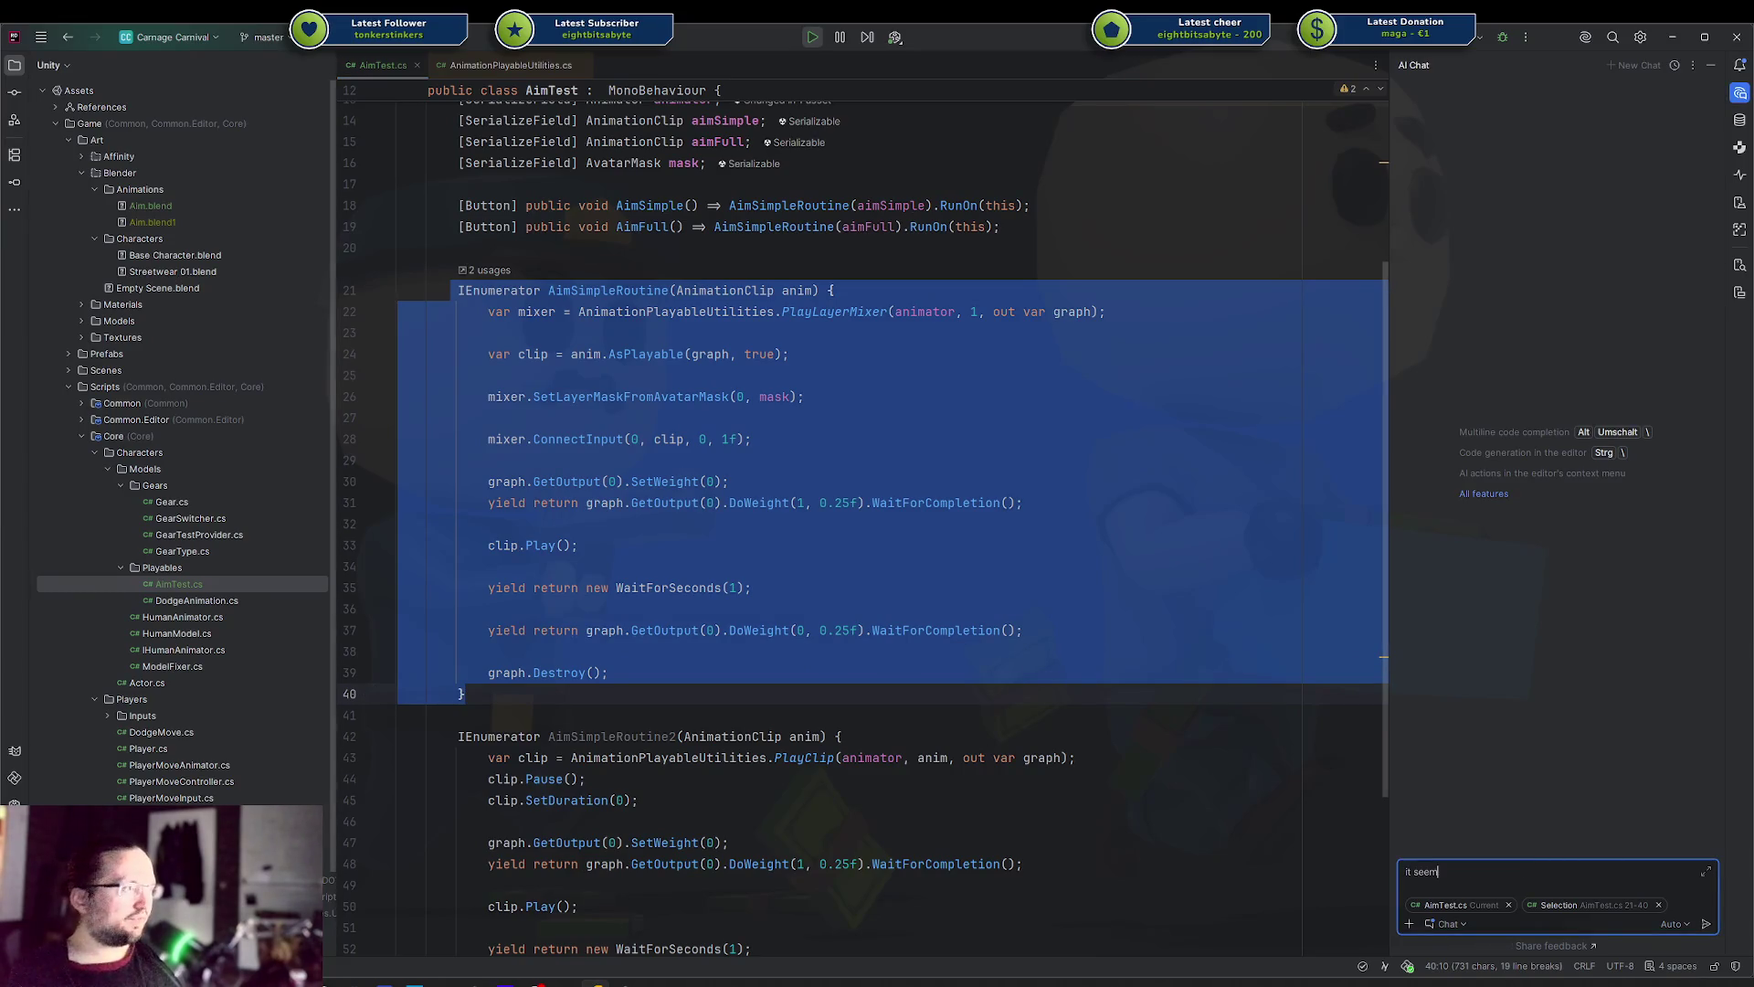
key("BackSpace")
key("BackSpace")
key("BackSpace")
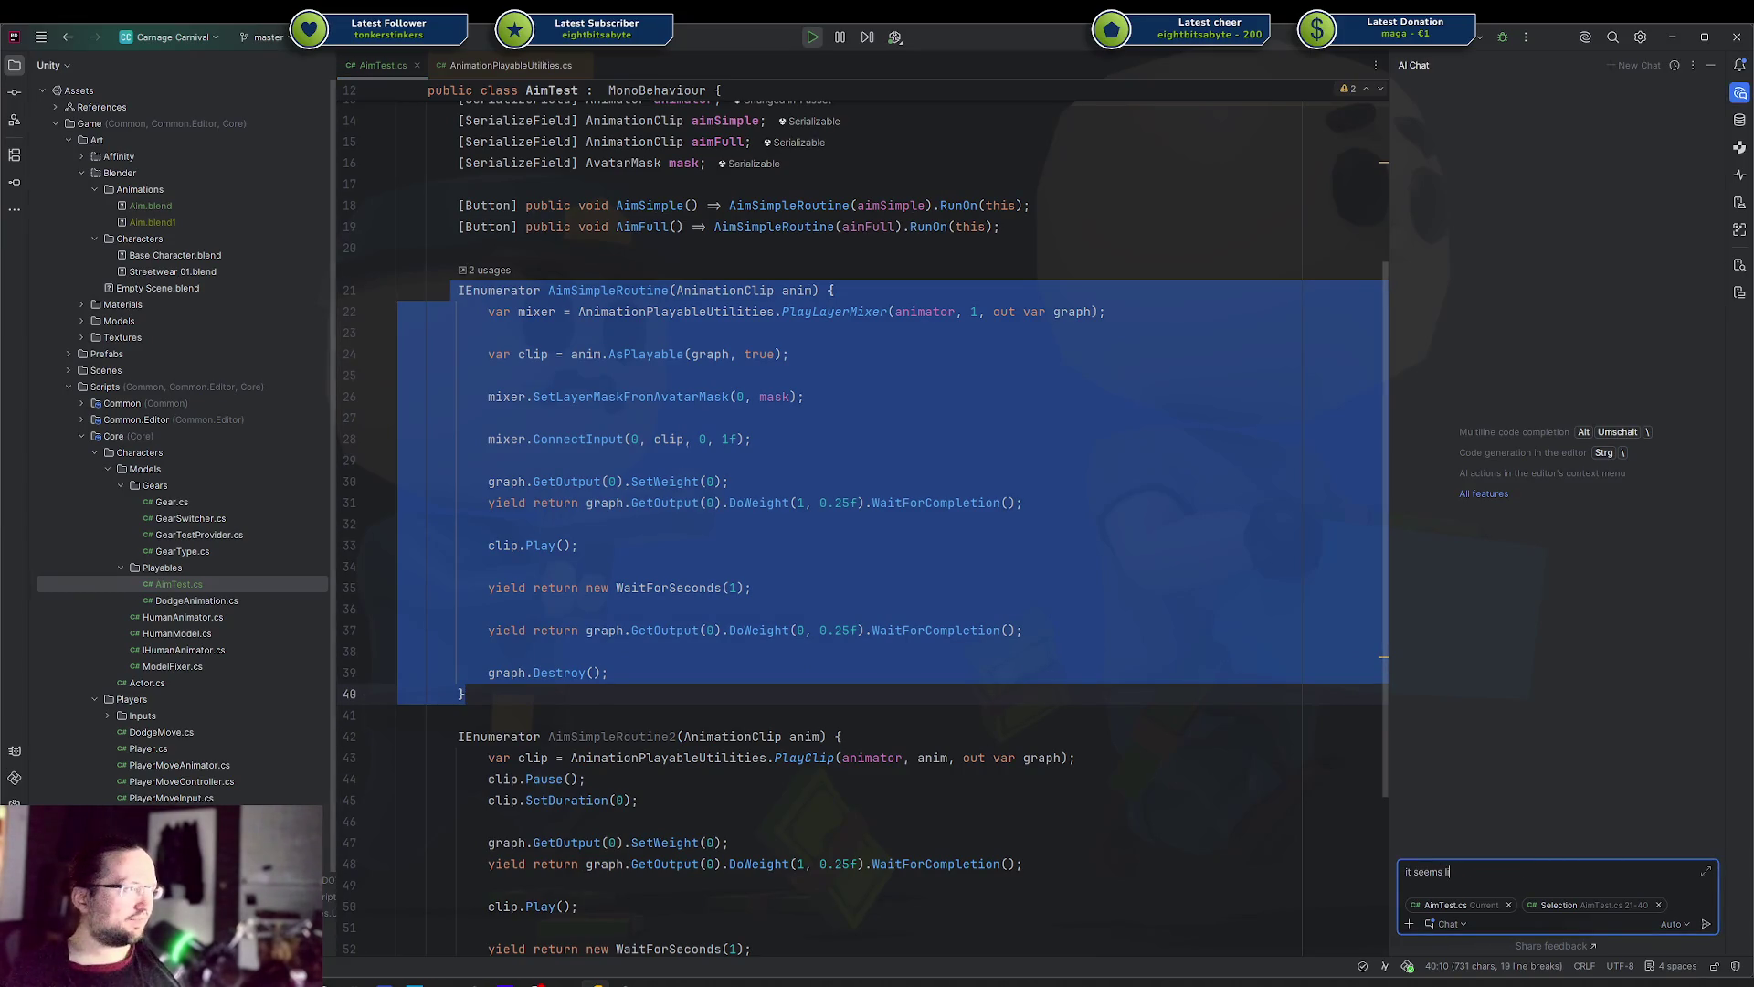
type("ike that the animator ")
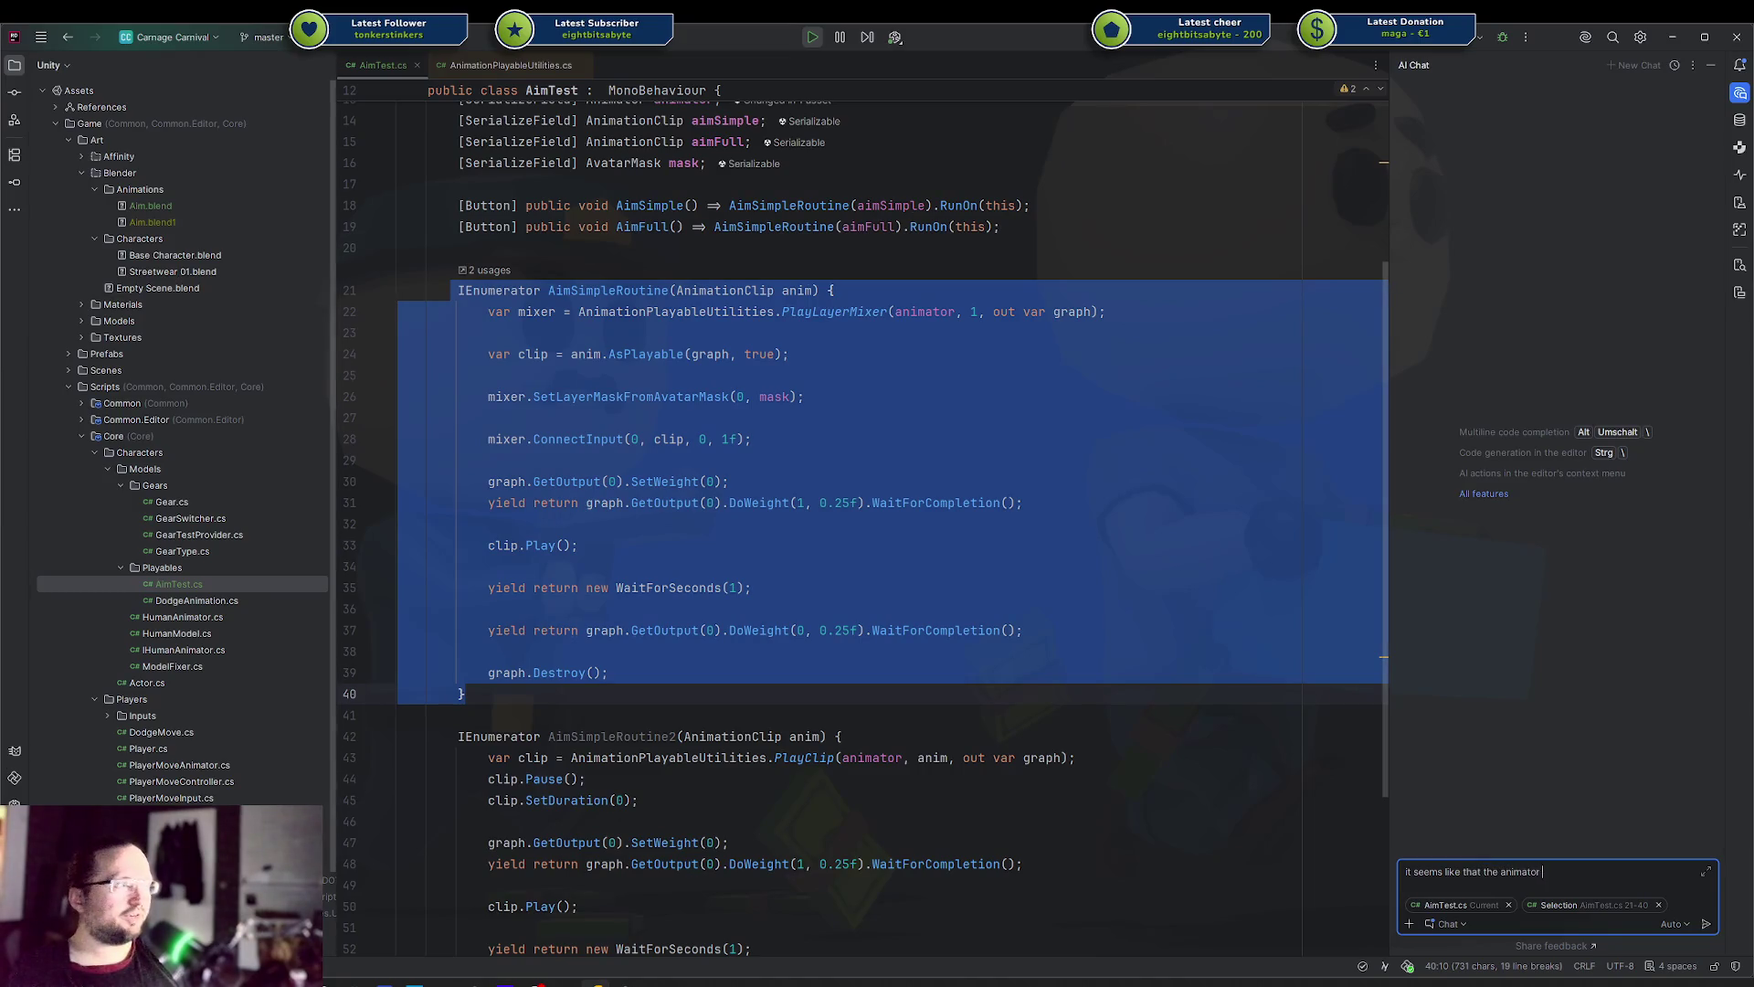
type("is completely silen")
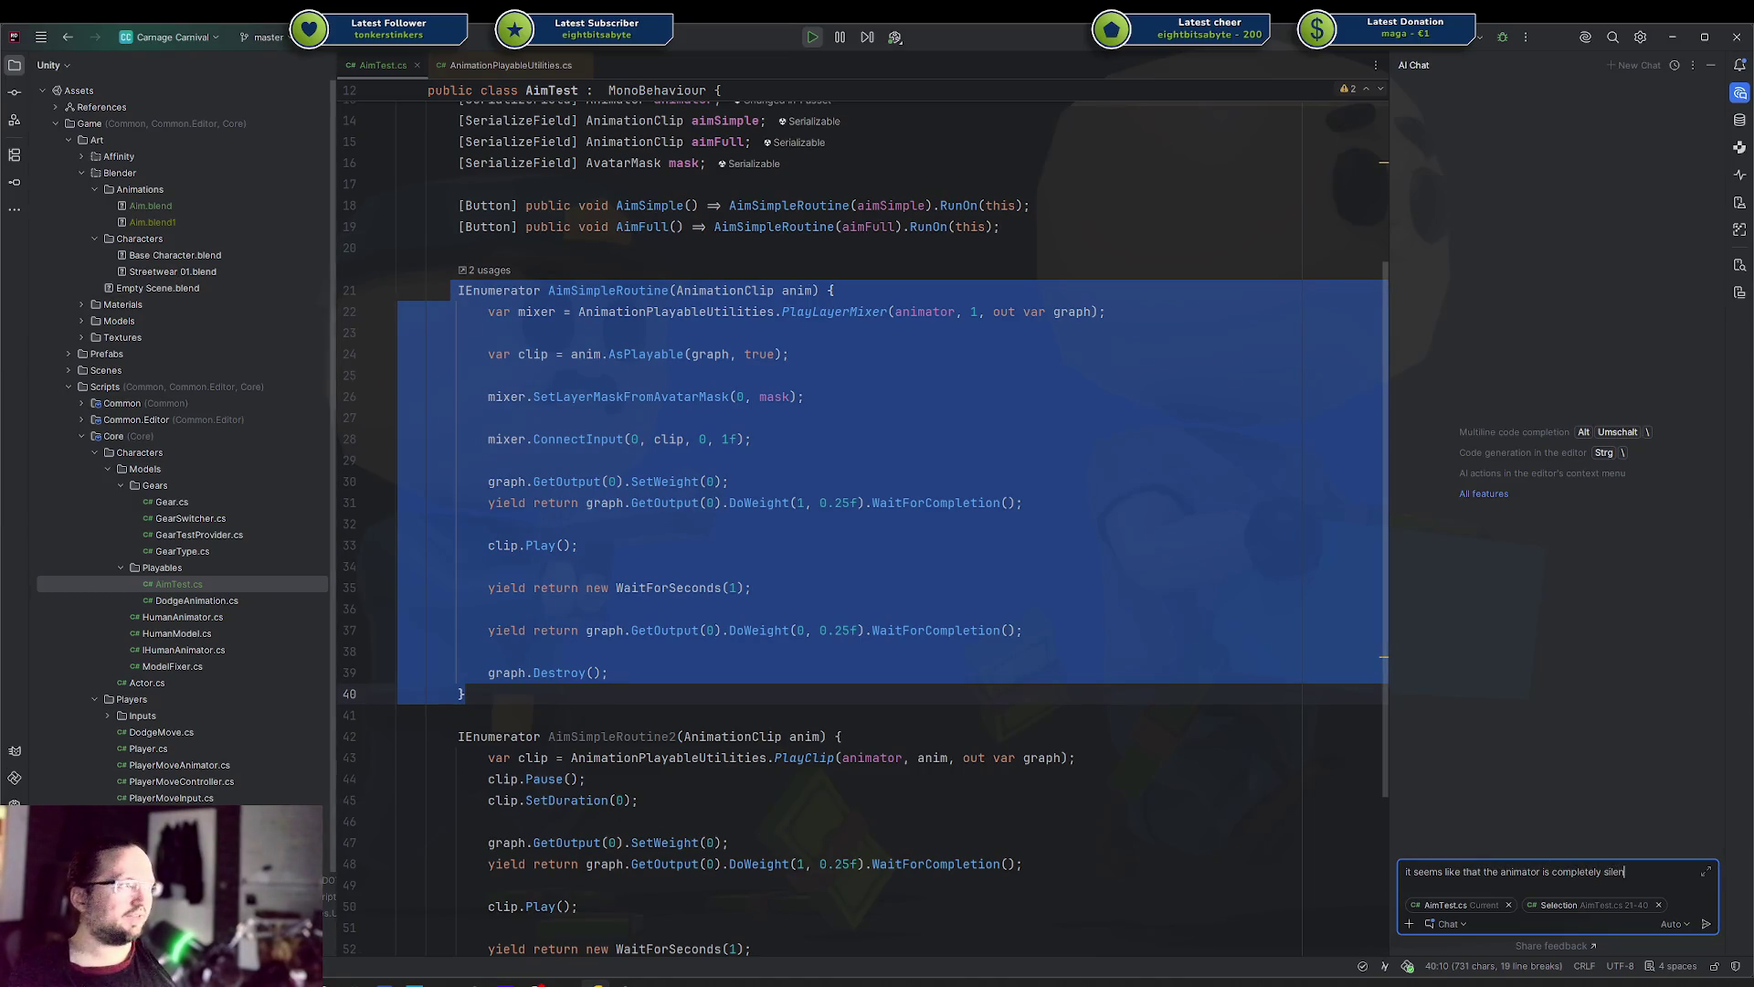
type("t while the graph is running. ")
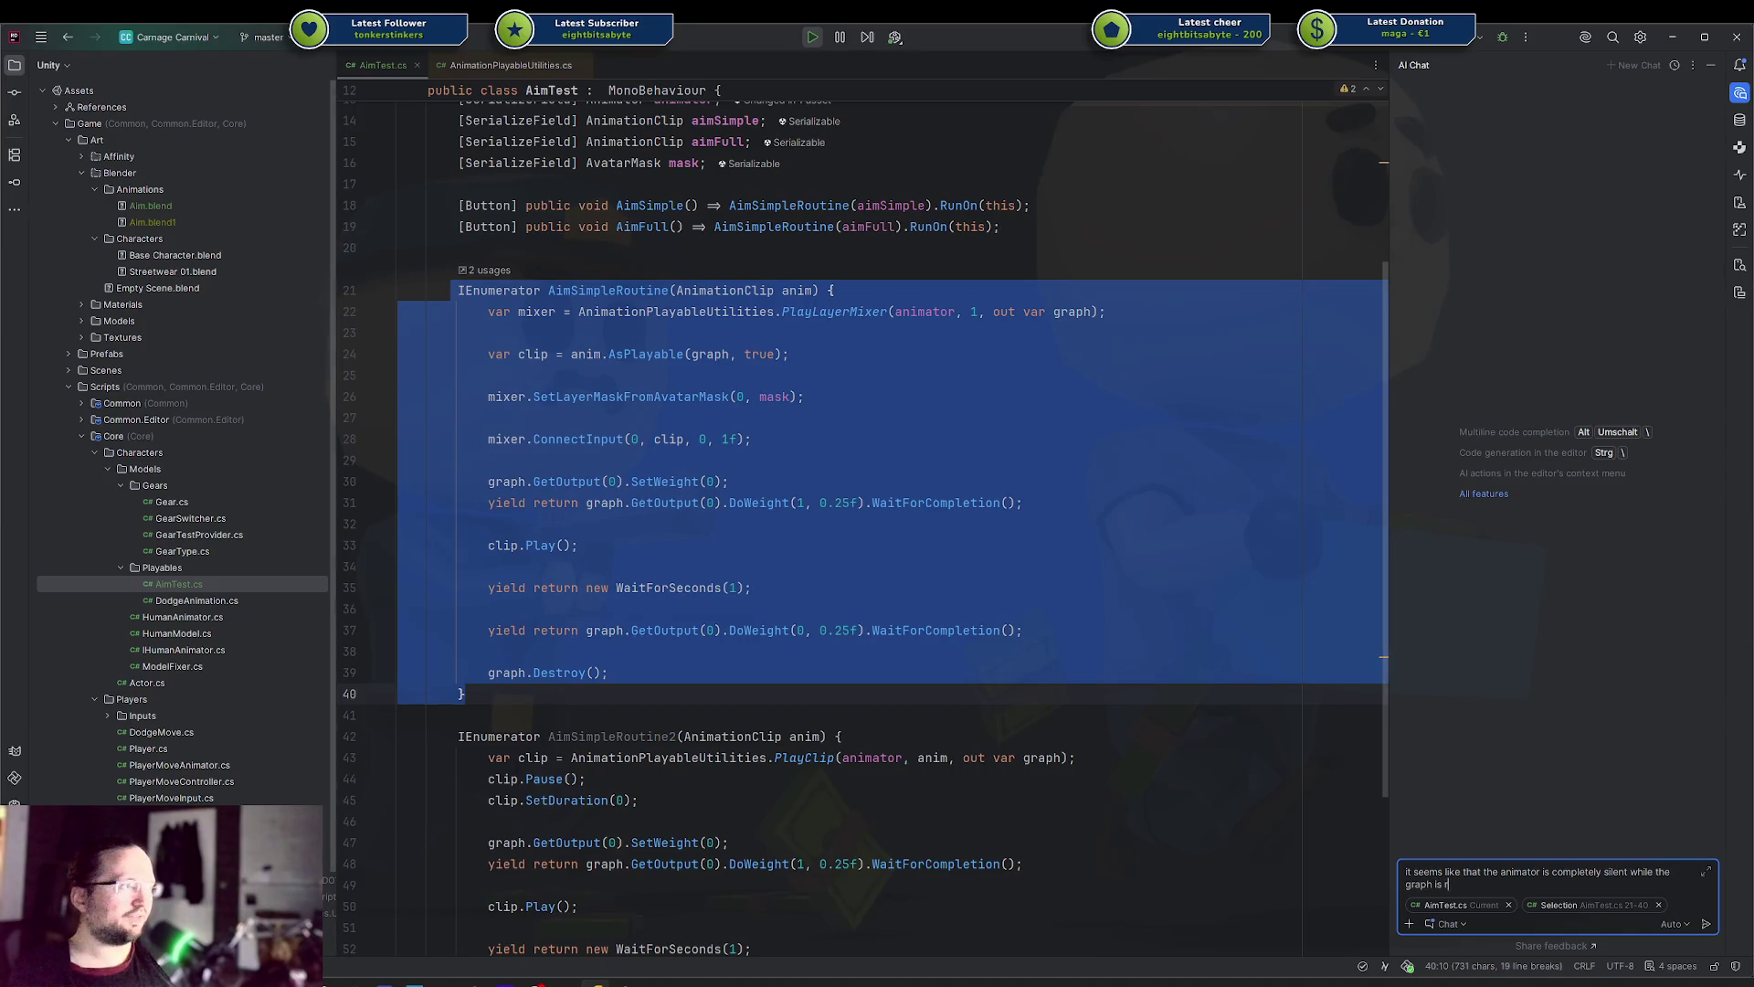
type("How can")
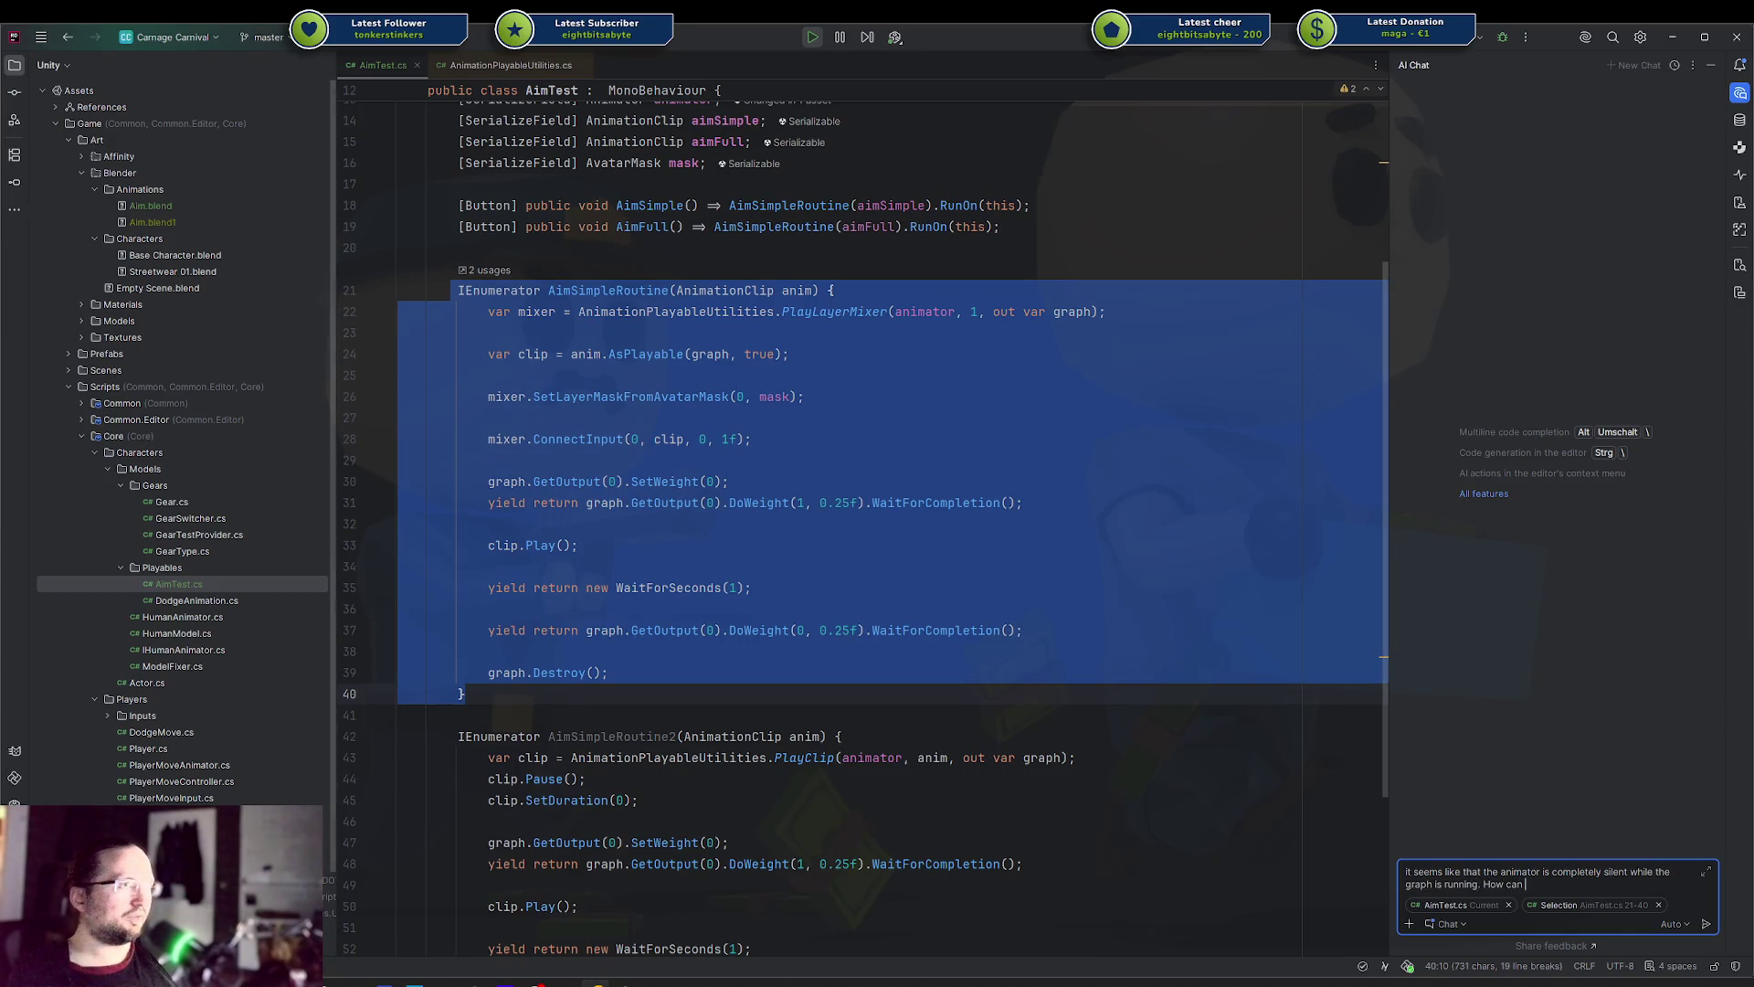
type(" I ")
type("change that? Because ")
type("the la")
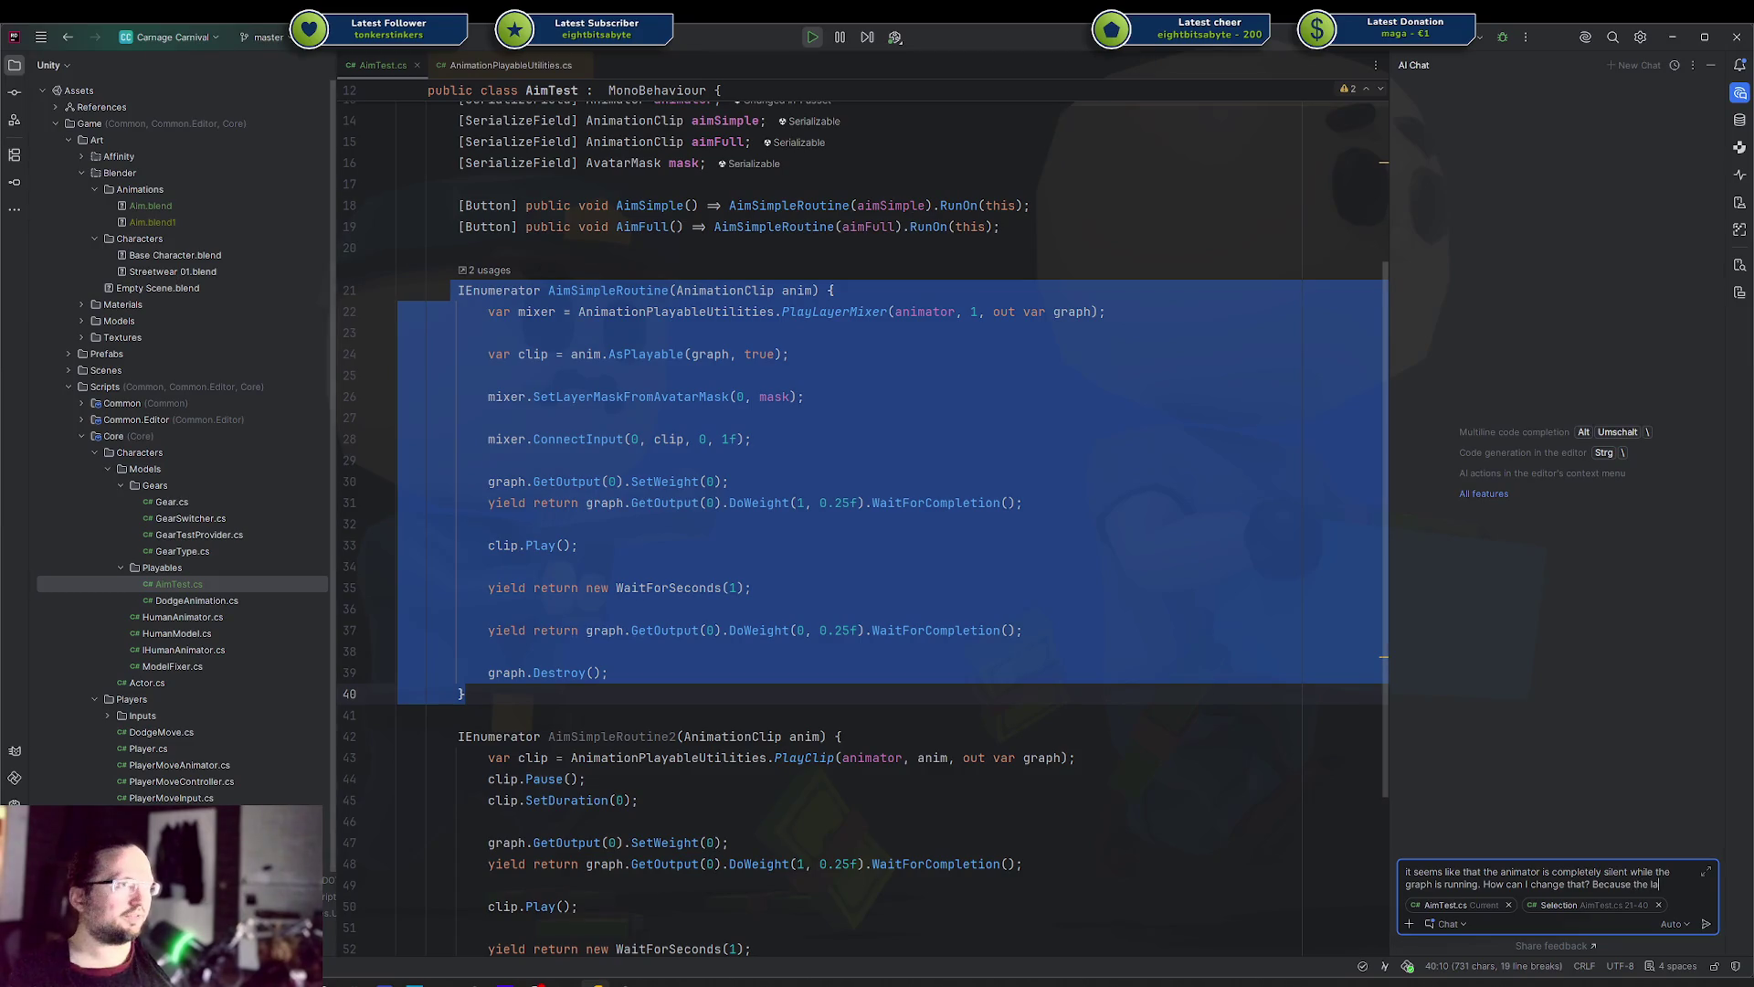
key("BackSpace")
key("BackSpace")
type("animation is p")
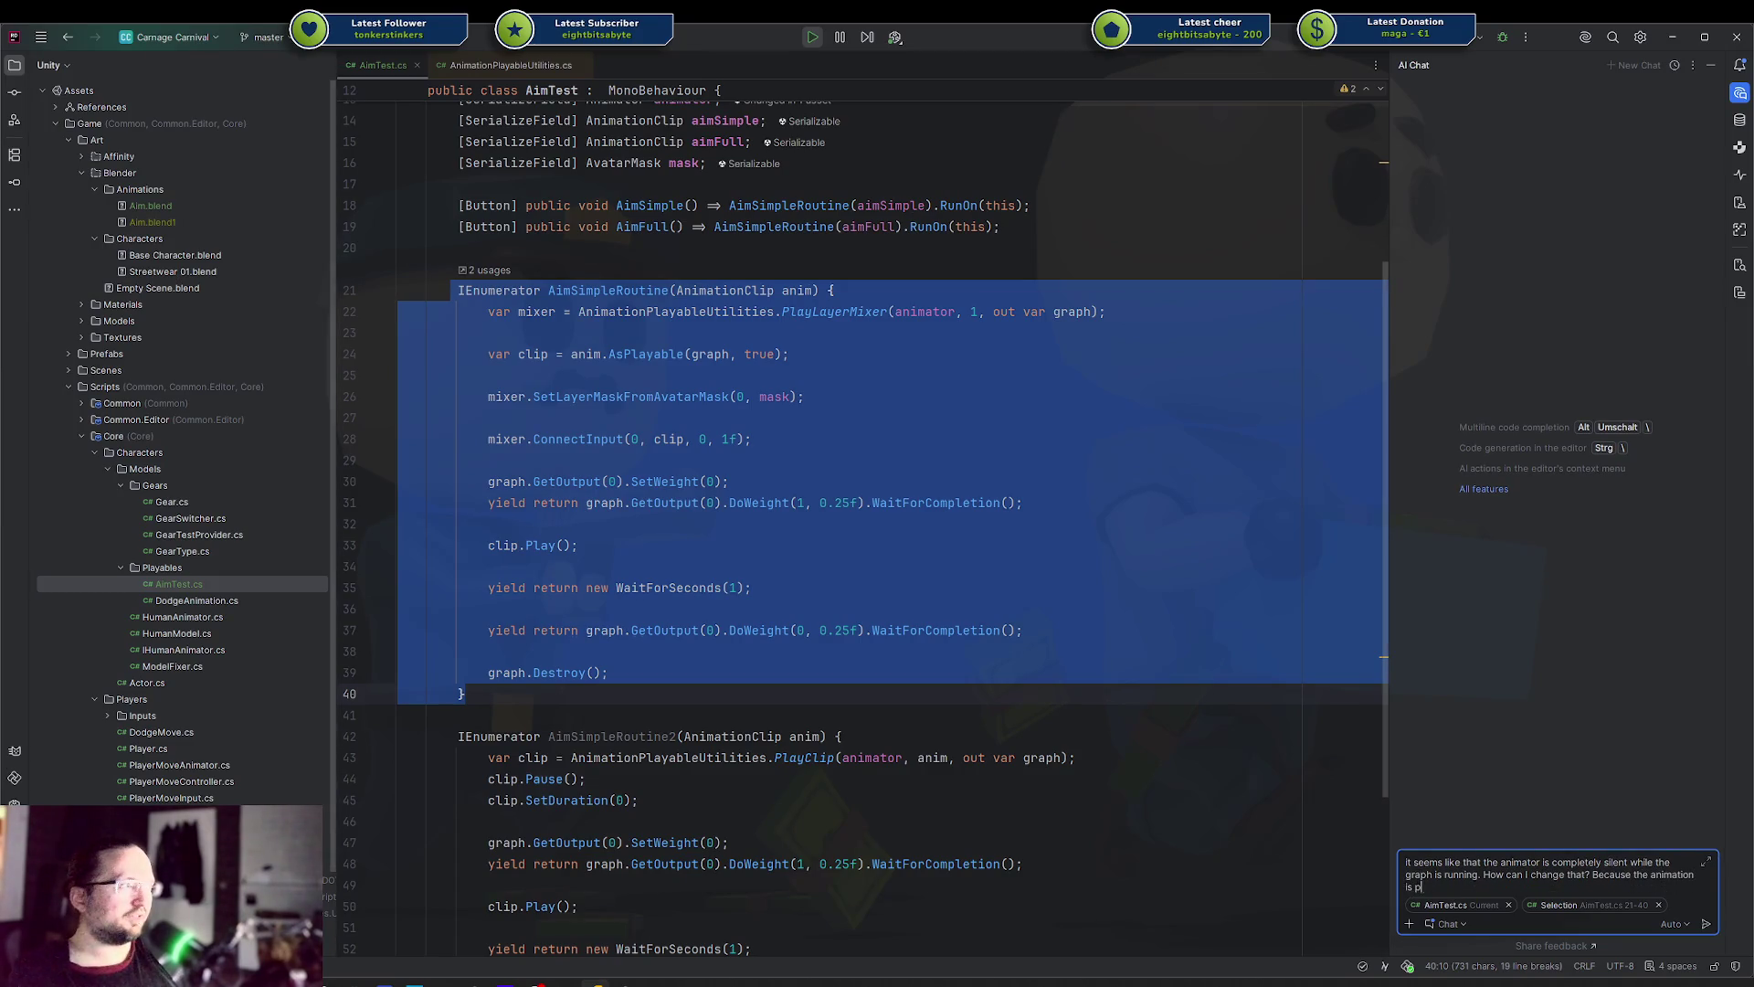
type("layed with a layer mask and ")
type("the u")
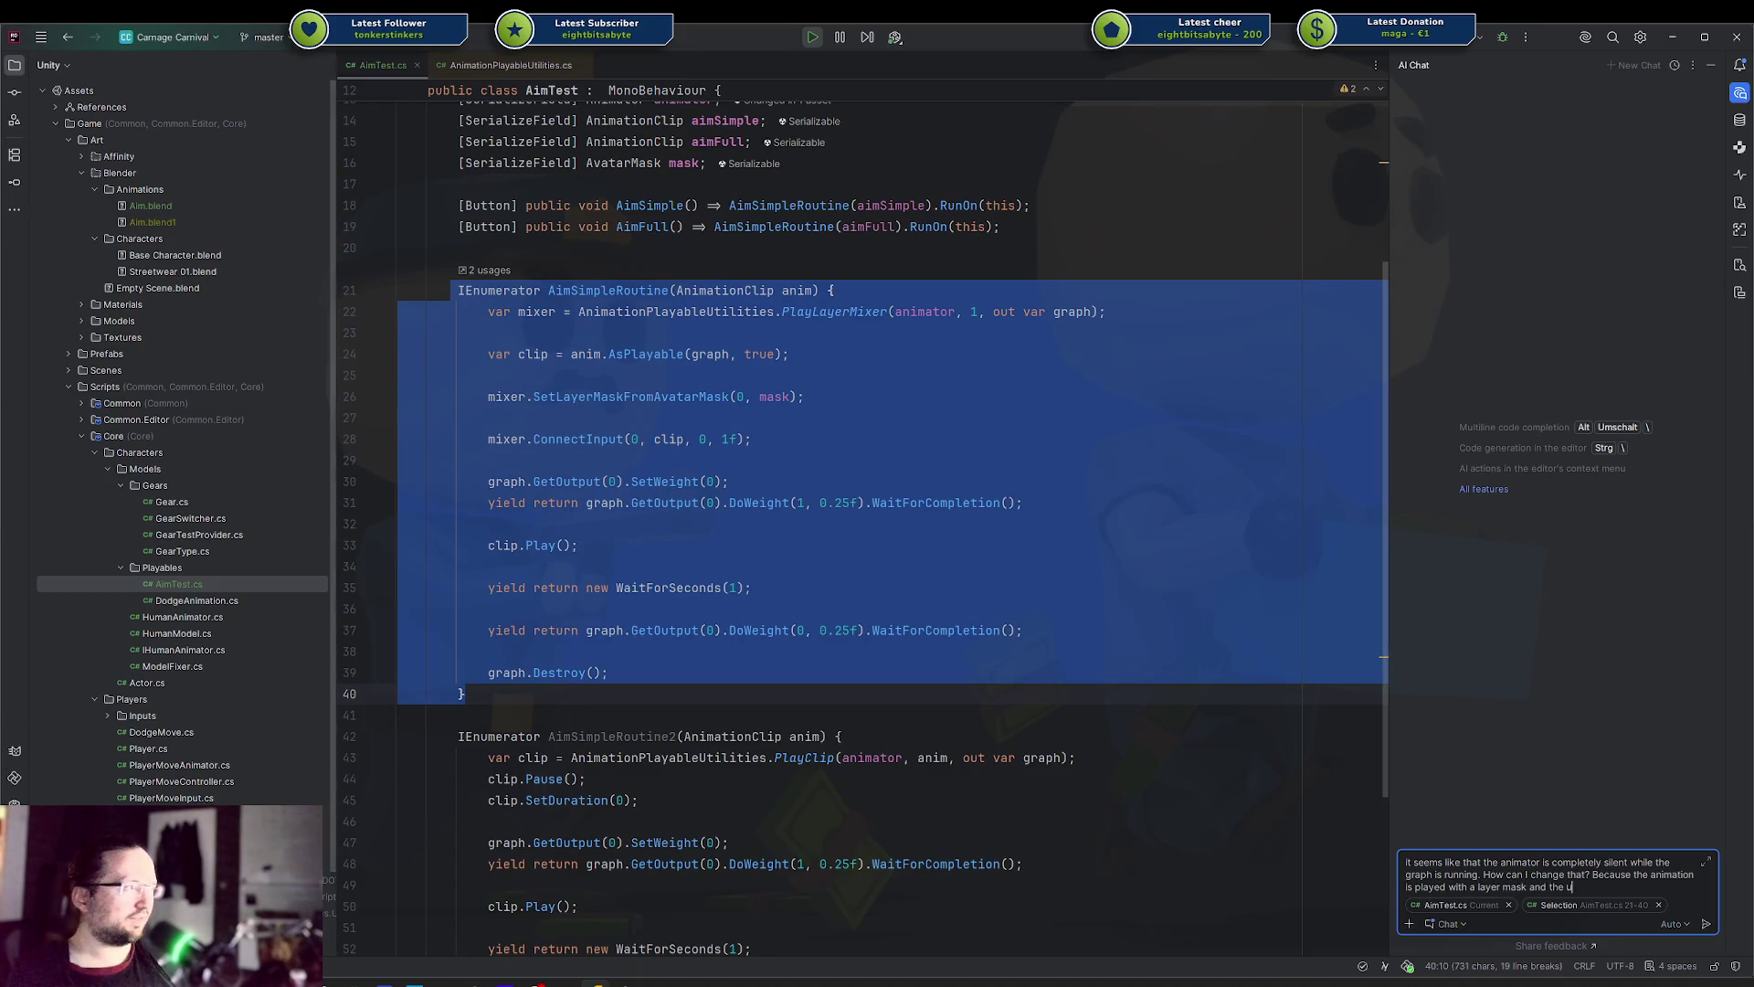
type("nderlying animator should still")
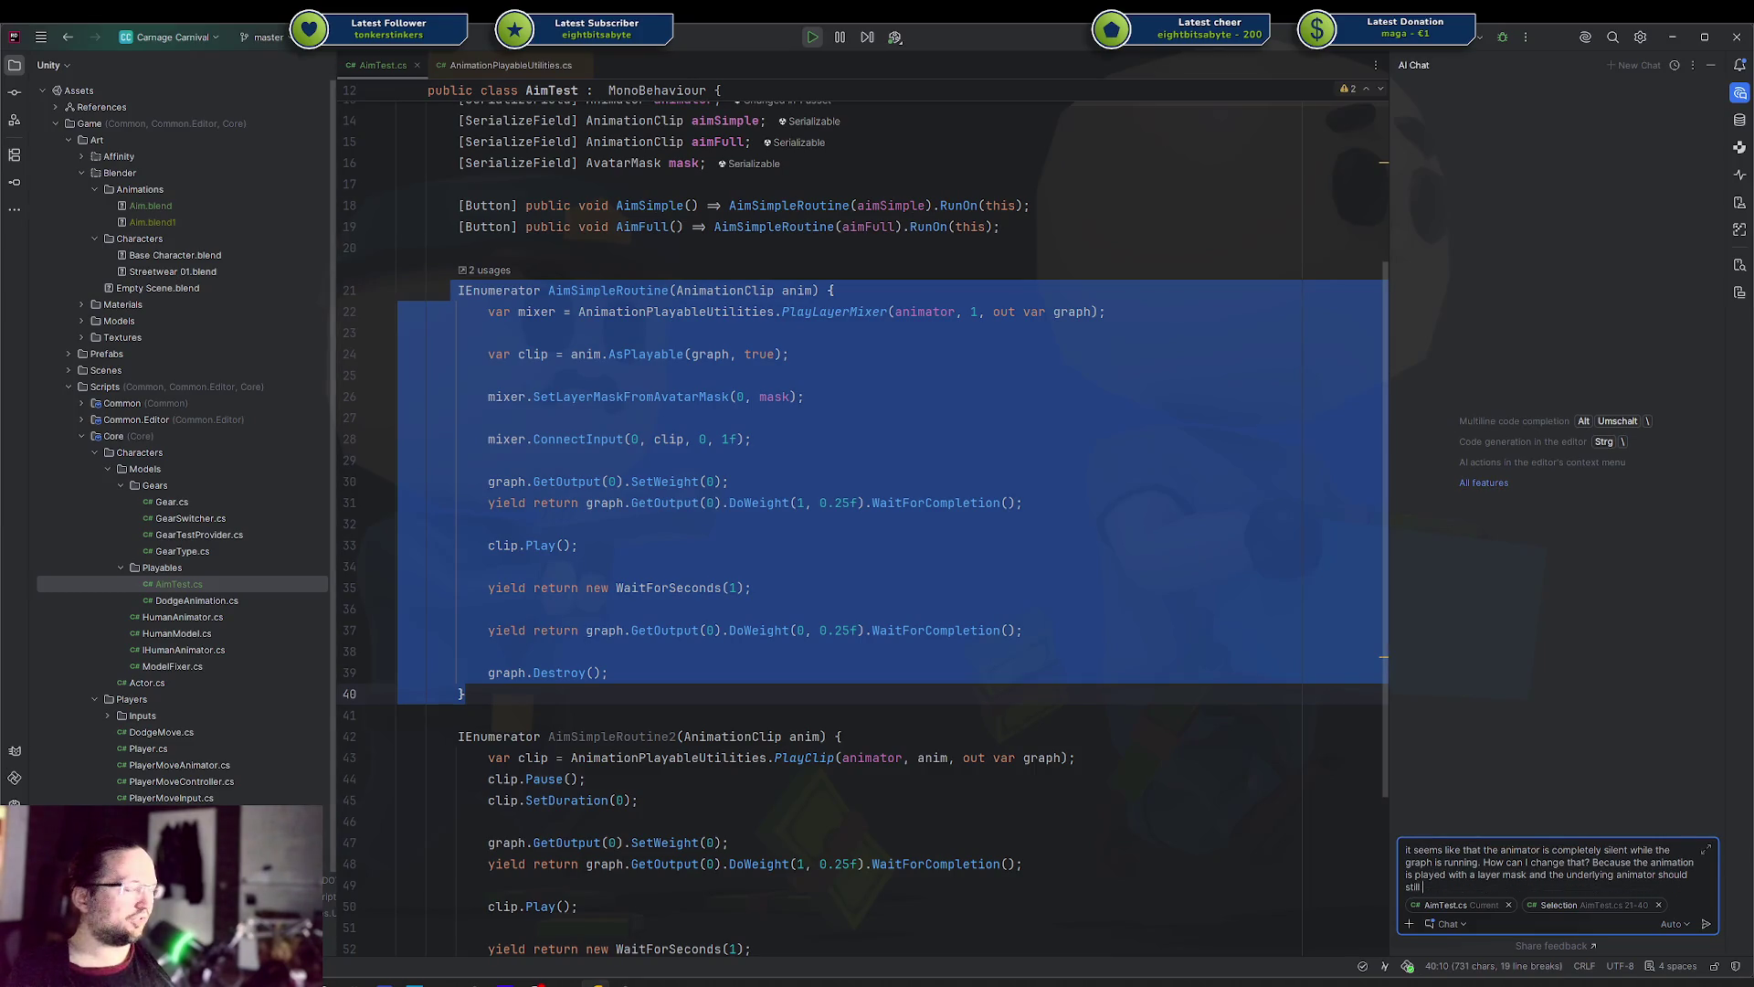
type("b e")
key("BackSpace")
type("bes used as a base")
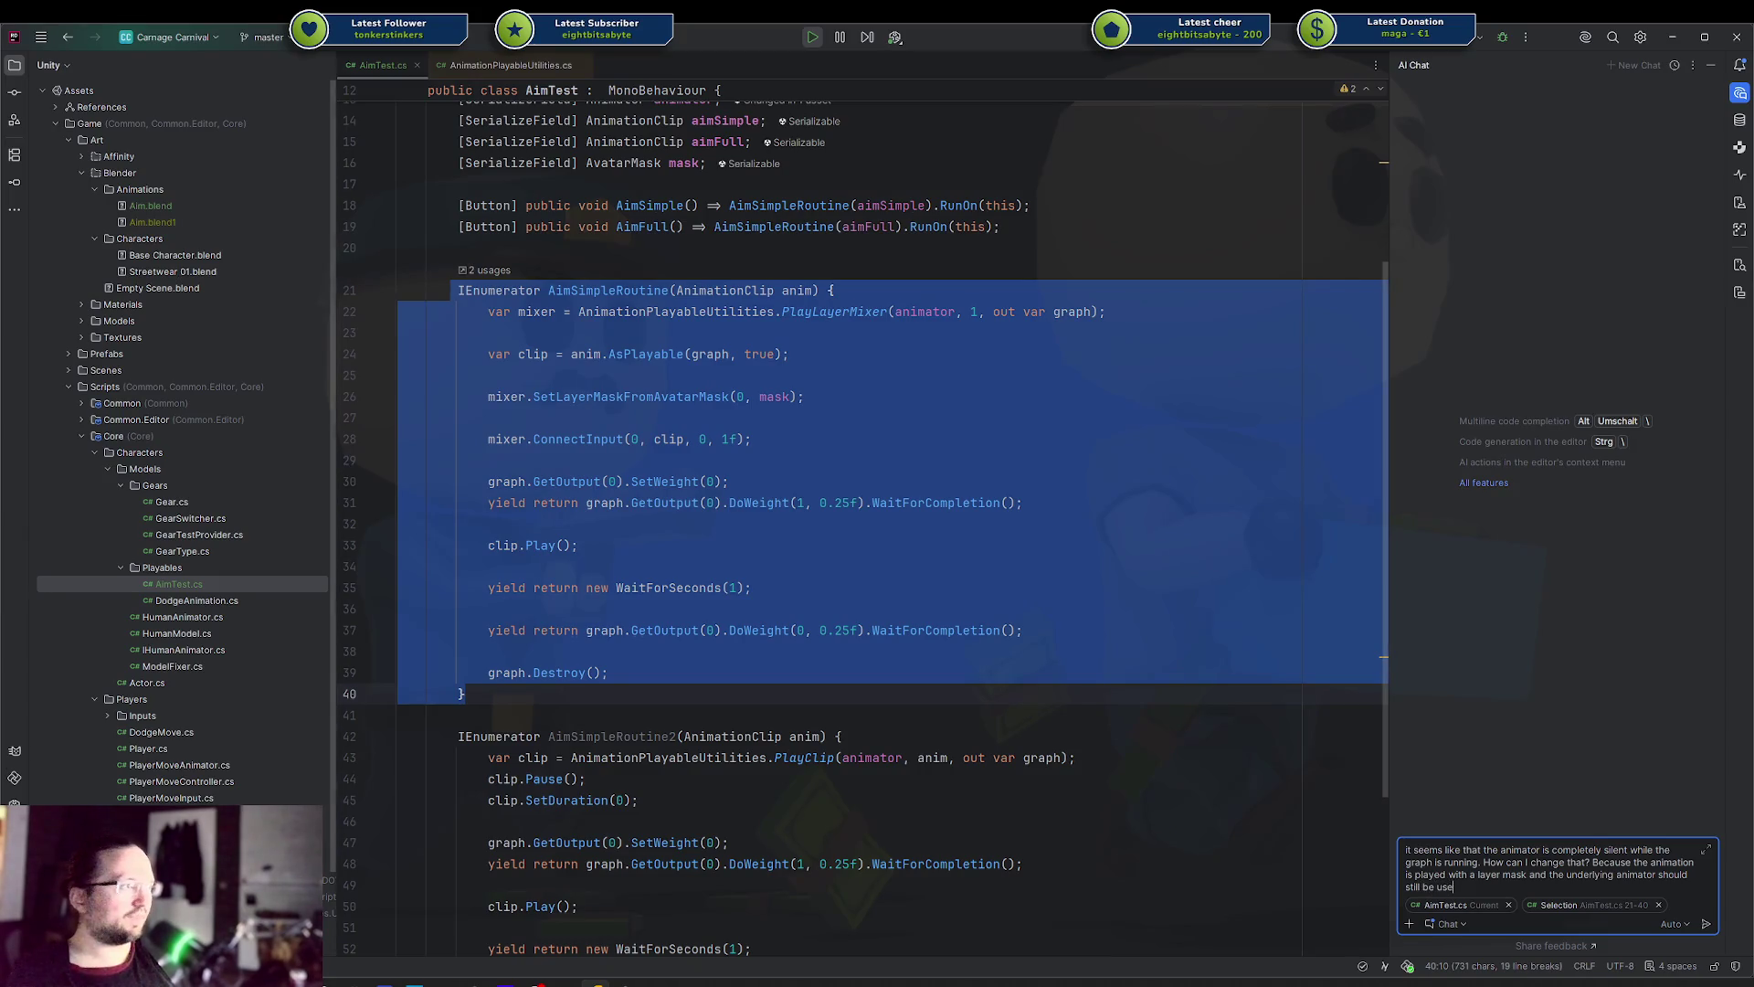
key("Return")
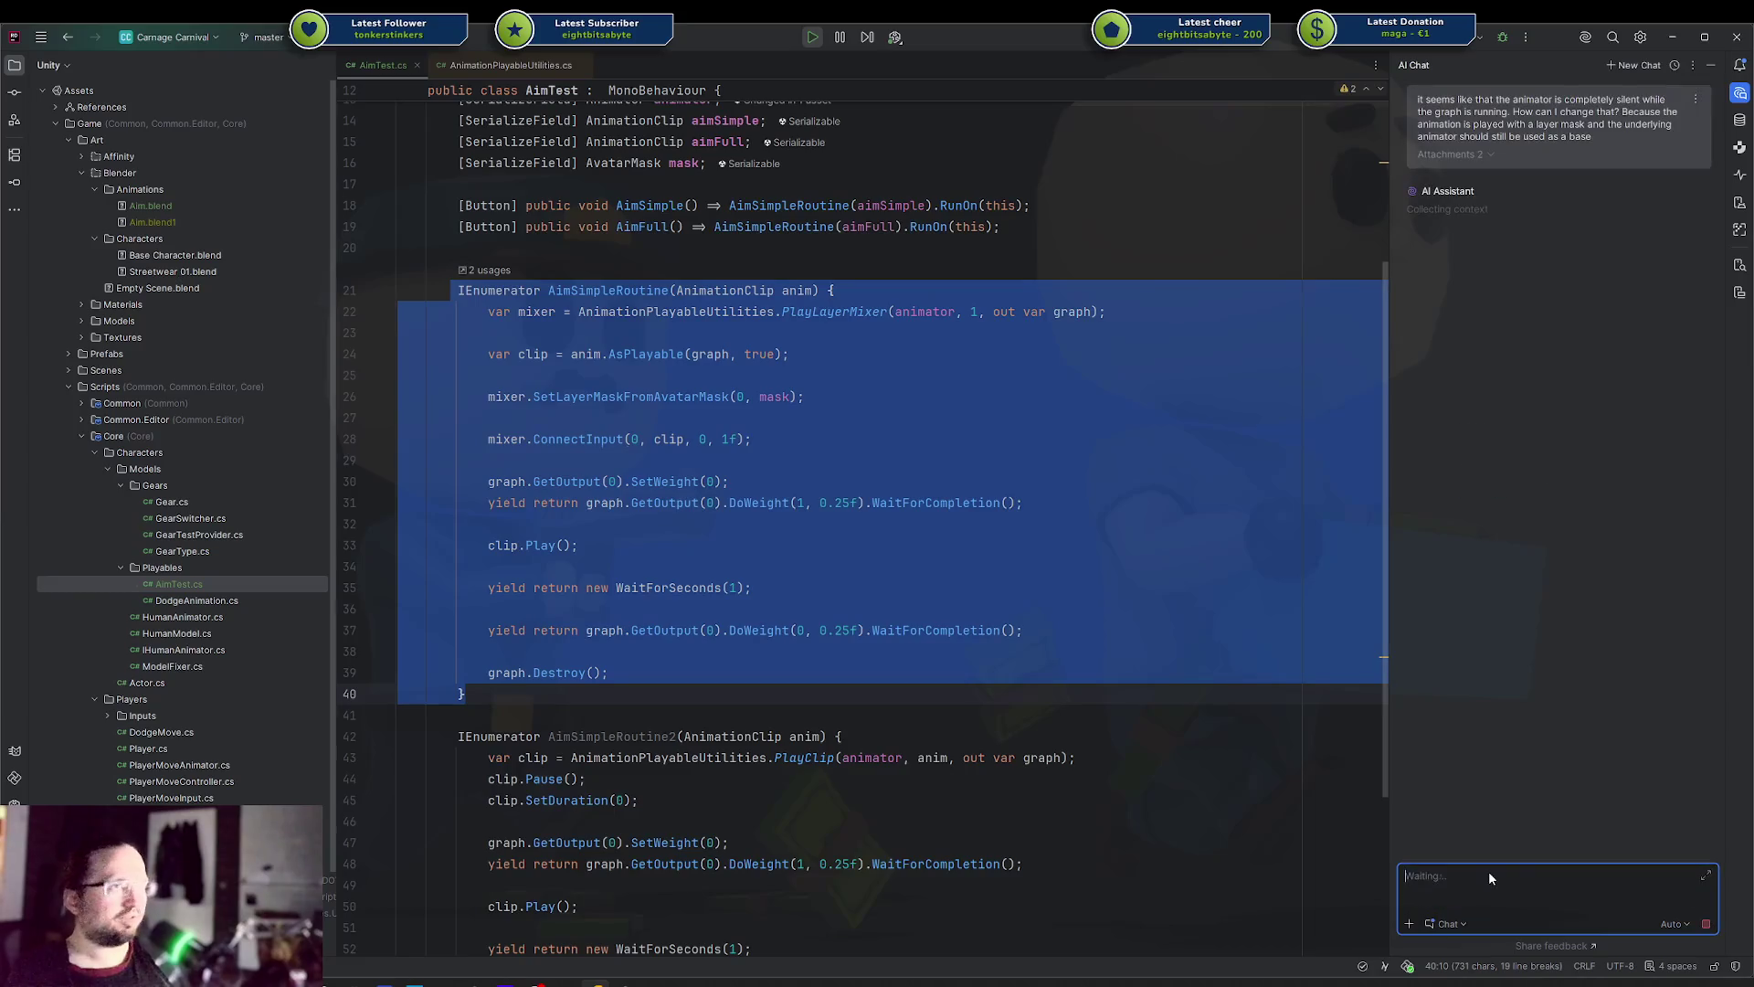
left_click(874, 333)
Browse graph method suggestions like SetTimeUpdateMode, discard the unfinished graph.s, and read the reply
type("graph.s")
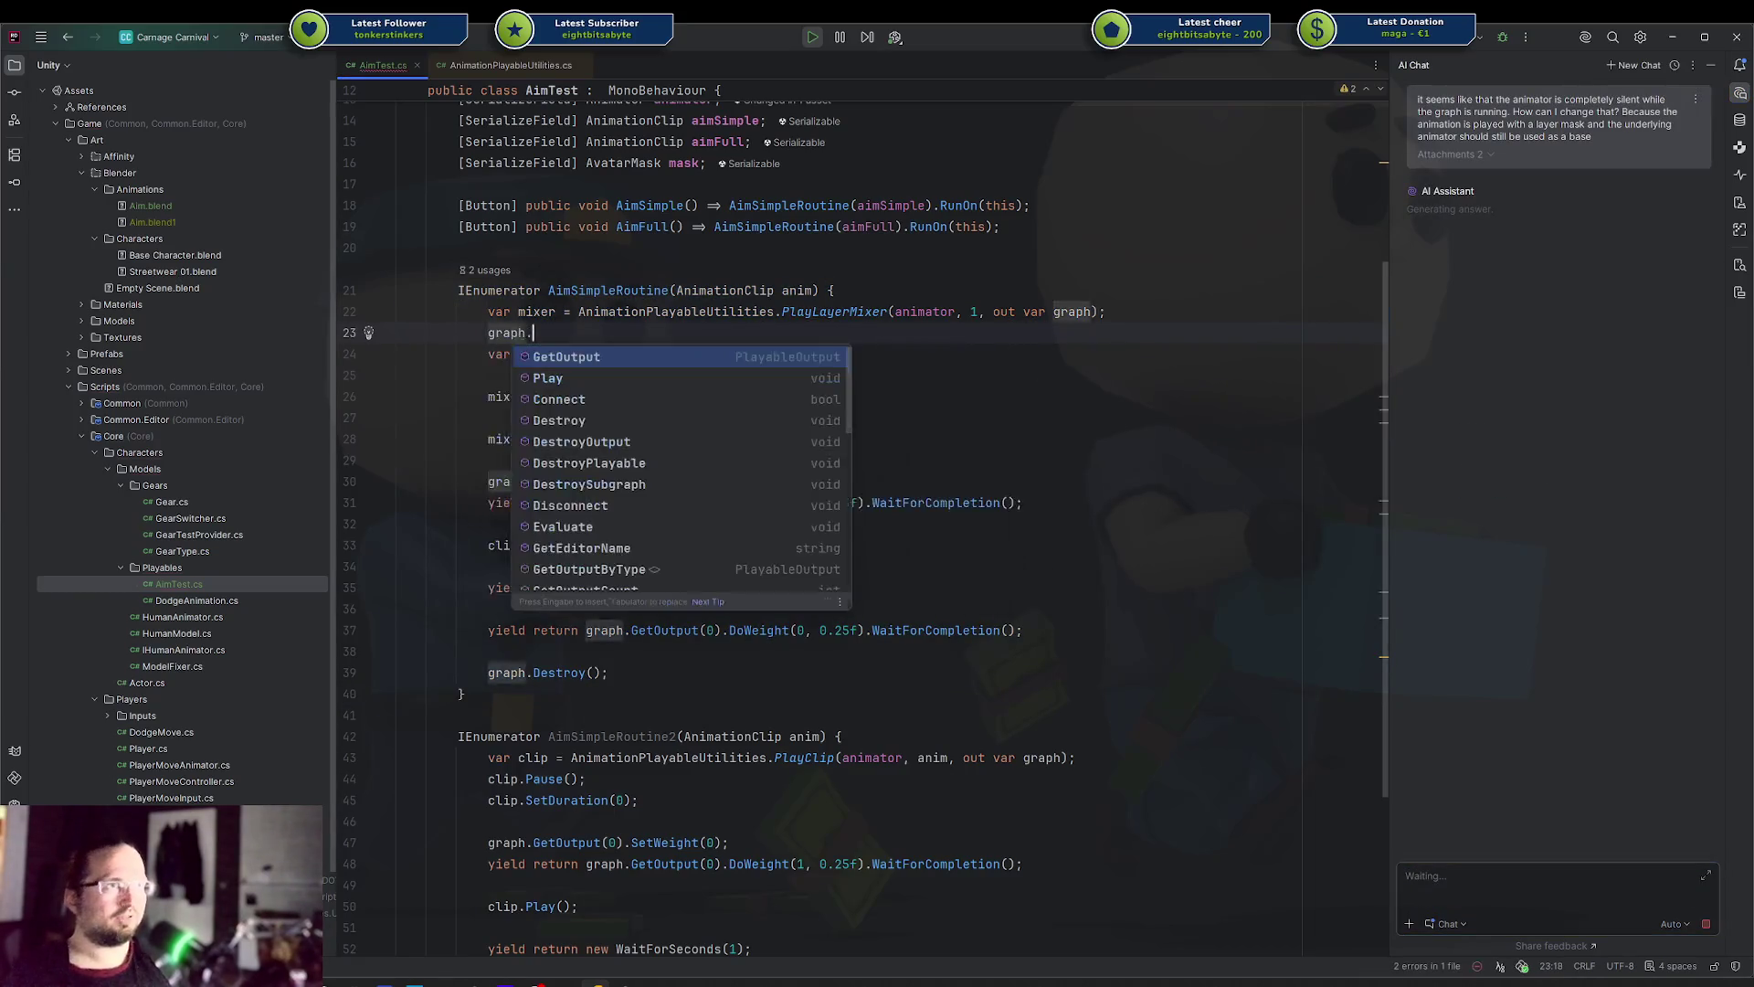
key("Down")
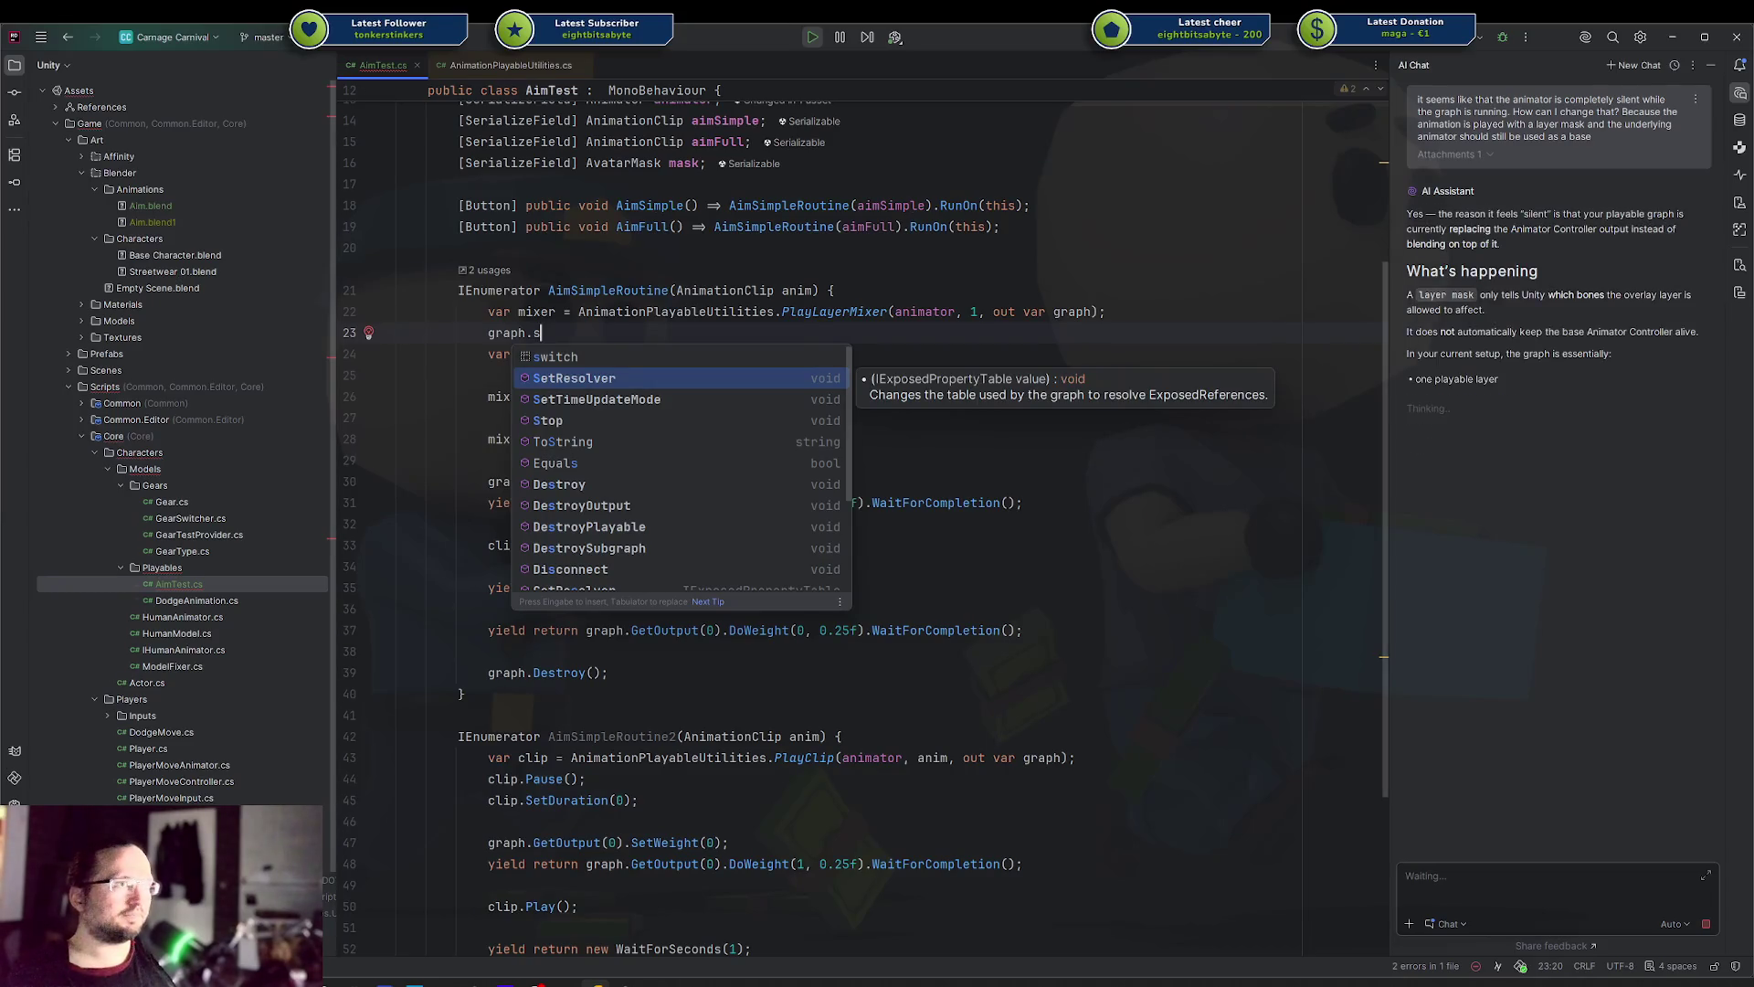
key("Down")
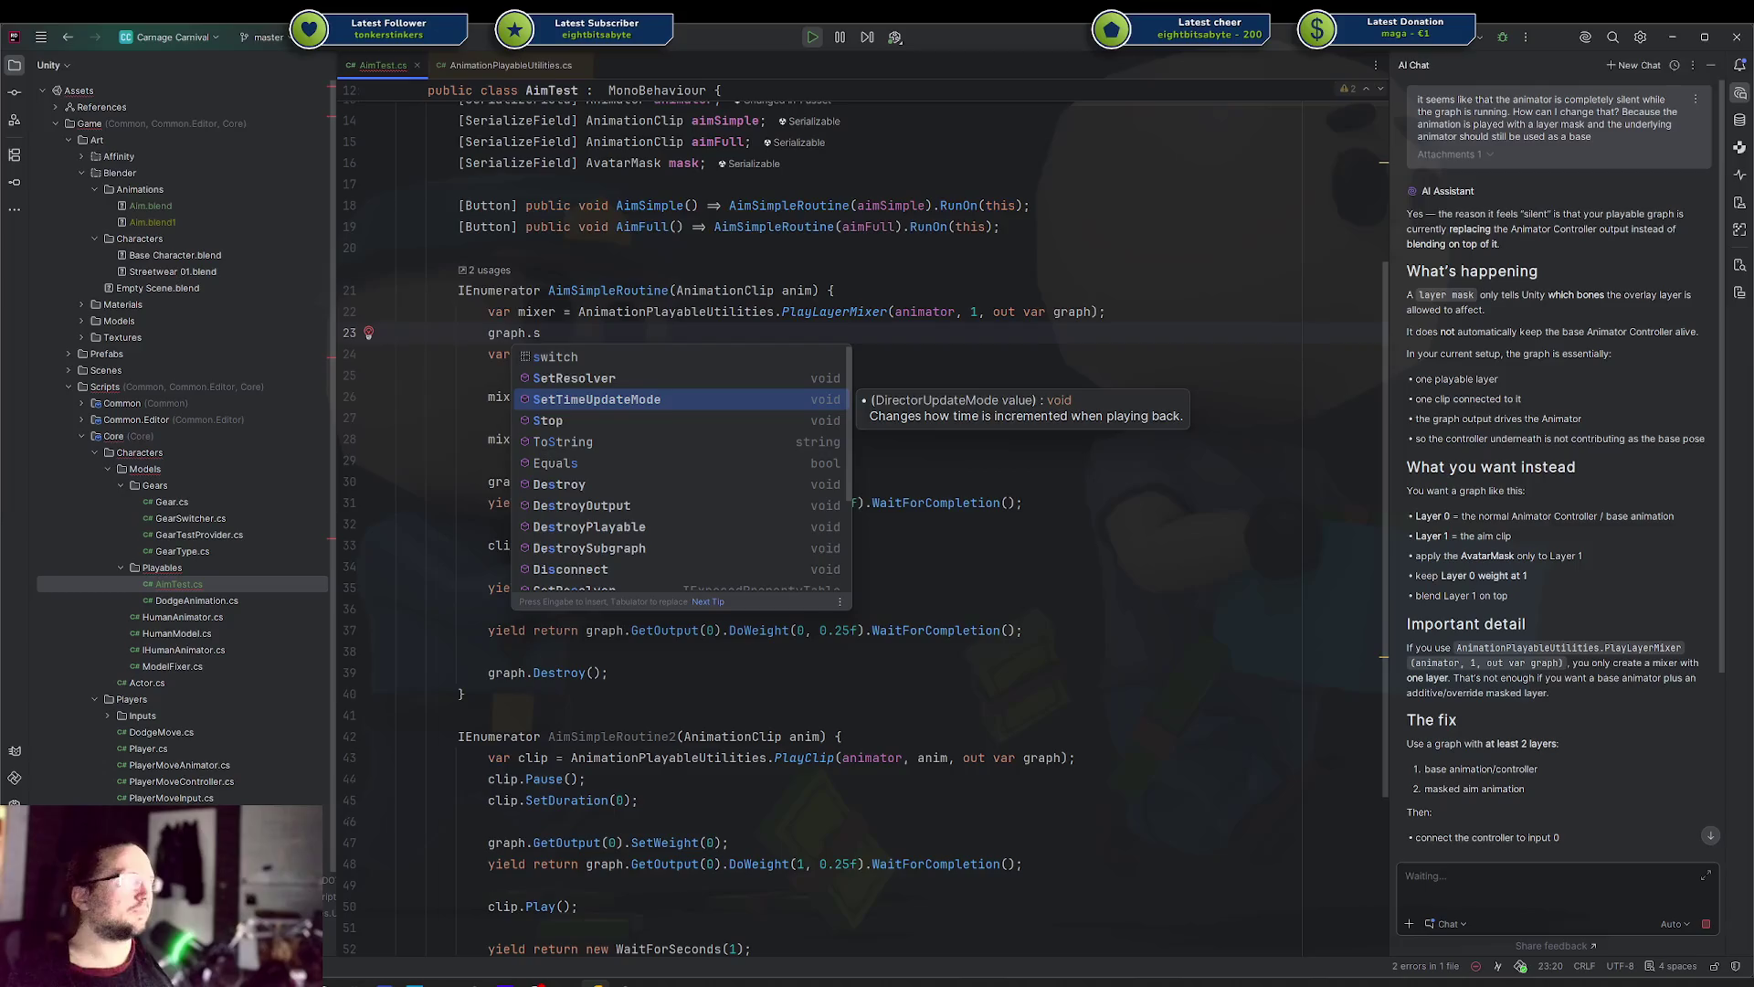
key("Escape")
key("shift+Home")
key("BackSpace")
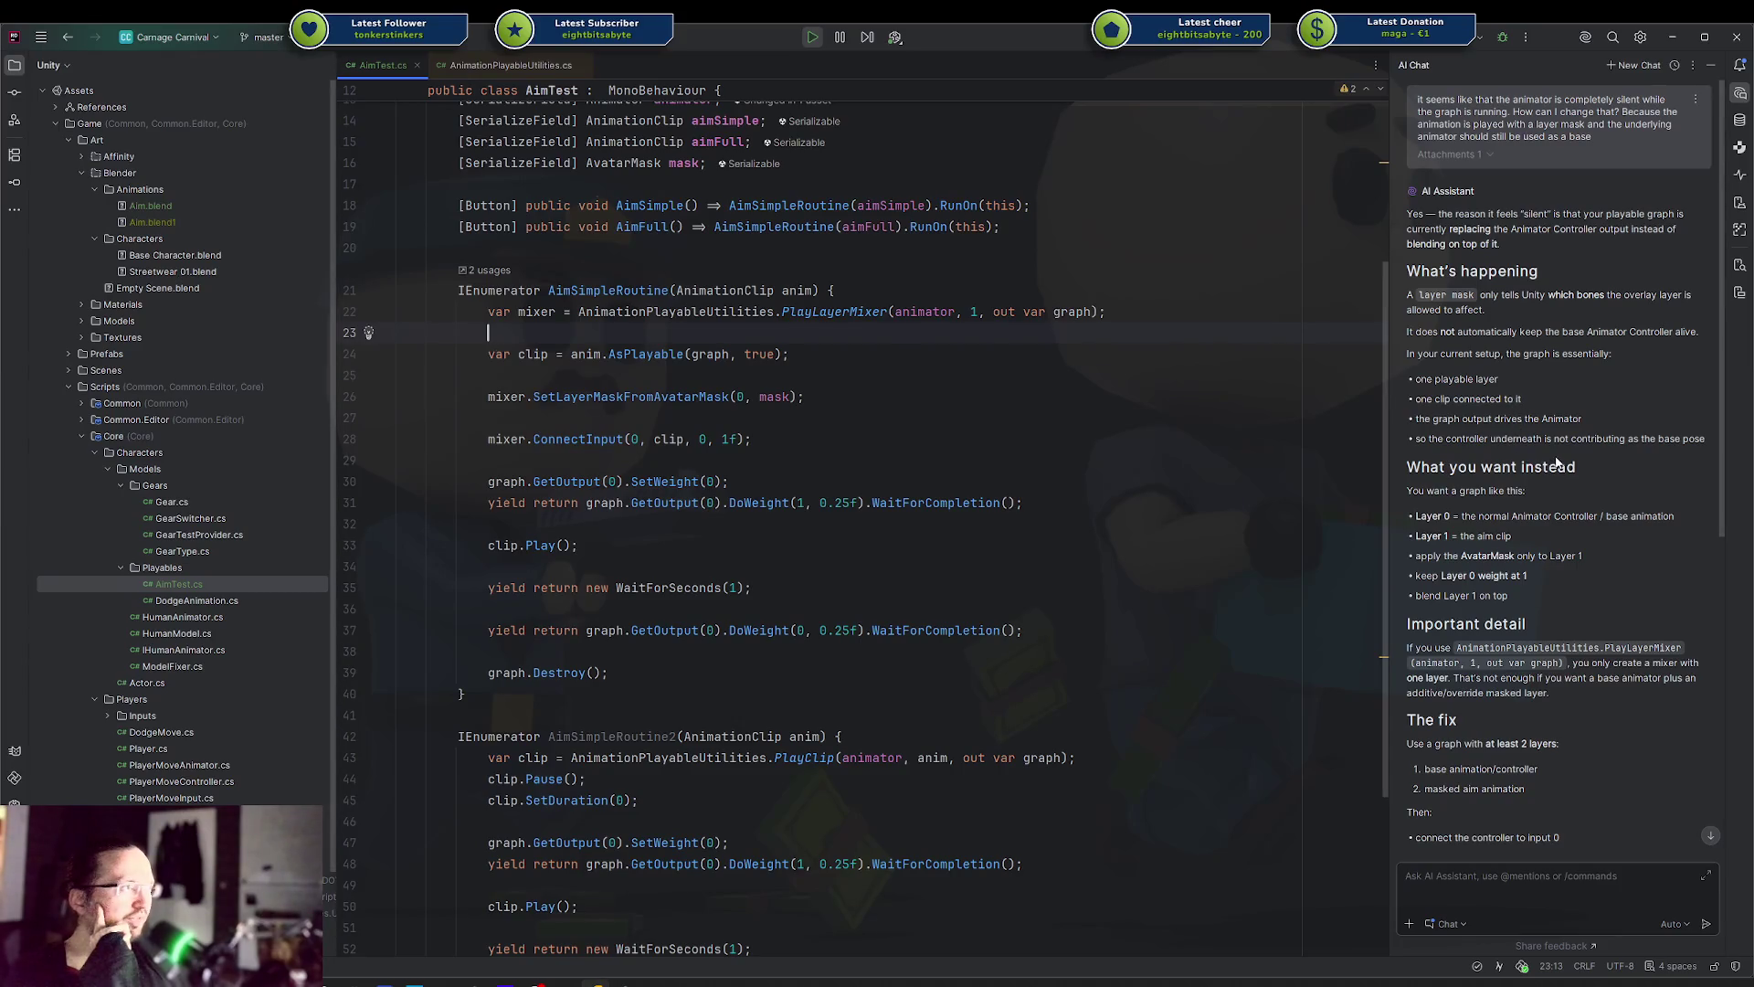
scroll(1581, 489, "down", 3)
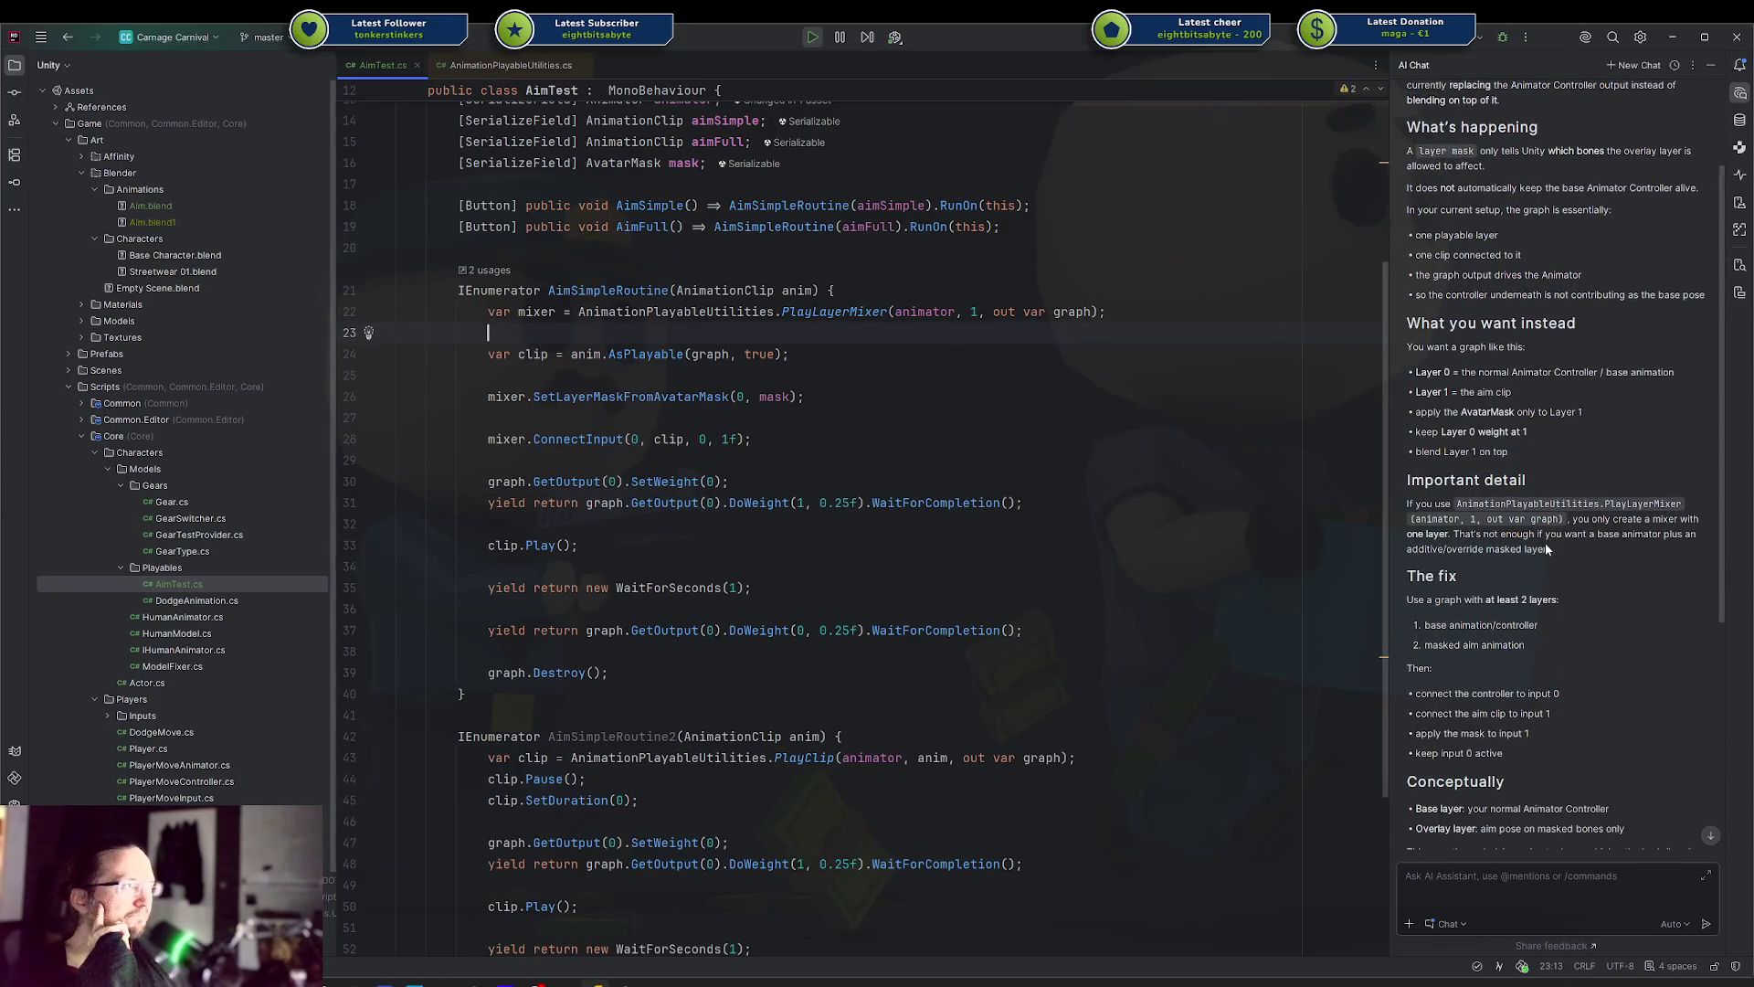
Scroll through the AI's fix to the 'In short' summary about a base controller plus masked aim layer
scroll(1558, 546, "down", 4)
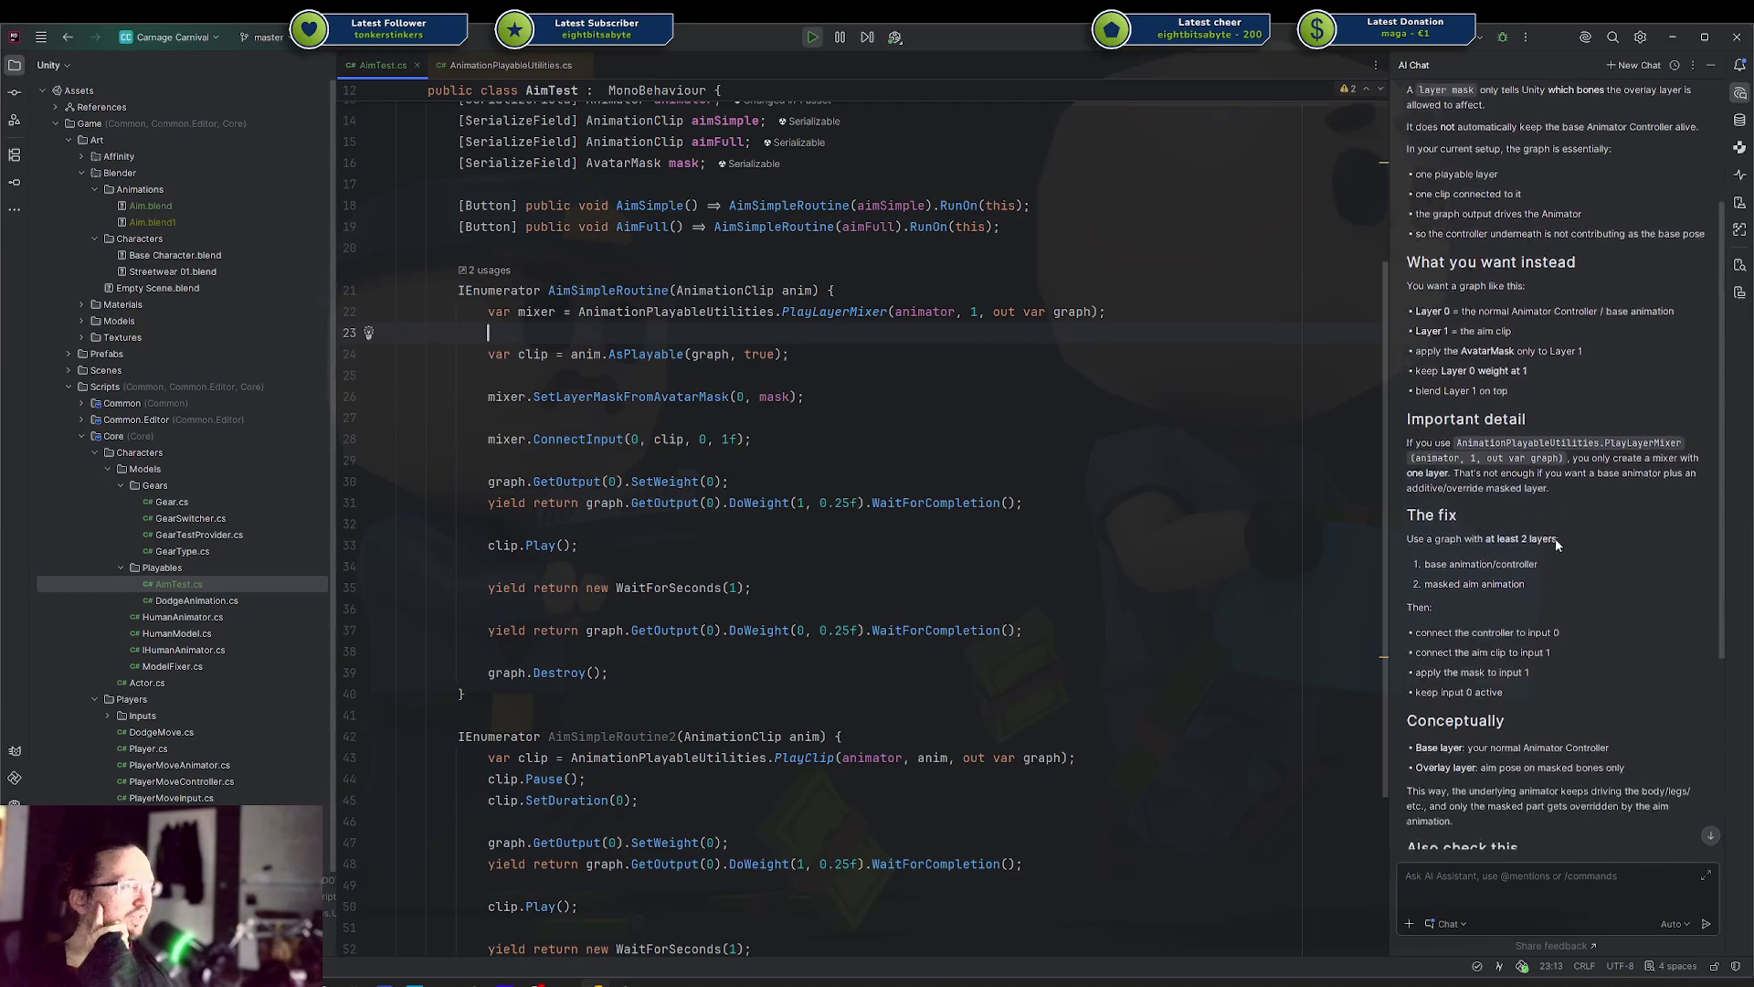
scroll(1553, 536, "down", 1)
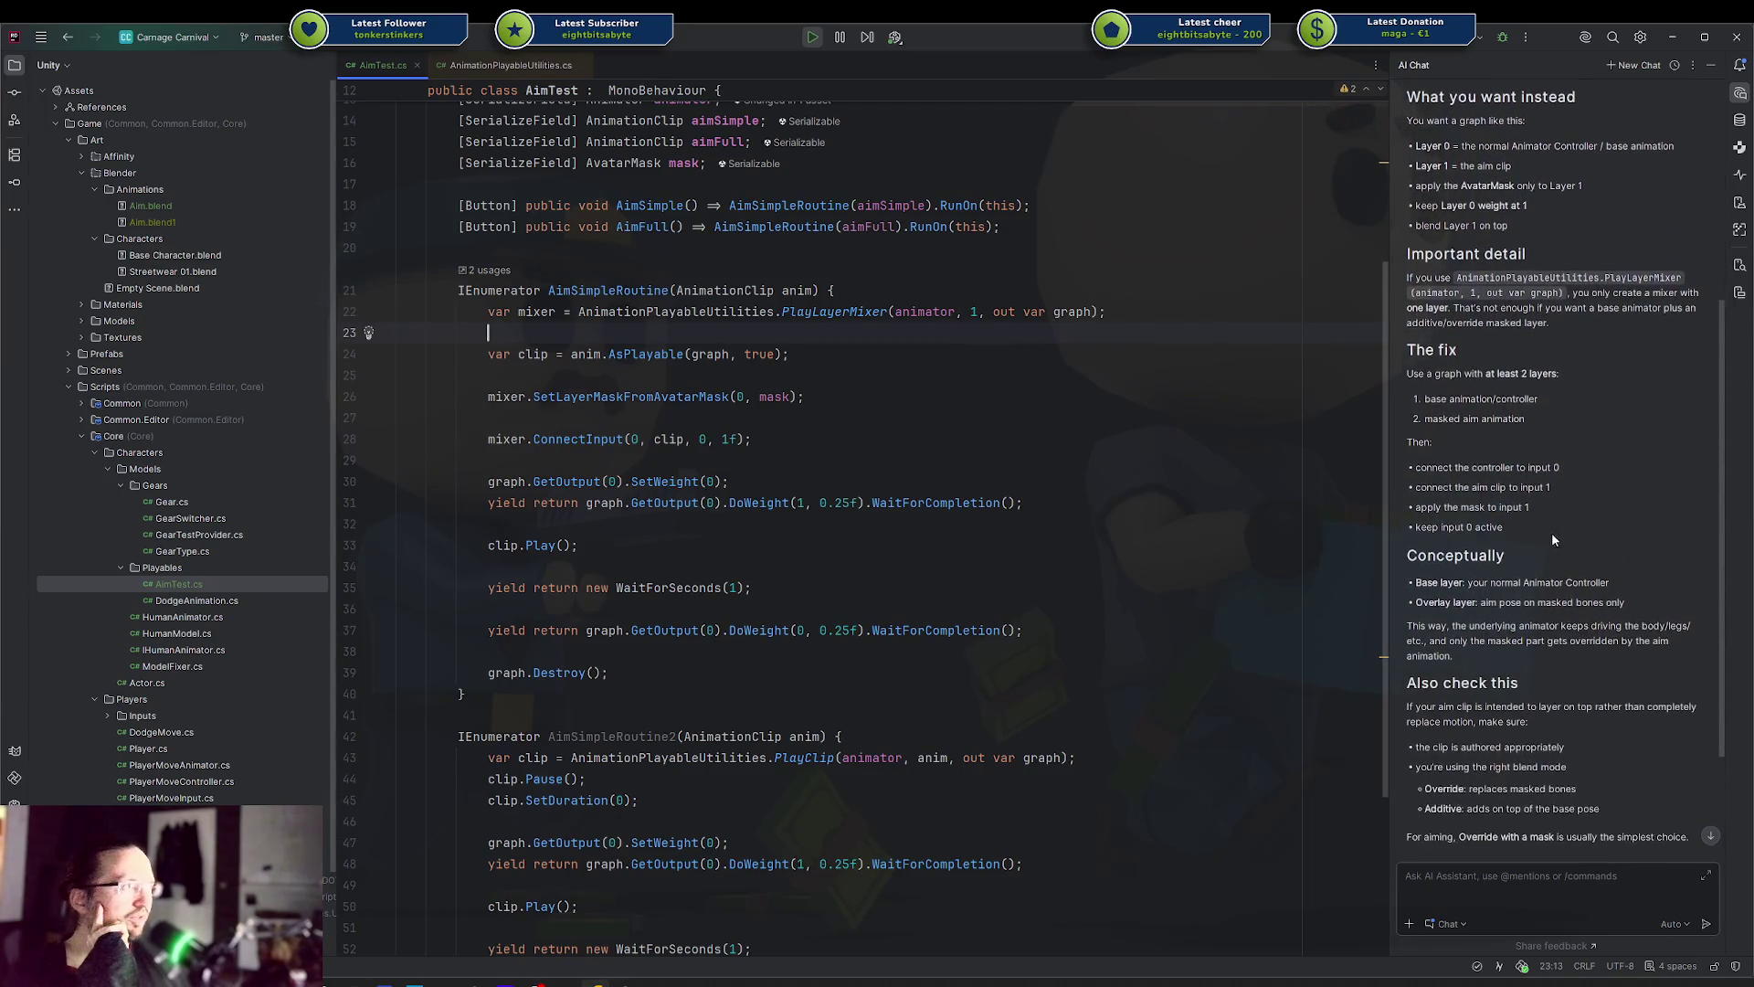
scroll(1559, 469, "down", 3)
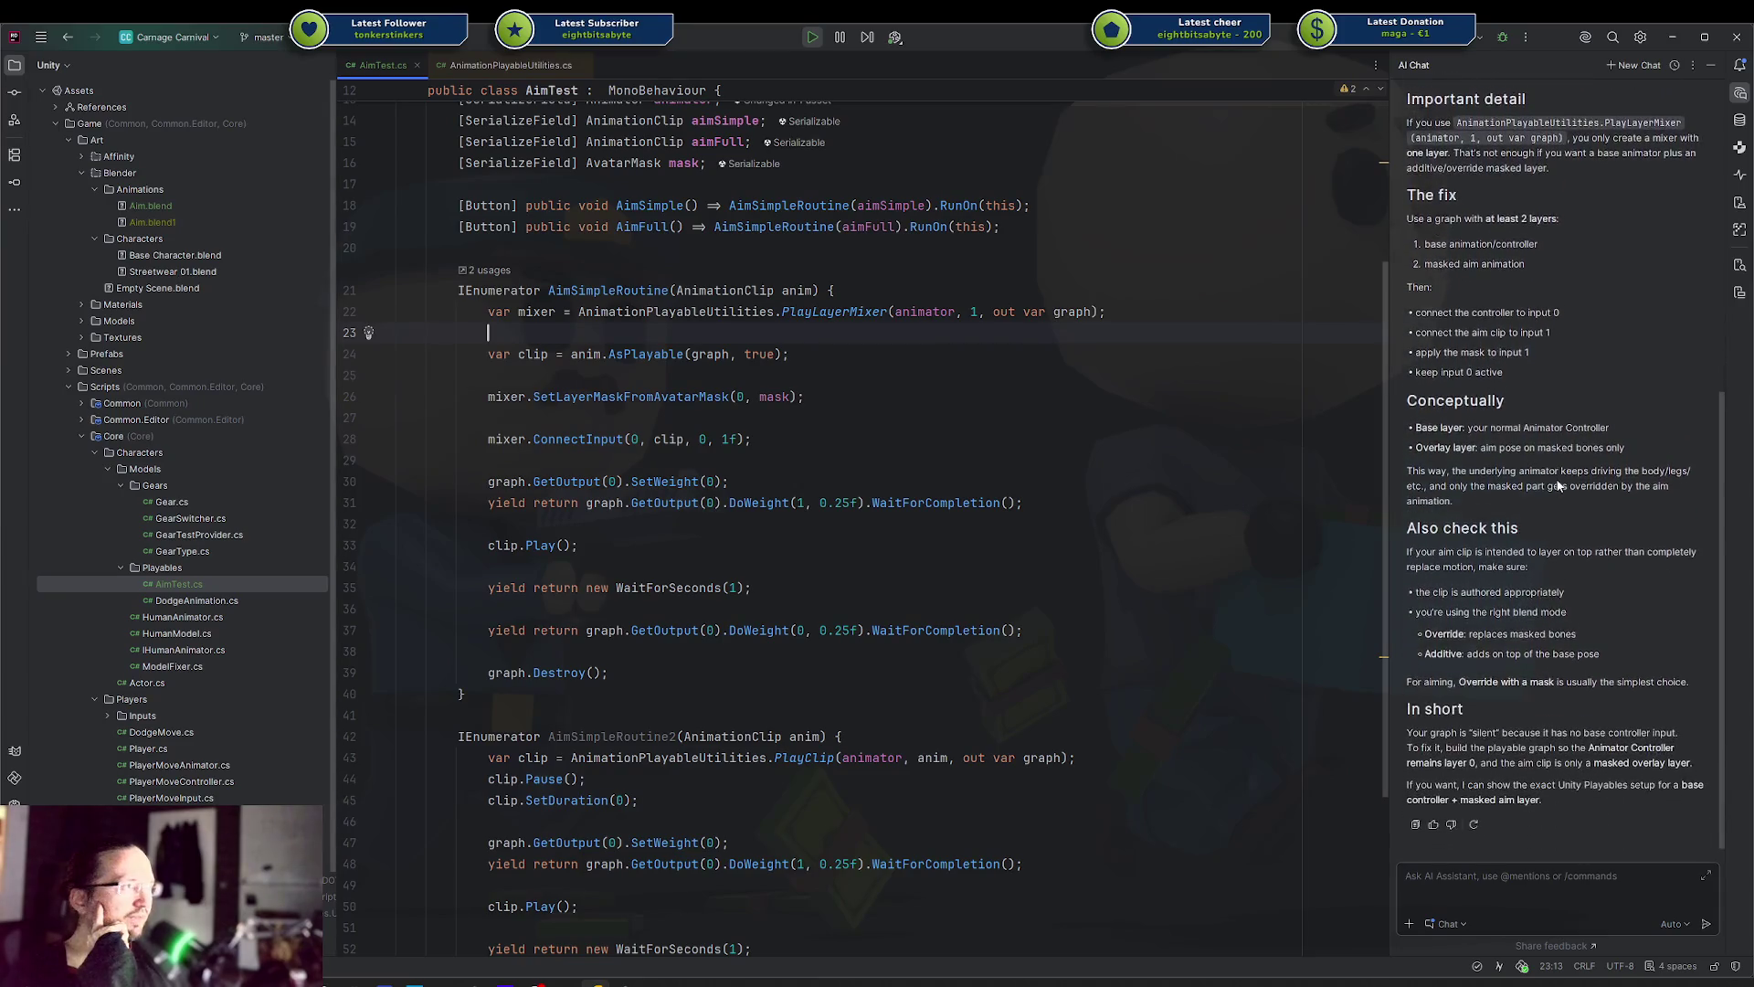
left_click(1568, 338)
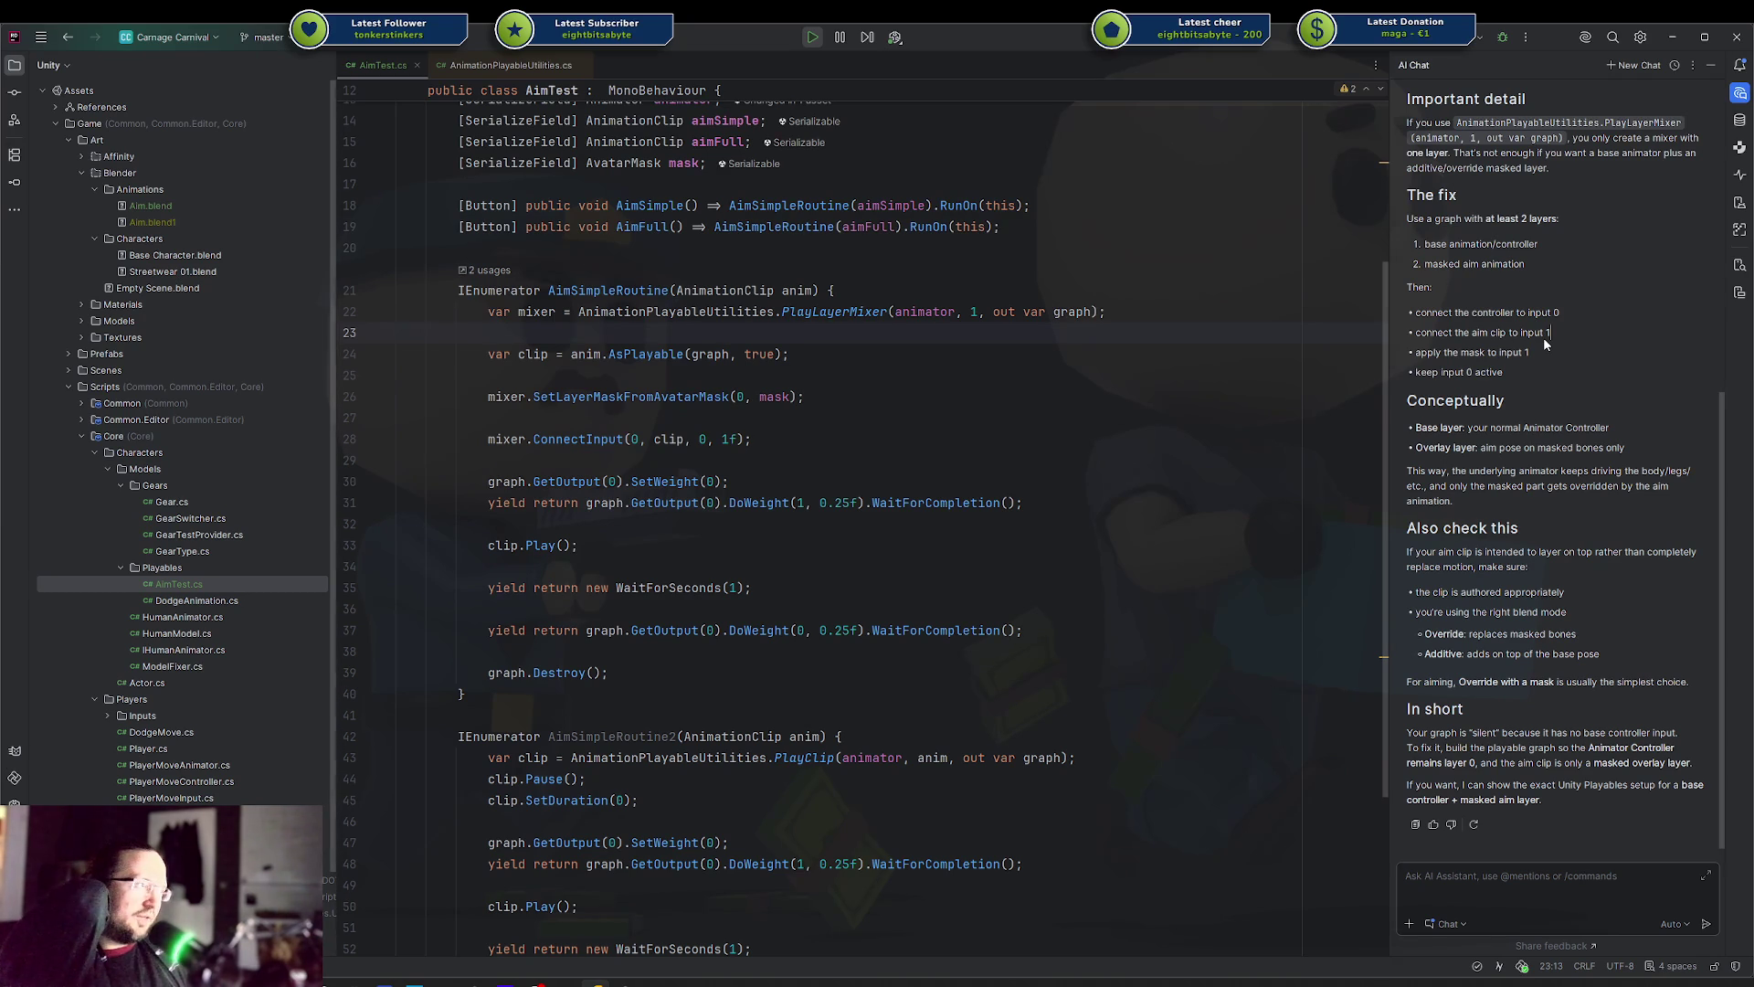
left_click(1586, 875)
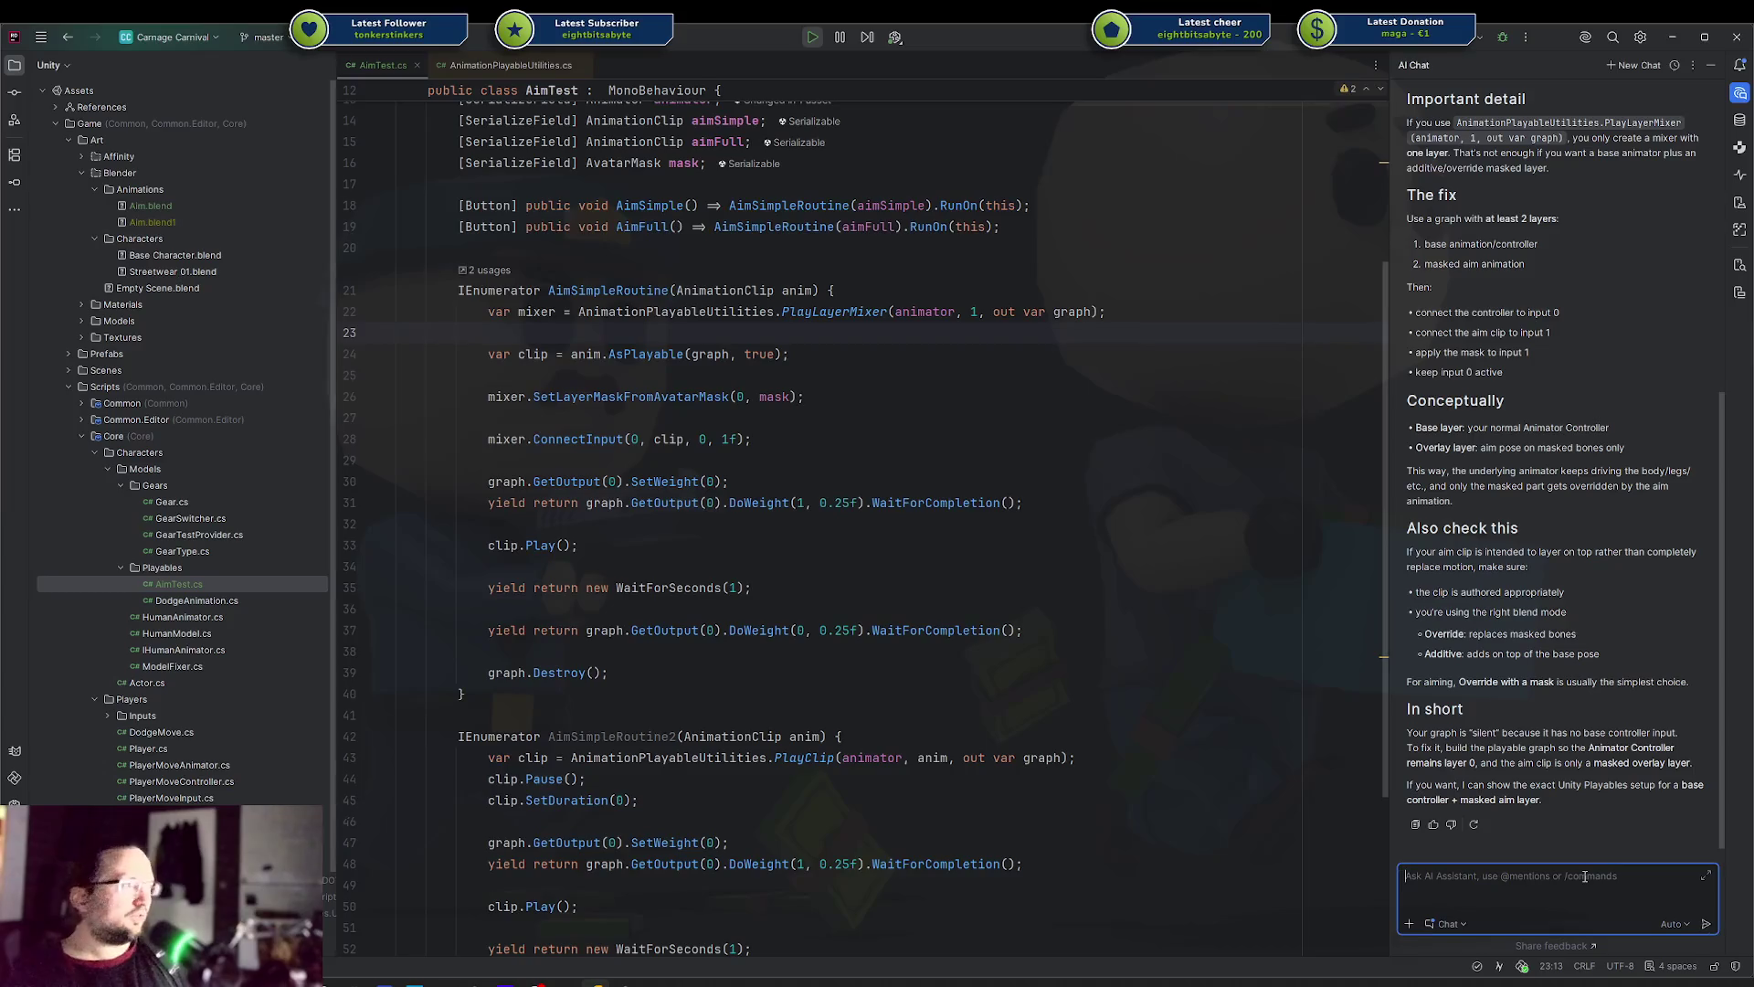
Send the follow-up 'show me some code - because how I tried it wasn't working'
type("sho")
type("some code")
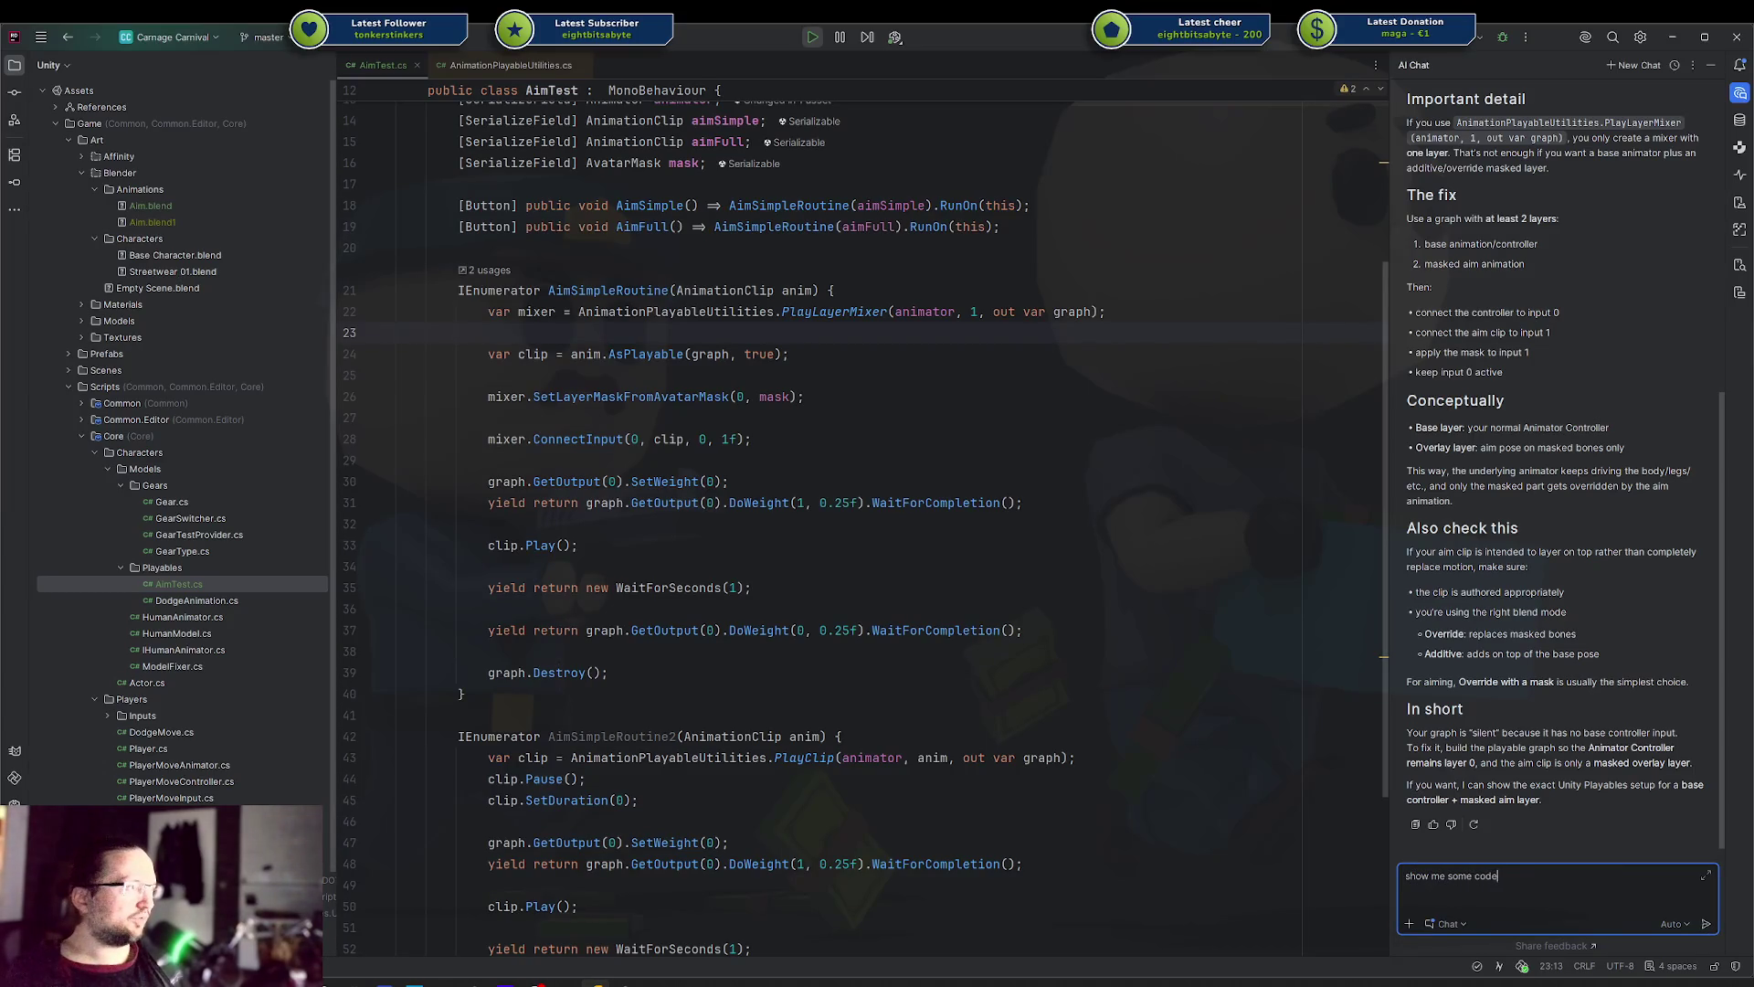
type(" - because how ")
type("I tried it")
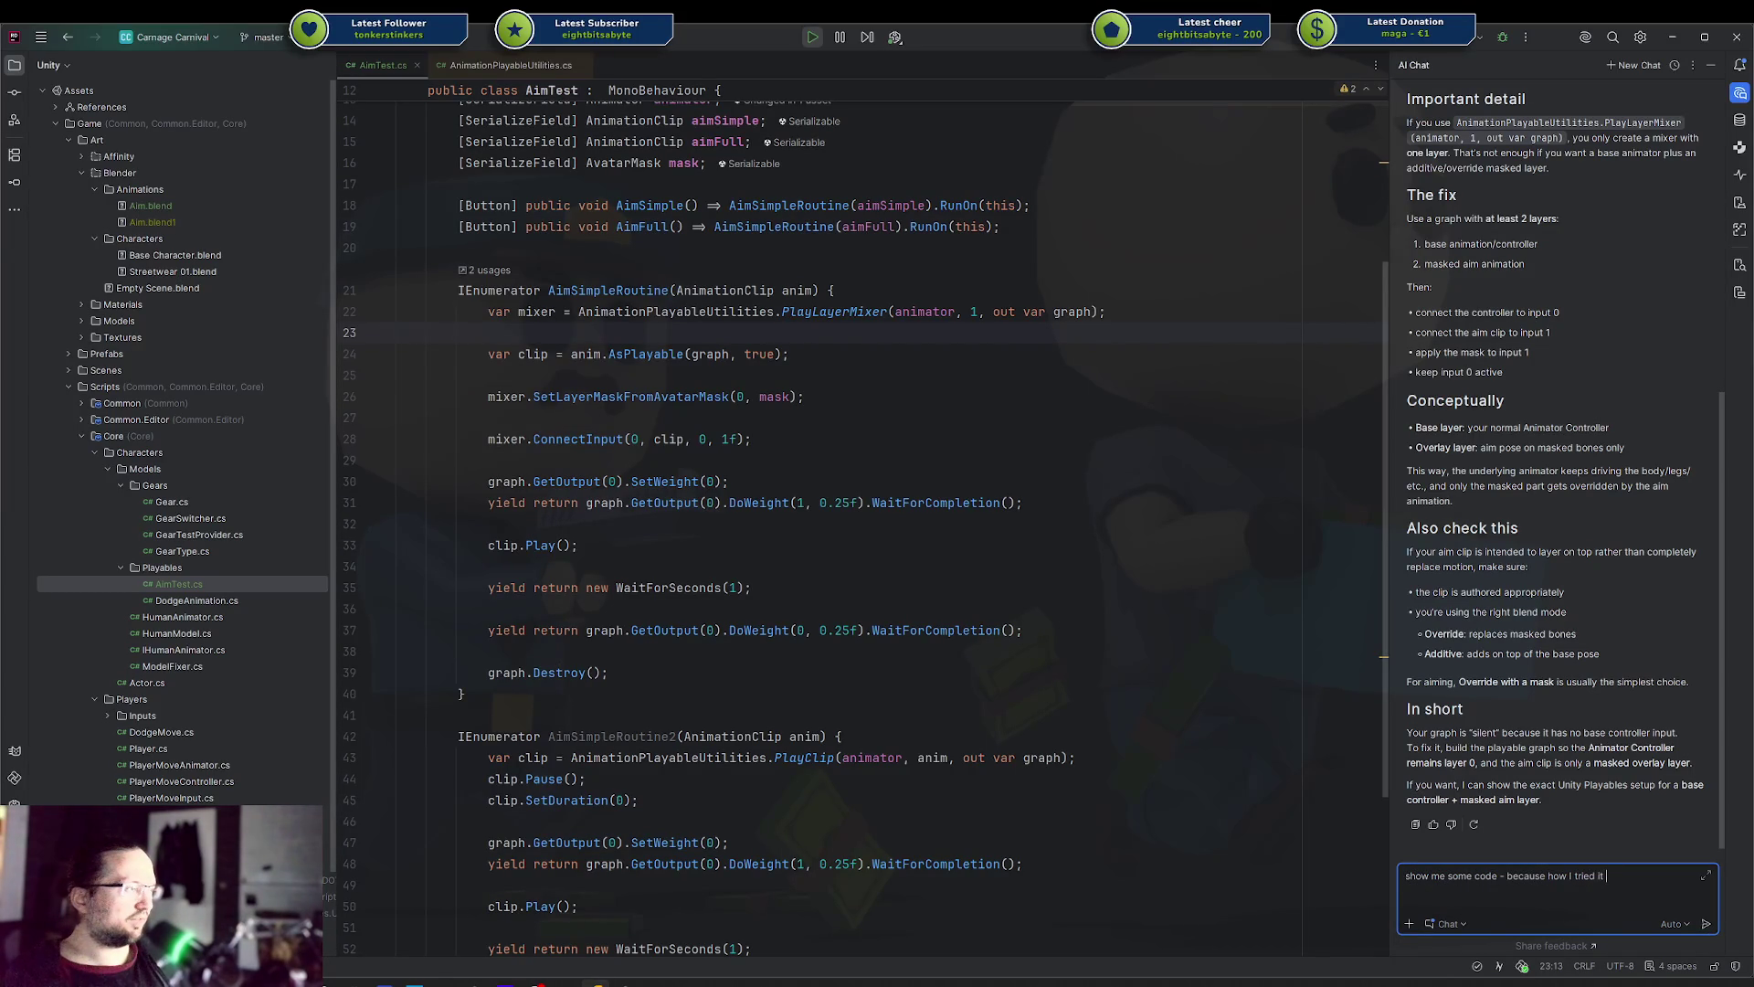
type("s it")
key("BackSpace")
key("BackSpace")
key("BackSpace")
type("it wasn")
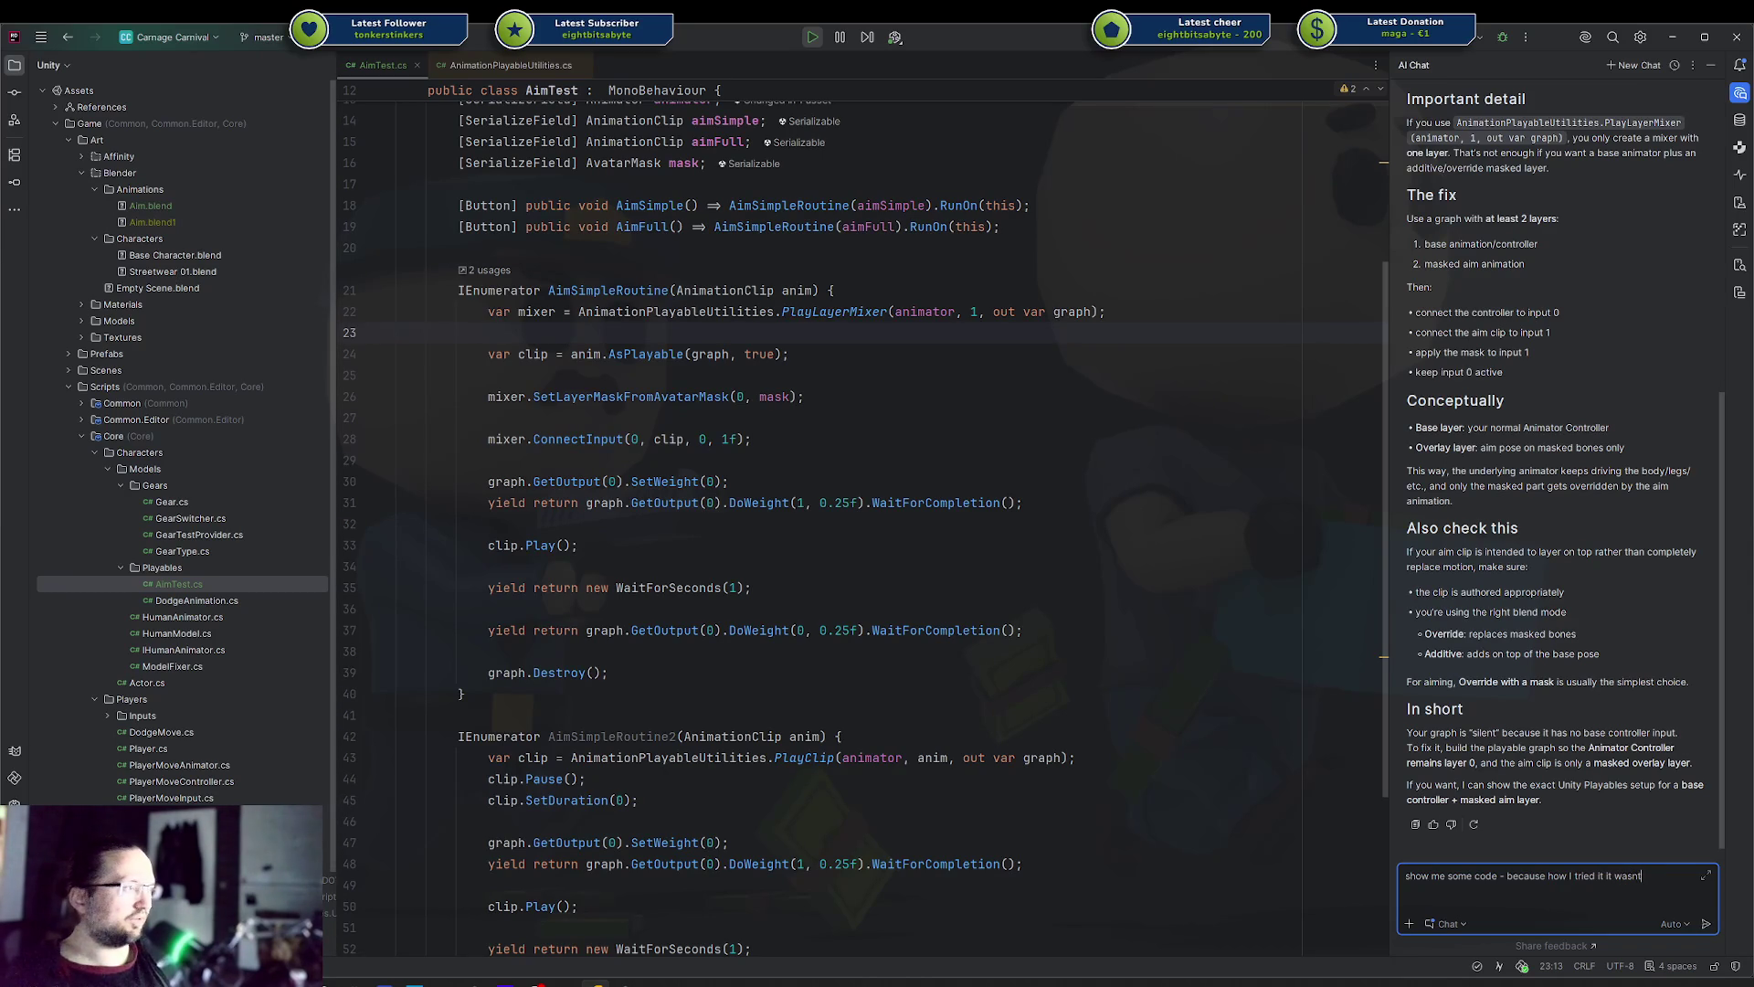
type("'t working")
key("Return")
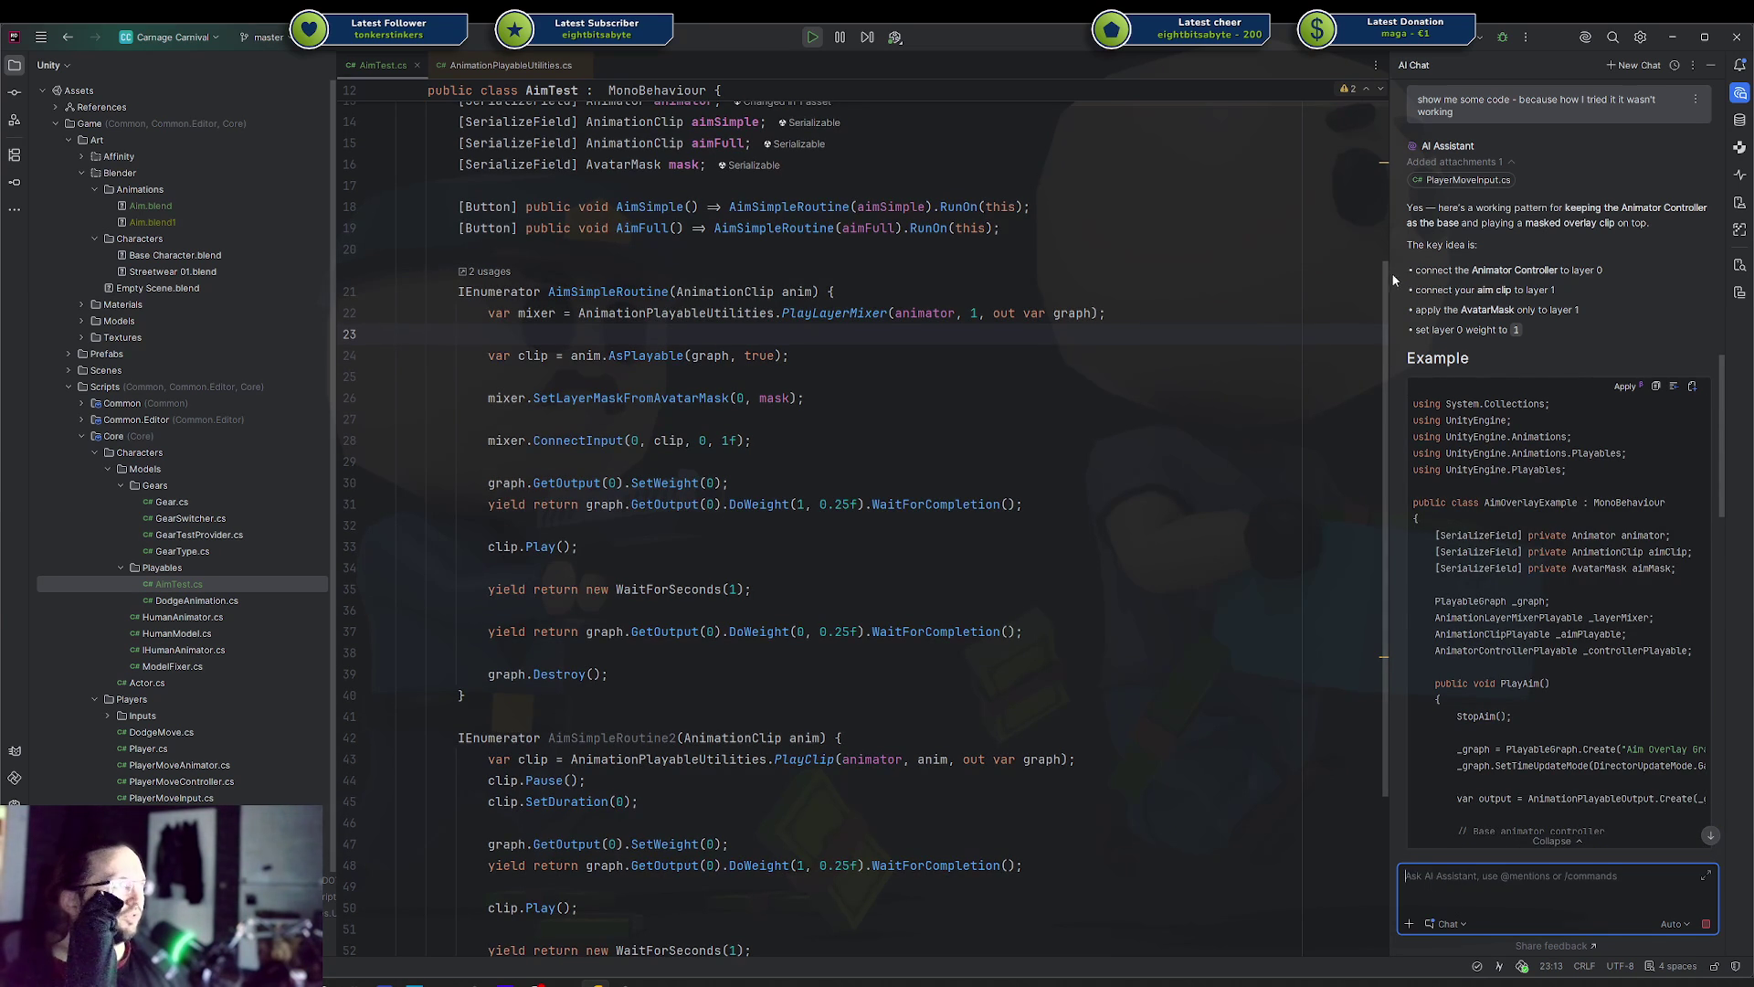
Scroll through the AI's AimOverlayExample code and select the Animation name
left_click_drag(1391, 274, 1305, 274)
scroll(1504, 467, "down", 3)
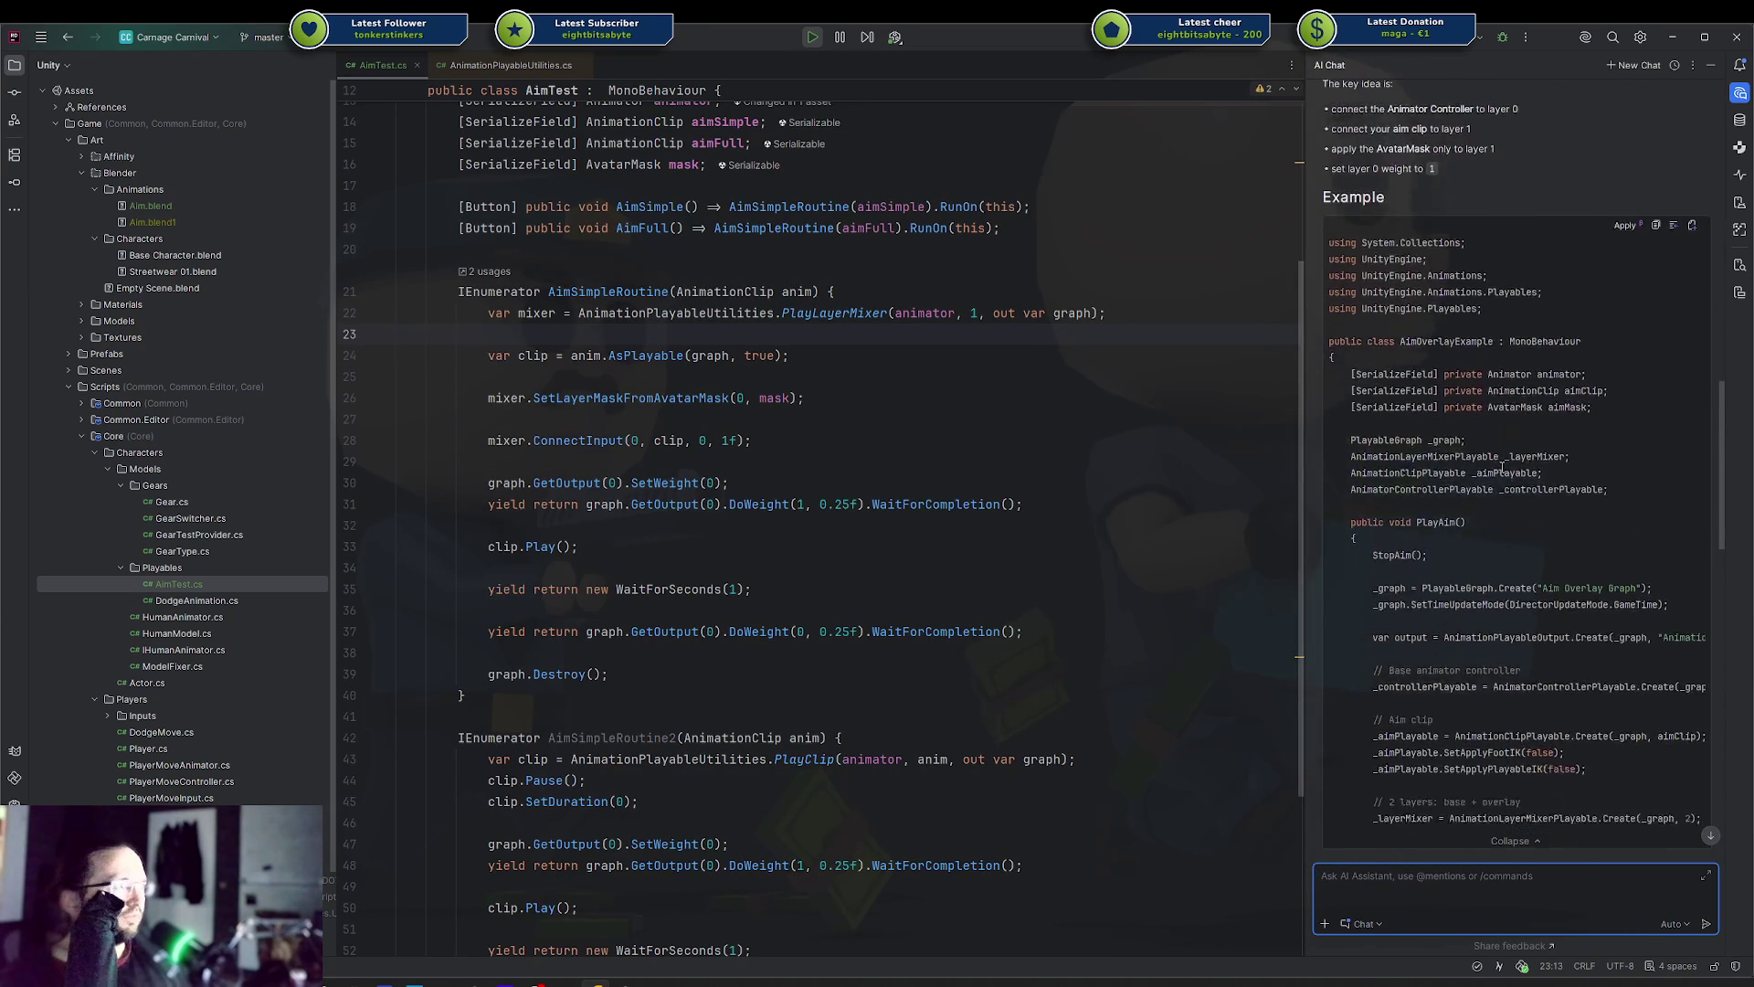
scroll(1504, 467, "down", 1)
left_click(1617, 498)
scroll(1617, 497, "down", 1)
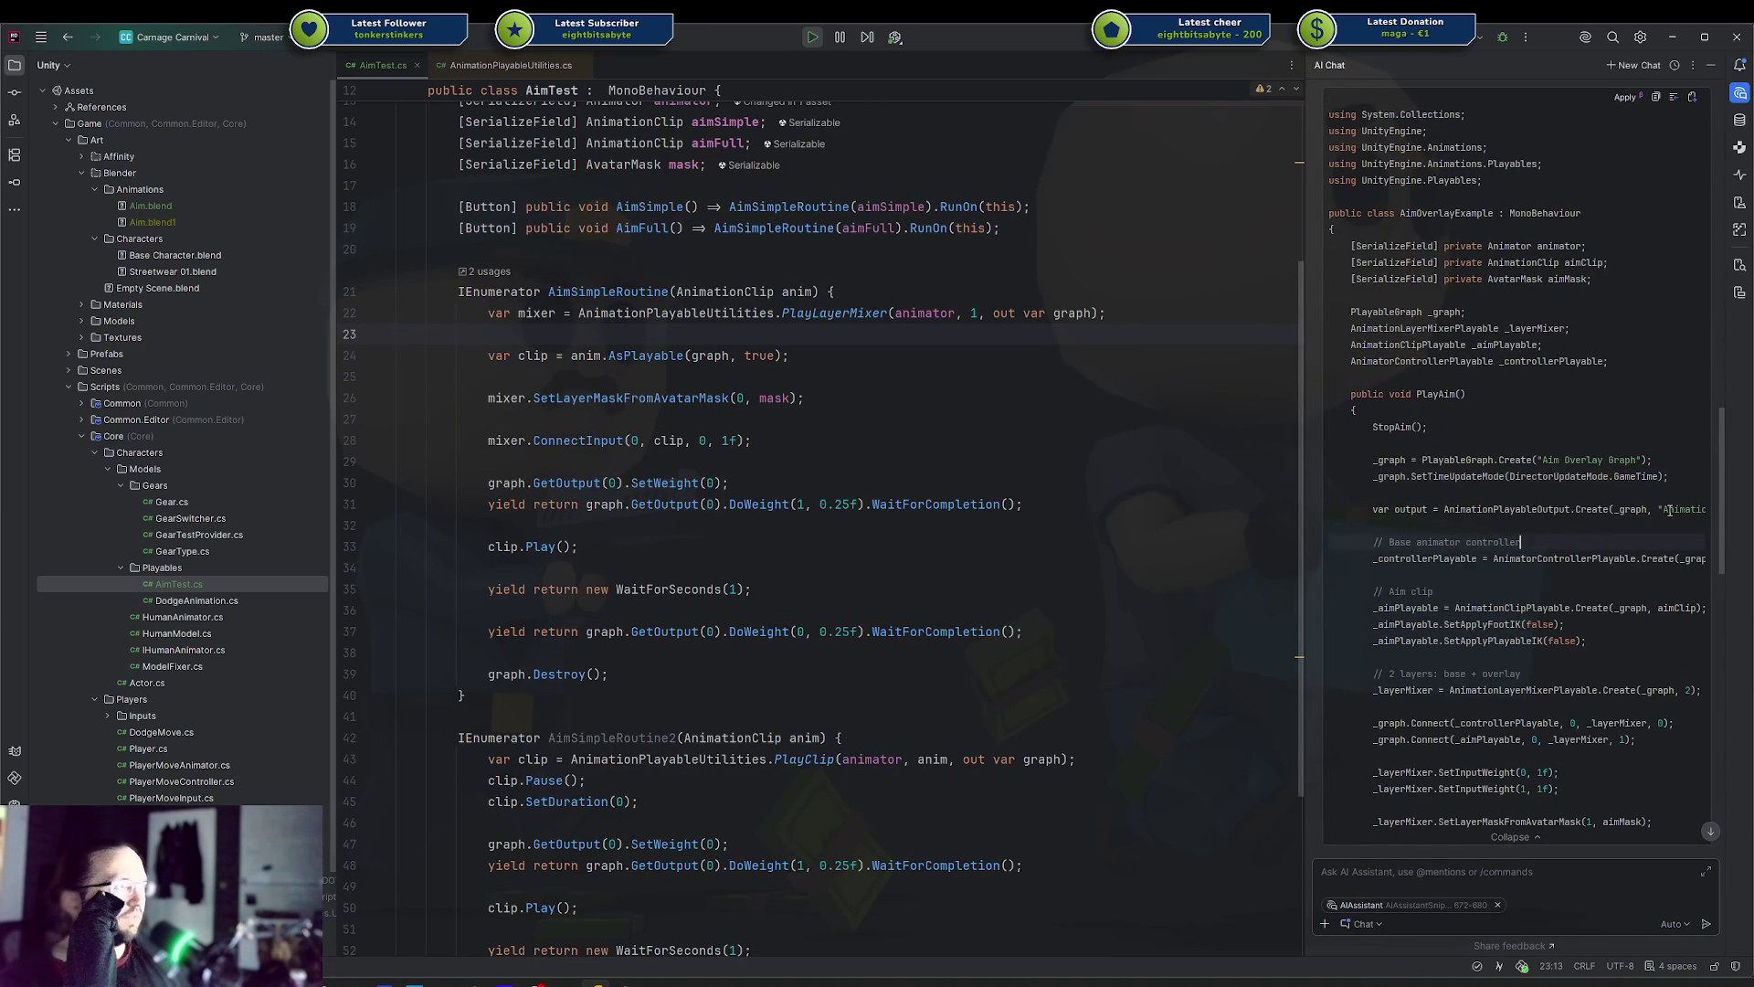
left_click_drag(1662, 509, 1698, 509)
Widen the AI chat and inspect the base controller line and three _aimPlayable IK setup lines
left_click_drag(1304, 471, 1041, 471)
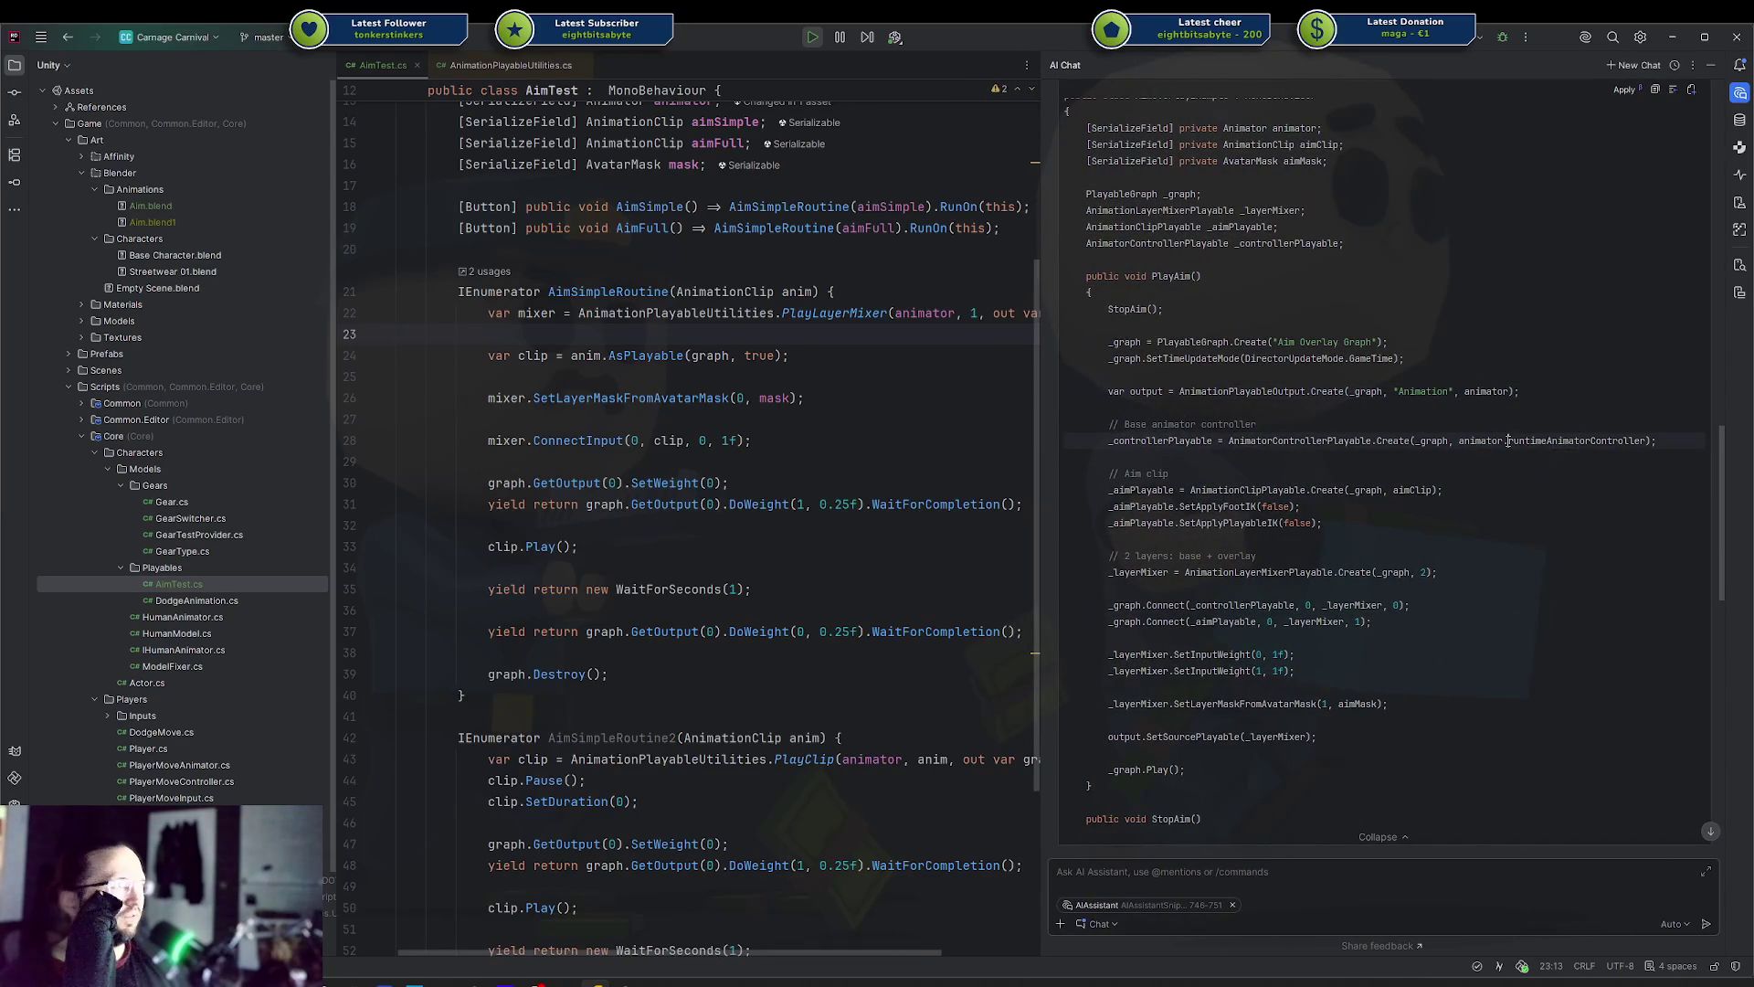
left_click(1407, 442)
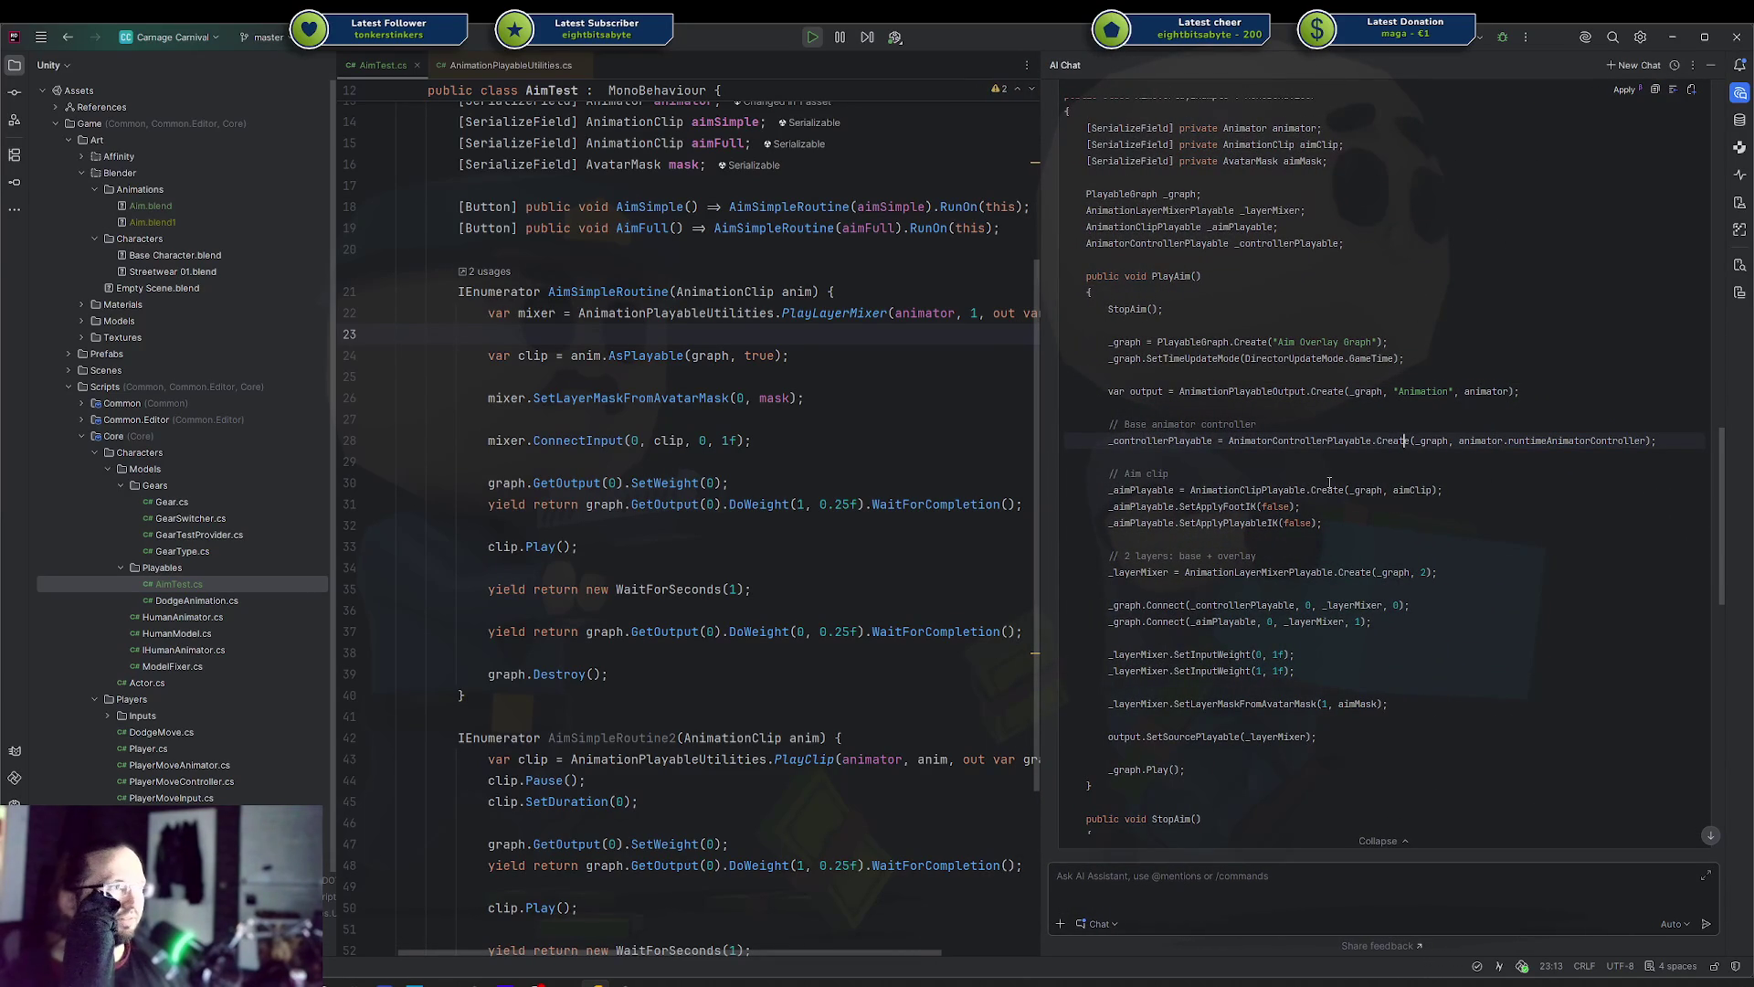
left_click_drag(1299, 522, 1236, 508)
left_click(1236, 510)
double_click(1326, 490)
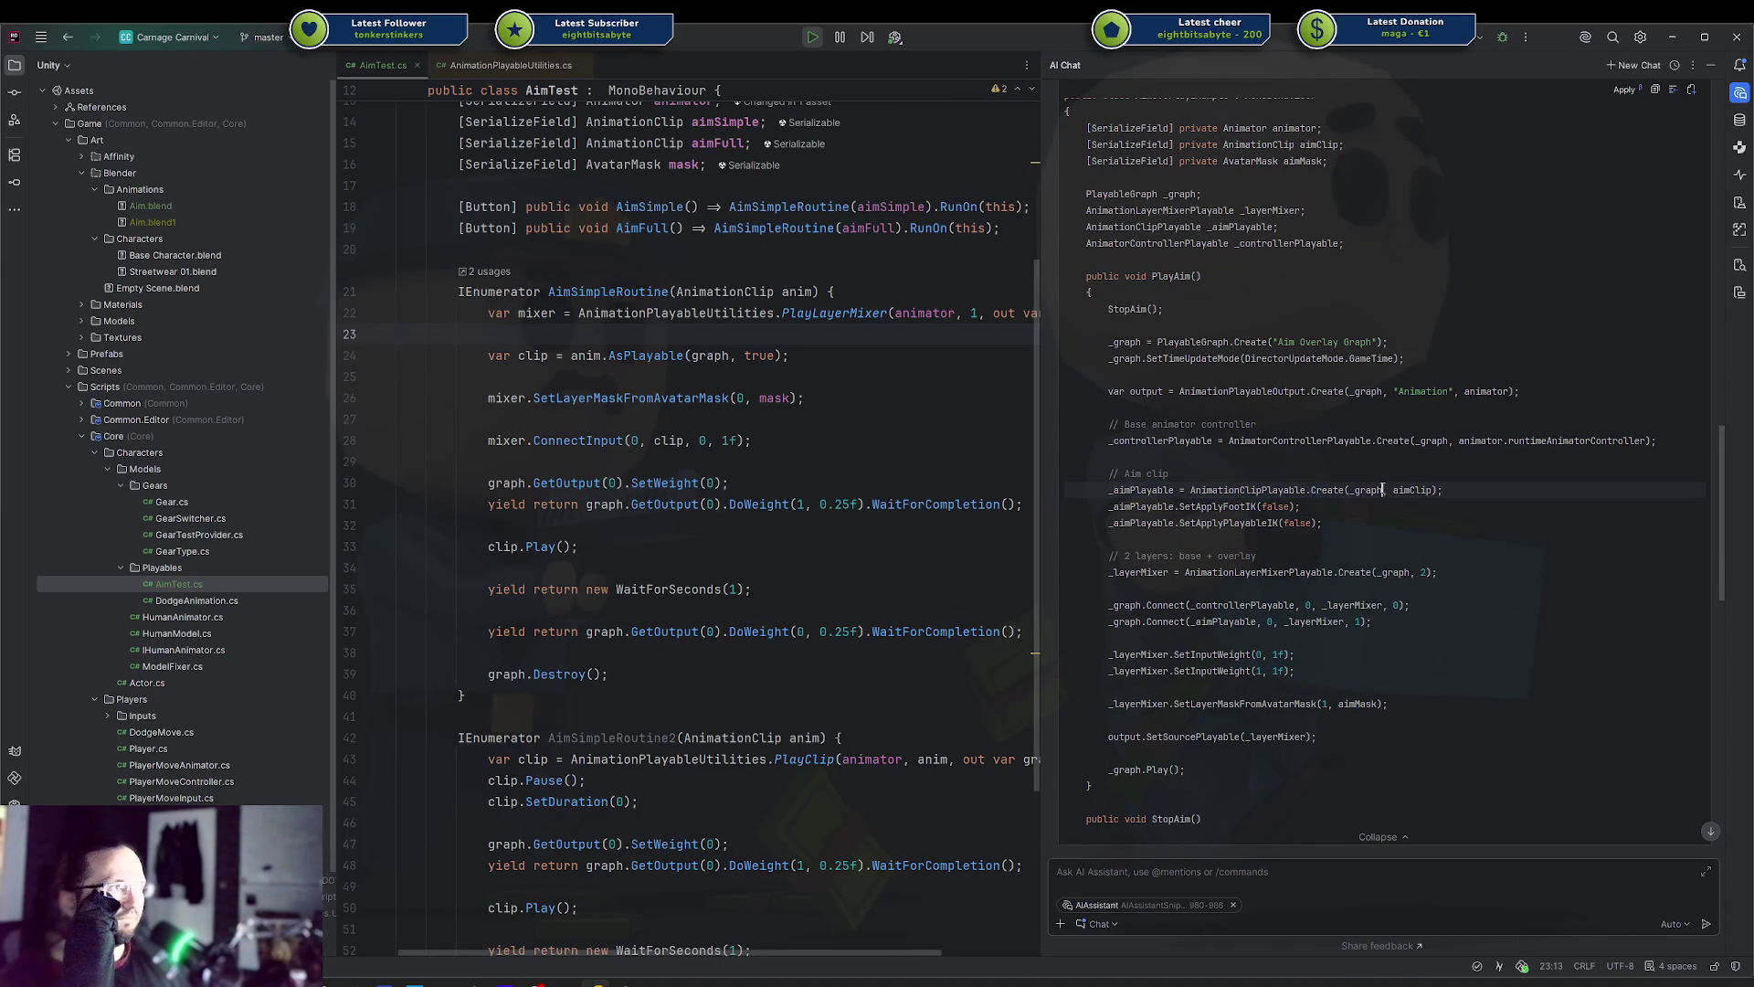
left_click_drag(1322, 523, 1113, 491)
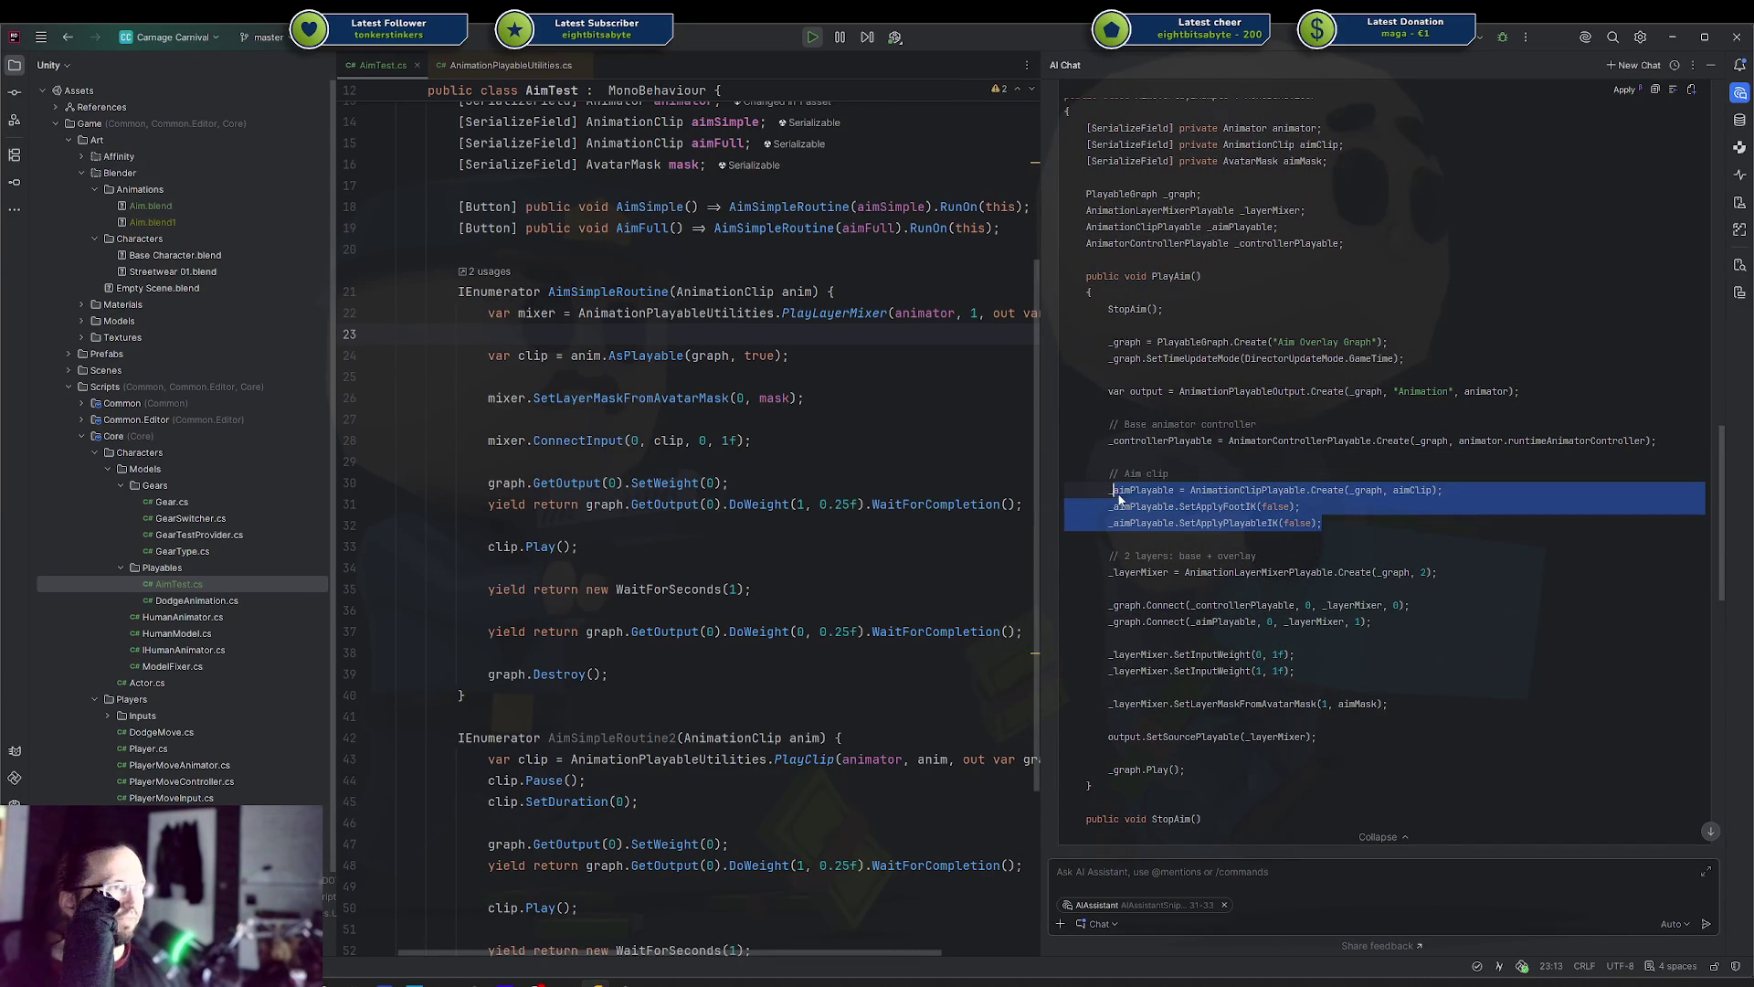
left_click(1120, 499)
left_click_drag(1324, 522, 1112, 492)
left_click(1301, 508)
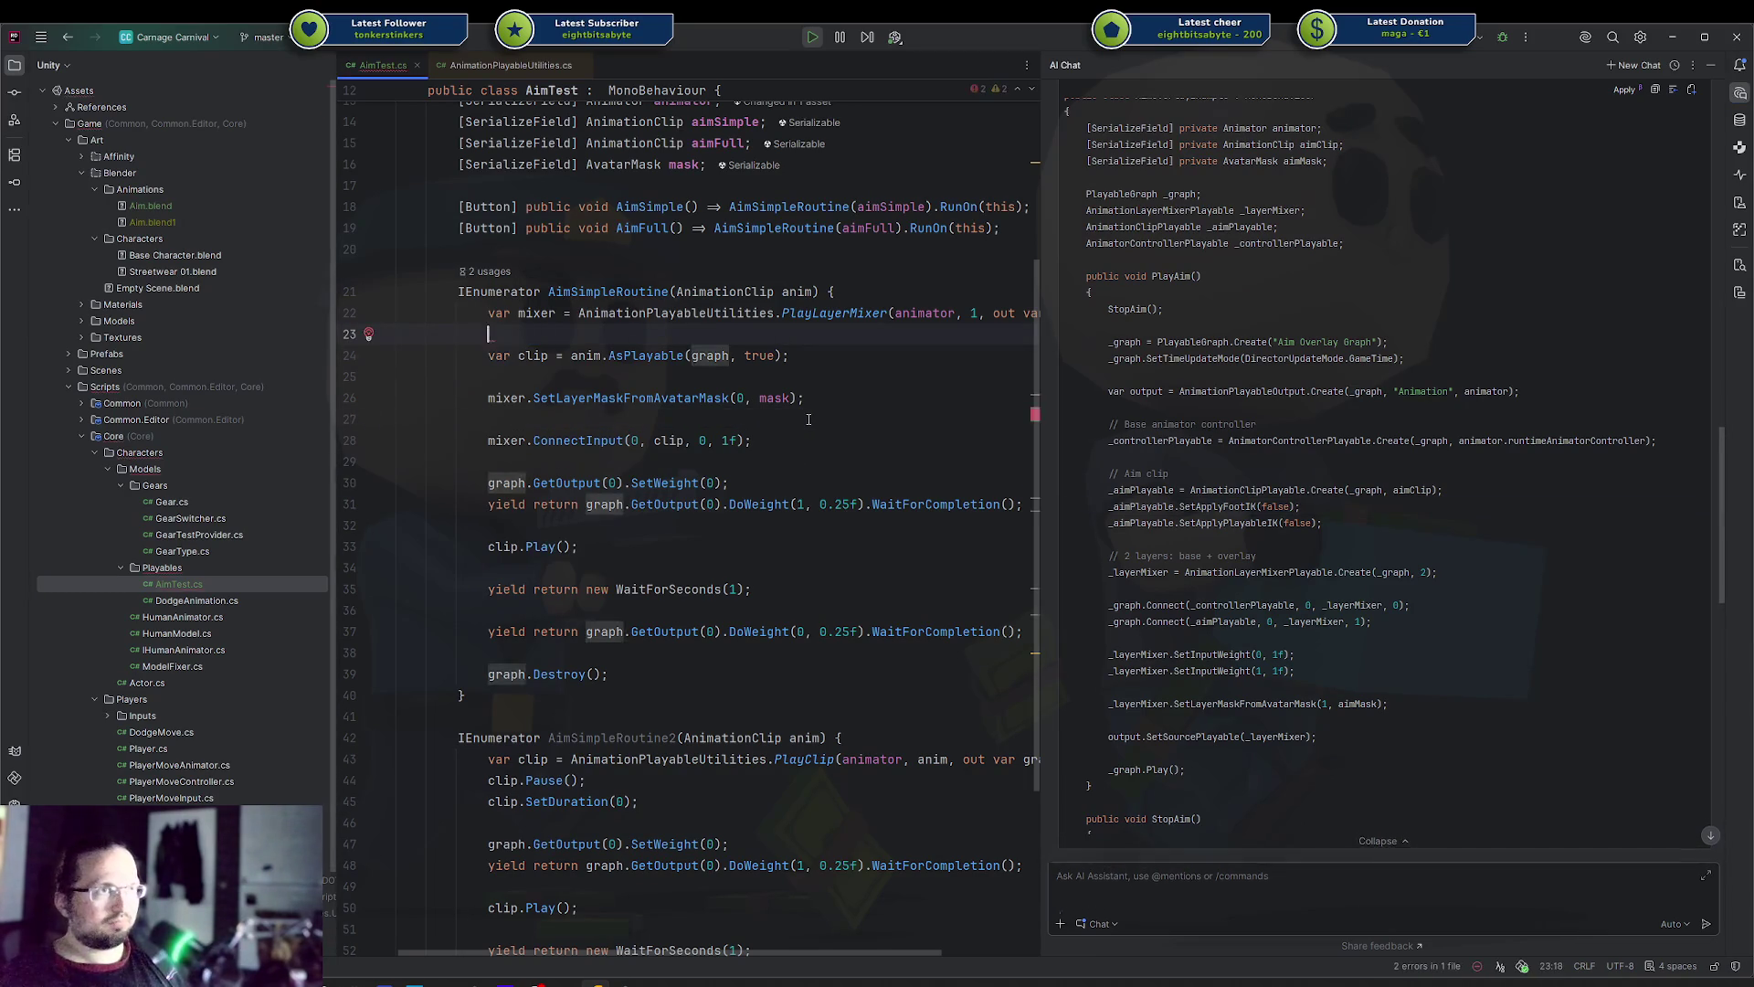
Undo the edits to restore the two-input mixer with animInfo on input 0 and clip on 1
key("ctrl+z")
key("ctrl+z")
key("ctrl+z")
key("ctrl+z")
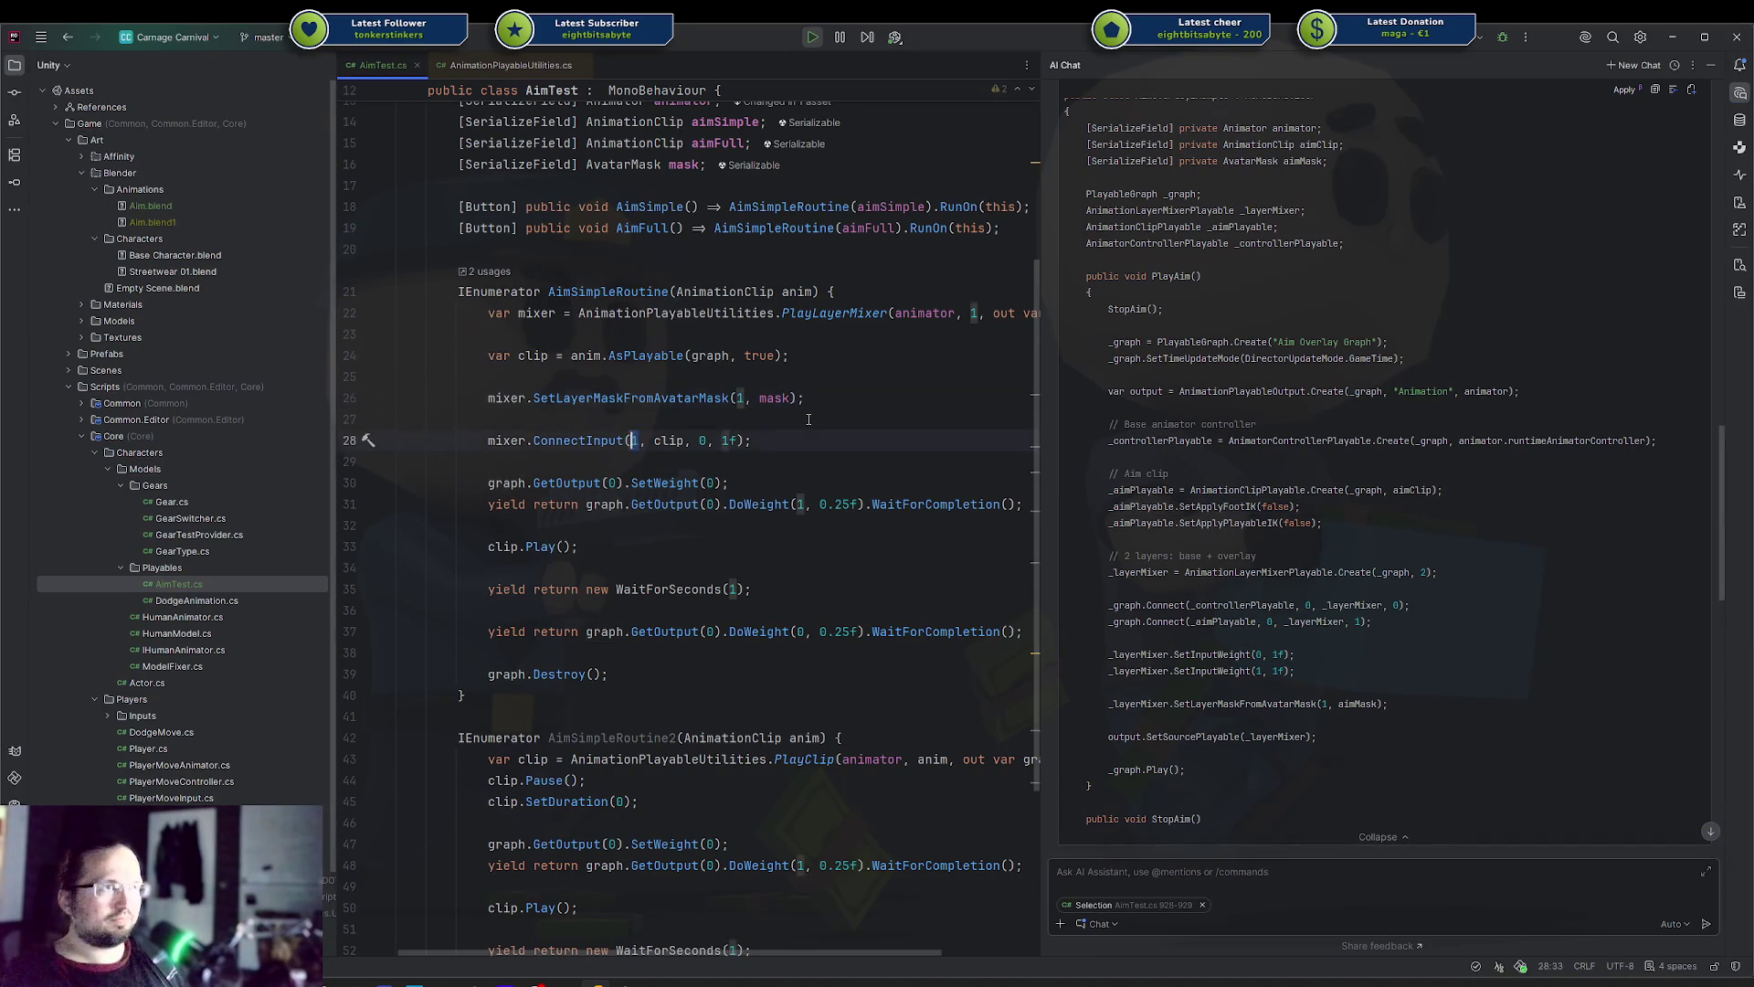
key("ctrl+z")
key("ctrl+z")
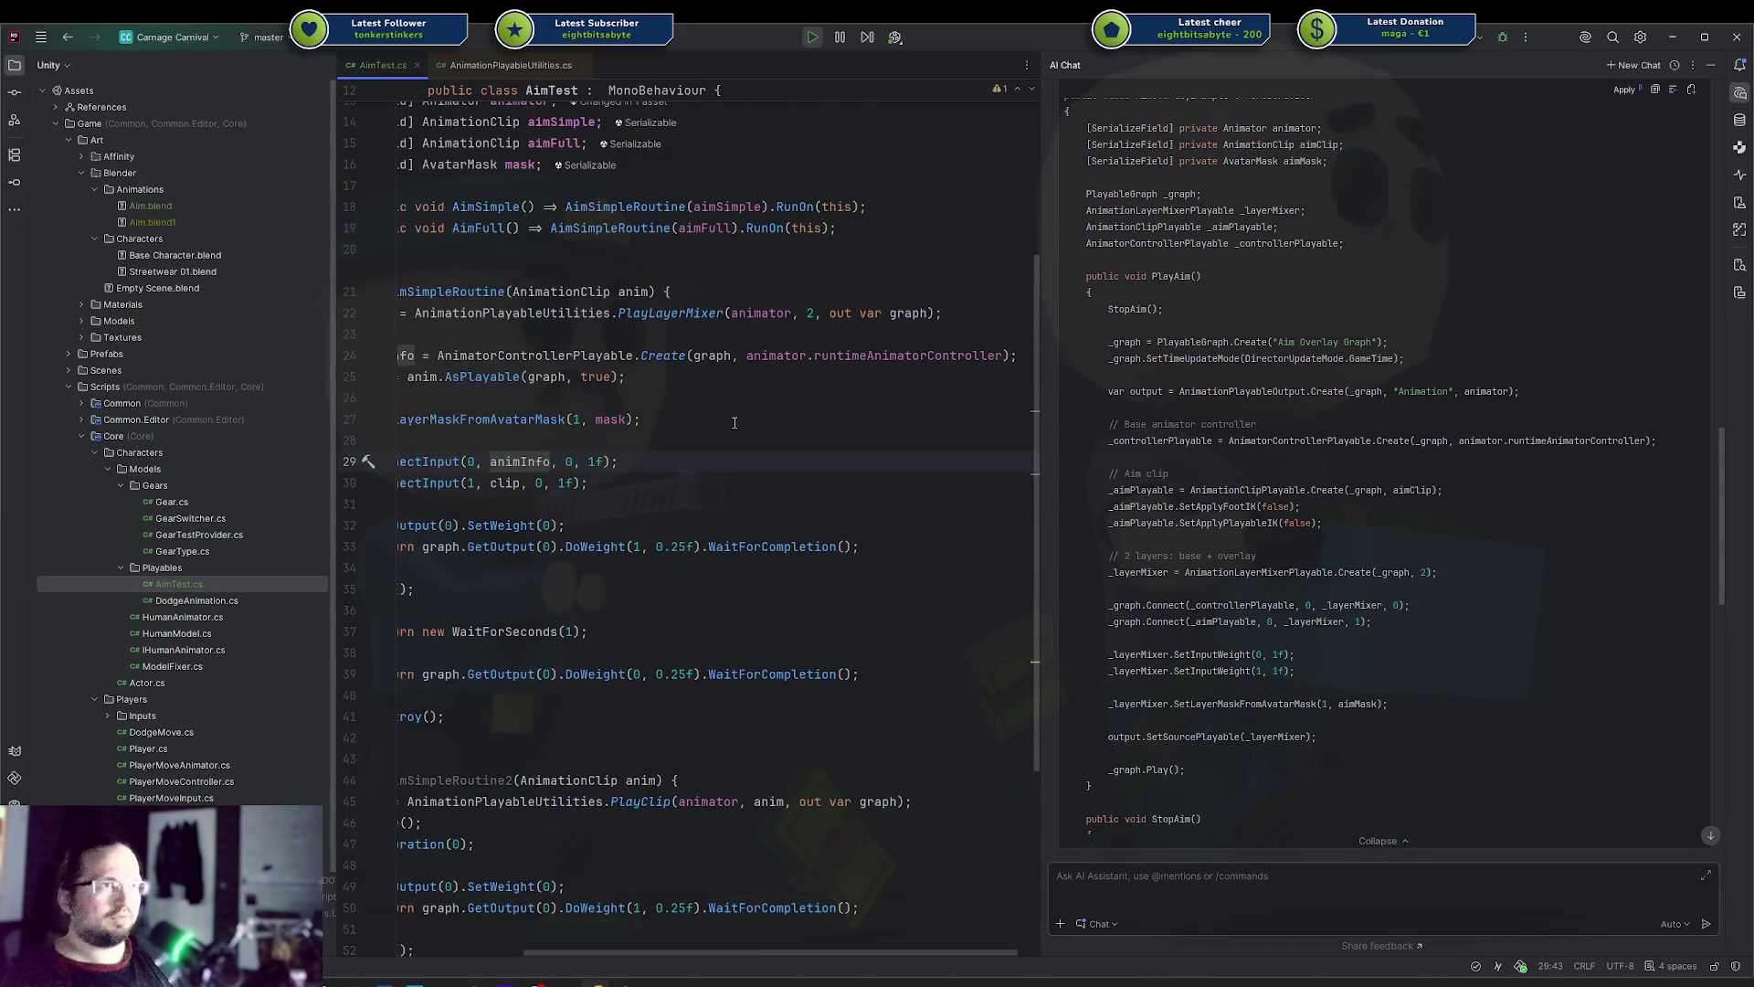
key("ctrl+z")
key("ctrl+z")
key("ctrl+z")
Add clip.SetApplyFootIK(false) and clip.SetApplyPlayableIK(false) after the clip creation, then switch to Unity
key("Return")
type("clip.setap")
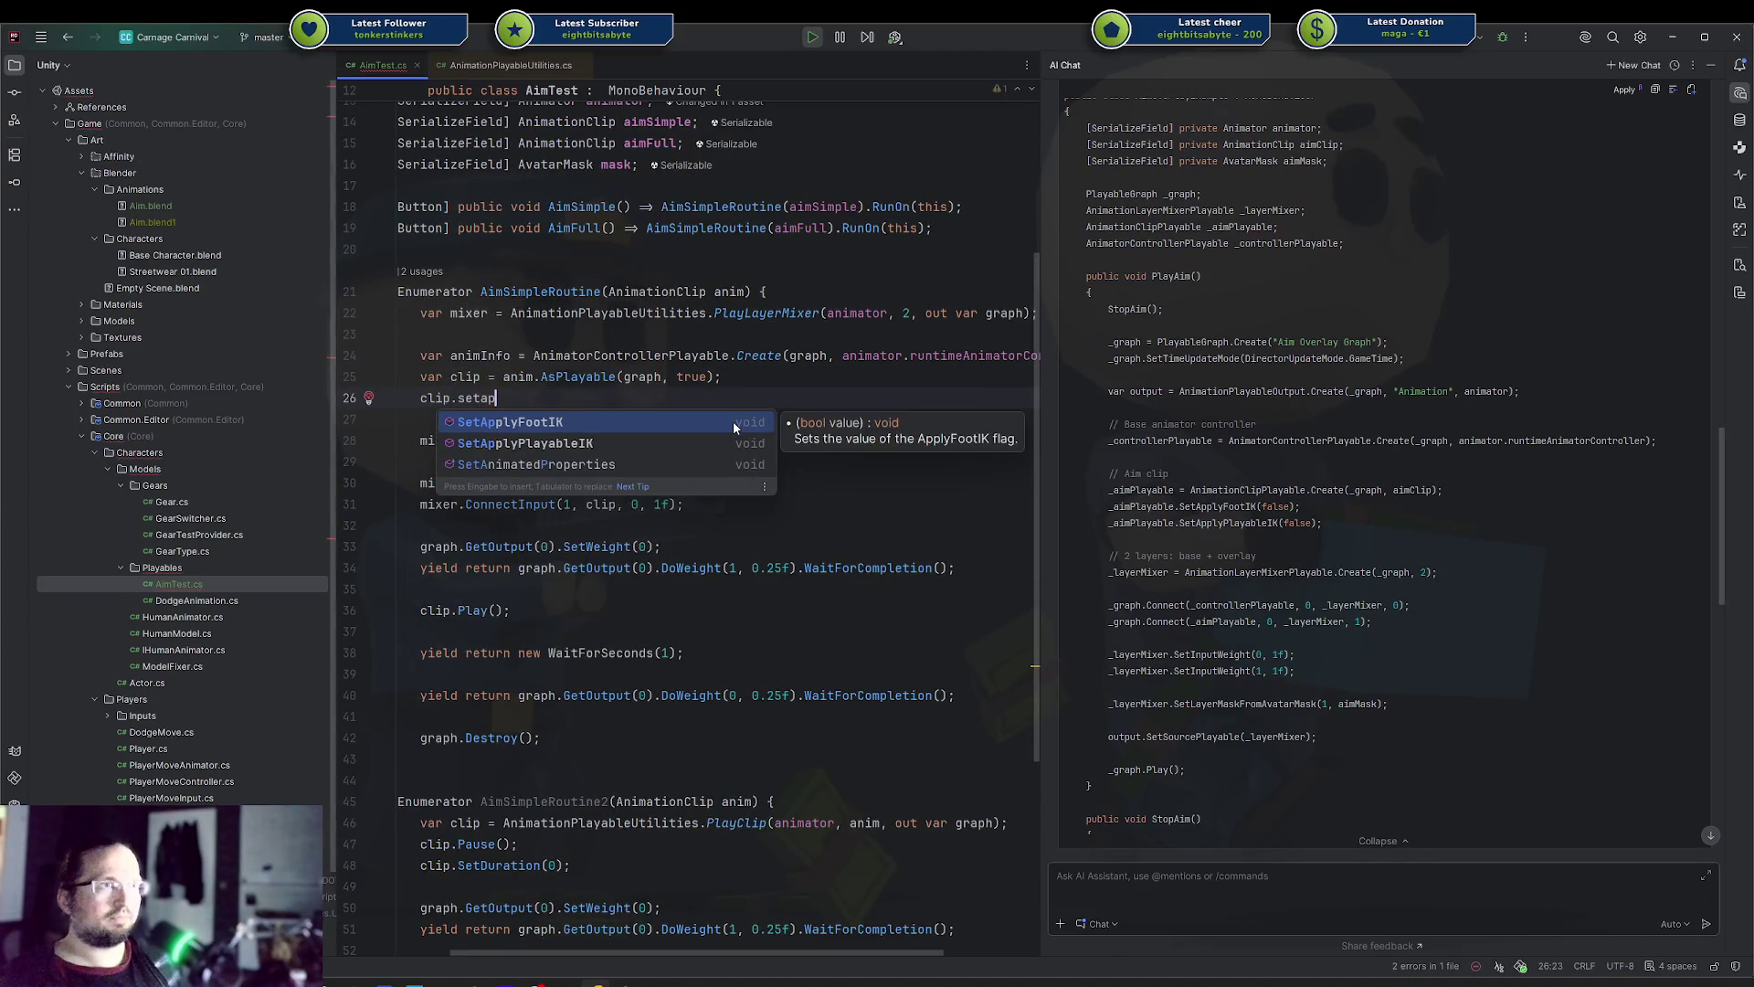
key("Return")
type("false);")
key("Return")
type("clip.setap")
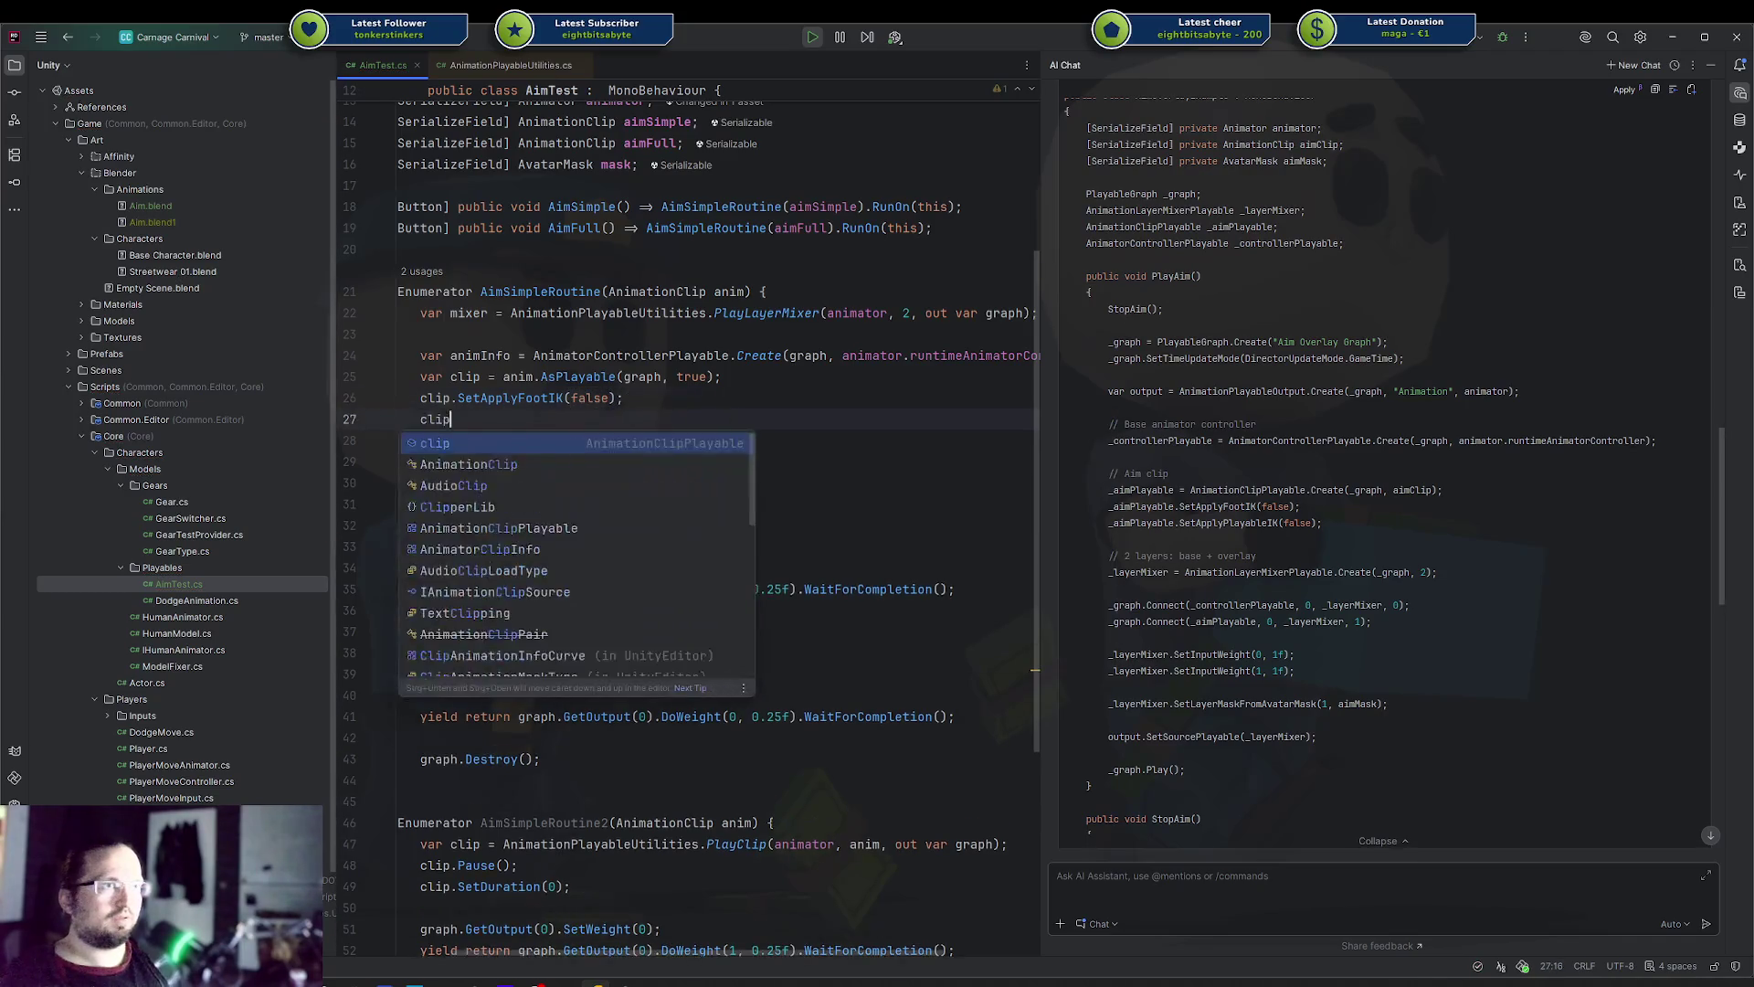
key("Down")
key("Up")
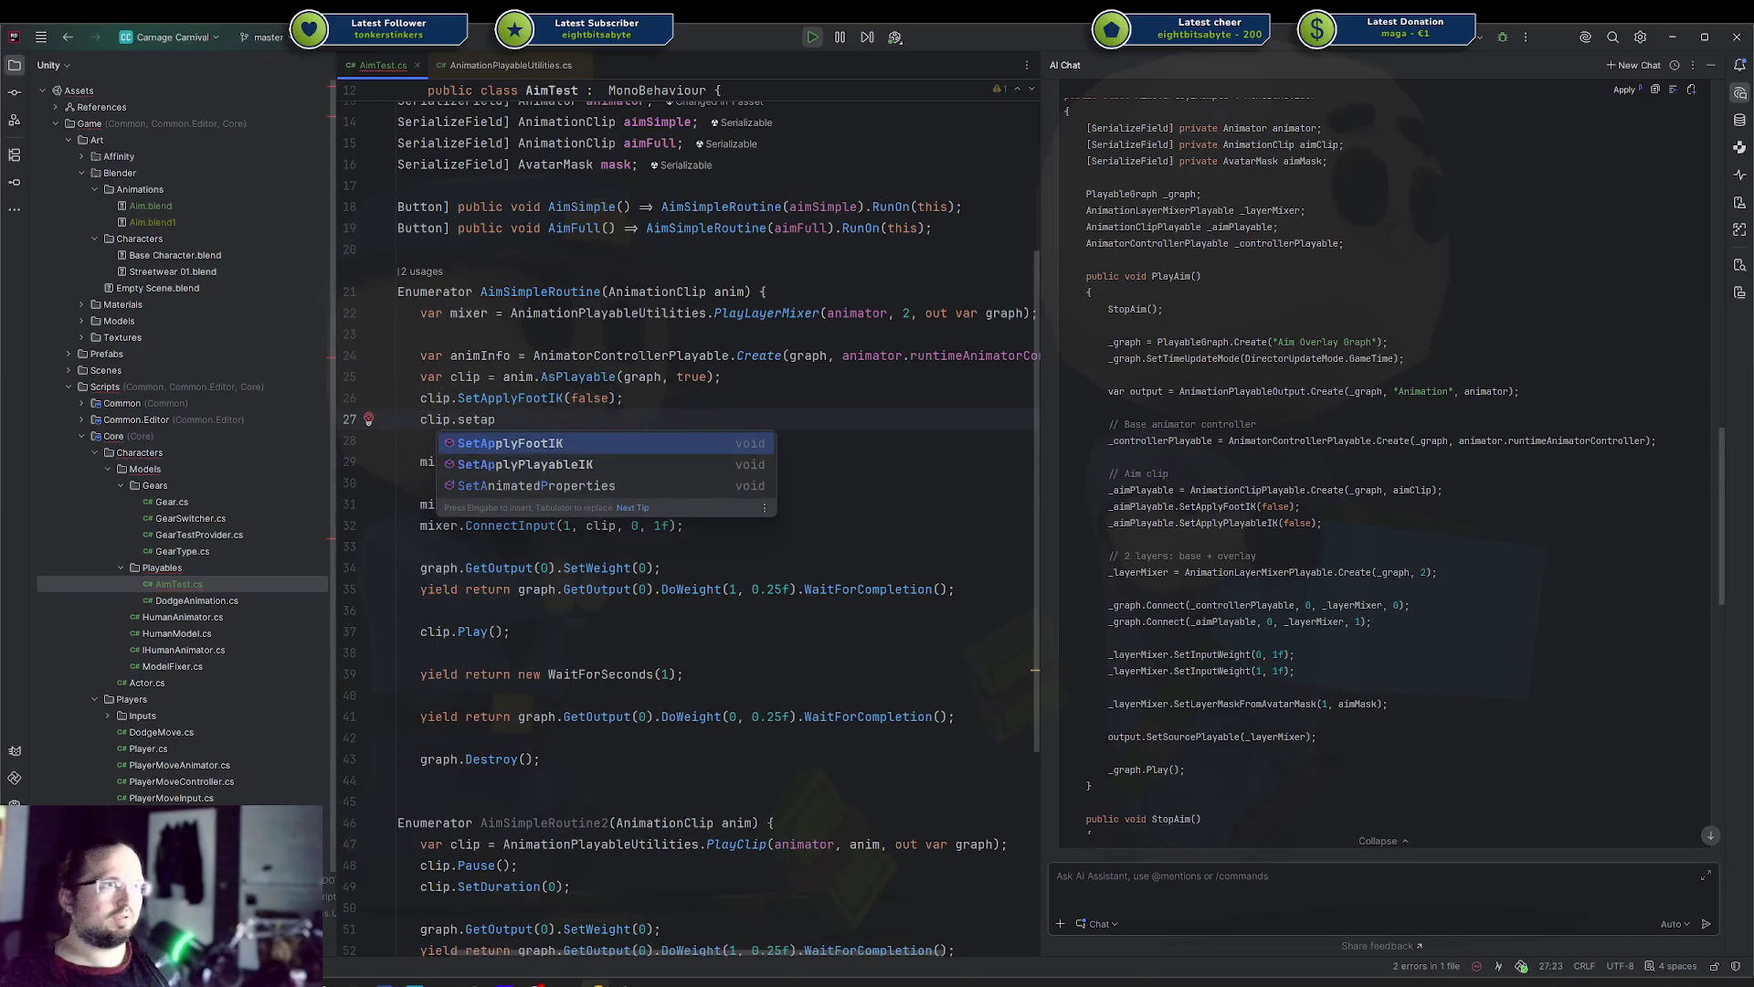
key("Down")
key("Return")
type("false);")
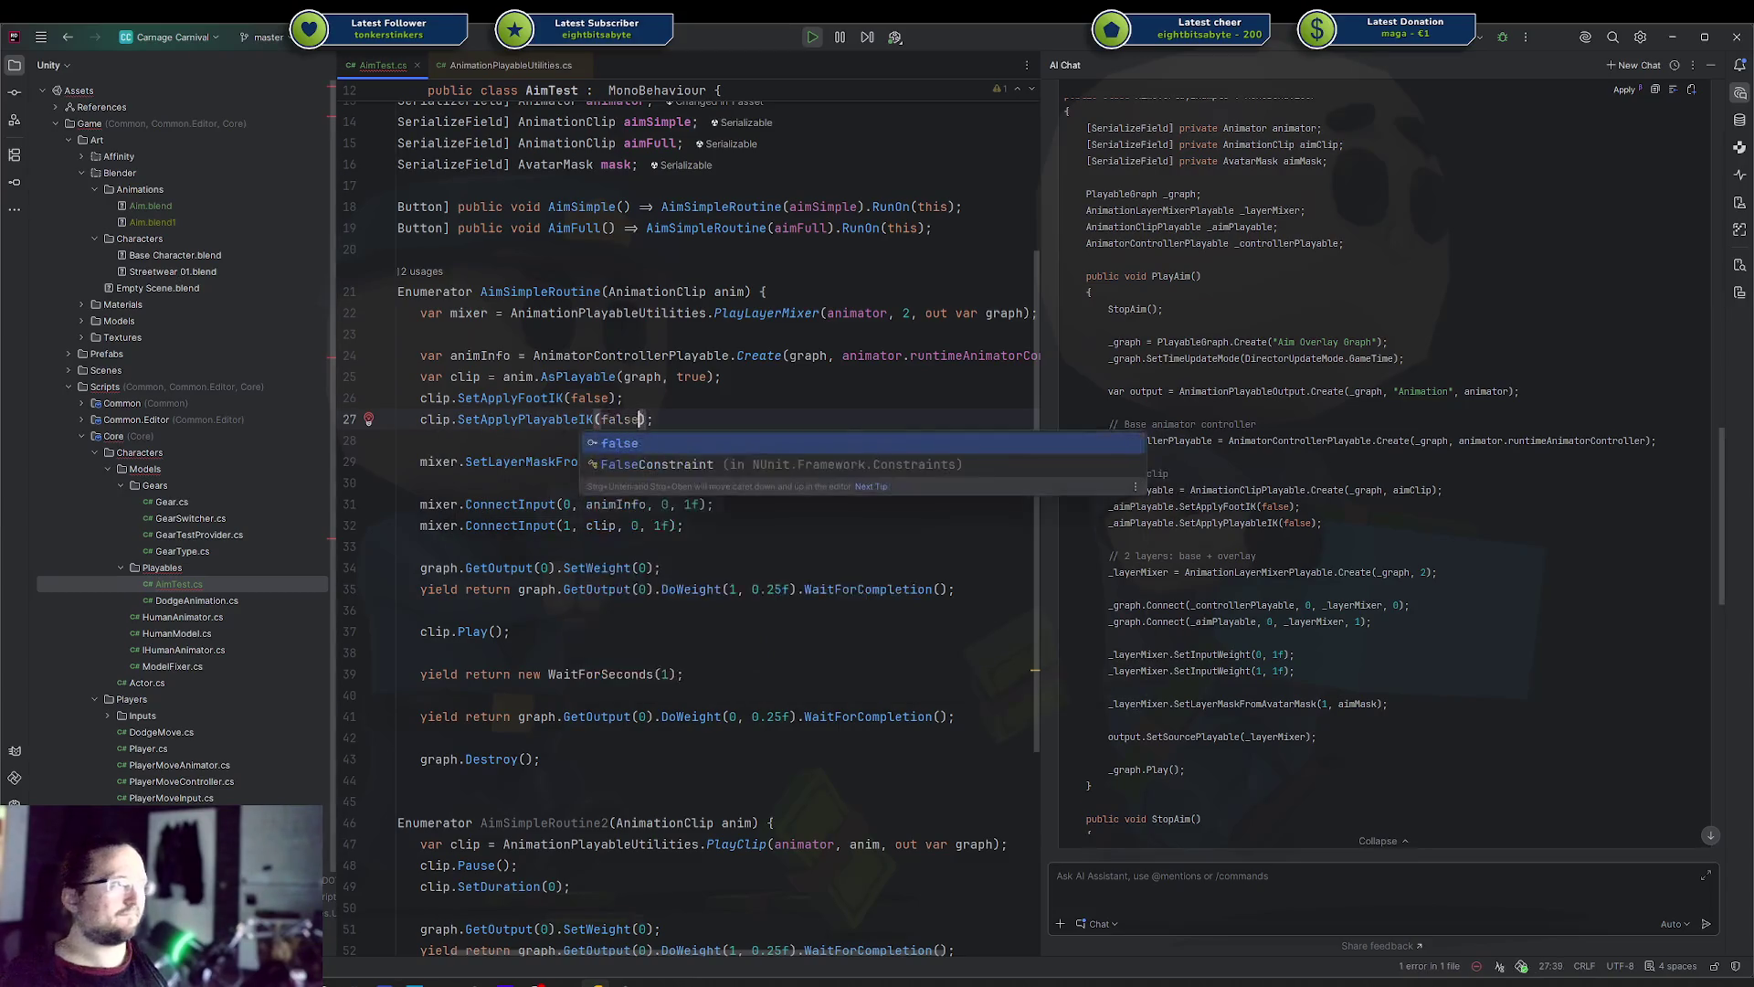
key("alt+Tab")
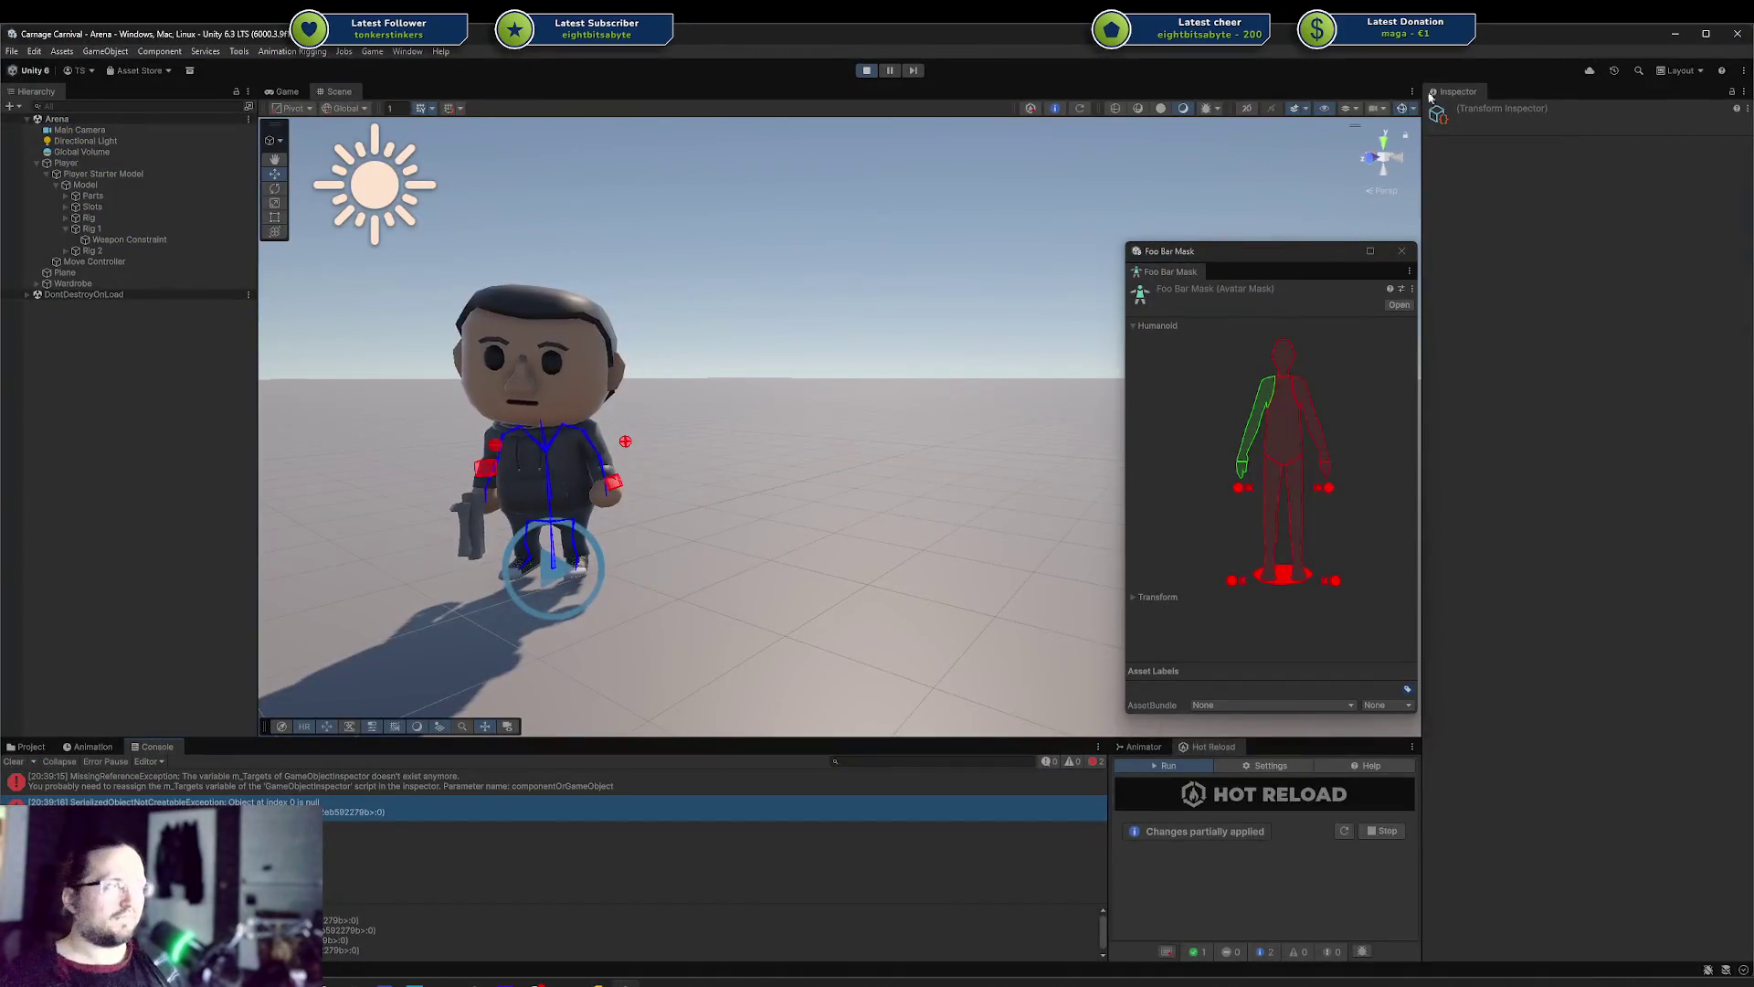
Exit Play mode, stop and restart Hot Reload, and return to Rider
key("ctrl+p")
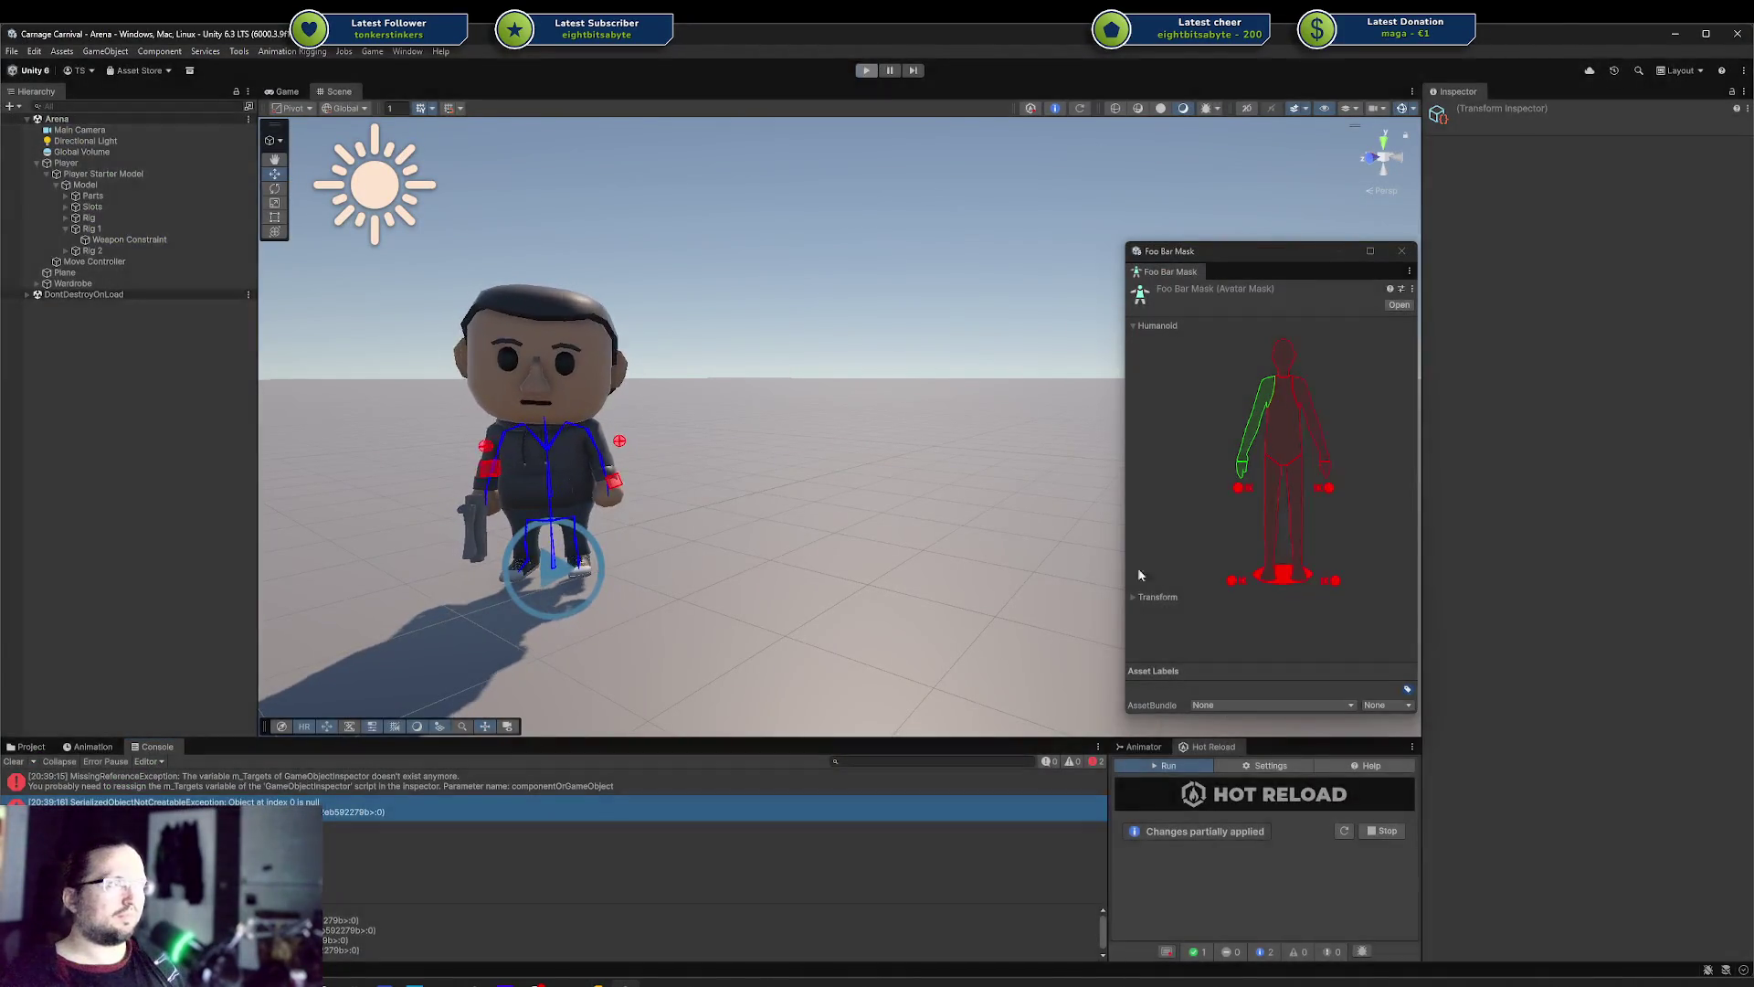
left_click(1382, 830)
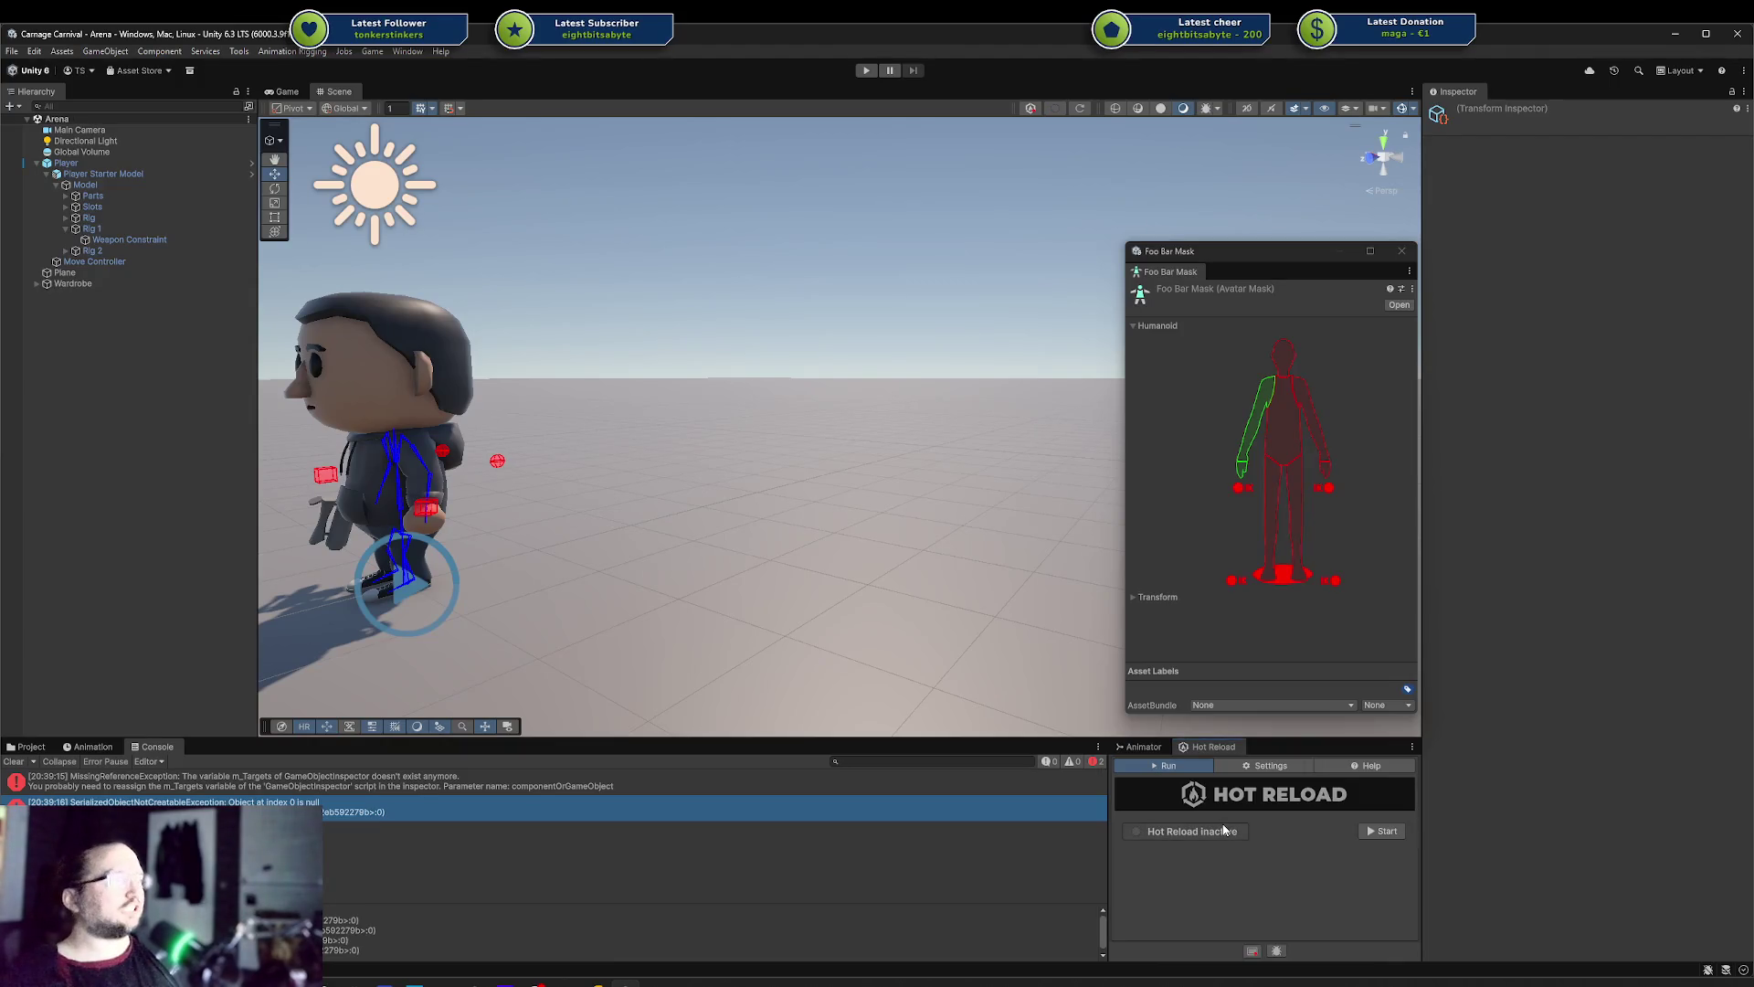
left_click(1382, 831)
key("alt+Tab")
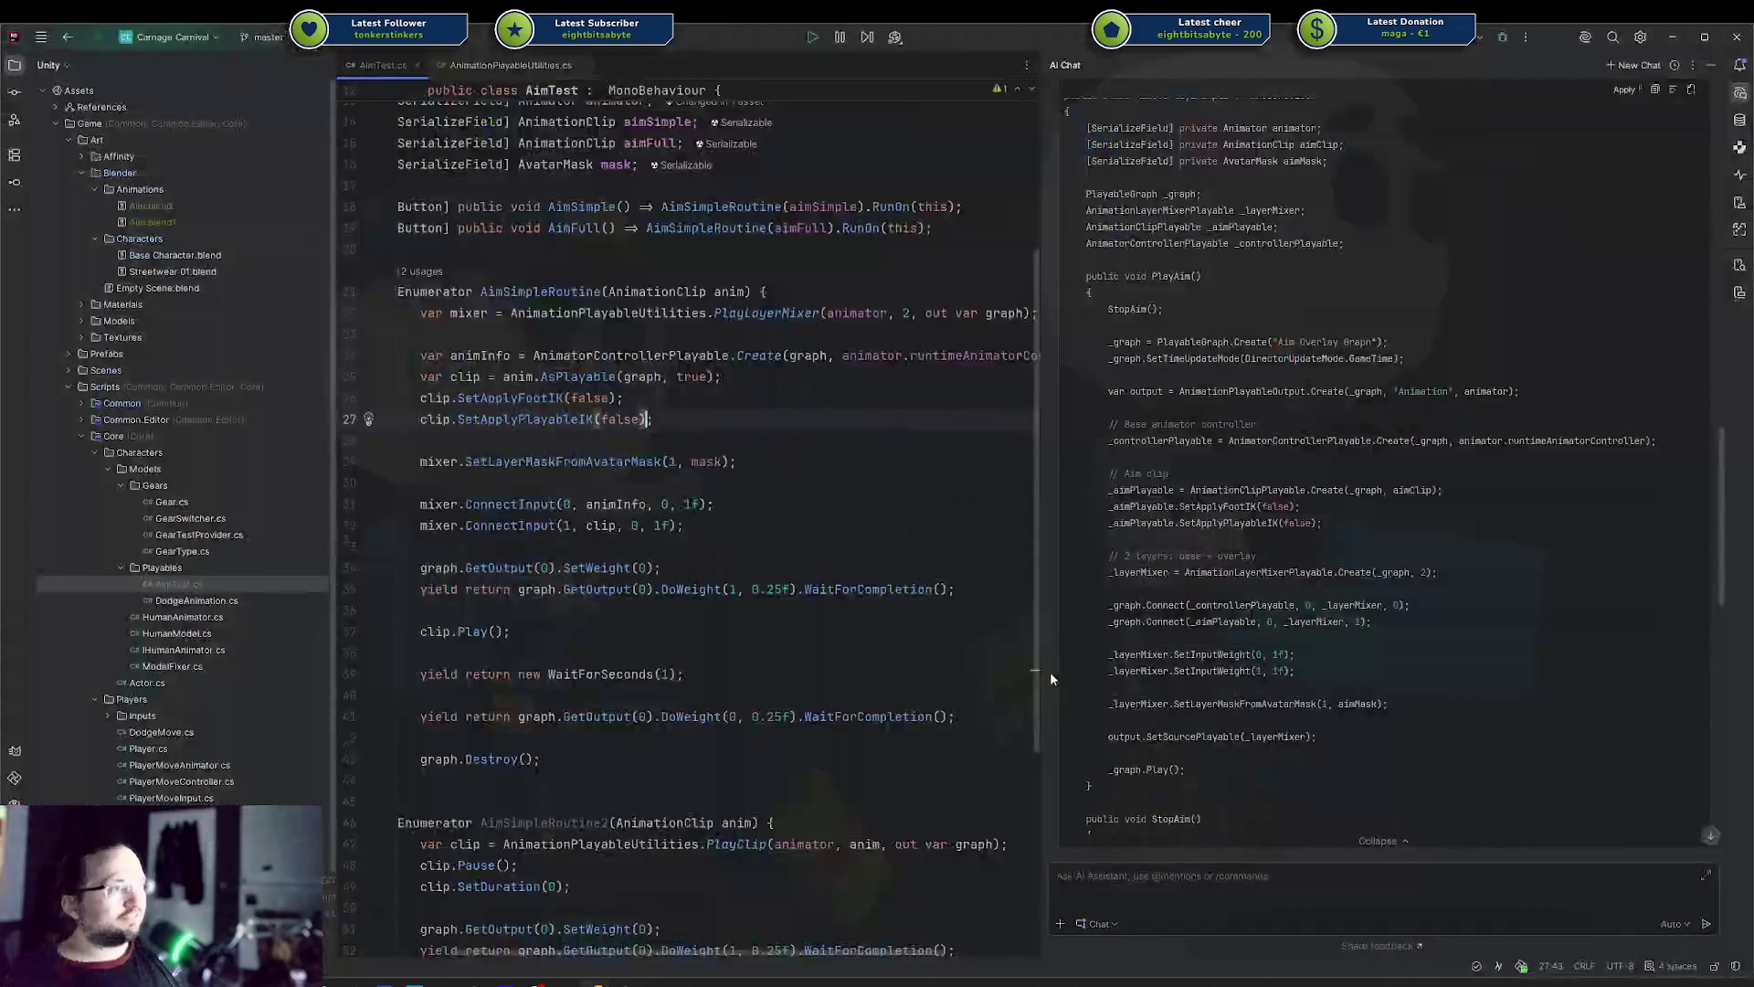
Select the _graph.Play() line in the AI's PlayAim example, then switch back to Unity
left_click(1323, 532)
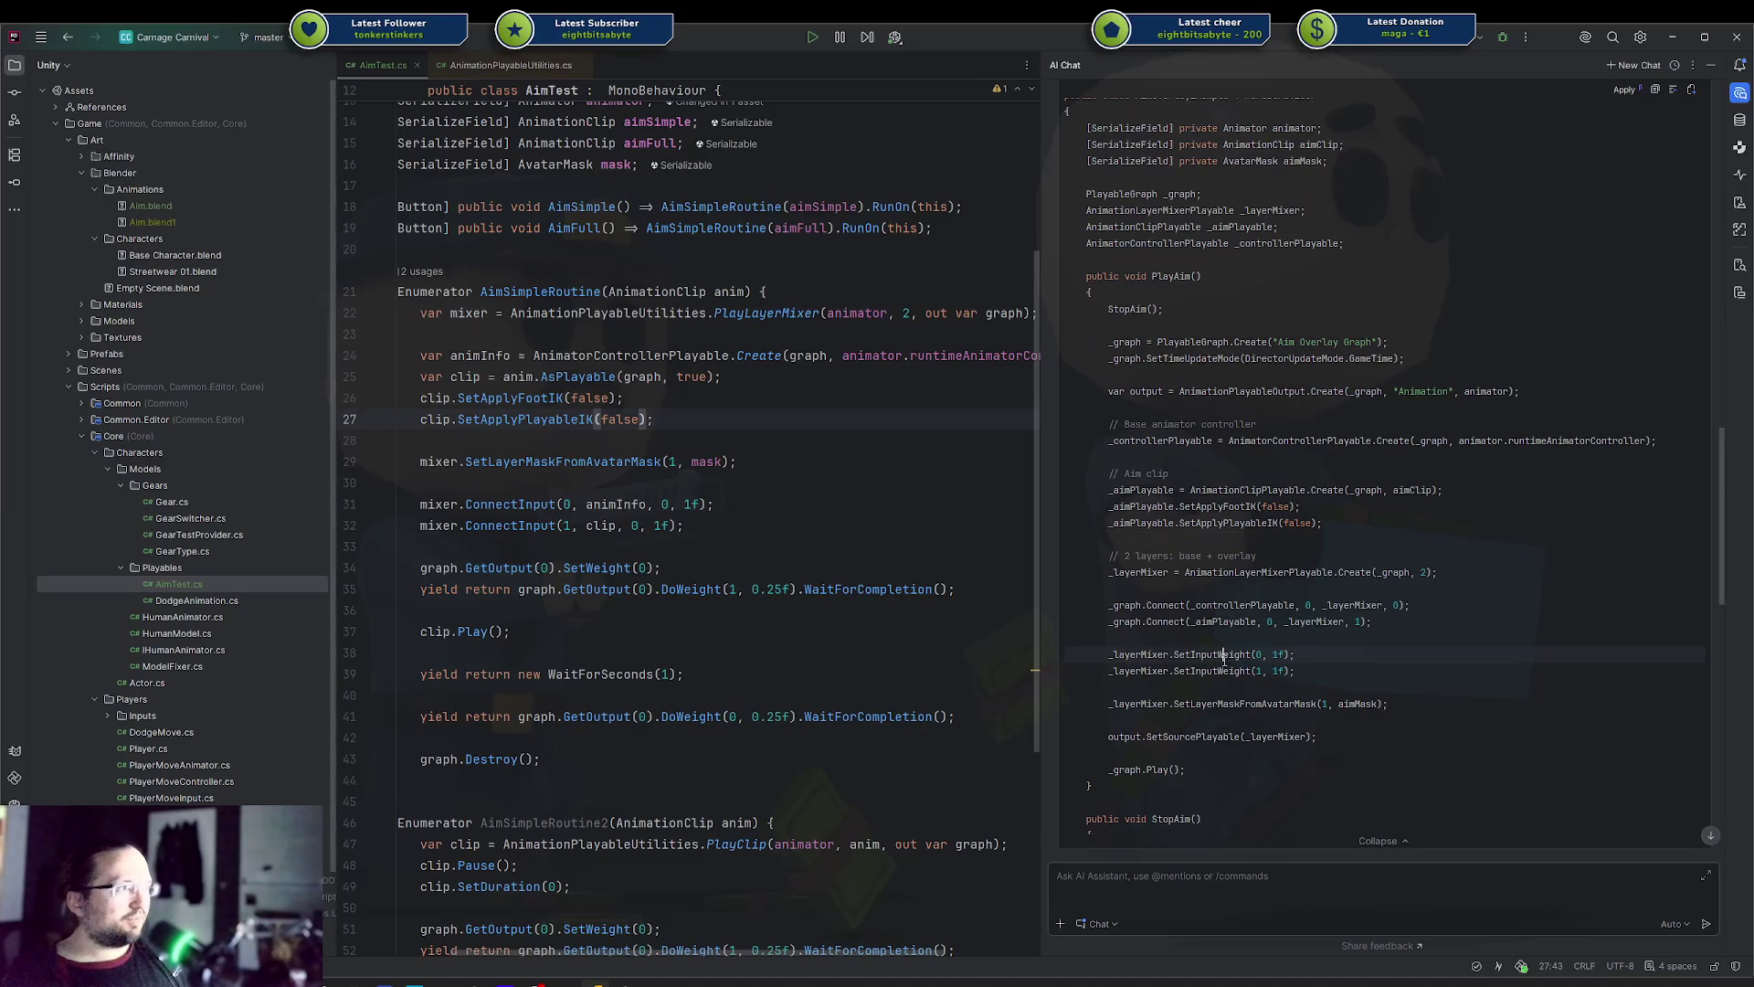
triple_click(1214, 770)
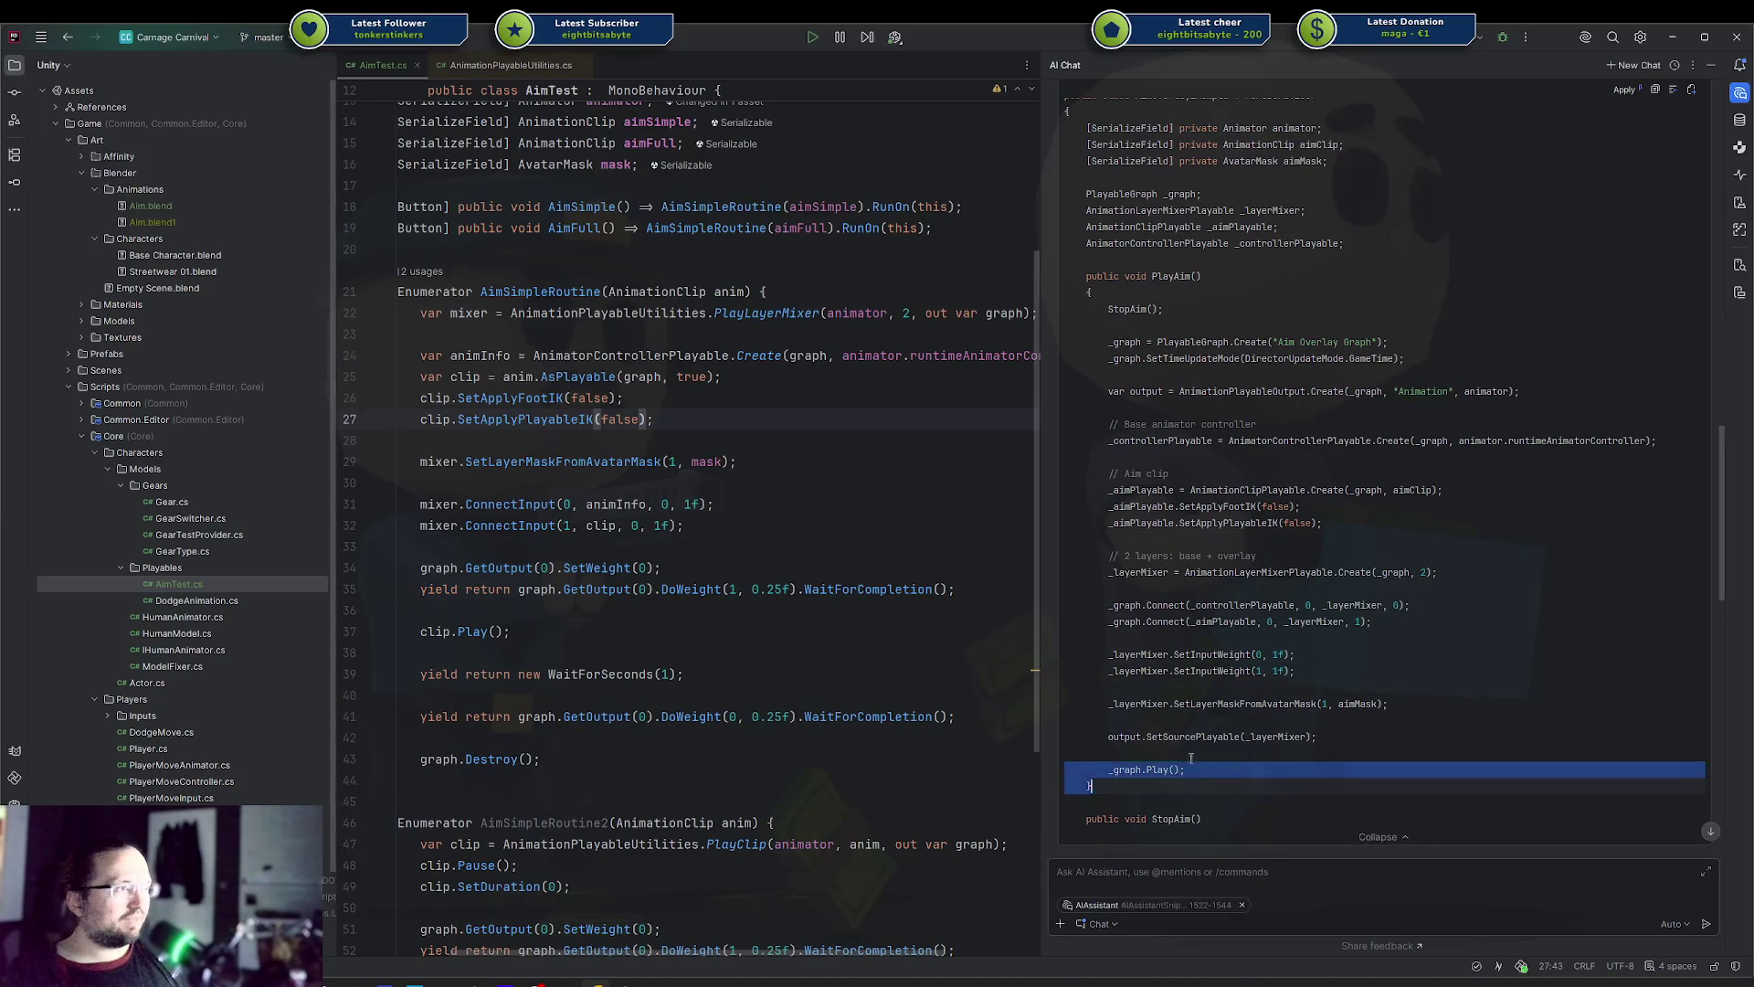
left_click(1217, 721)
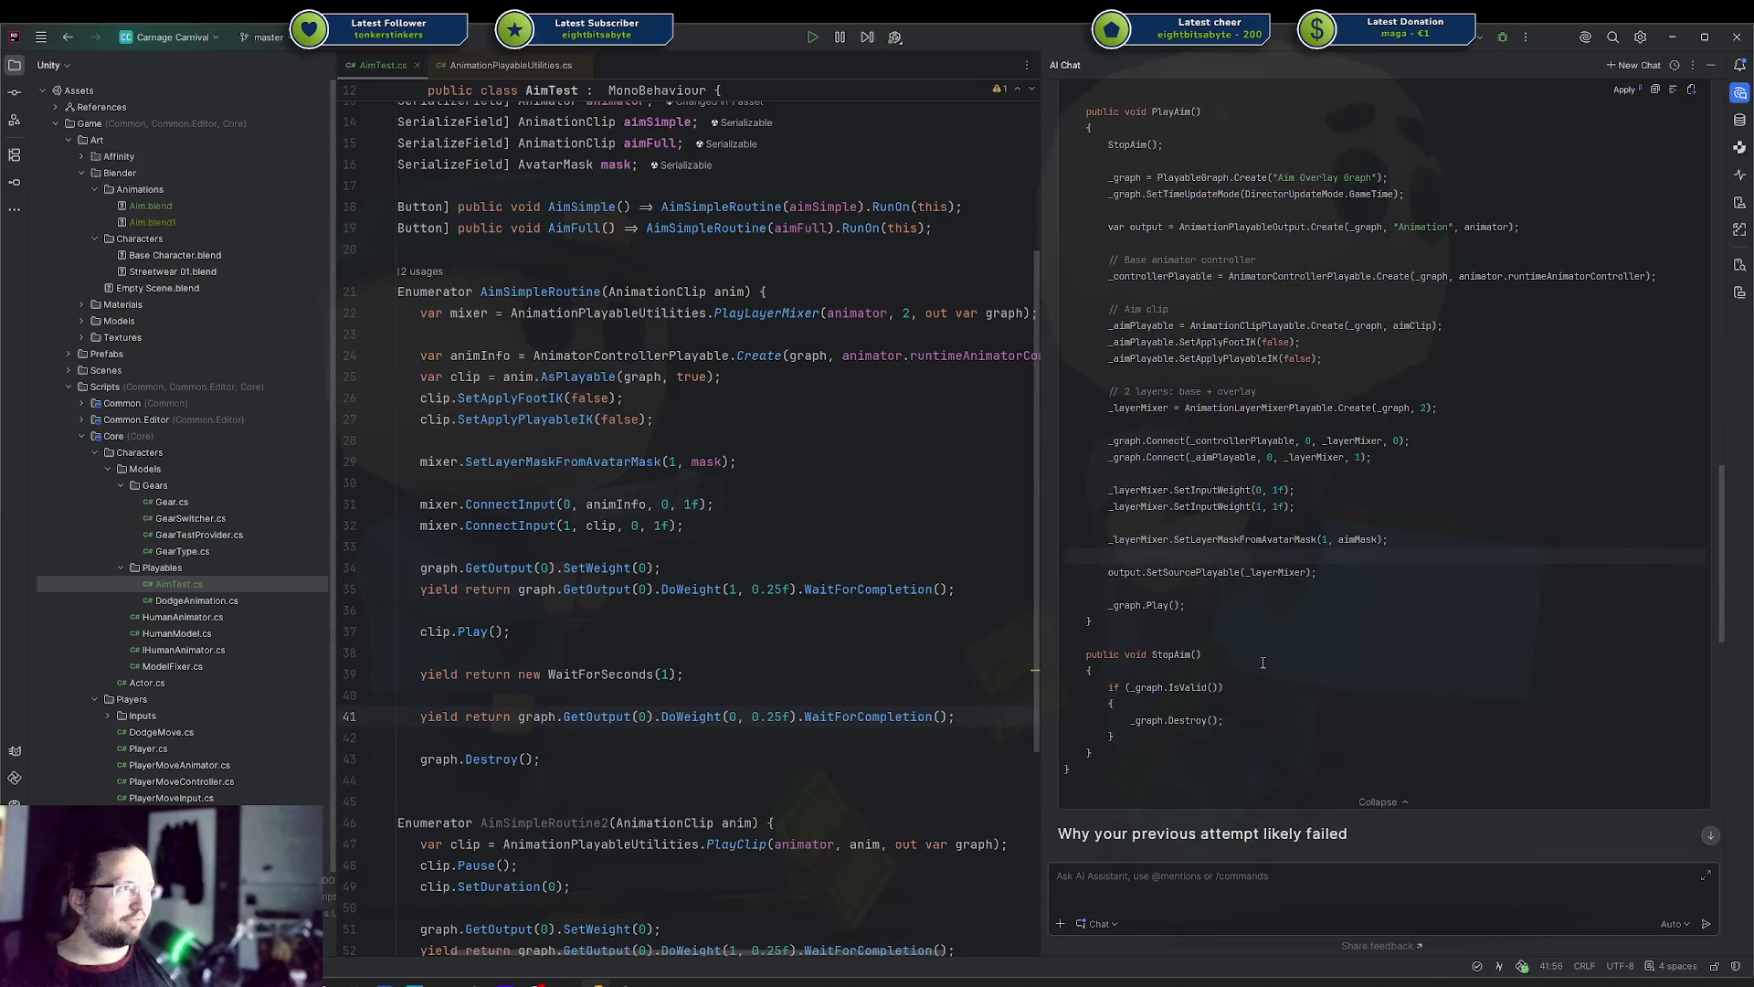
key("alt+Tab")
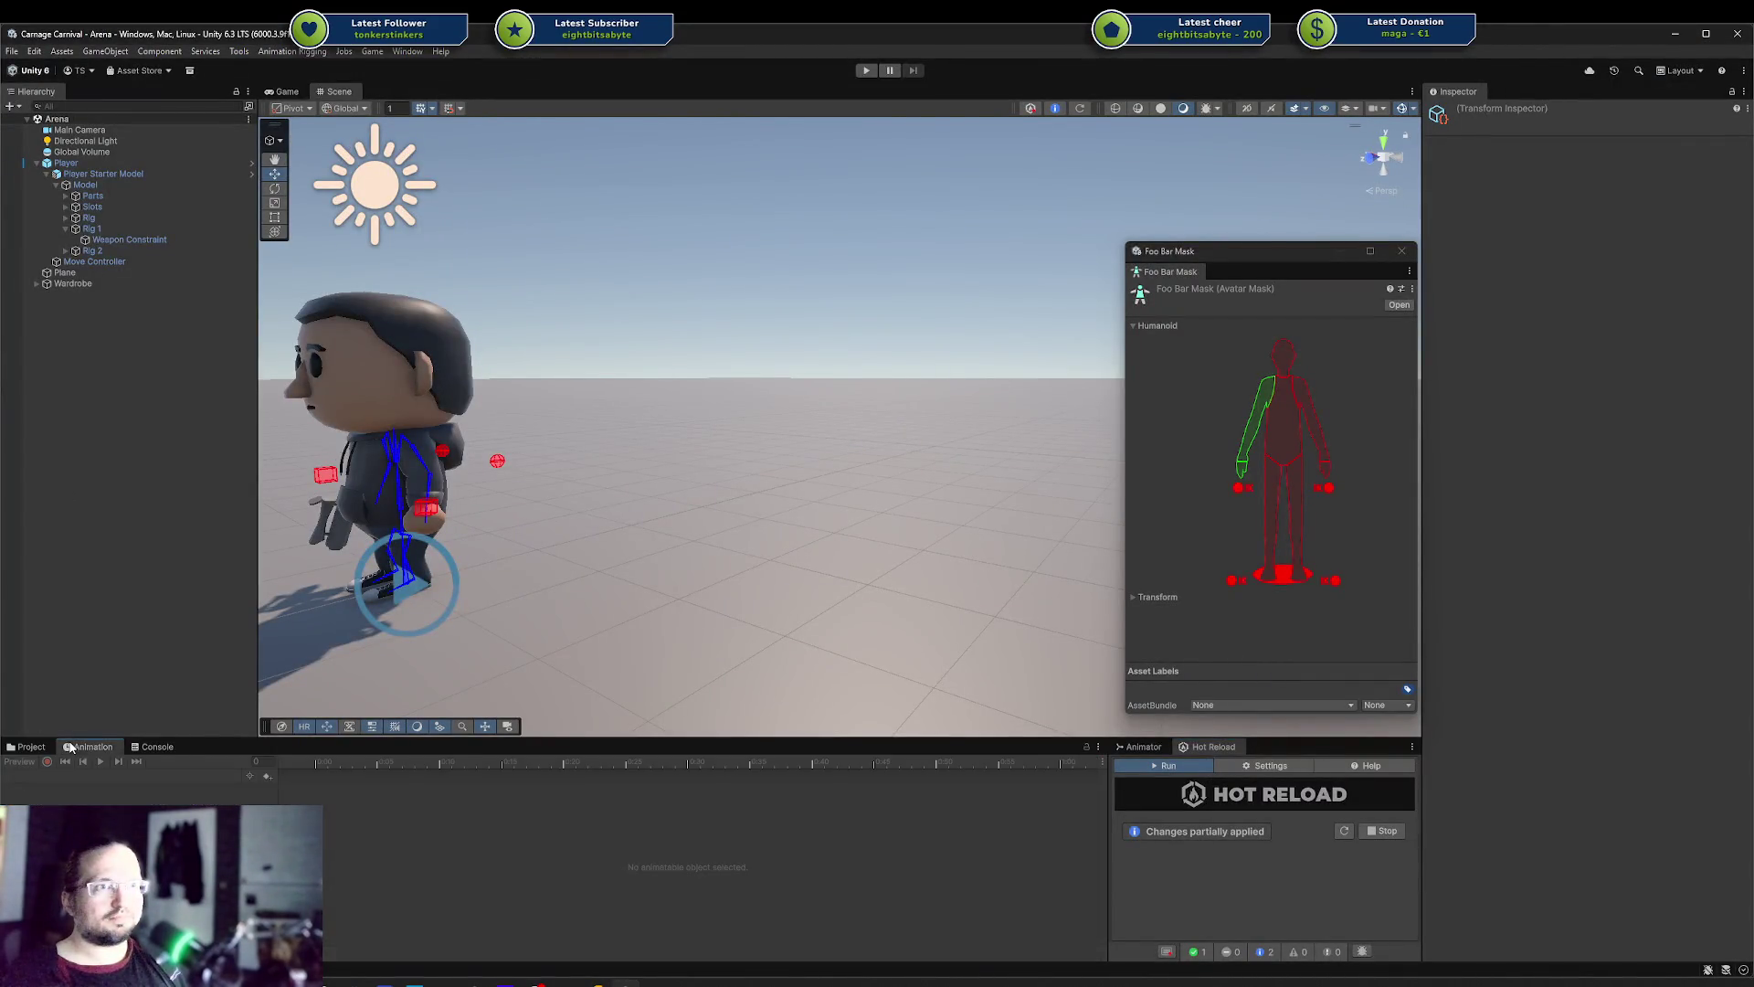
Clear the Console, enter Play mode and trigger Aim Simple twice while watching the character in Scene view
left_click(15, 762)
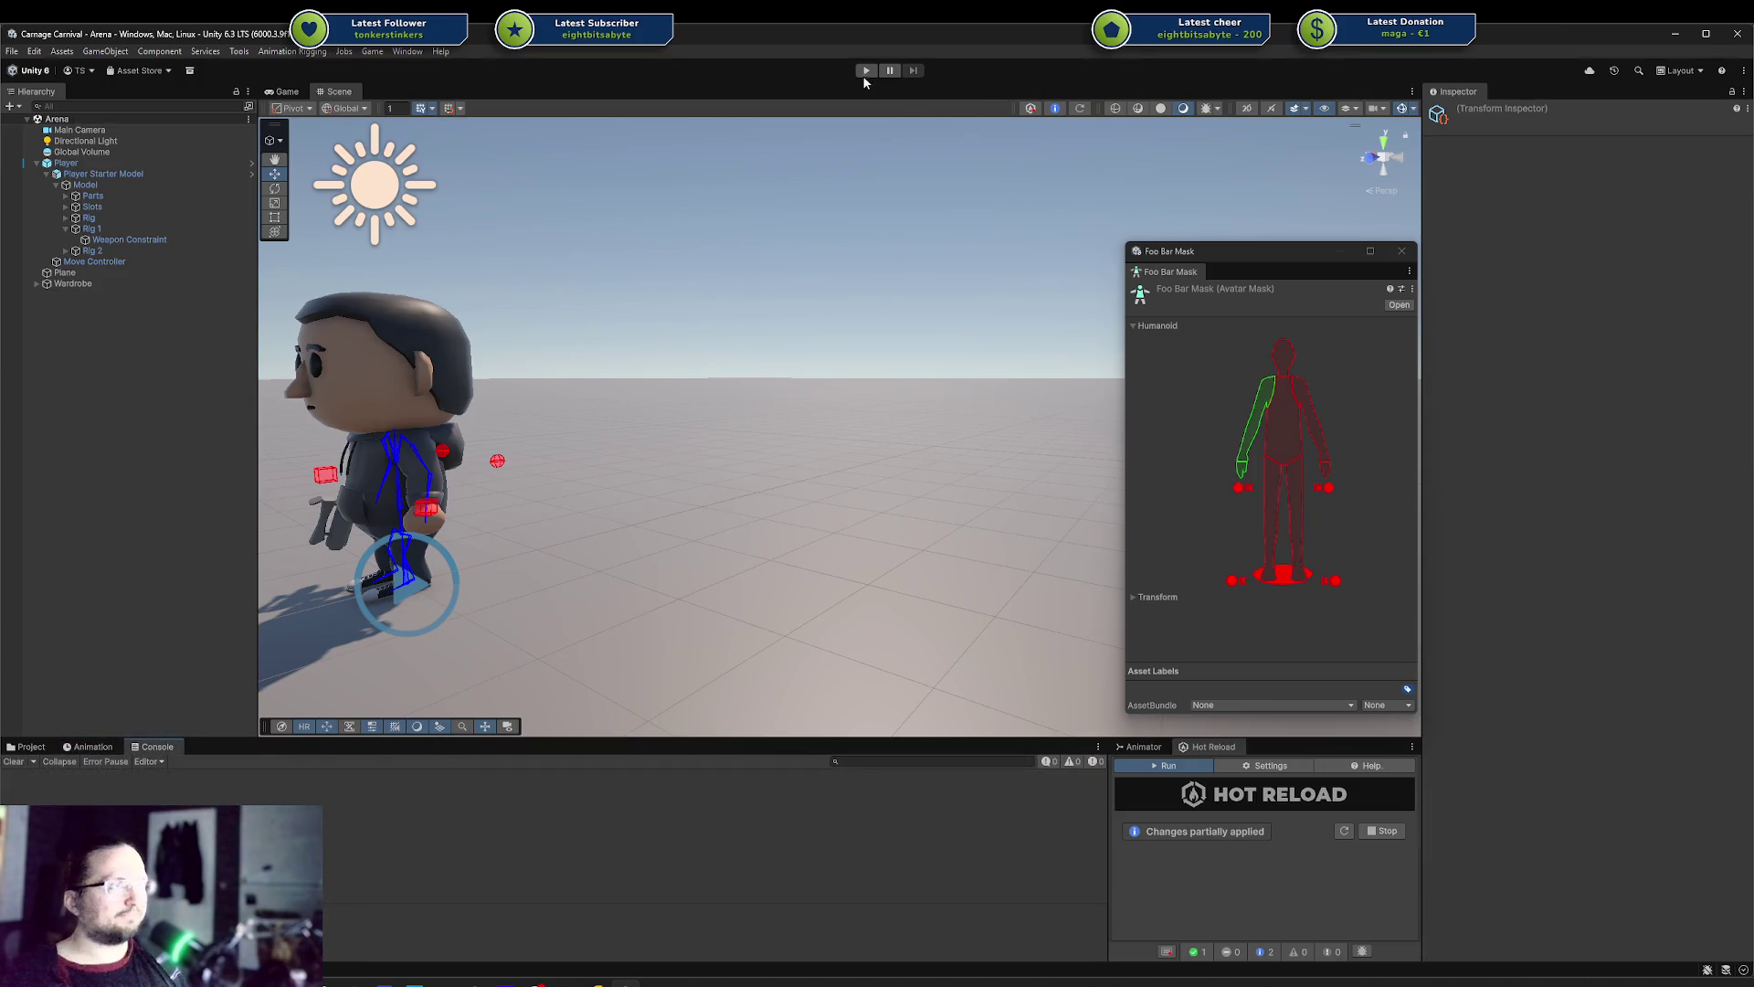
left_click(865, 72)
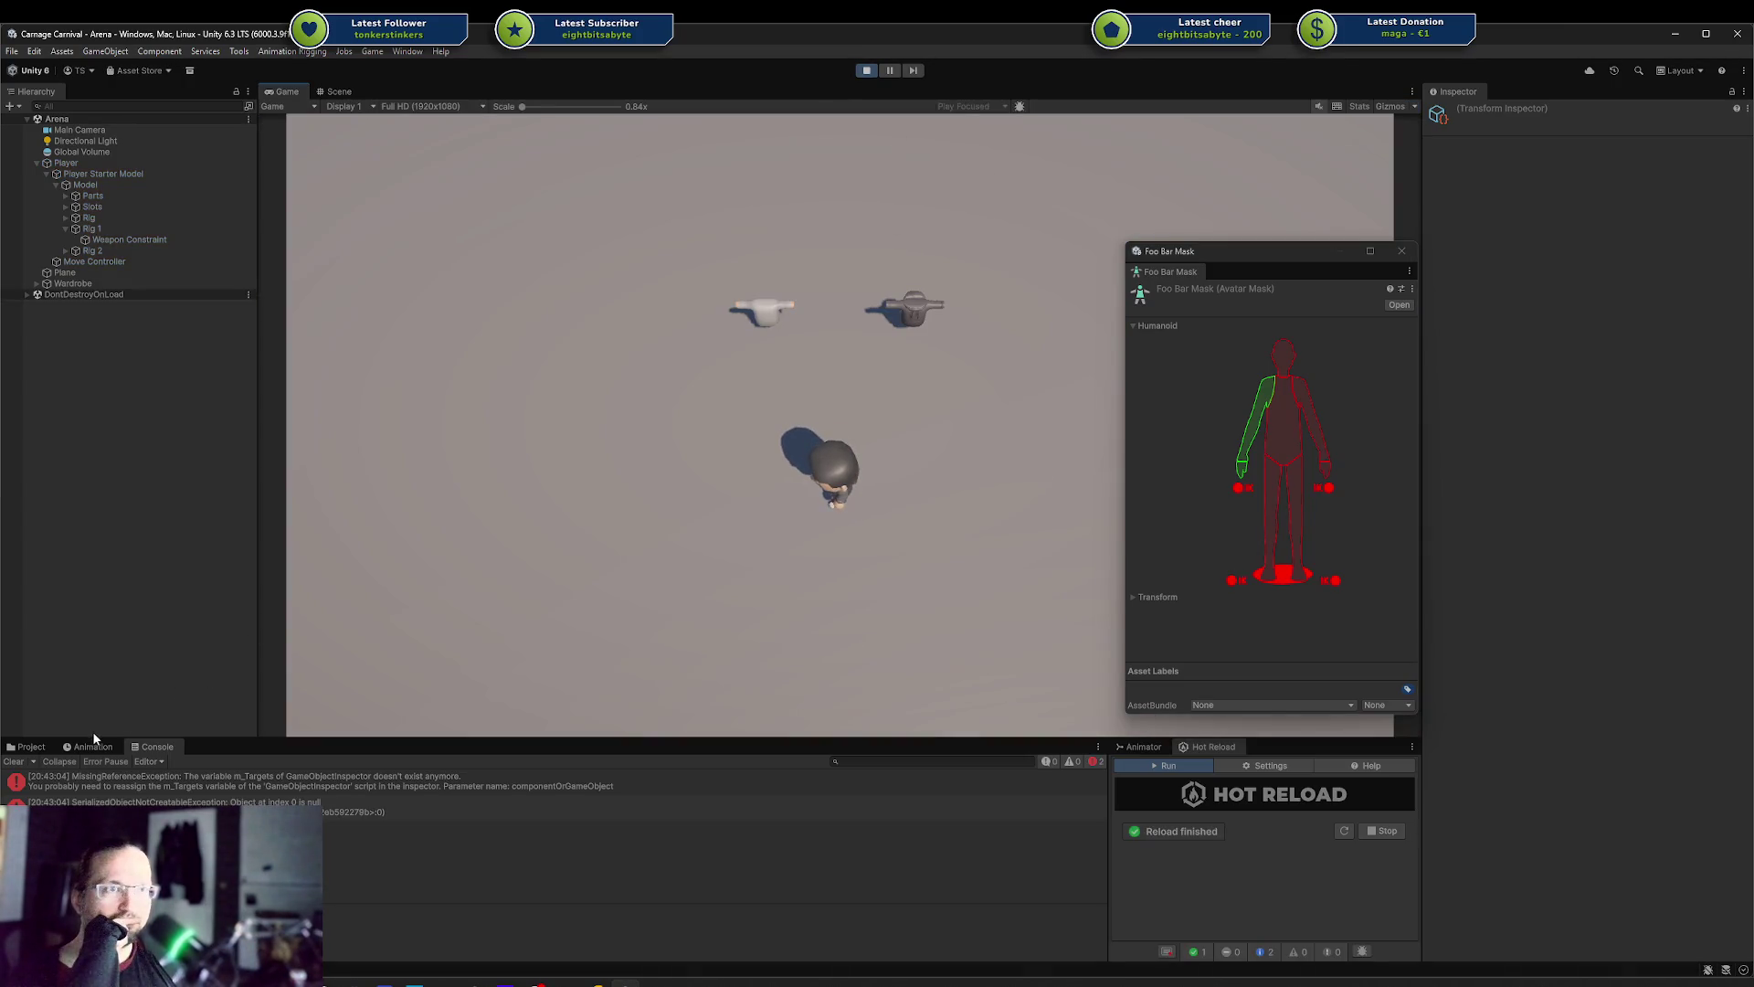
left_click(11, 762)
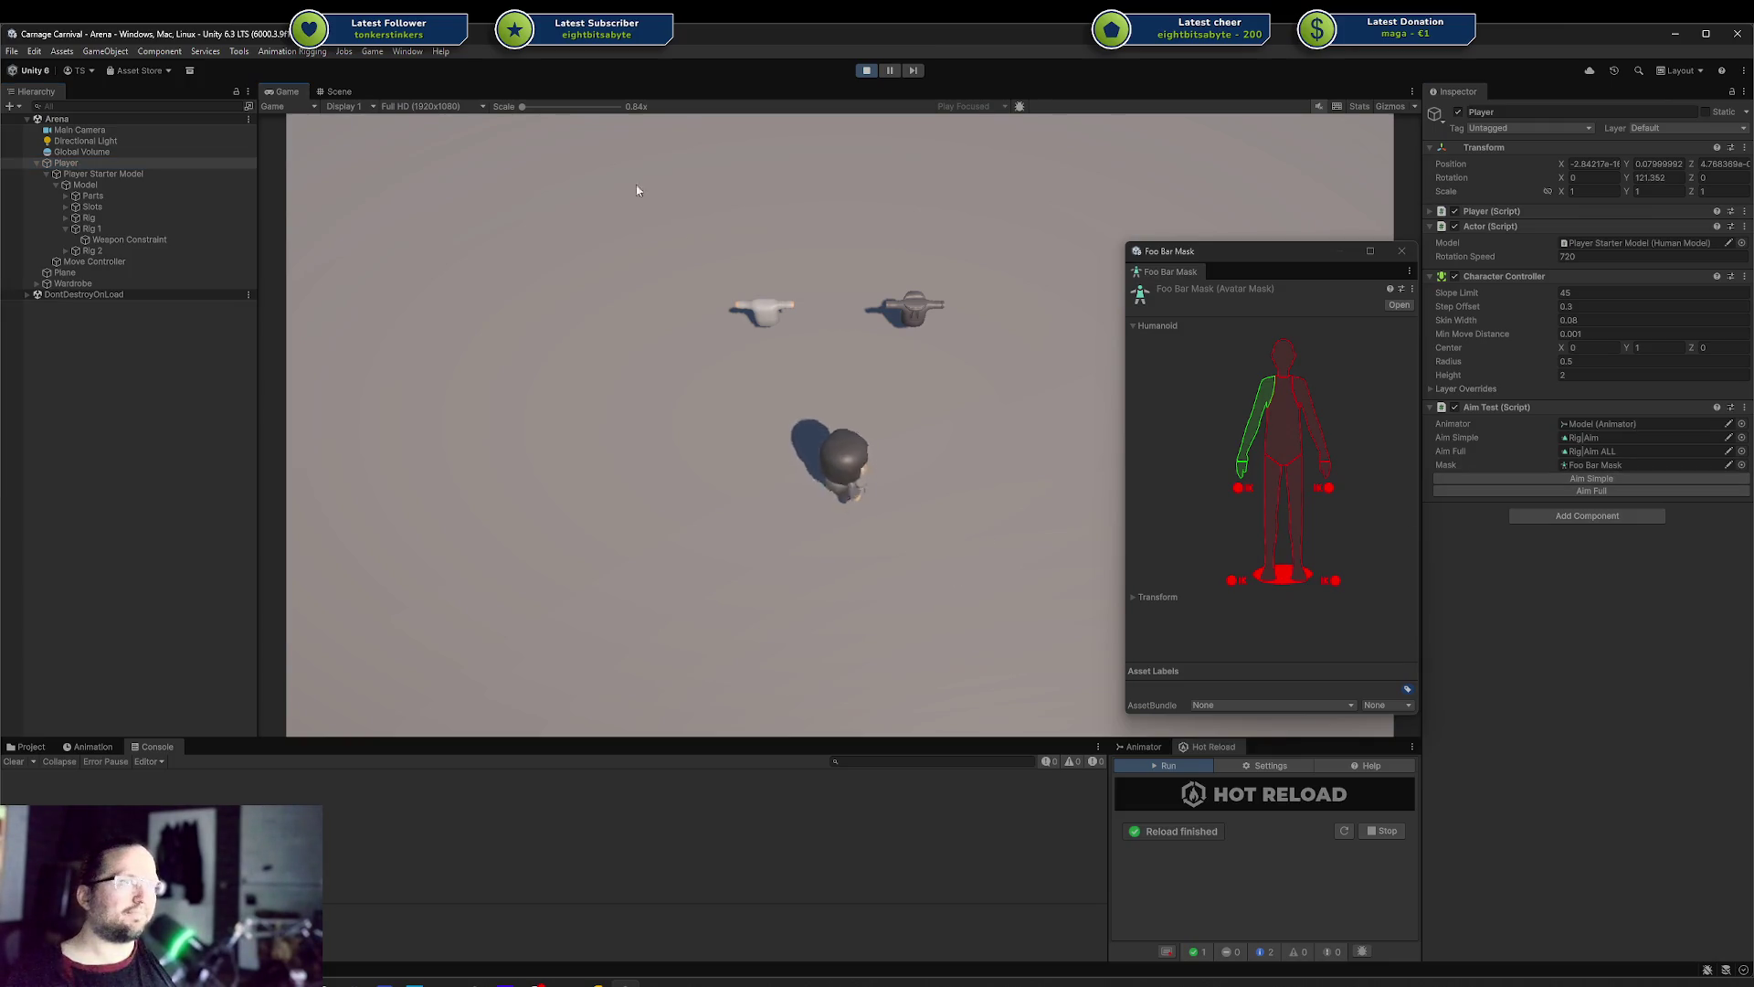
left_click(339, 91)
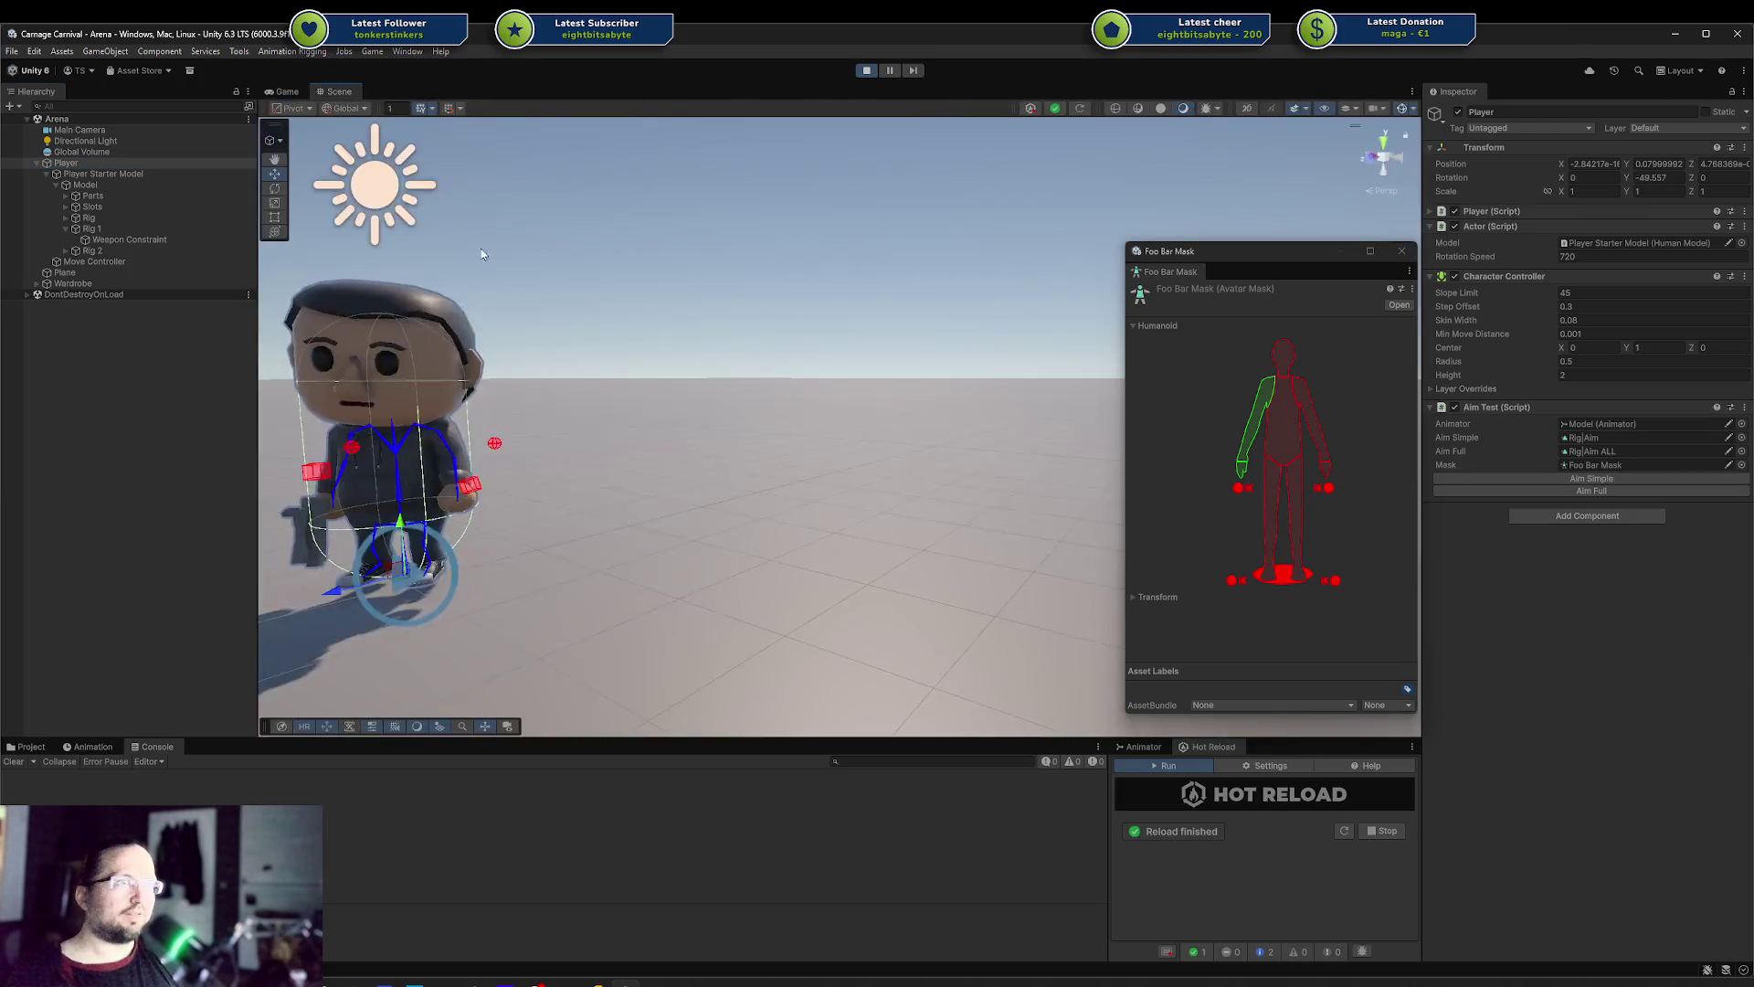
left_click(1503, 480)
mouse_move(677, 507)
left_mouse_down()
mouse_move(849, 475)
mouse_move(804, 466)
mouse_move(1042, 448)
left_mouse_up()
left_click(1645, 478)
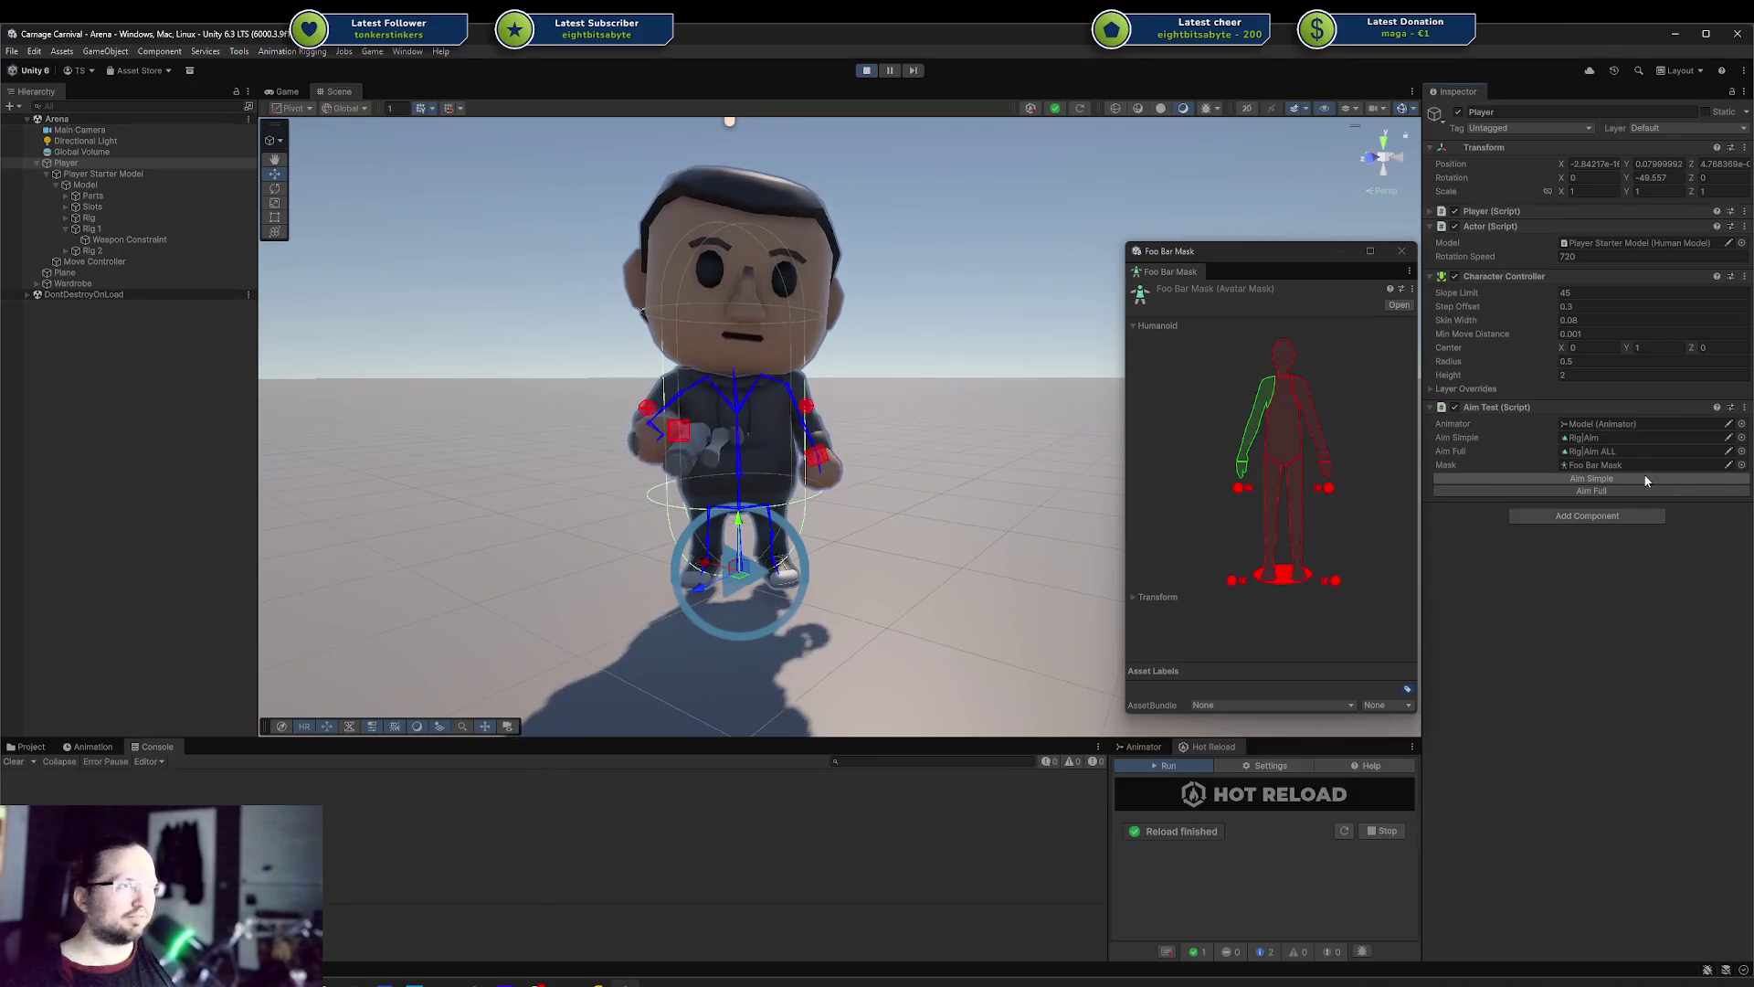
key("alt+Tab")
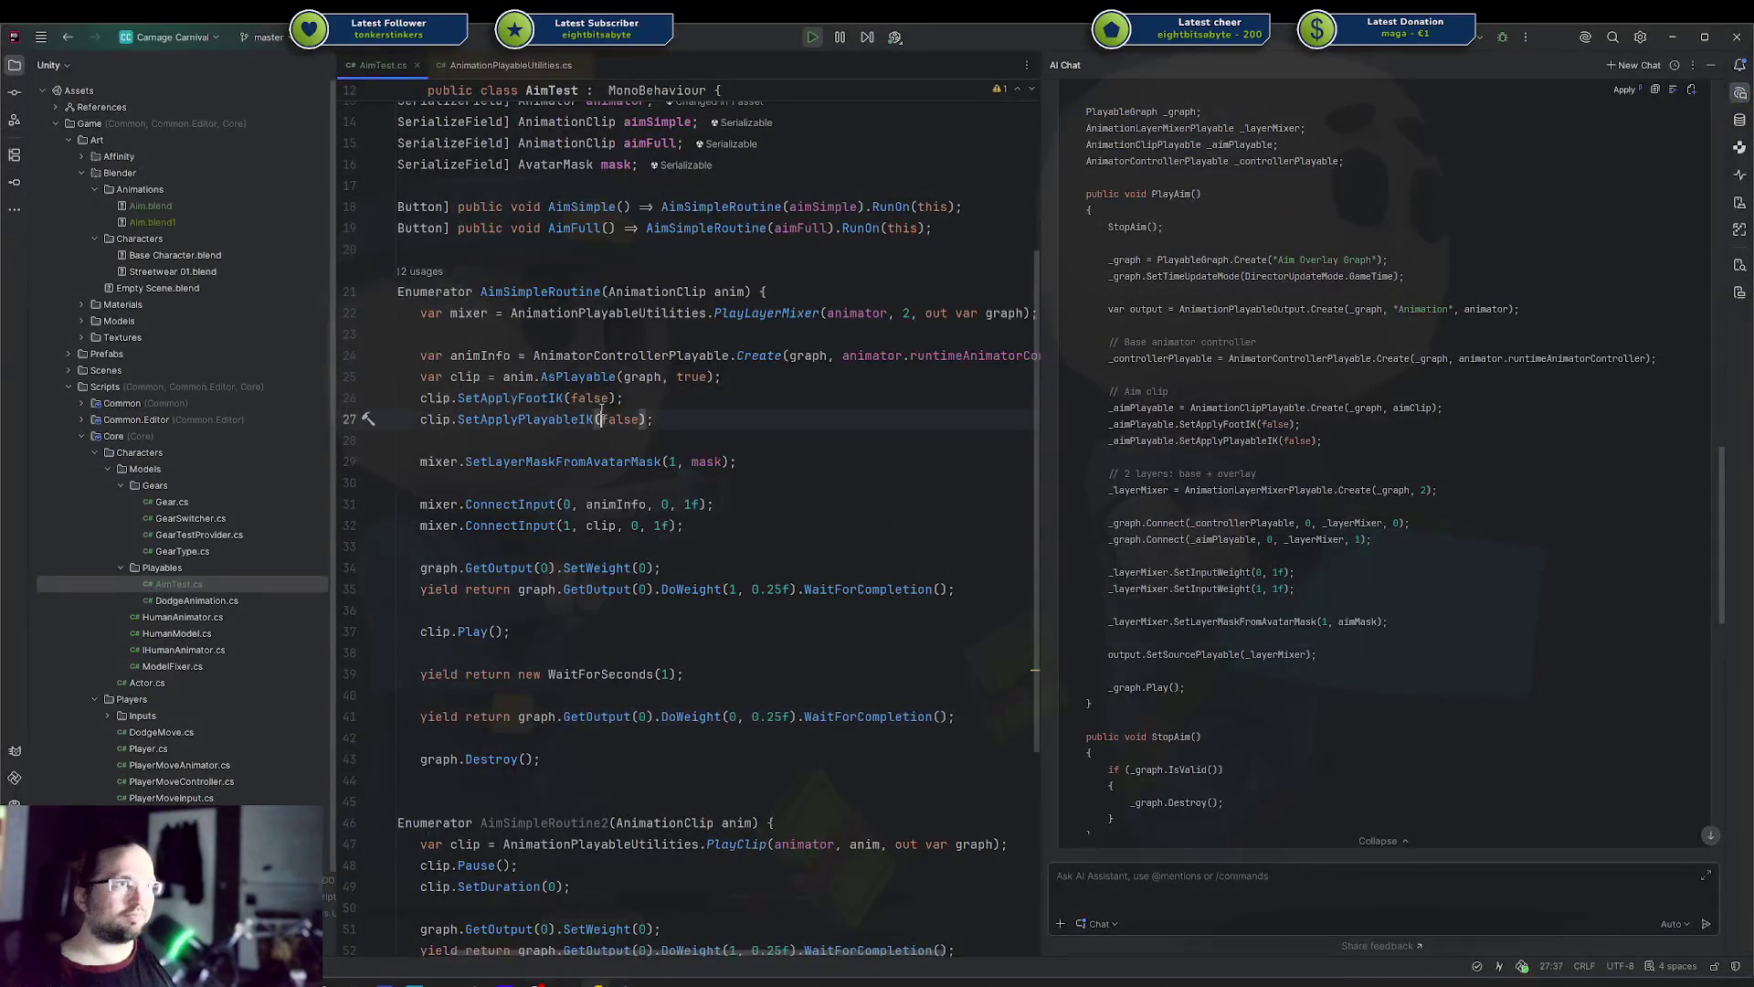
Comment out the foot IK and playable IK lines, then test Aim Simple after the hot reload
left_click_drag(602, 398, 604, 419)
key("ctrl+slash")
key("alt+Tab")
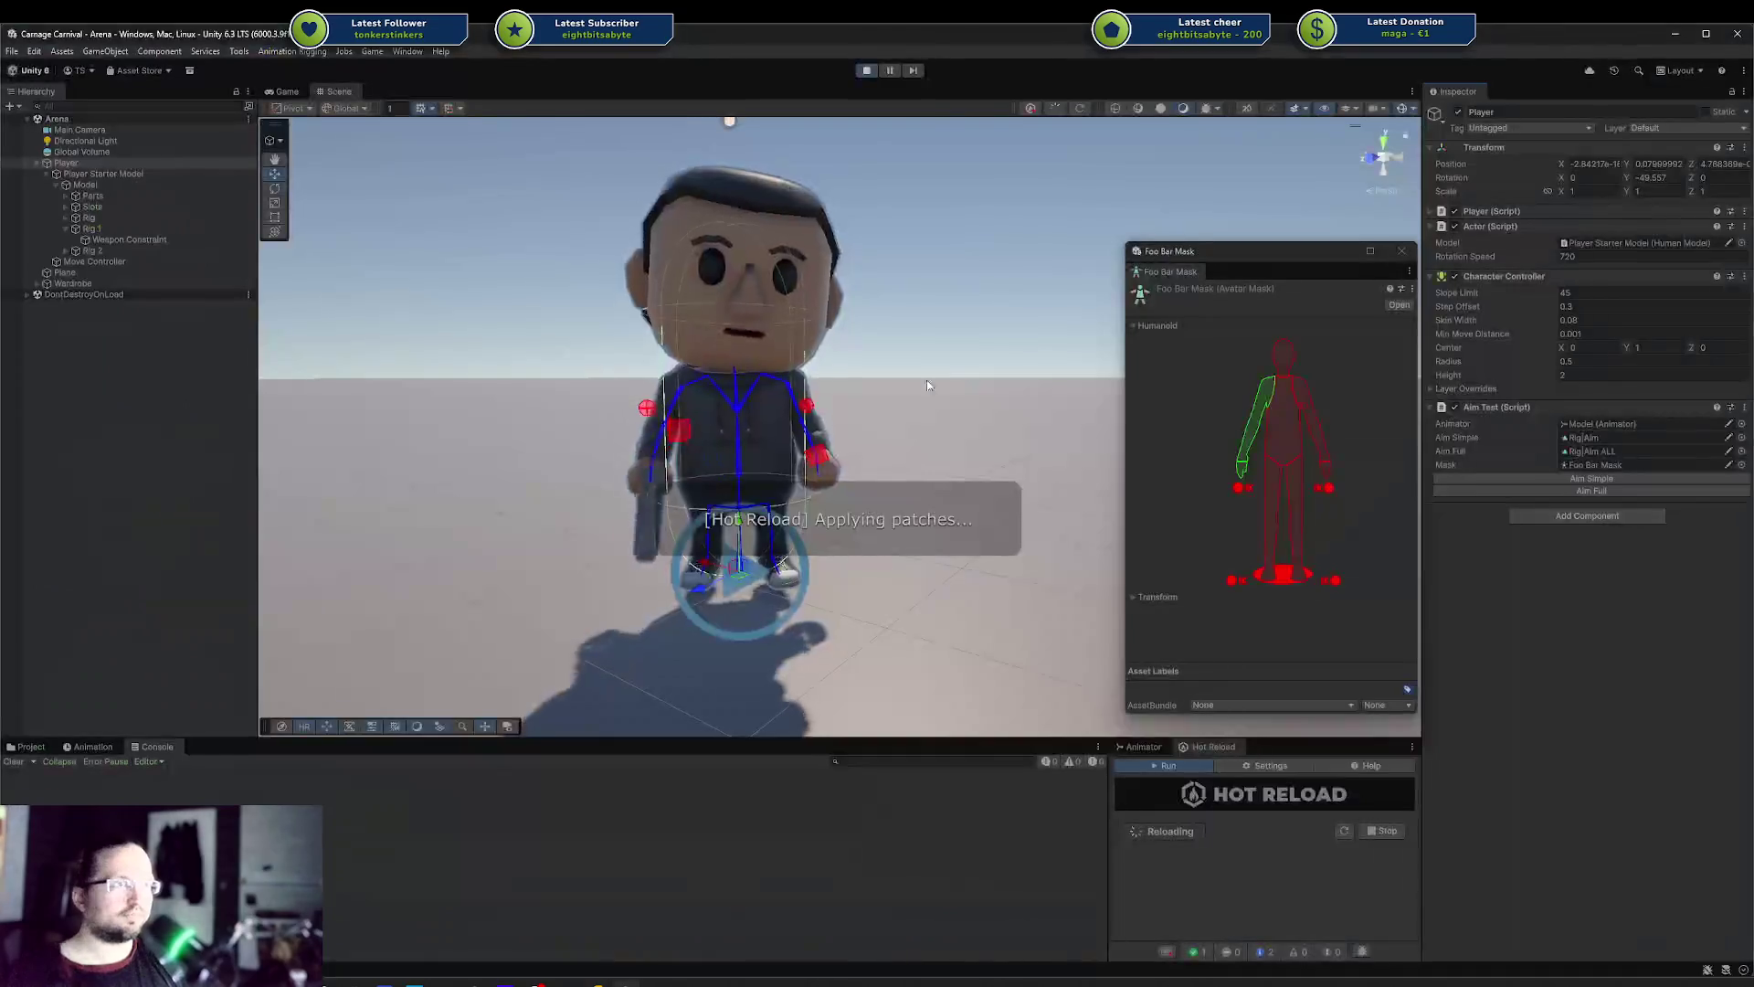
left_click(1603, 478)
key("alt+Tab")
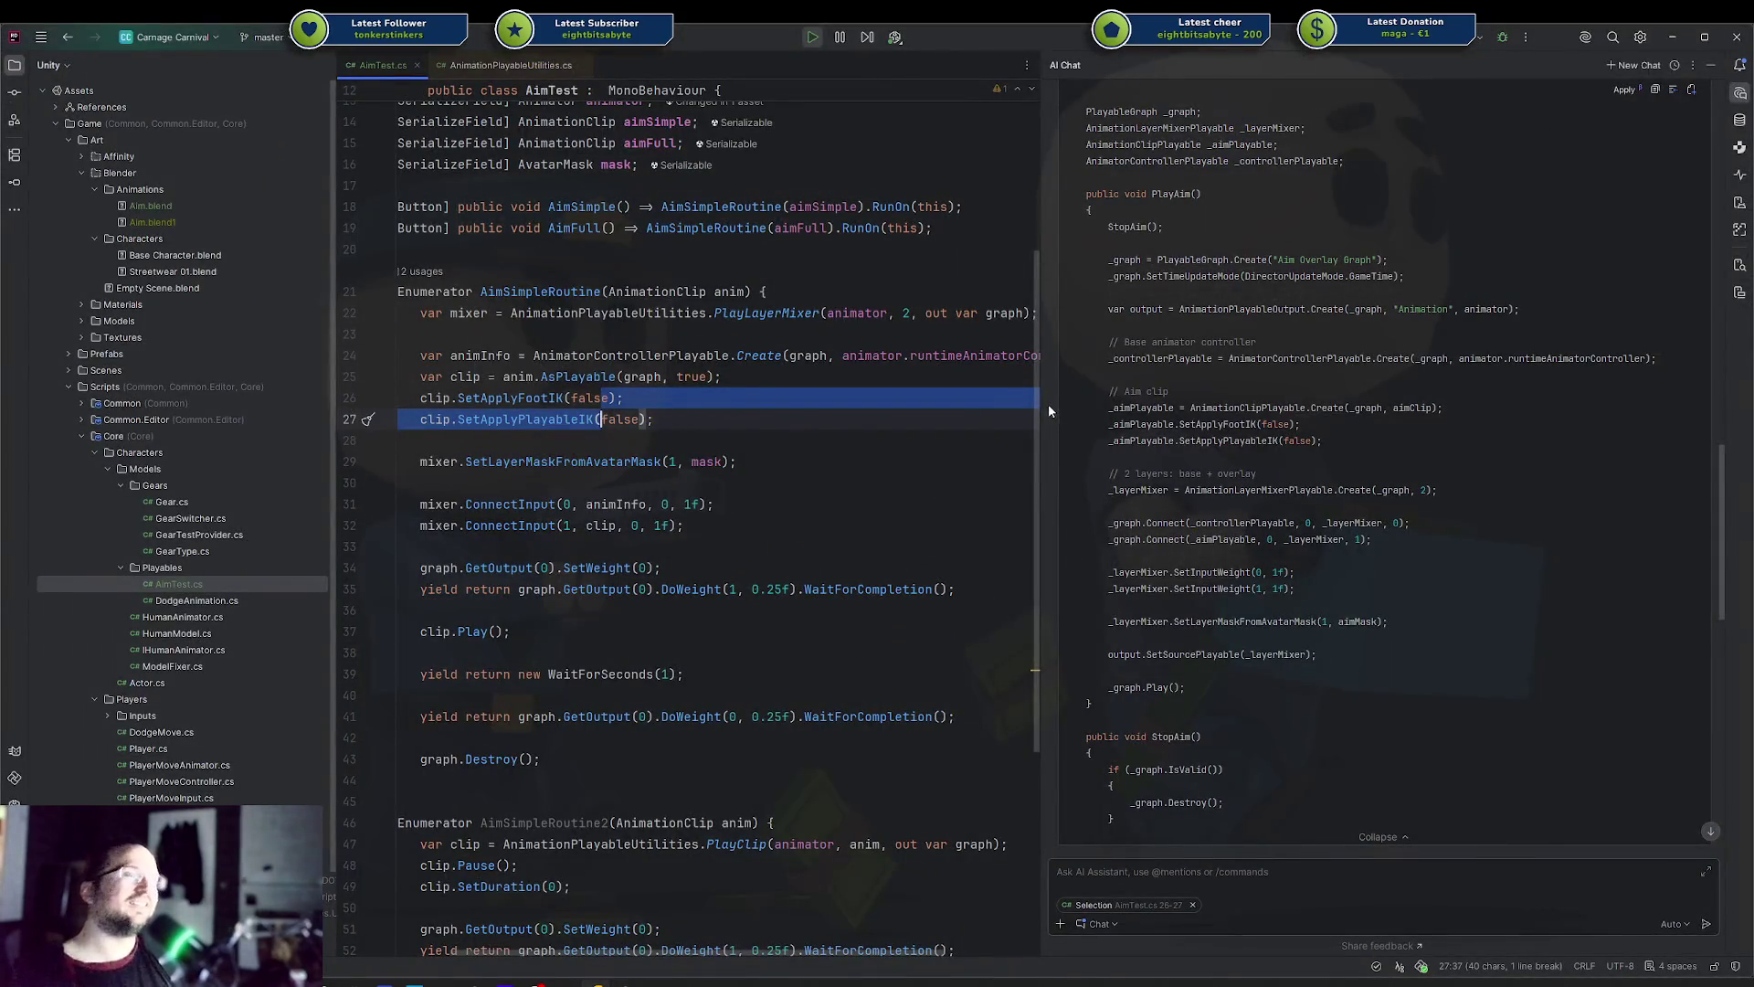
Retrigger Aim Simple several more times in Unity, then go back to AimTest.cs in Rider
key("alt+Tab")
left_click(1515, 480)
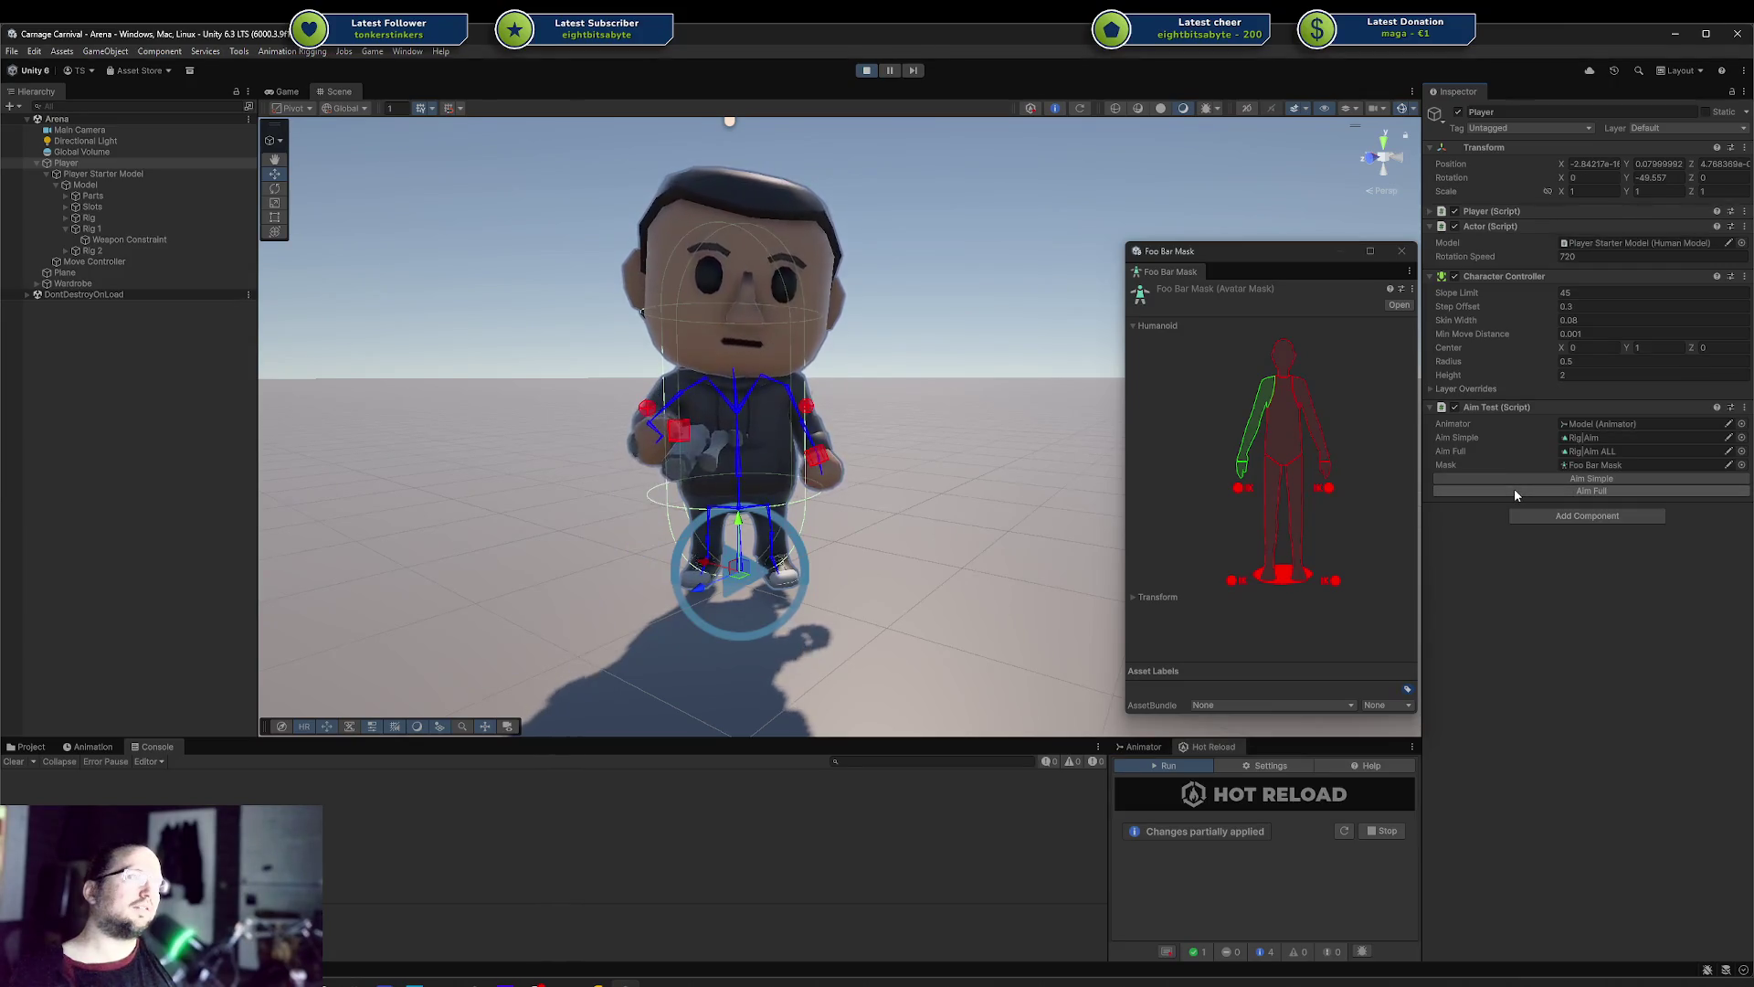
key("alt+Tab")
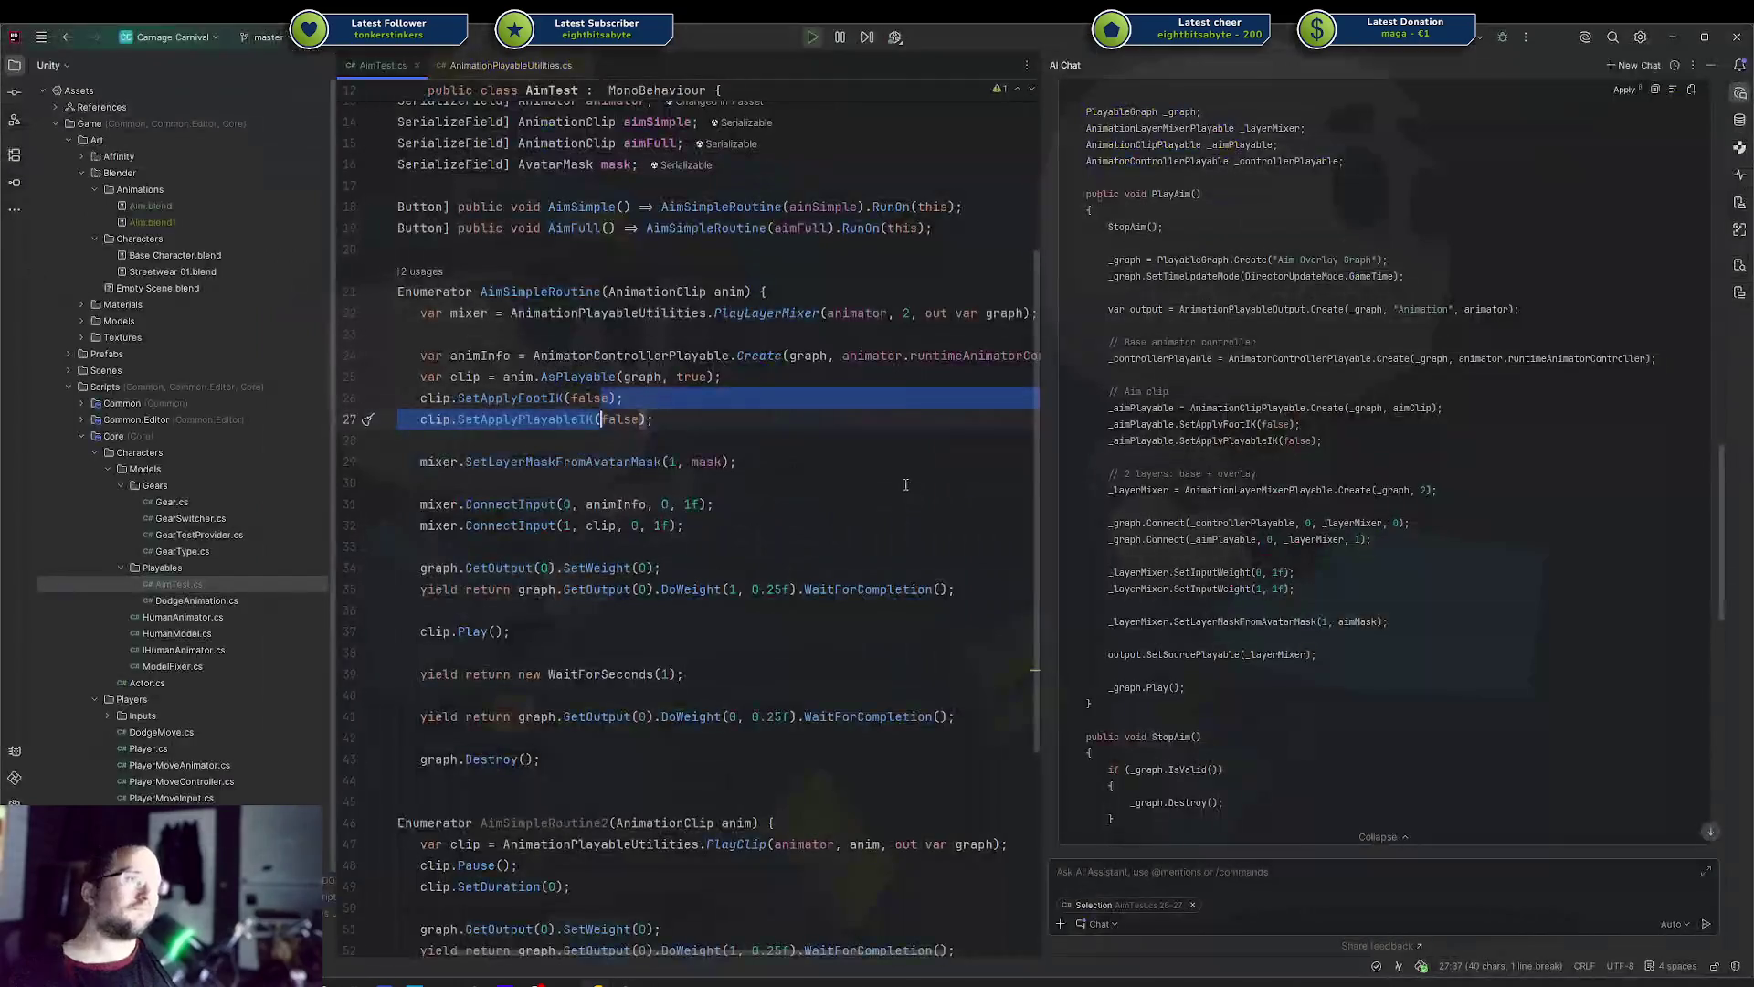
key("alt+Tab")
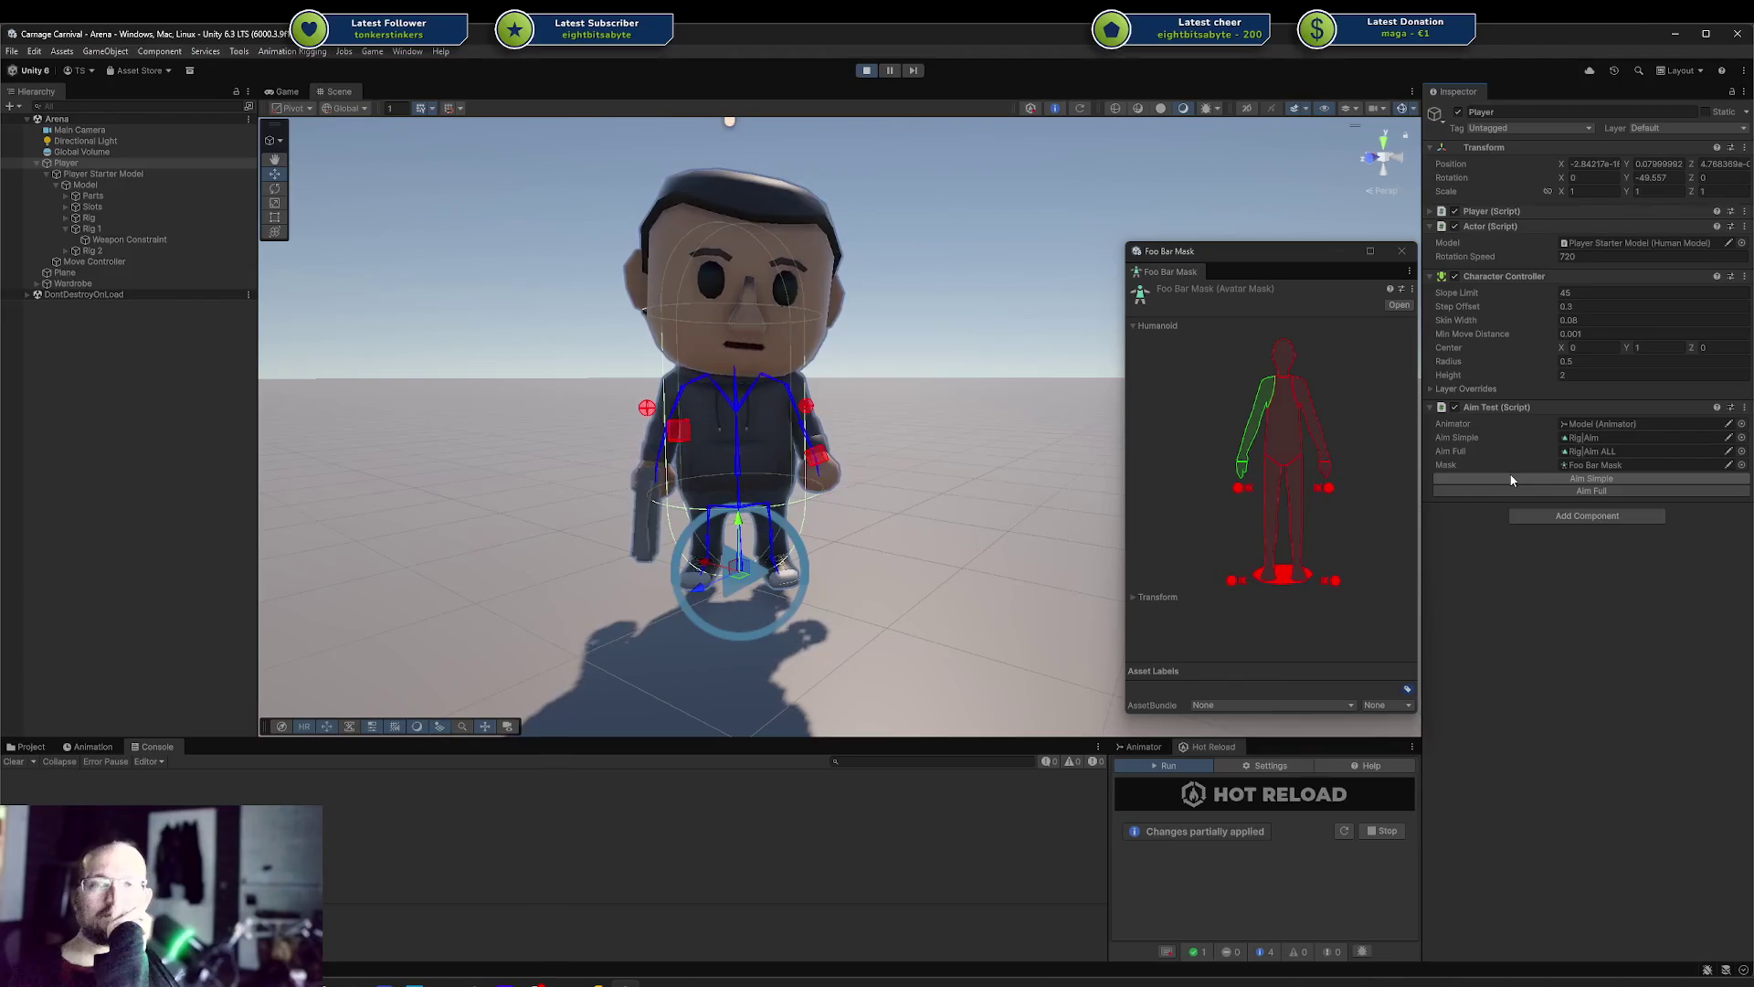
left_click(1511, 480)
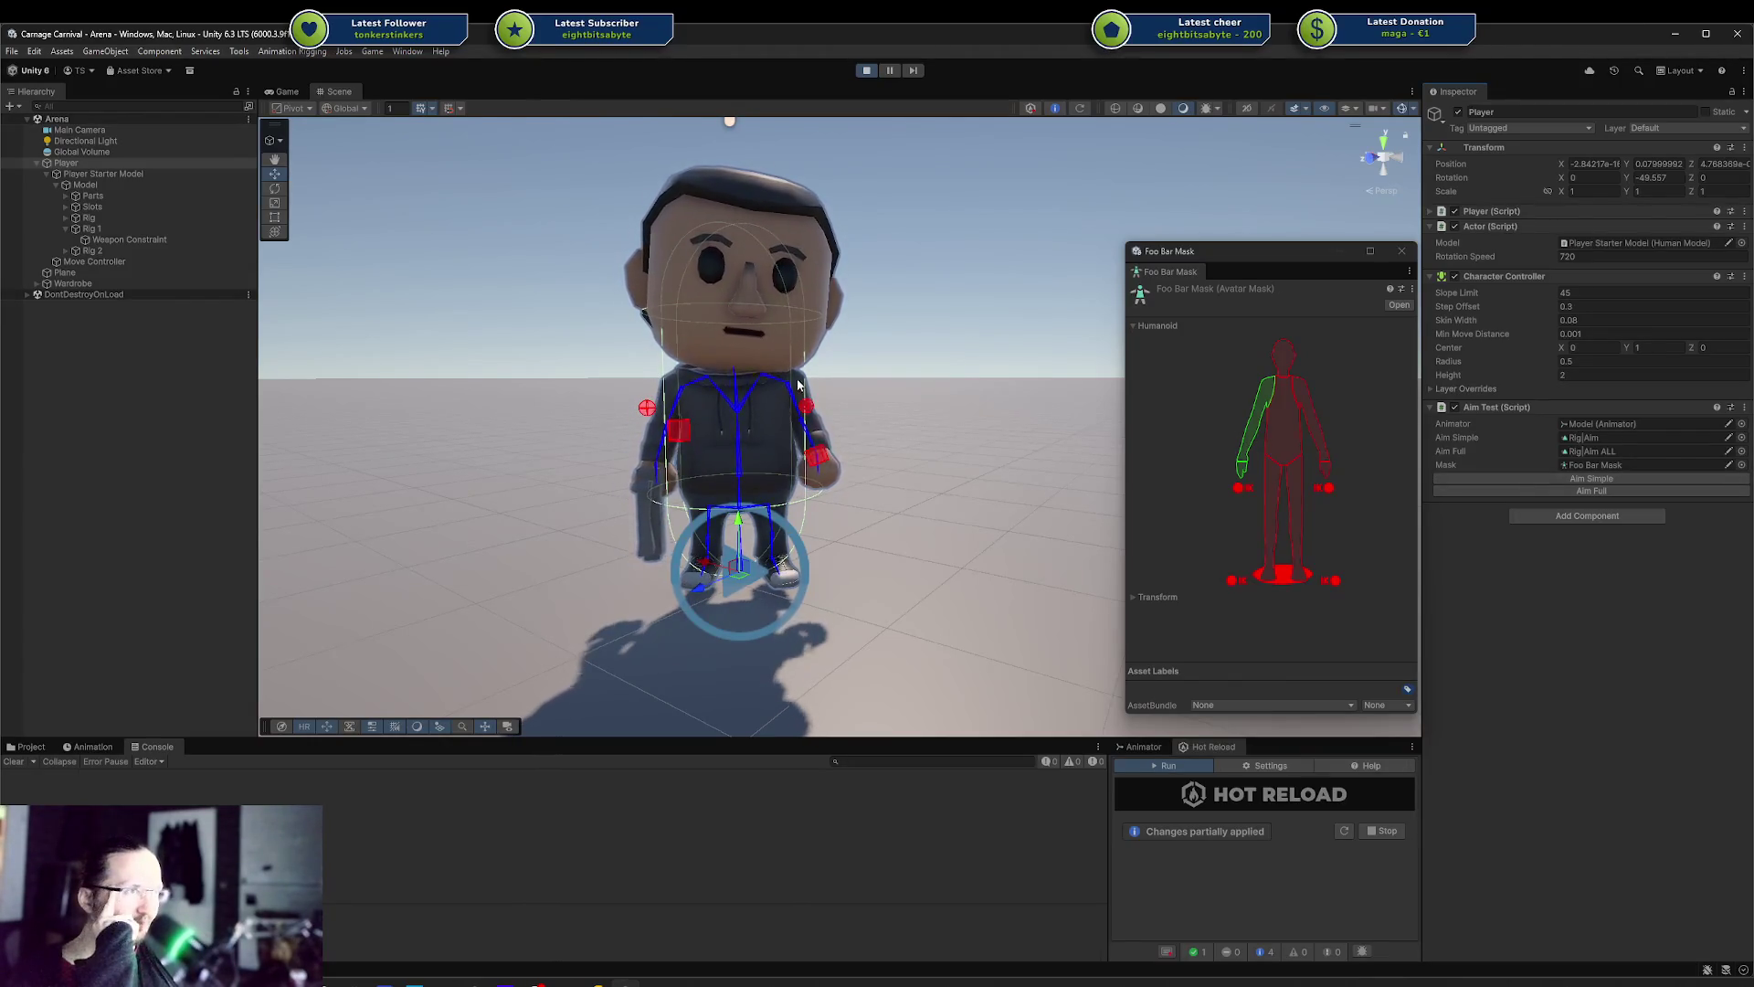
left_click(1529, 478)
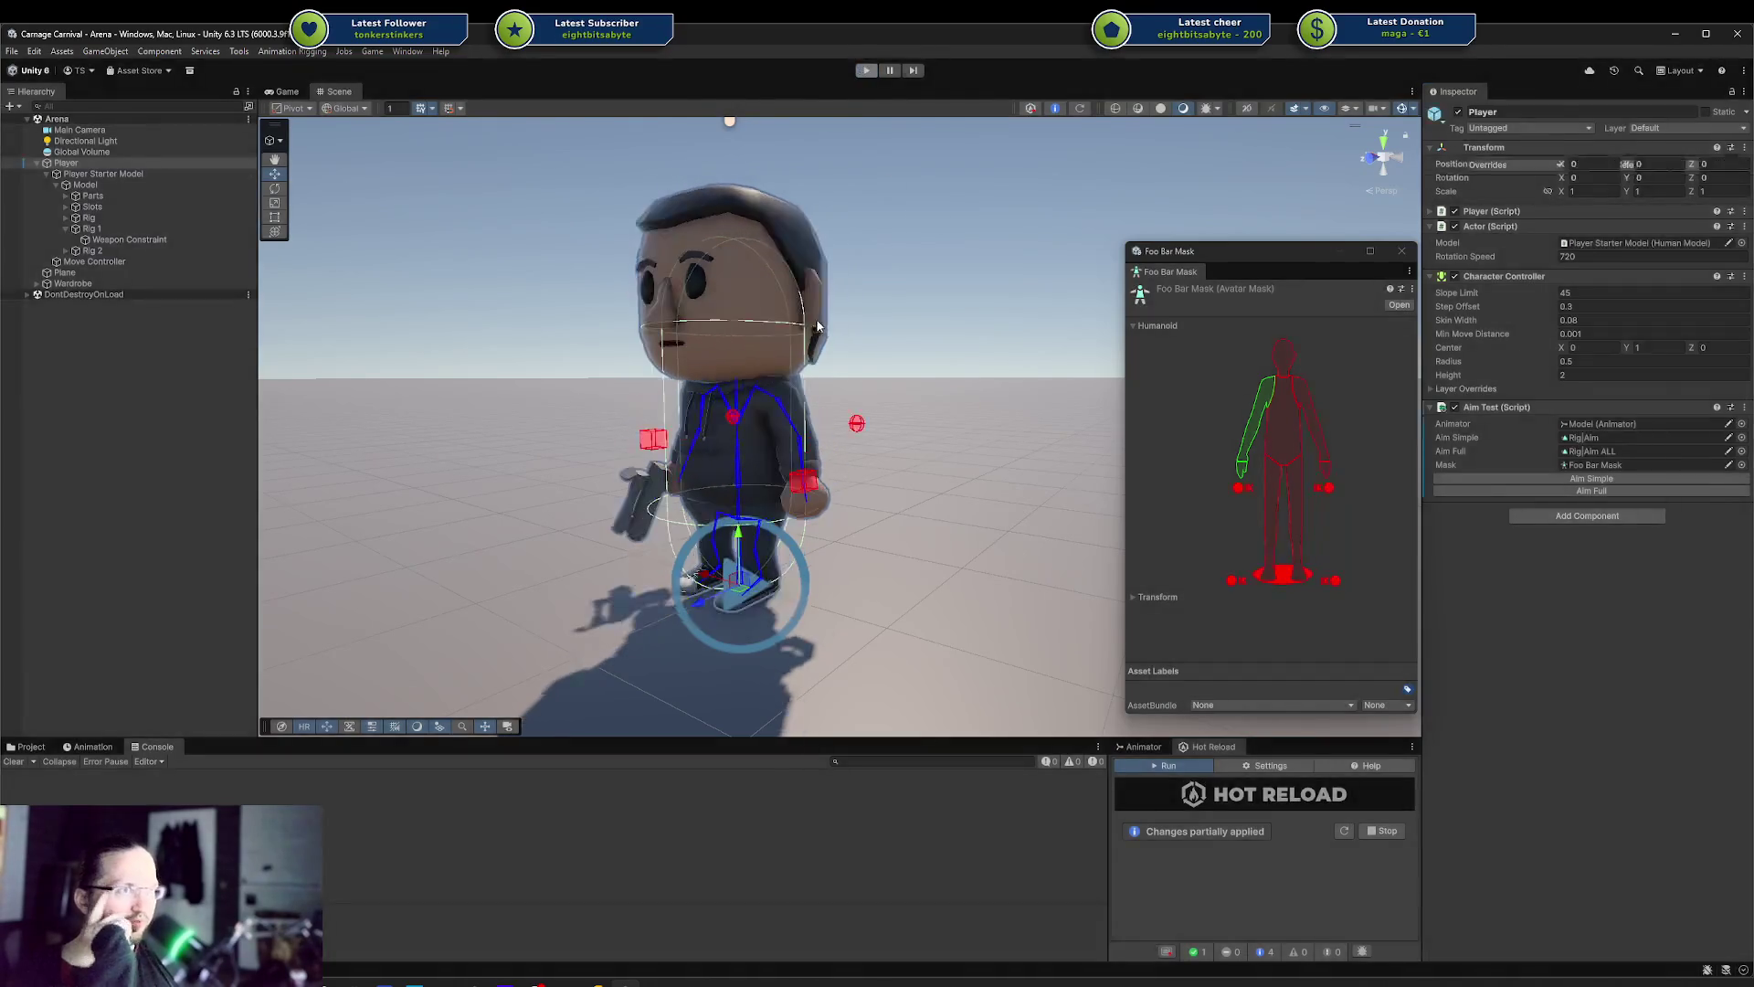
key("alt+Tab")
key("Down")
key("Down")
key("Down")
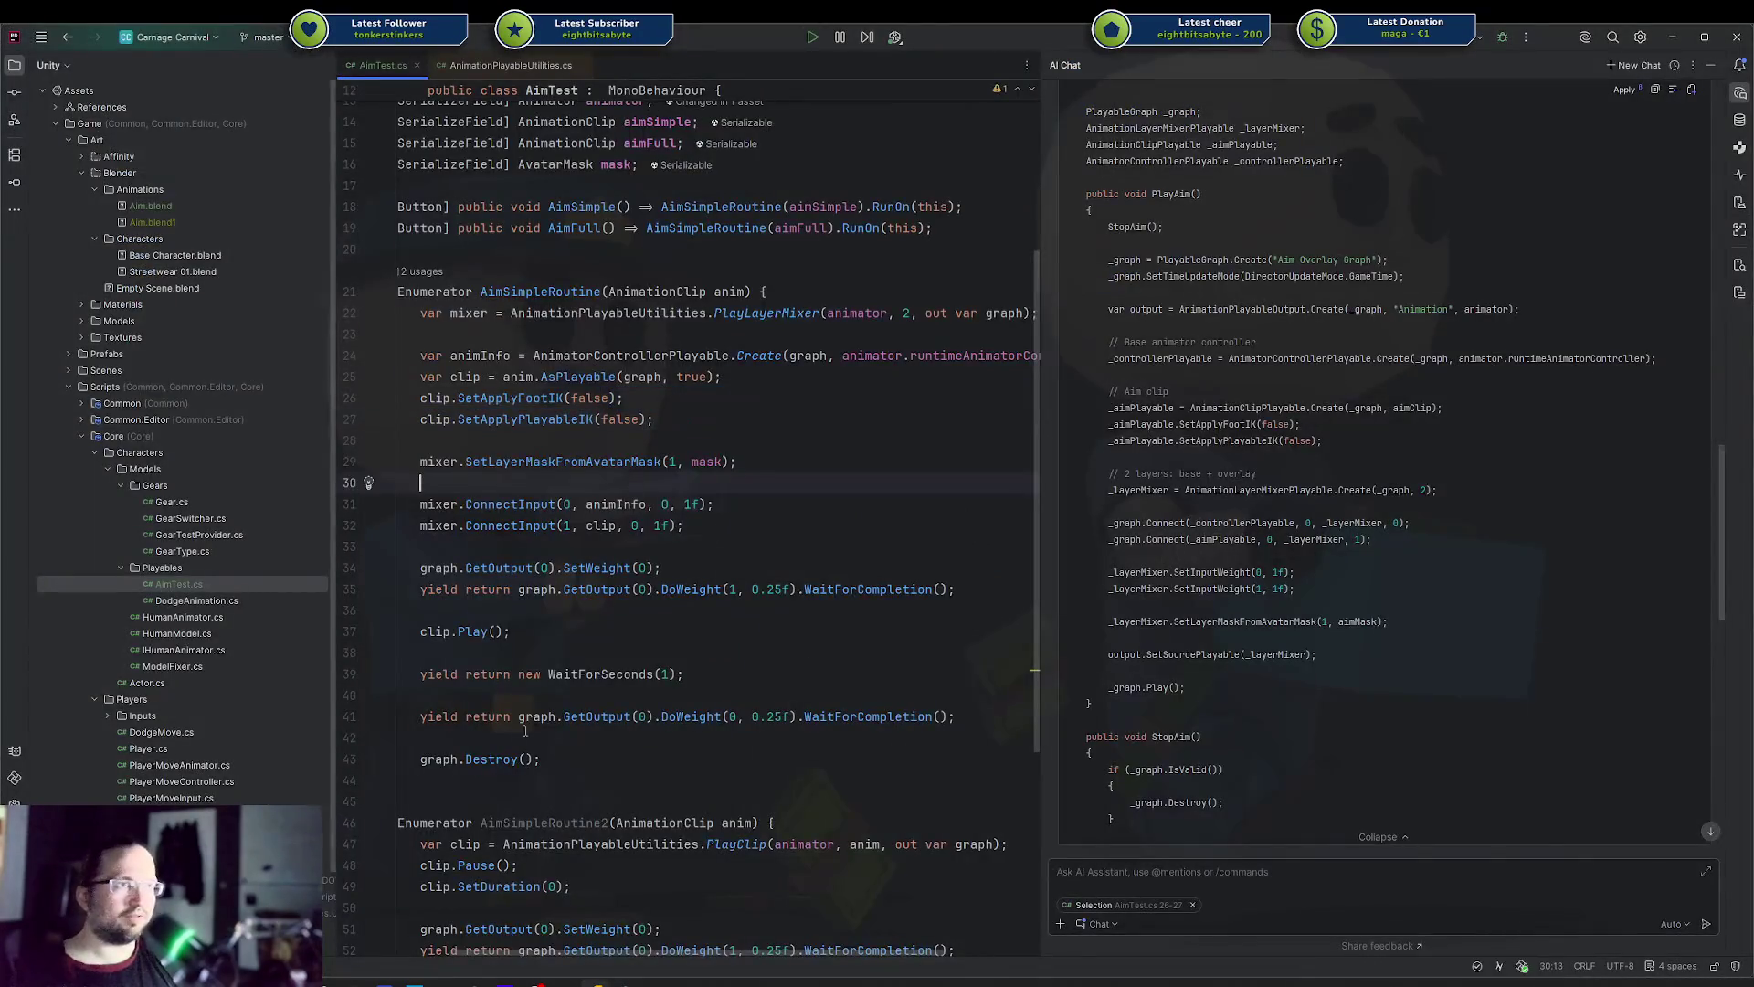
Duplicate AimSimpleRoutine and name the copies AimSimpleRoutine2 and AimSimpleRoutine3
key("shift+Up")
key("shift+Up")
key("shift+Up")
key("shift+Up")
key("shift+Up")
key("shift+Up")
key("ctrl+d")
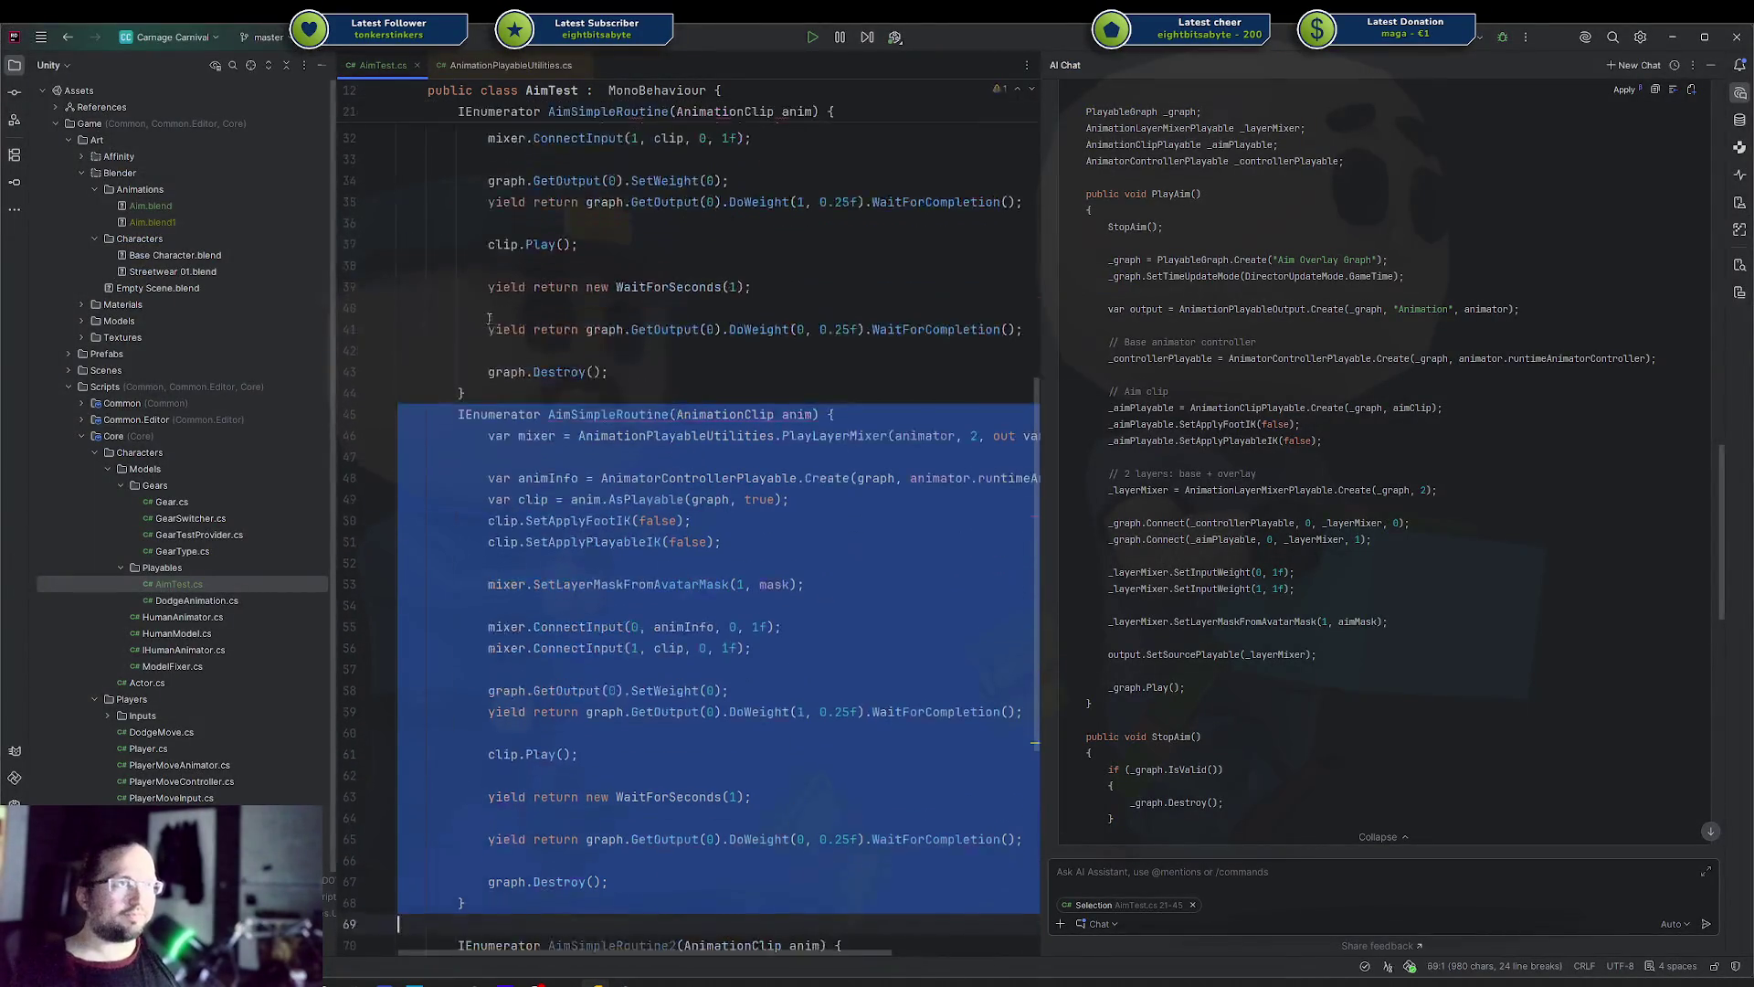
left_click(696, 413)
left_click(670, 414)
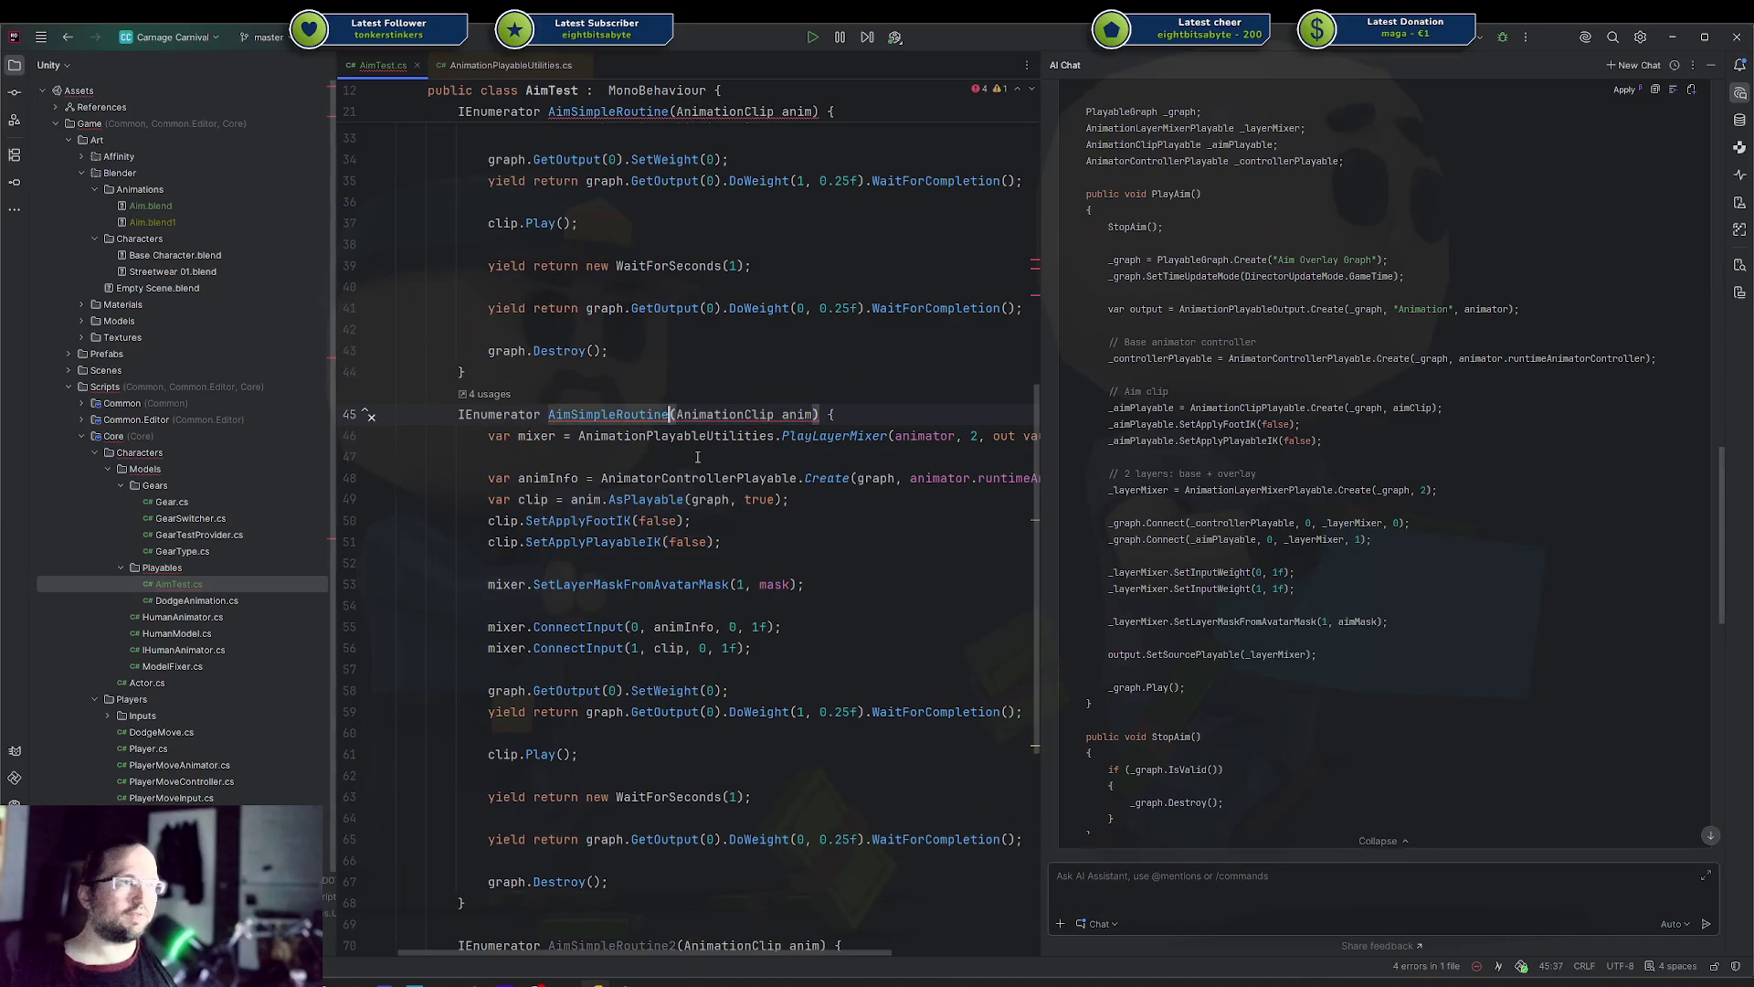
scroll(697, 457, "down", 3)
type("2")
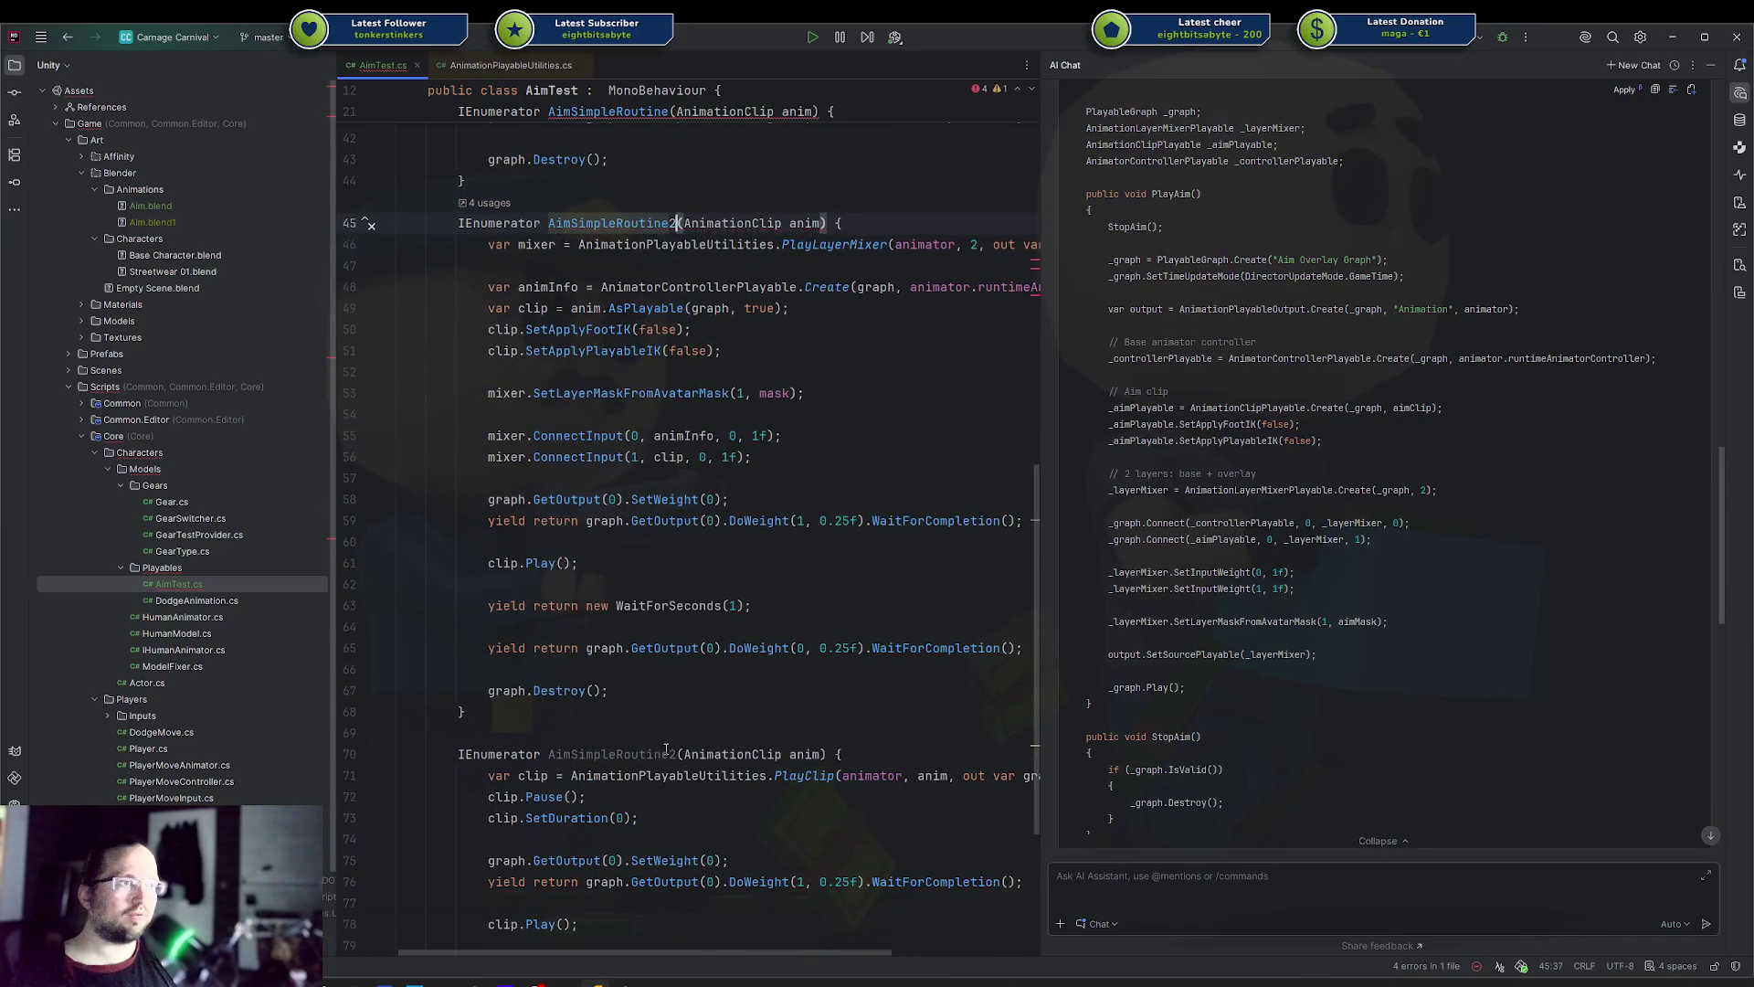
left_click(676, 754)
key("BackSpace")
type("3")
scroll(692, 644, "up", 2)
scroll(692, 644, "up", 8)
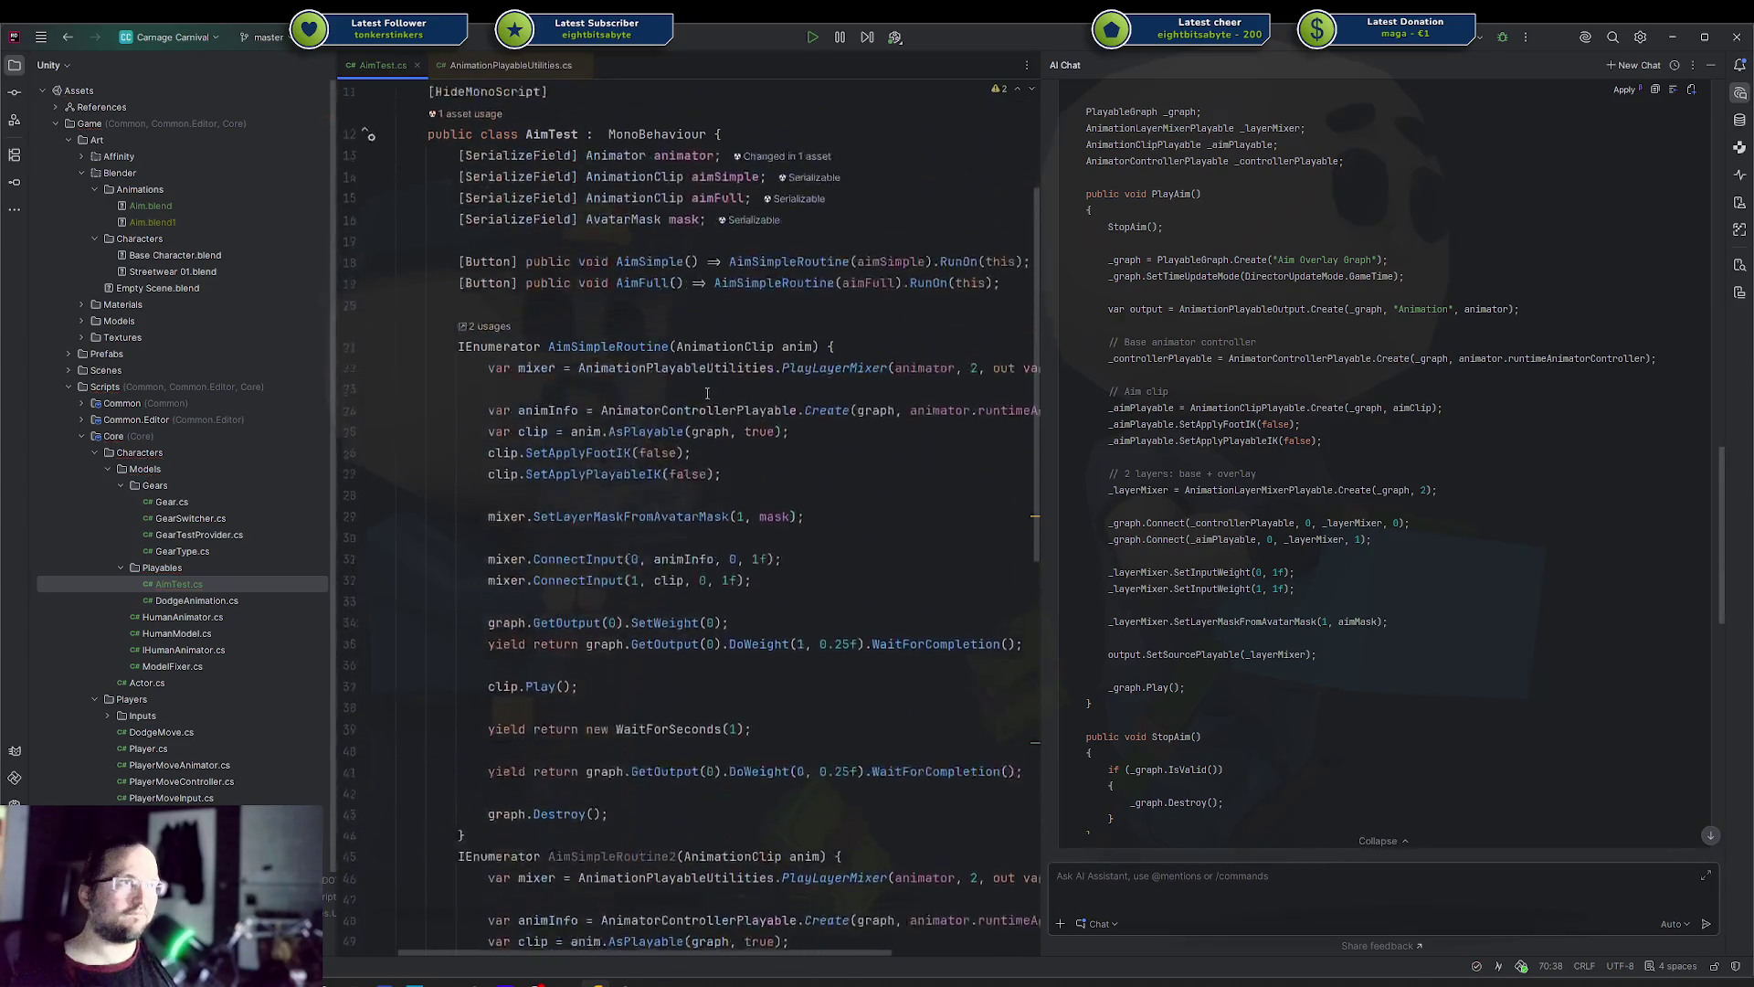
Cut the original's mixer to one input, delete the animInfo lines, and connect the clip to input 0
left_click(615, 373)
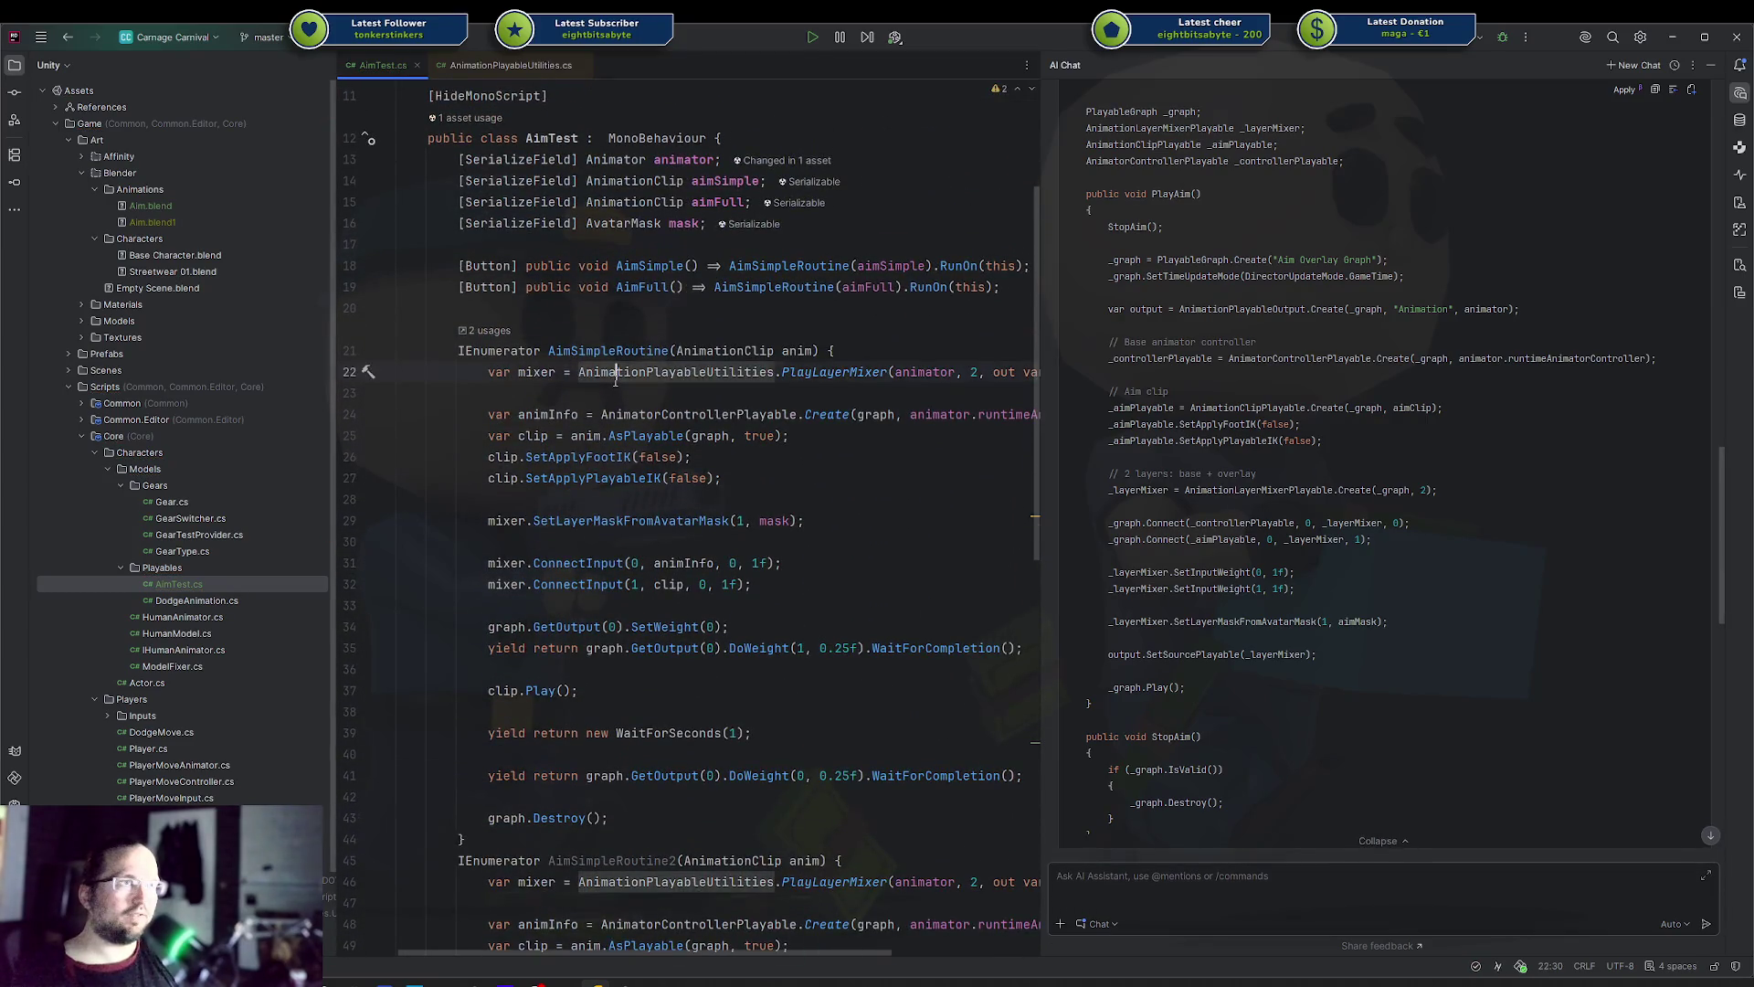
double_click(974, 372)
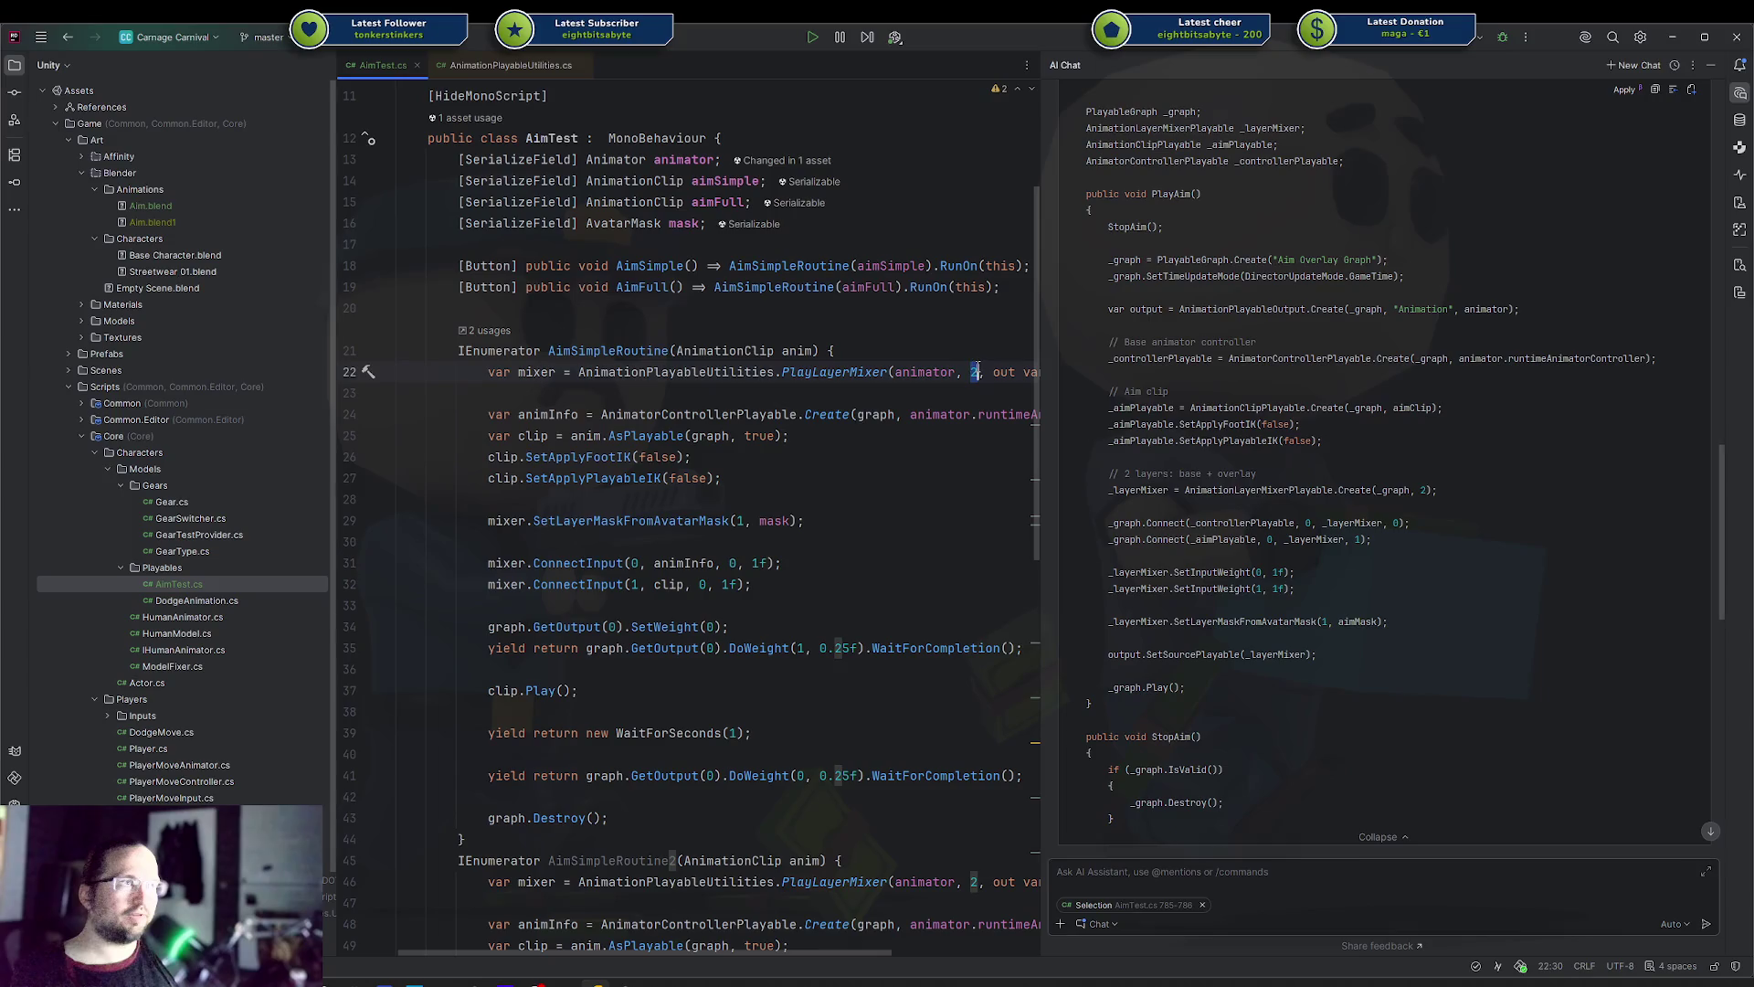
left_click(816, 424)
key("ctrl+y")
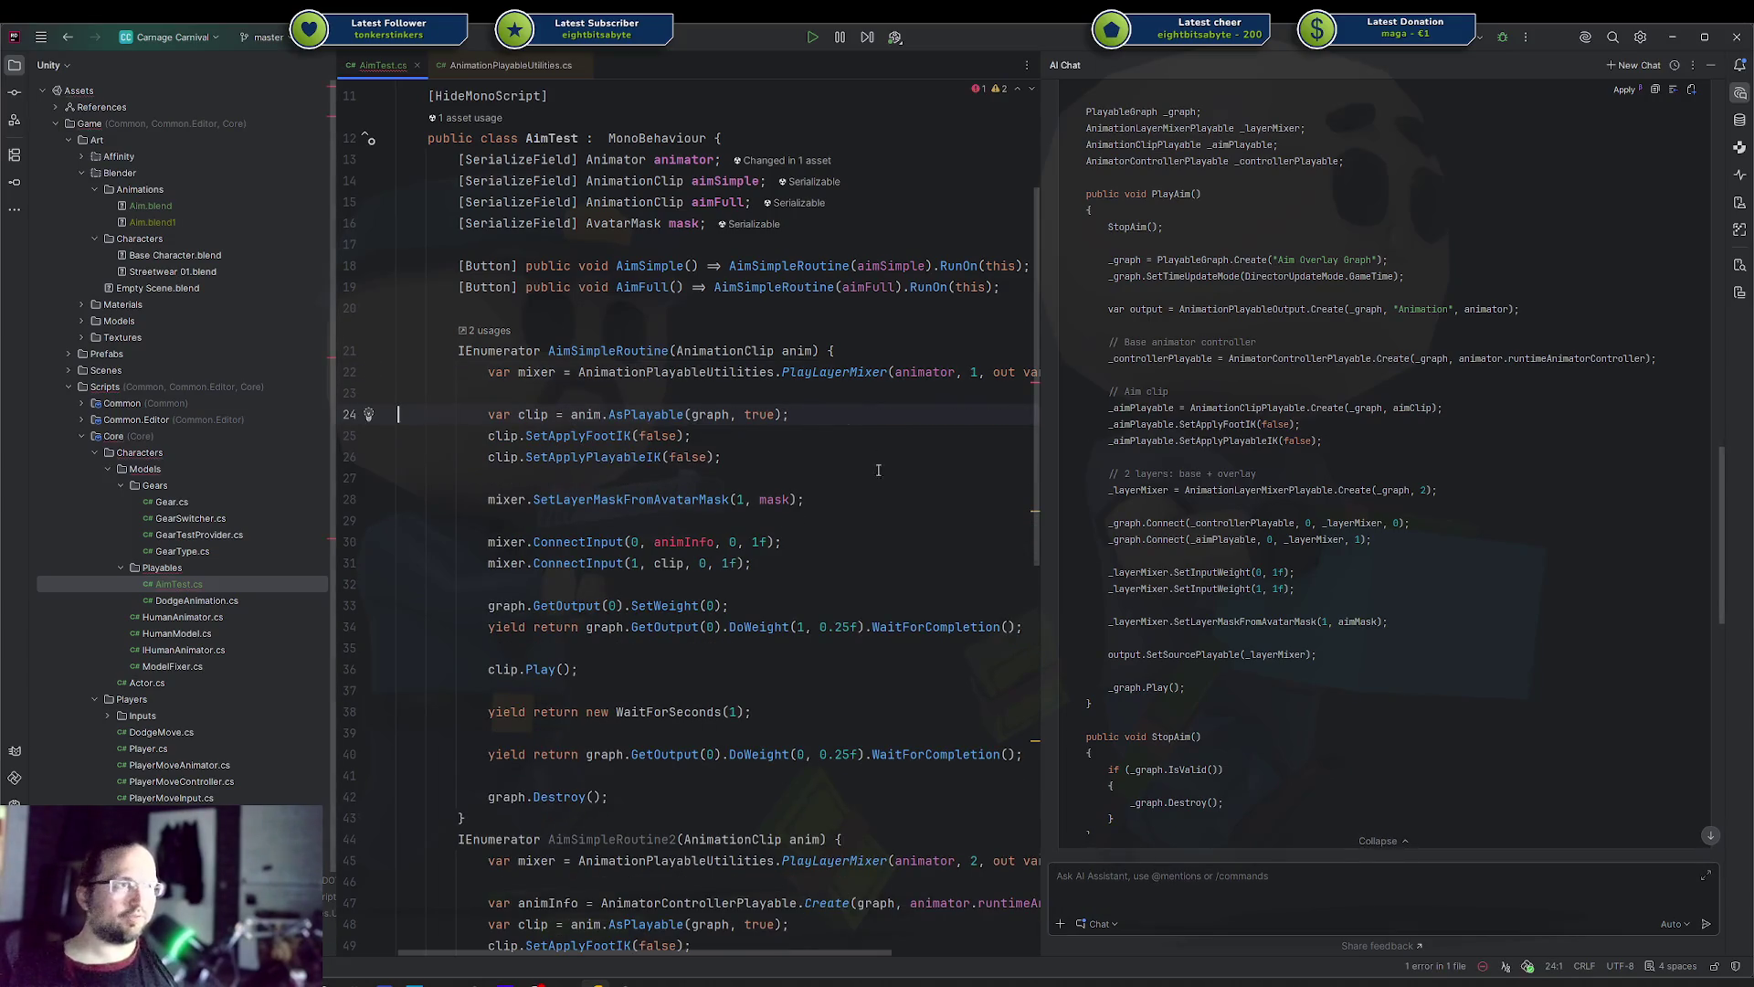
key("ctrl+y")
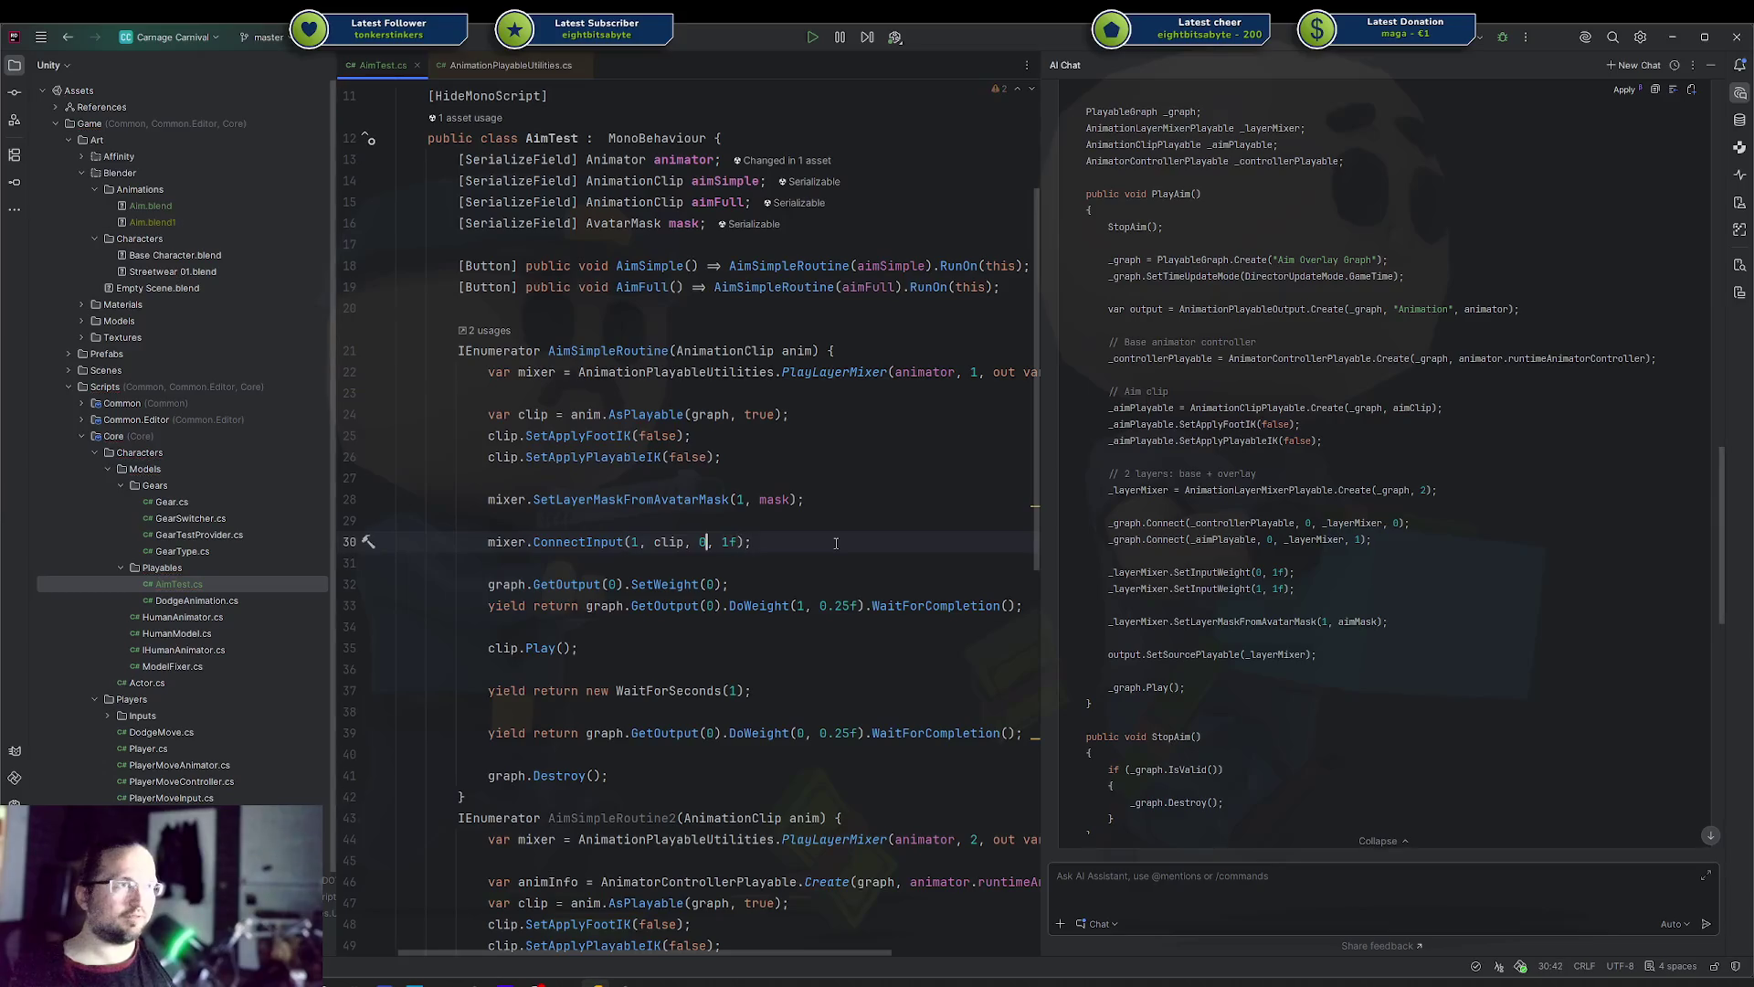
key("Left")
key("Left")
key("Left")
key("BackSpace")
type("0")
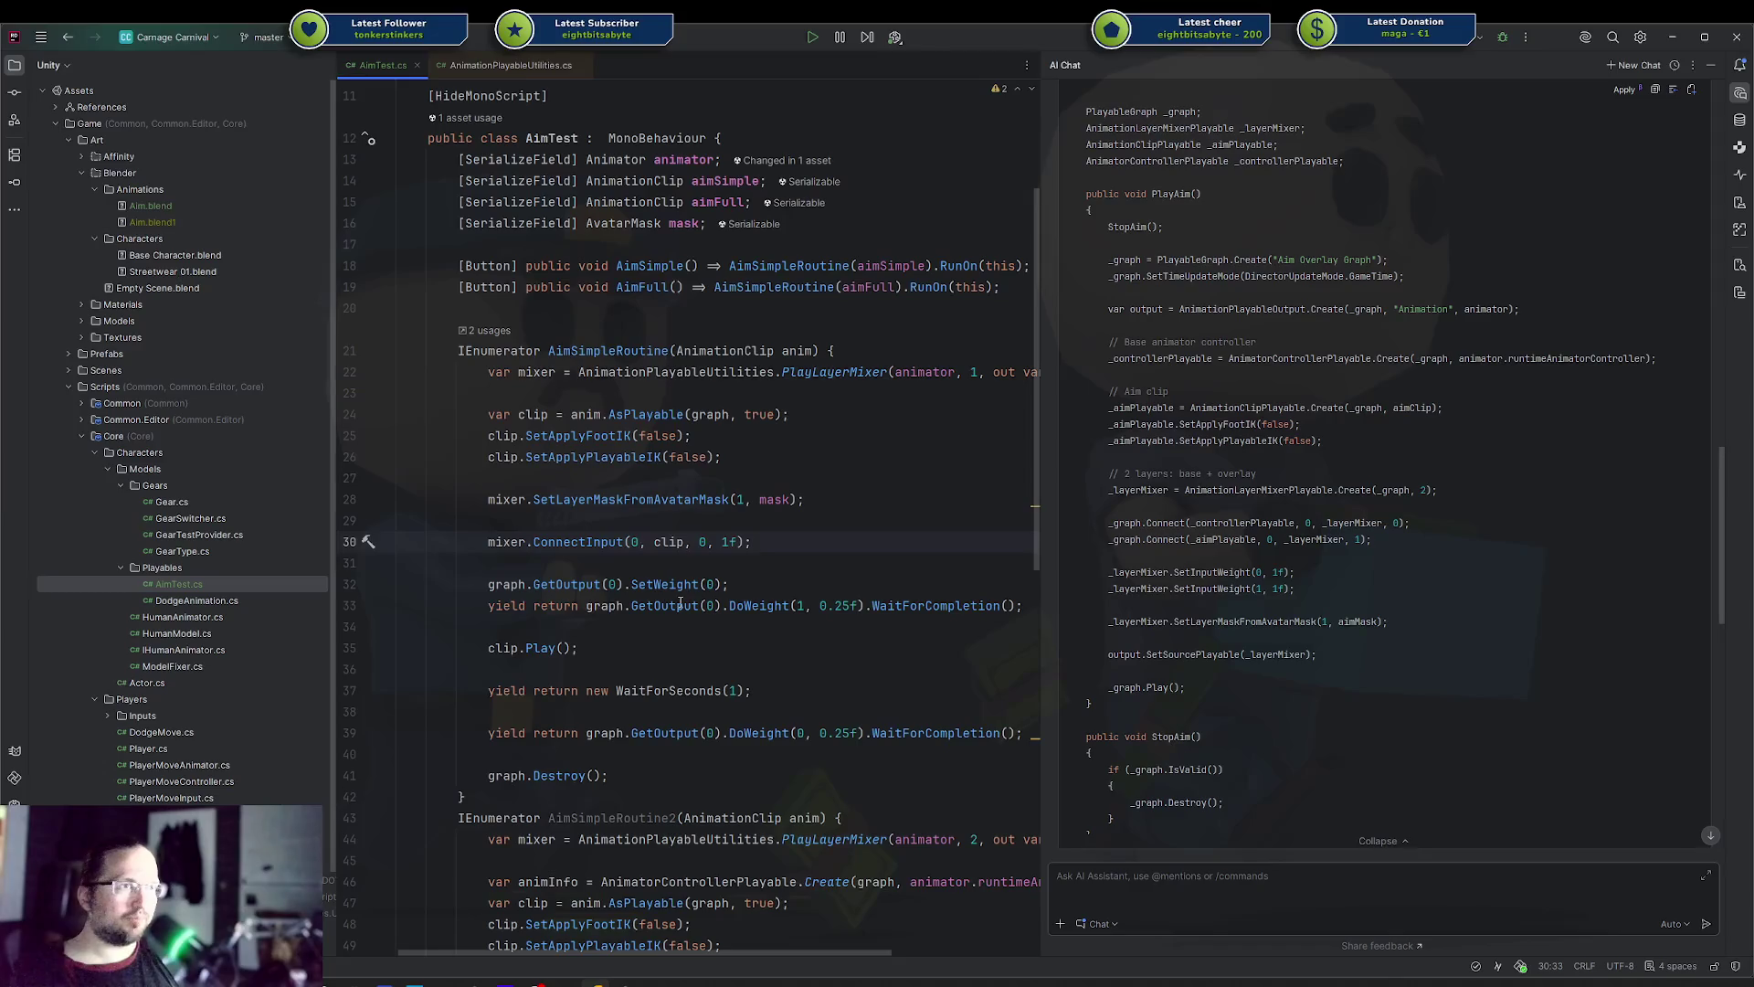
left_click(563, 804)
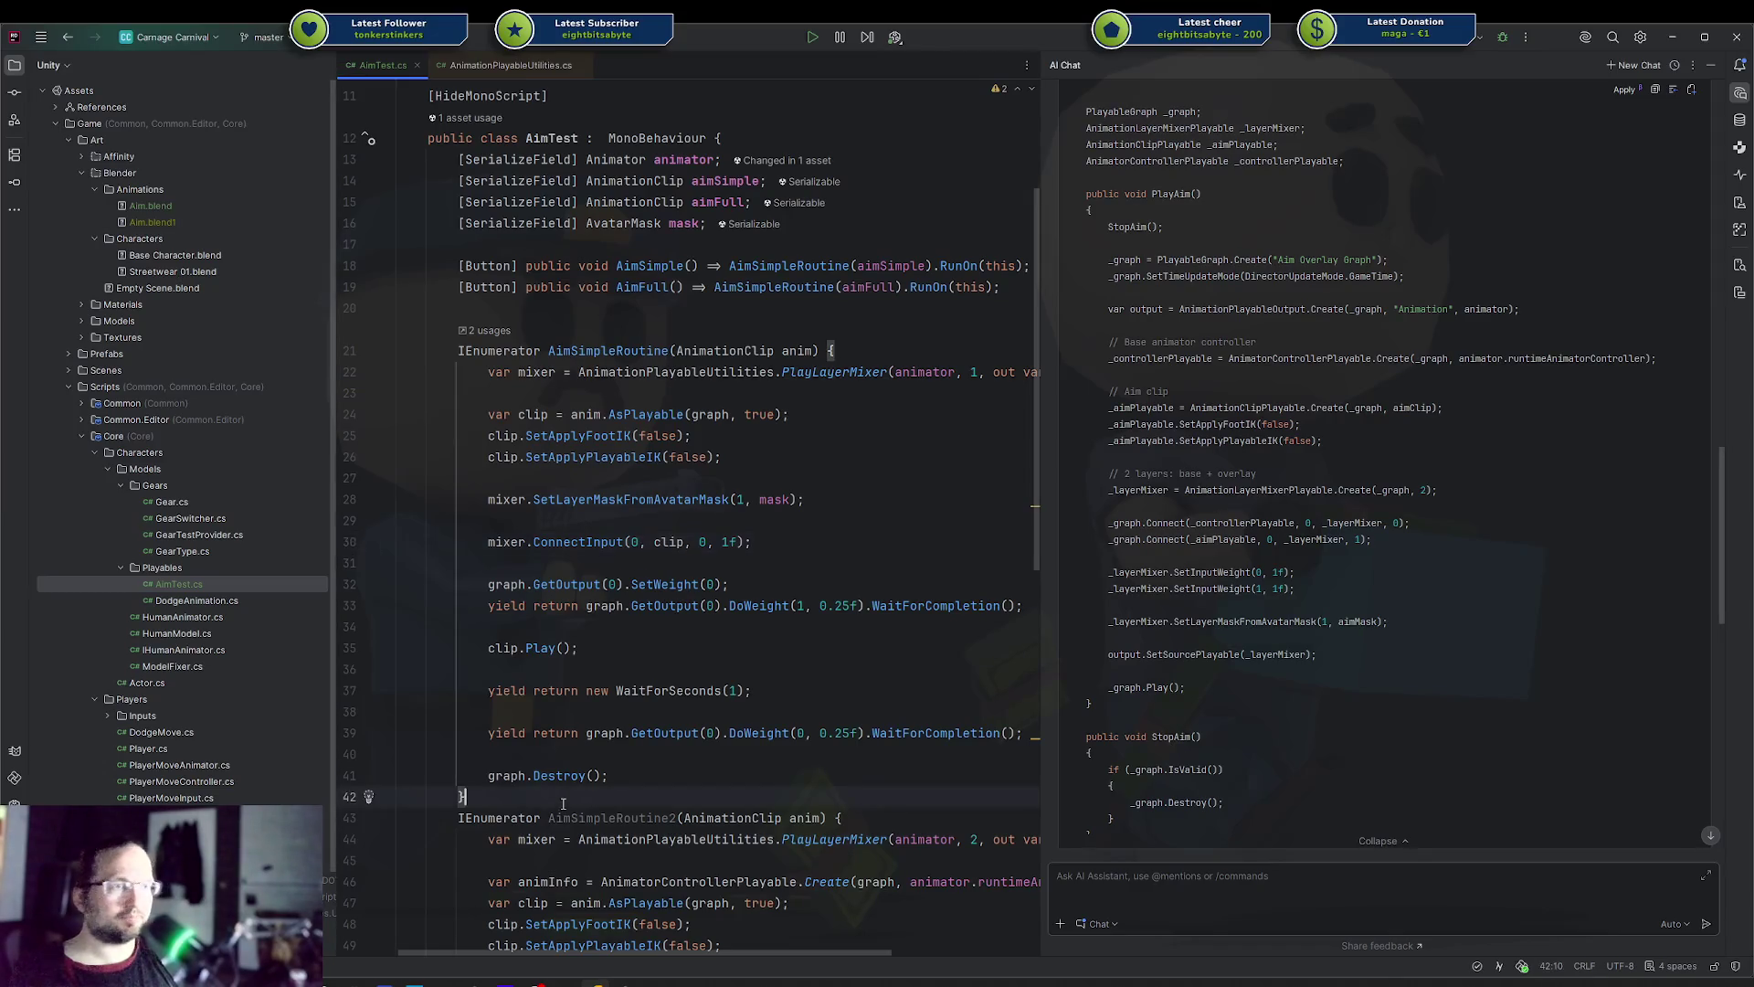
key("Return")
key("alt+Tab")
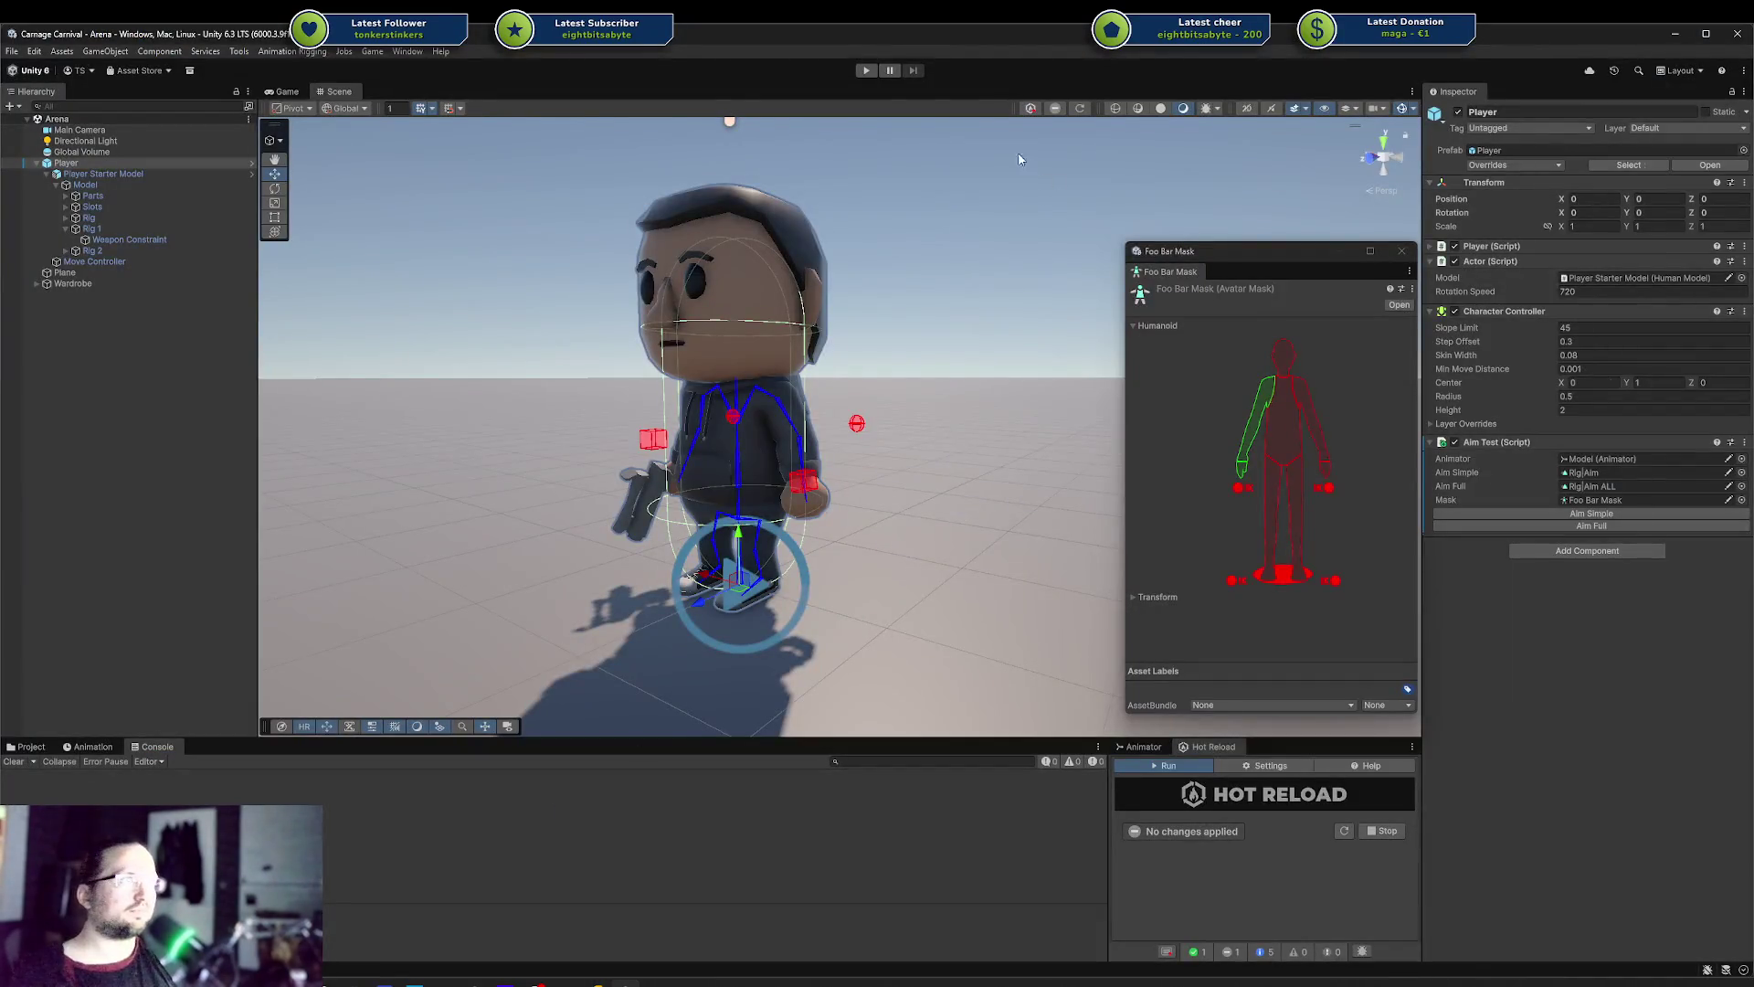
Test in Play mode: check the layerIndex error, trigger Aim Simple and Aim Full, then stop
left_click(862, 70)
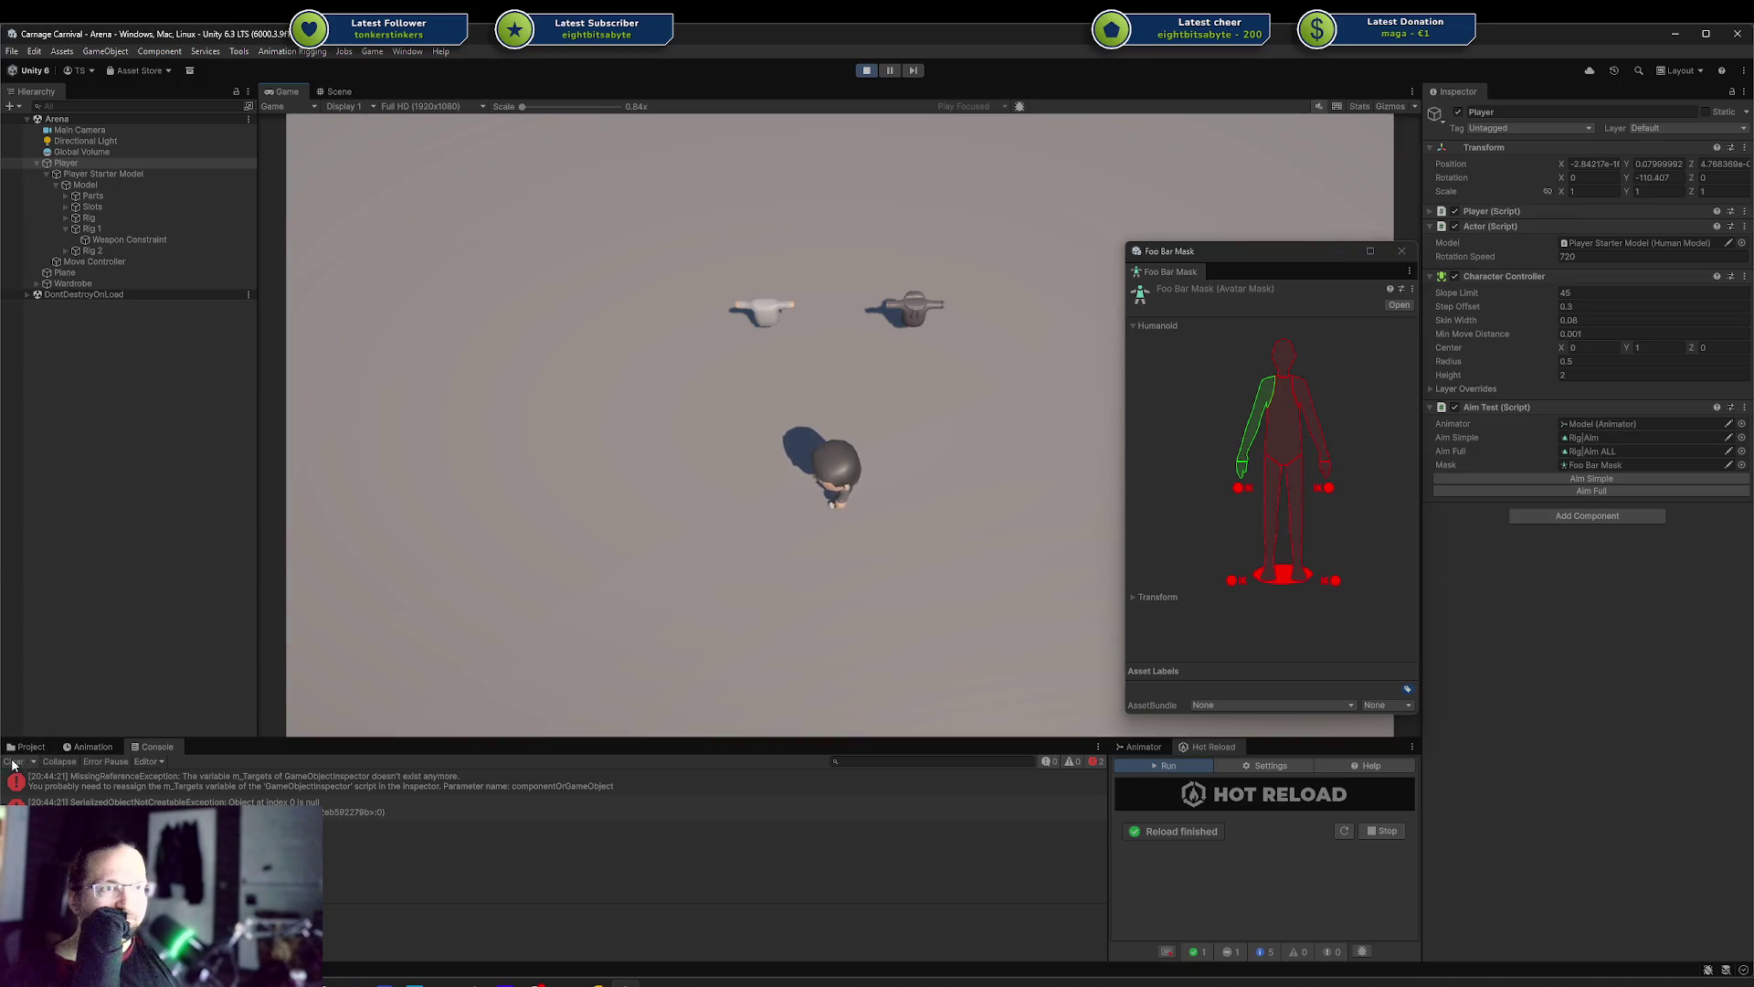
left_click(11, 761)
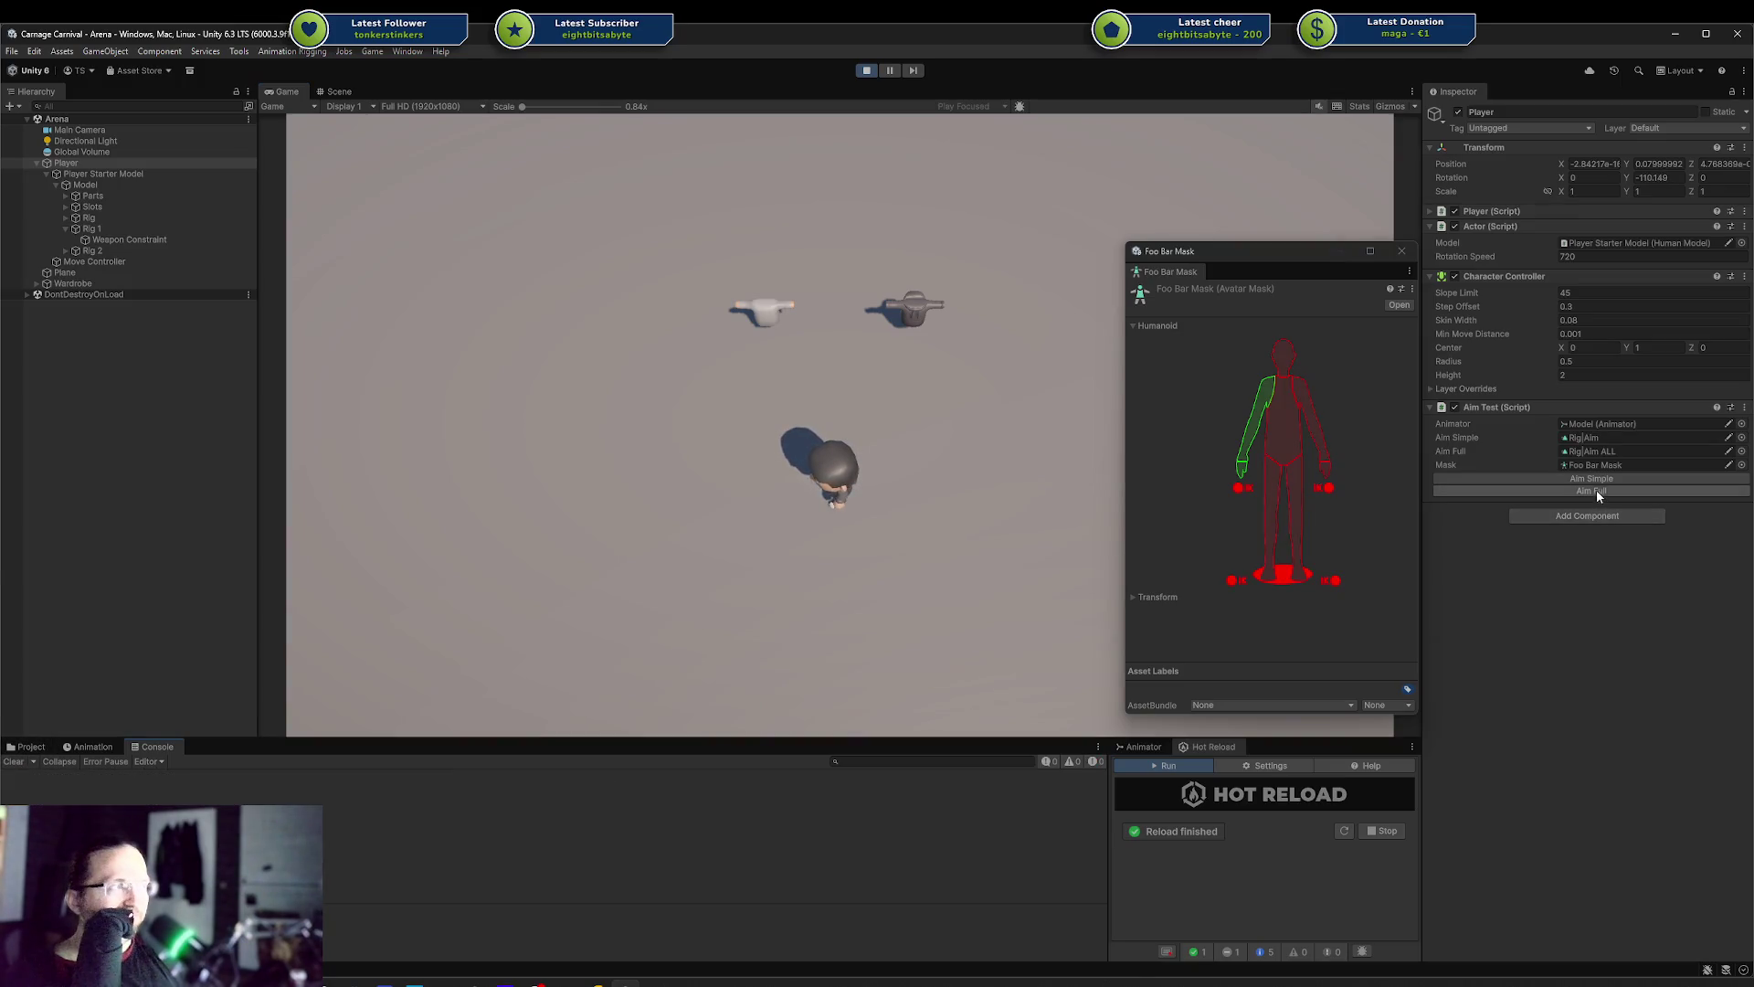
left_click(352, 95)
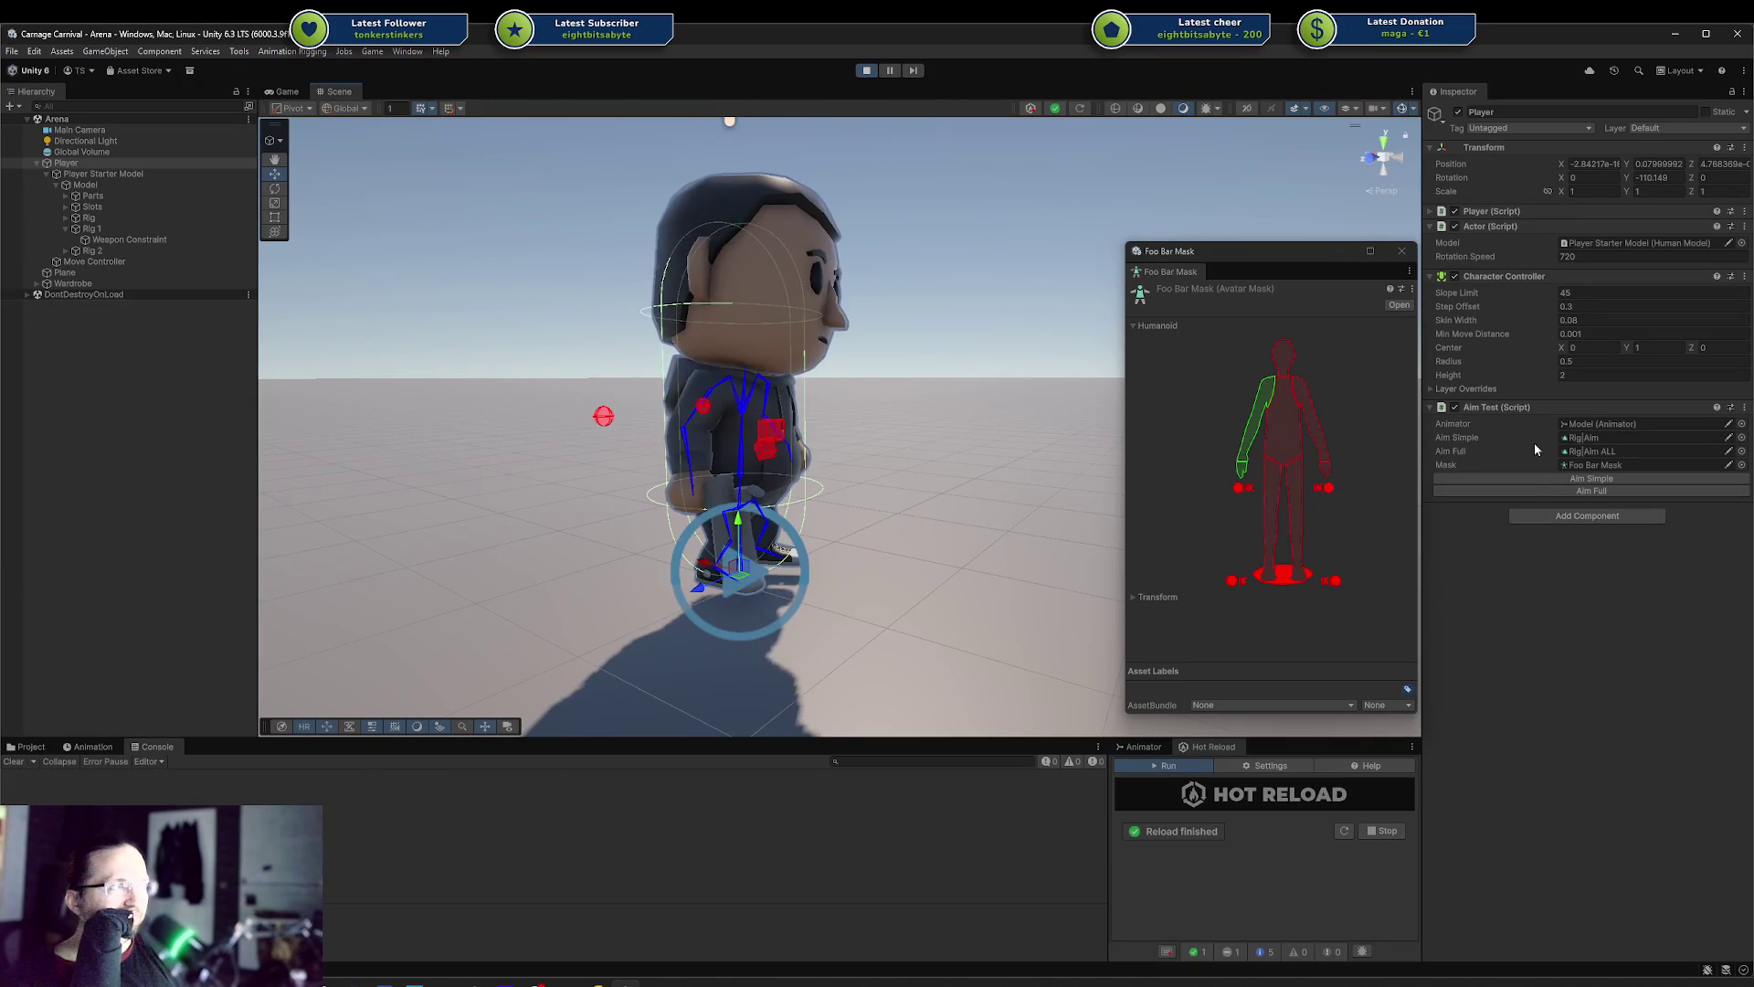
left_click(1539, 477)
left_click_drag(994, 480, 731, 640)
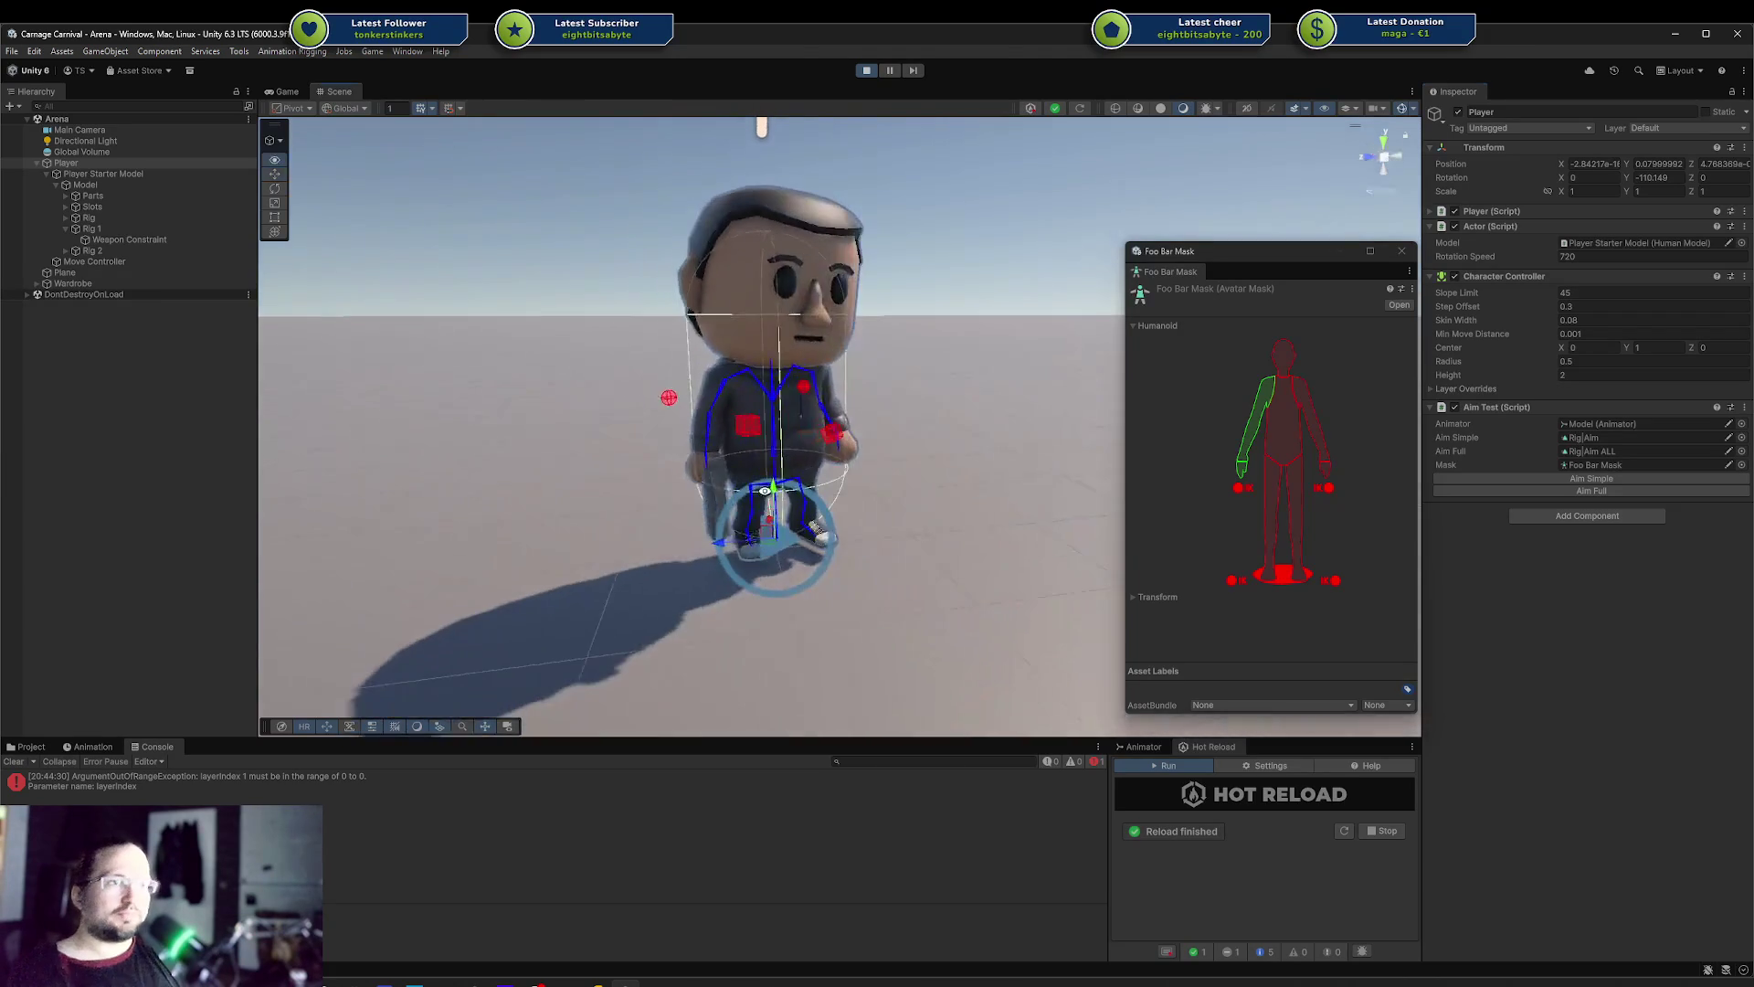
double_click(502, 781)
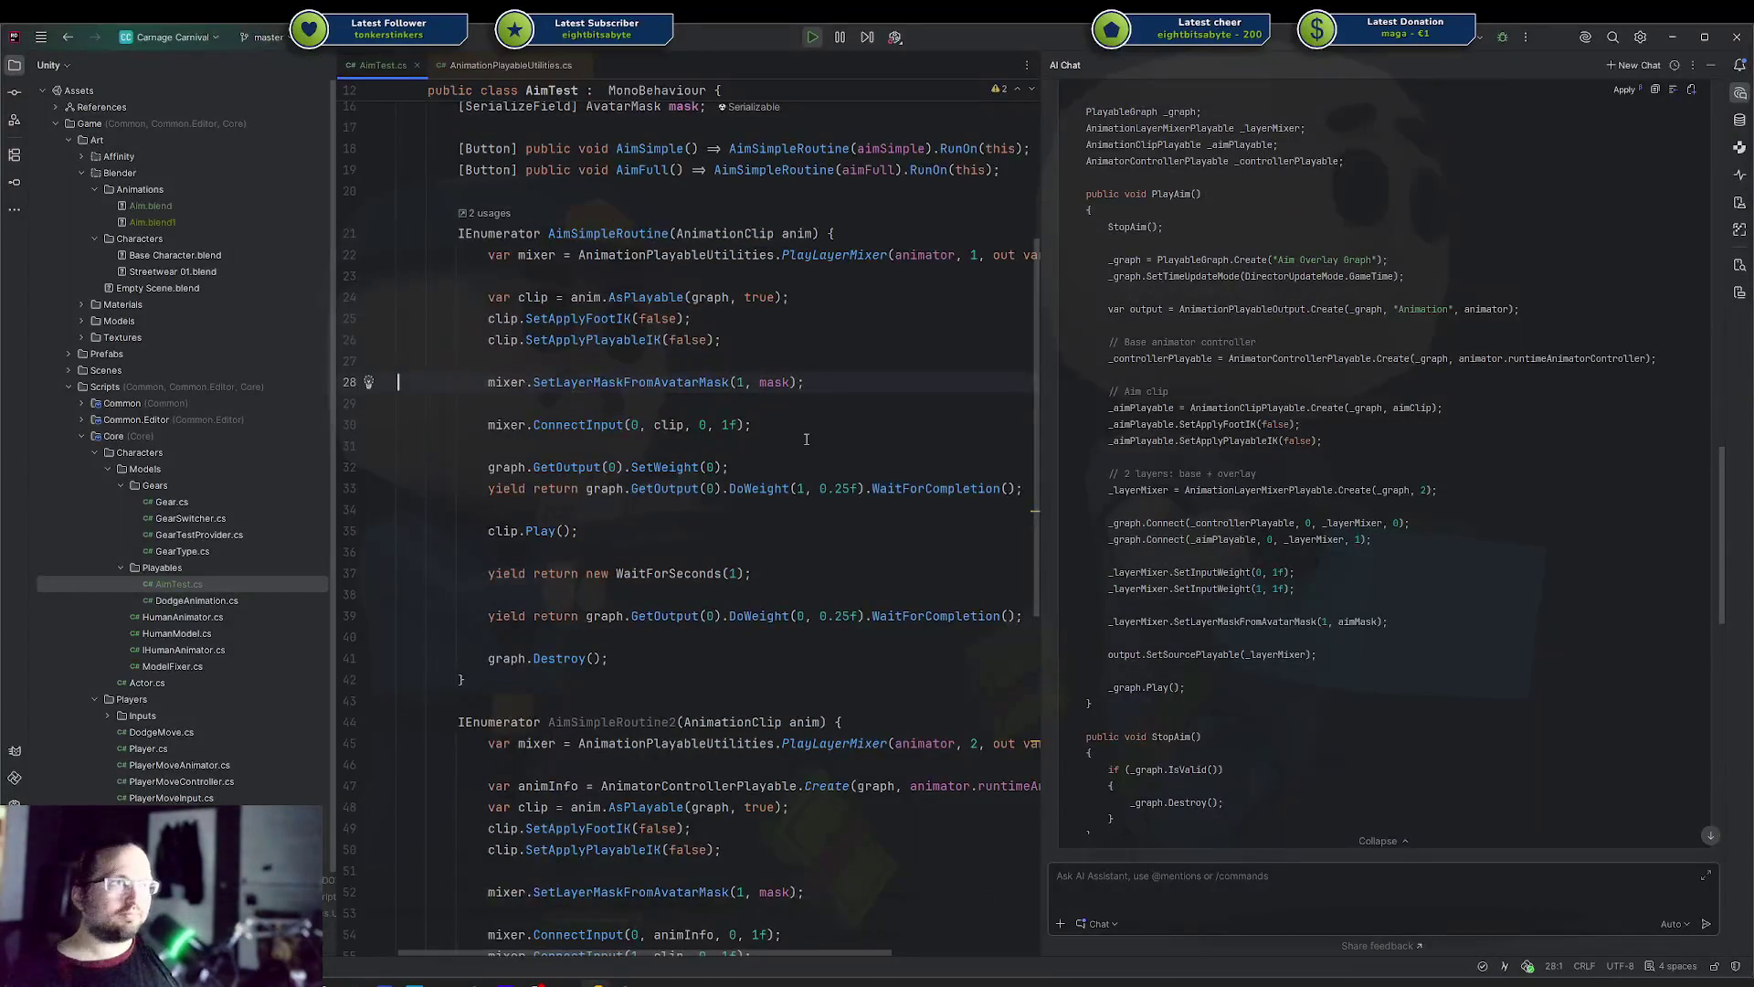
key("alt+Tab")
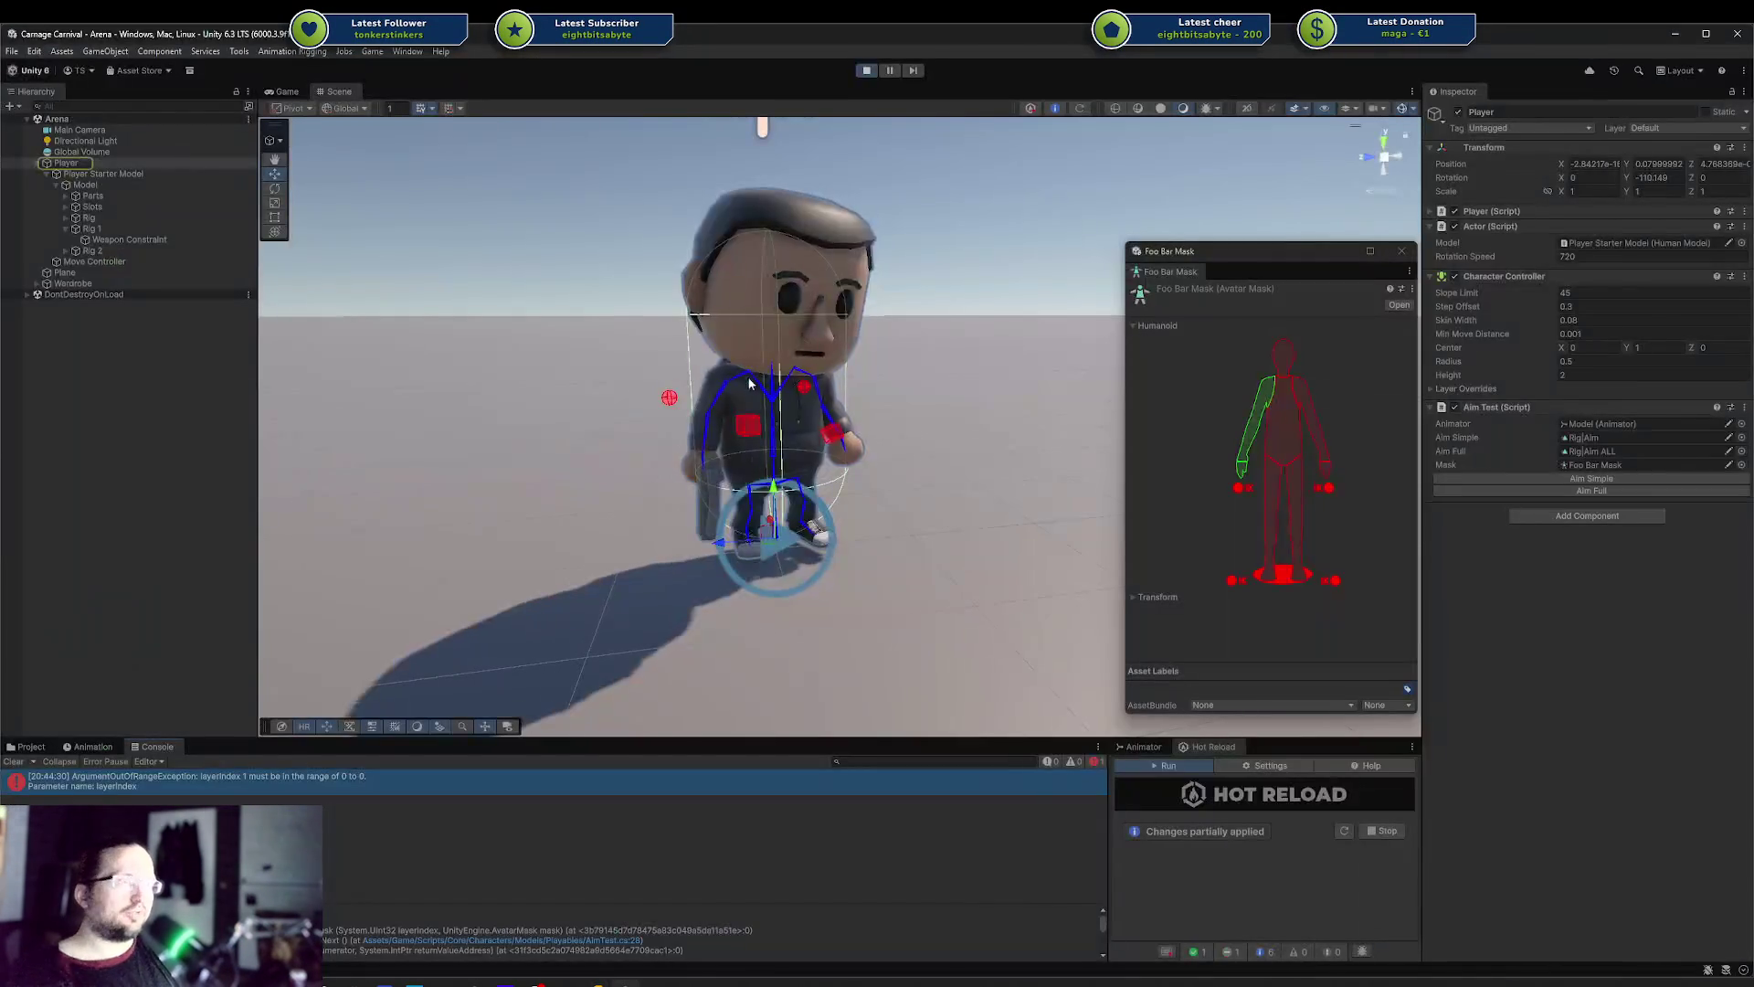
left_click(1558, 482)
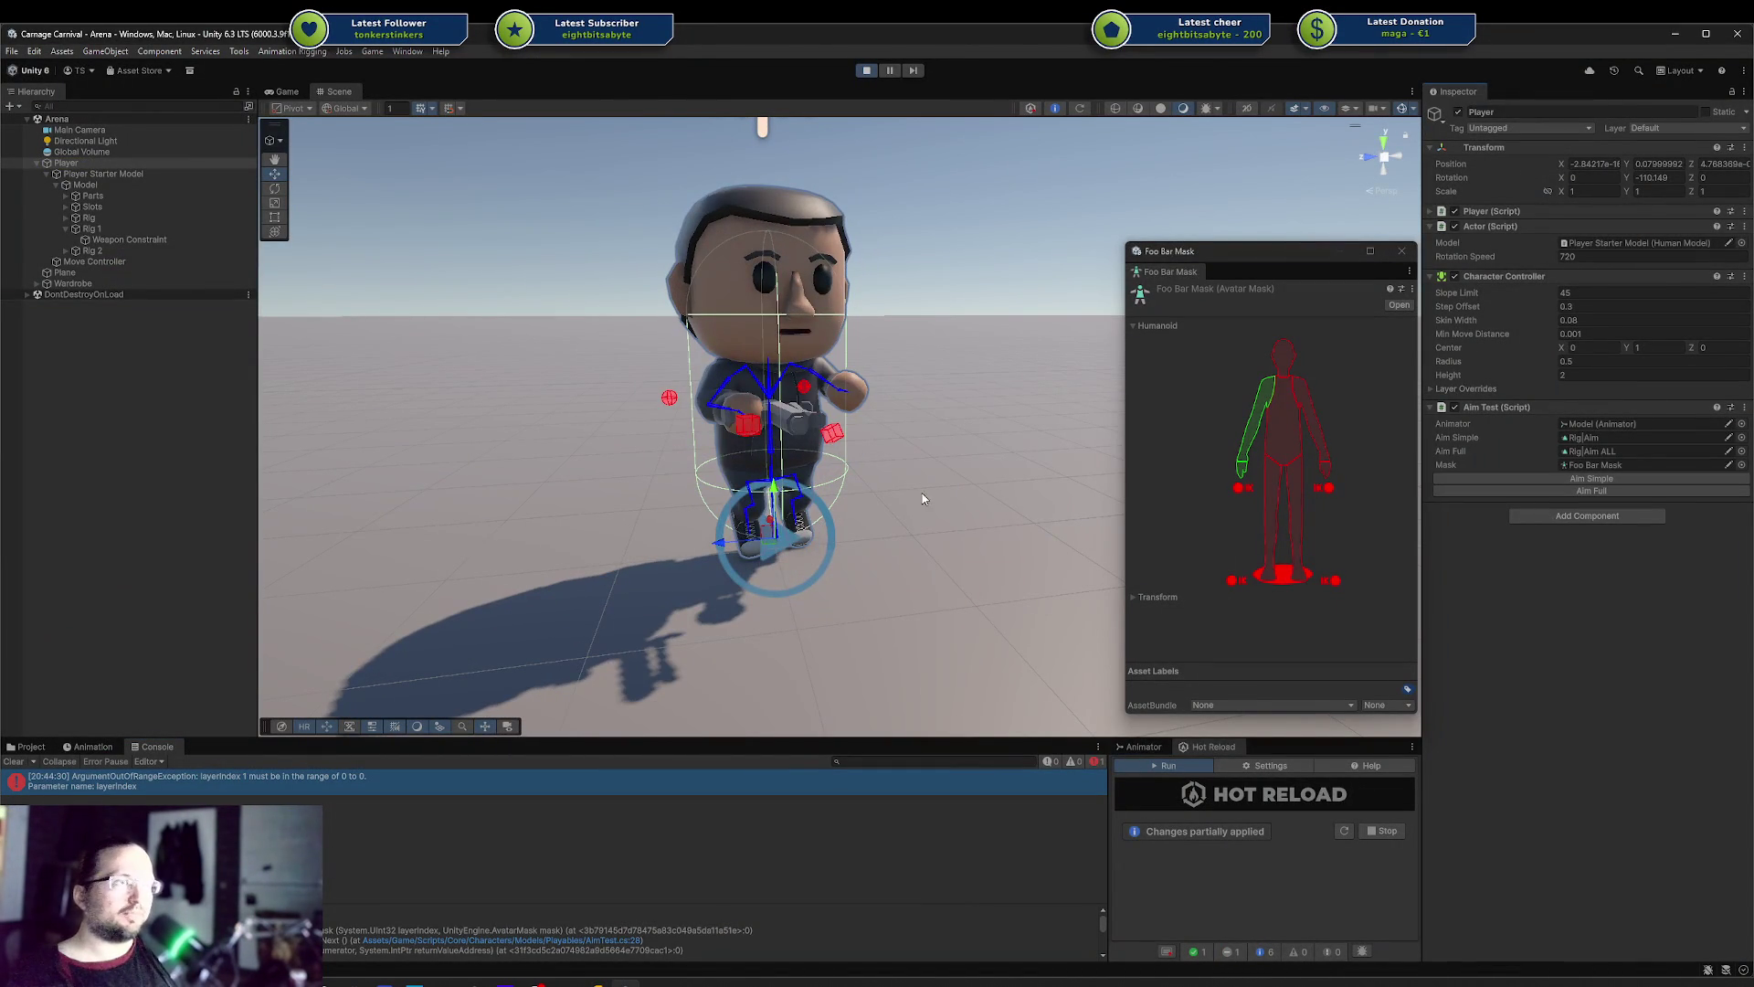
left_click(1726, 490)
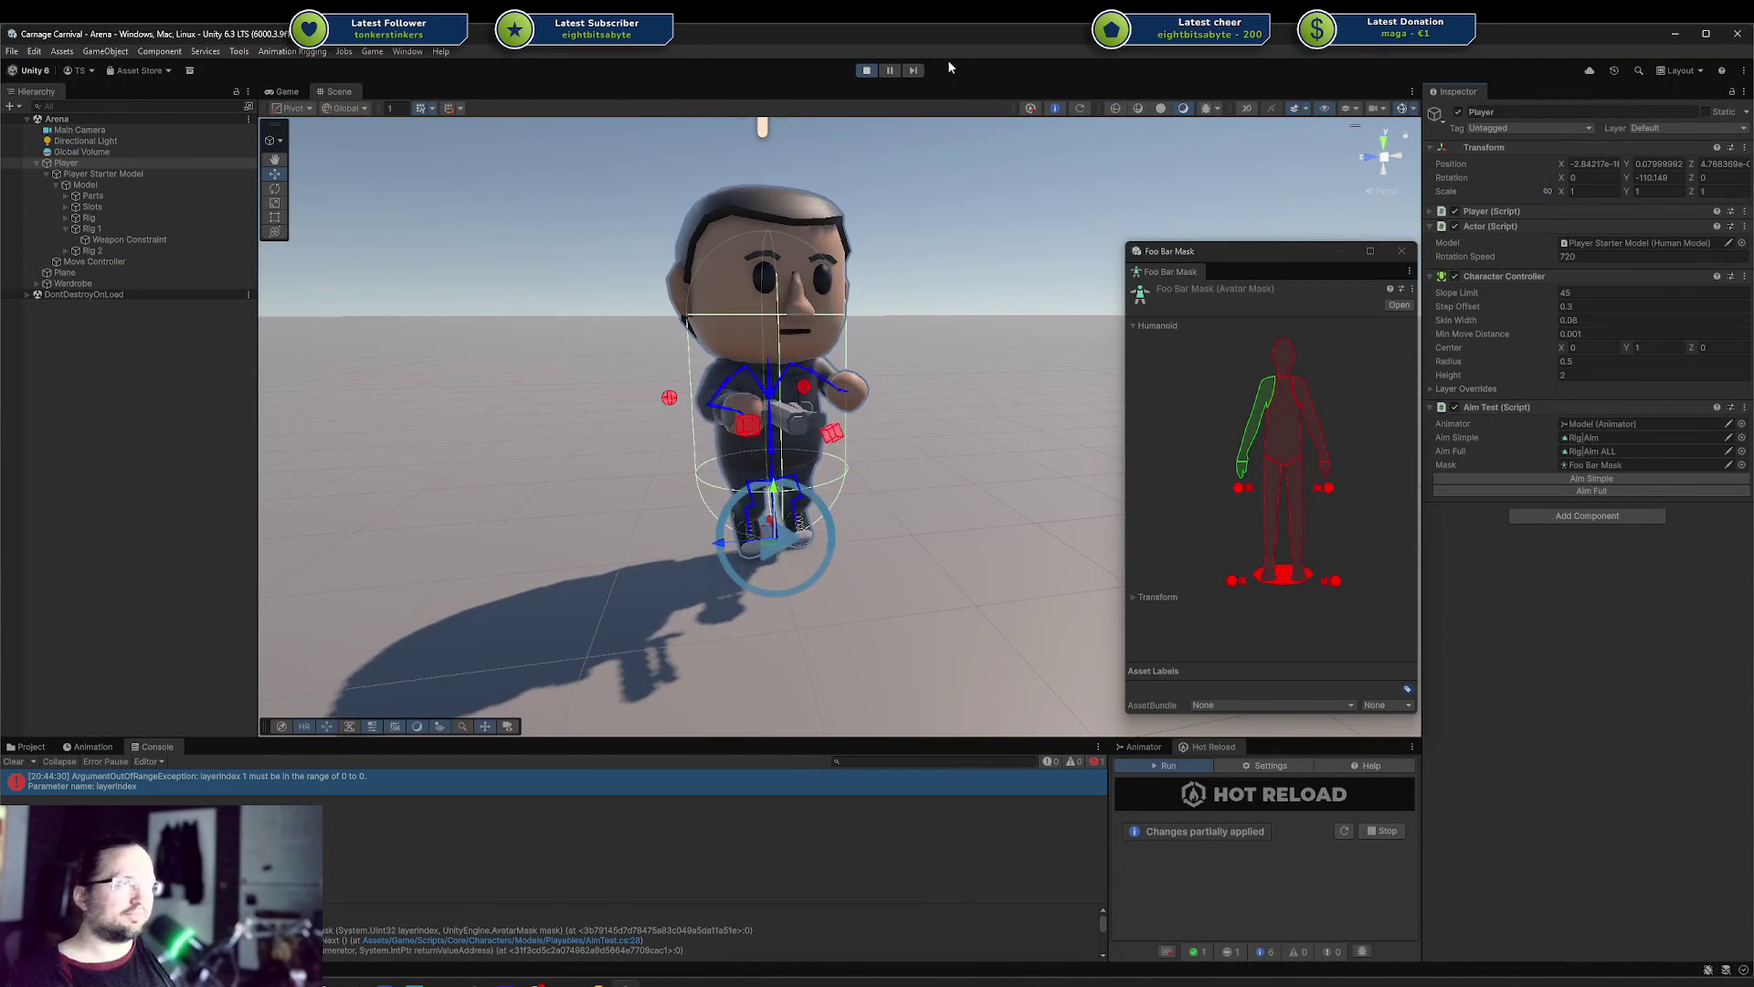
left_click(865, 72)
Delete the original AimSimpleRoutine and rename AimSimpleRoutine2 to AimSimpleRoutine
key("alt+Tab")
mouse_move(468, 680)
left_mouse_down()
mouse_move(461, 245)
mouse_move(514, 148)
mouse_move(471, 208)
left_mouse_up()
key("Delete")
key("Delete")
key("Delete")
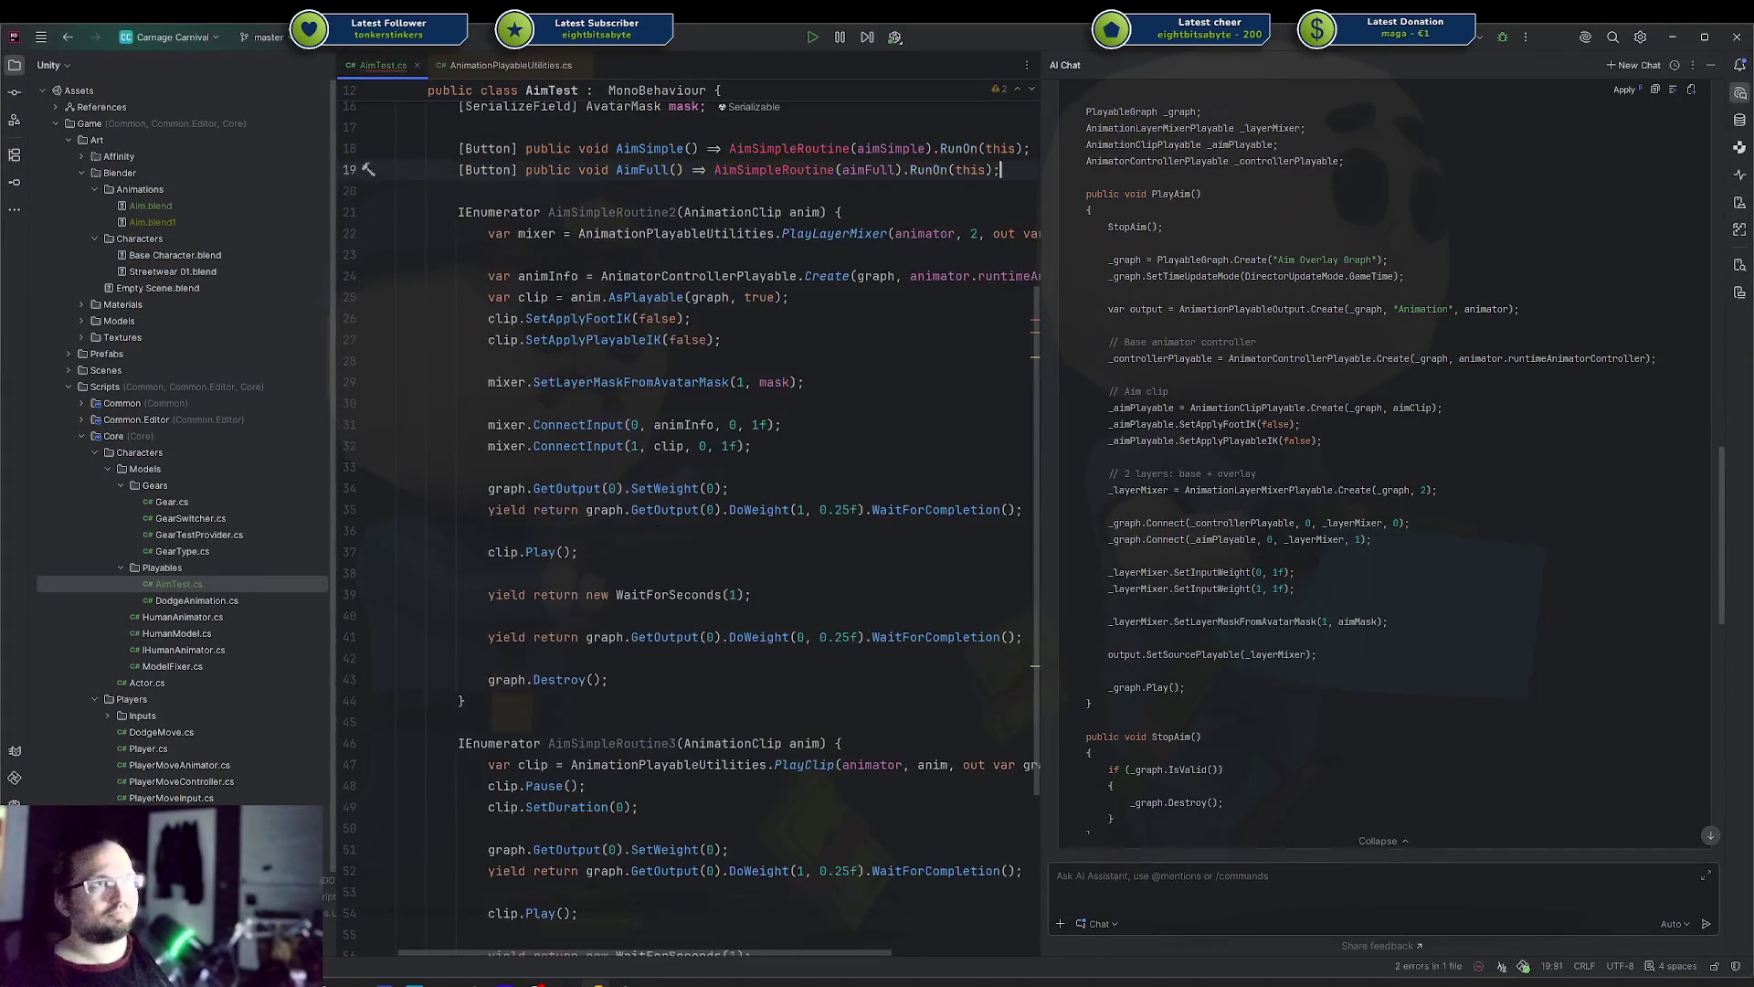
left_click(680, 212)
key("ctrl+Left")
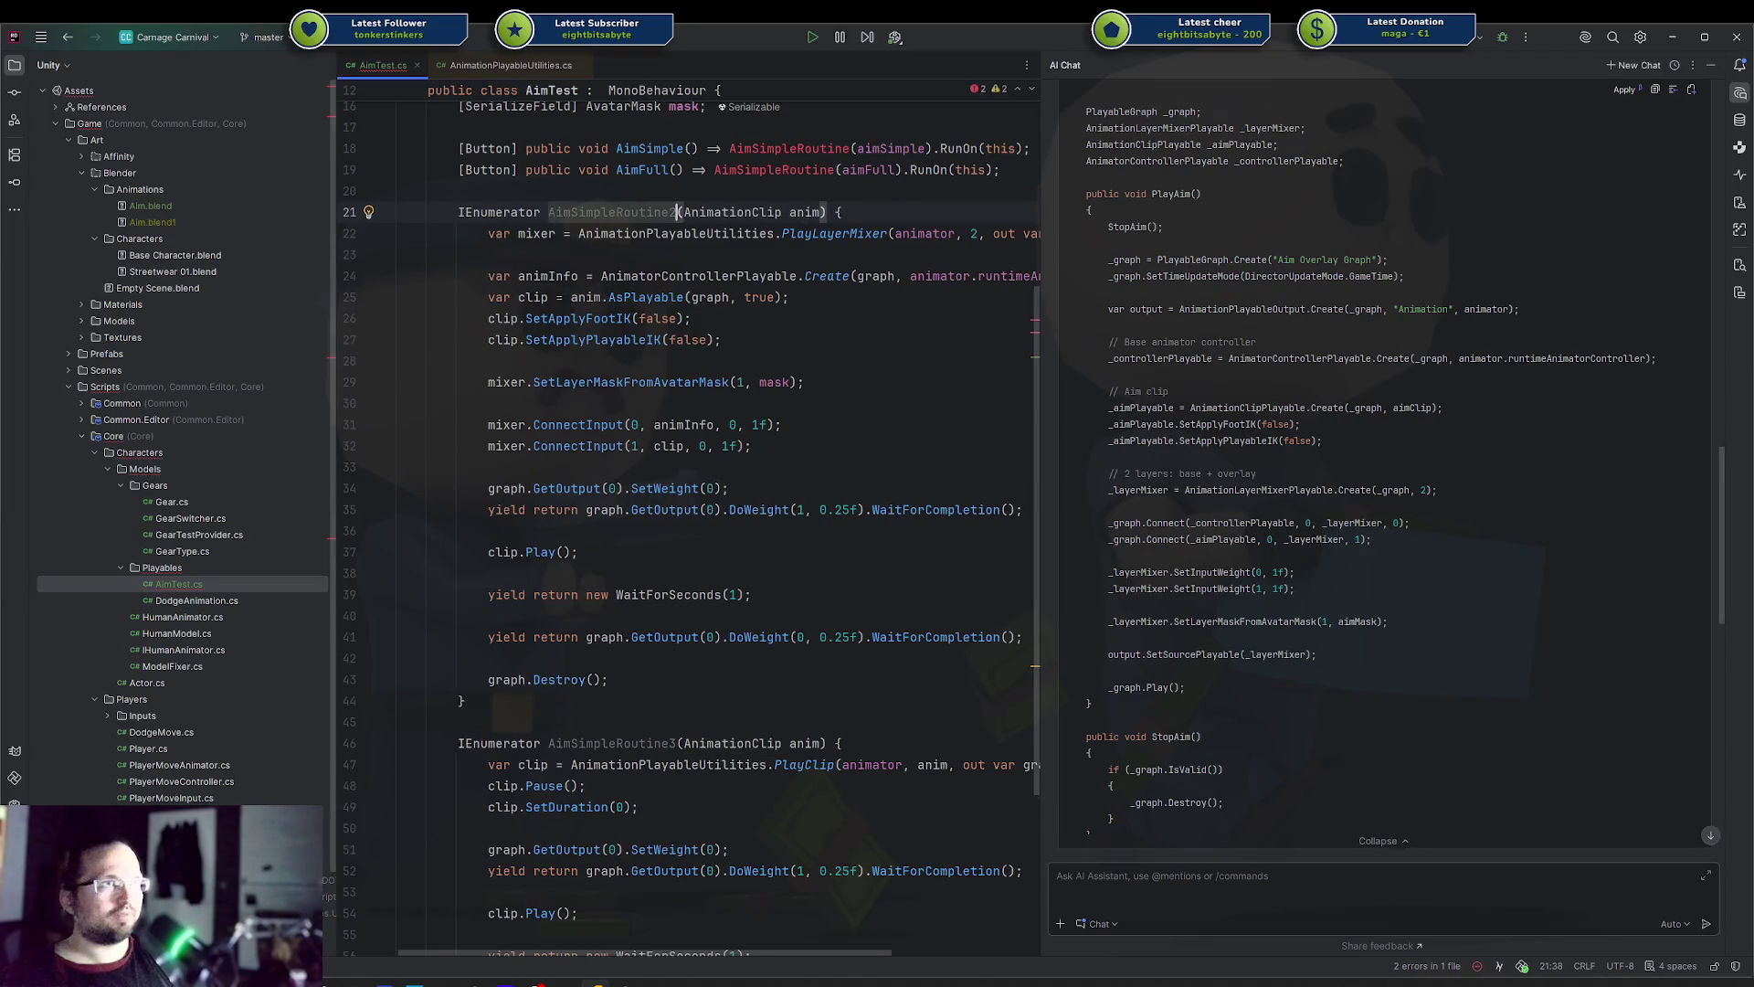
key("BackSpace")
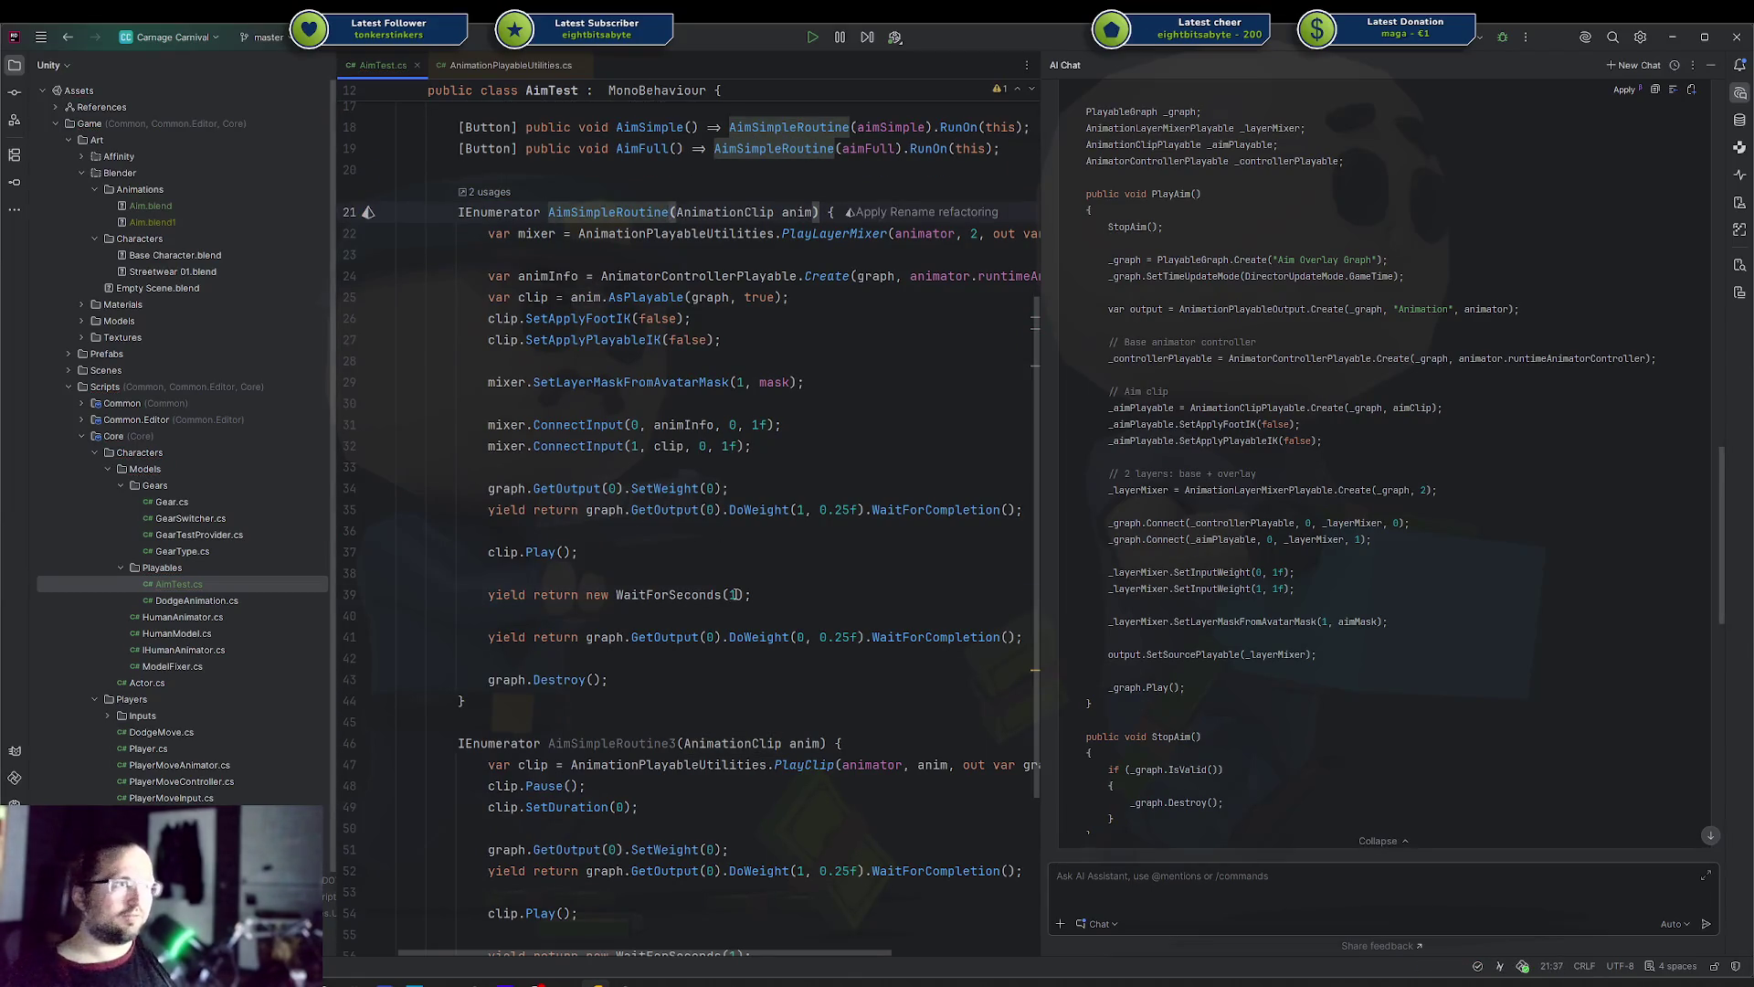
key("alt+Tab")
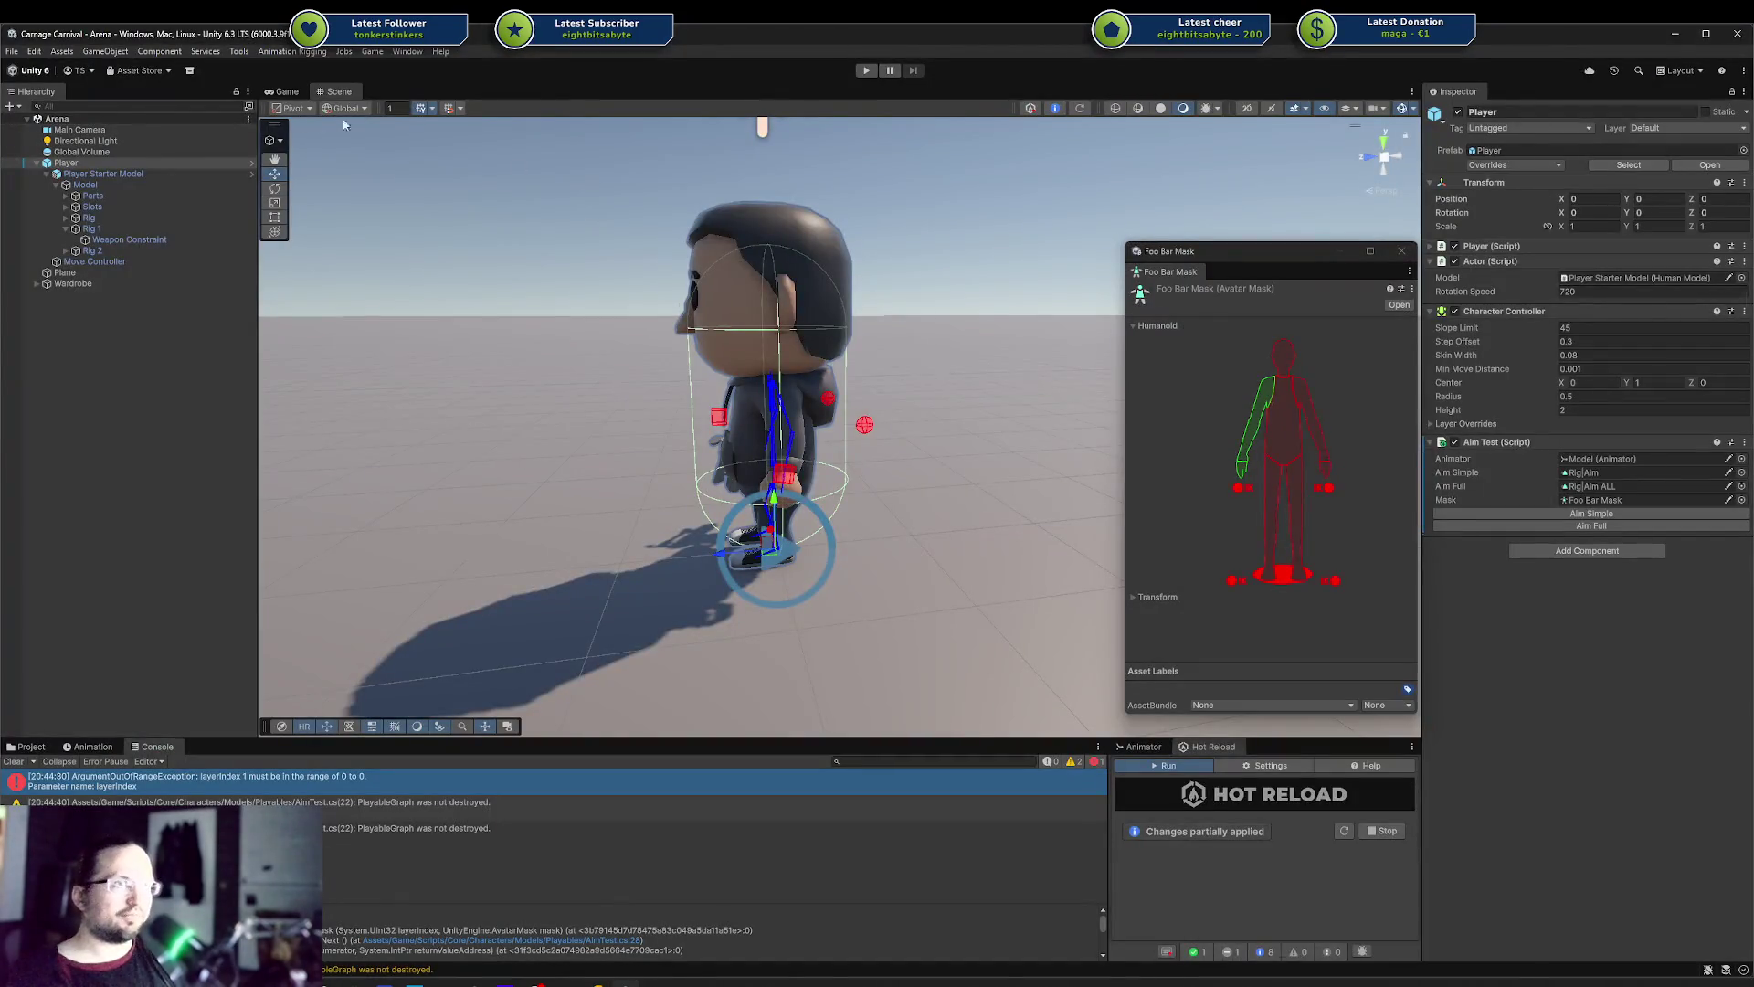
Show the Game view, enter Play mode and walk the player around with A, W, D and S
left_click(283, 92)
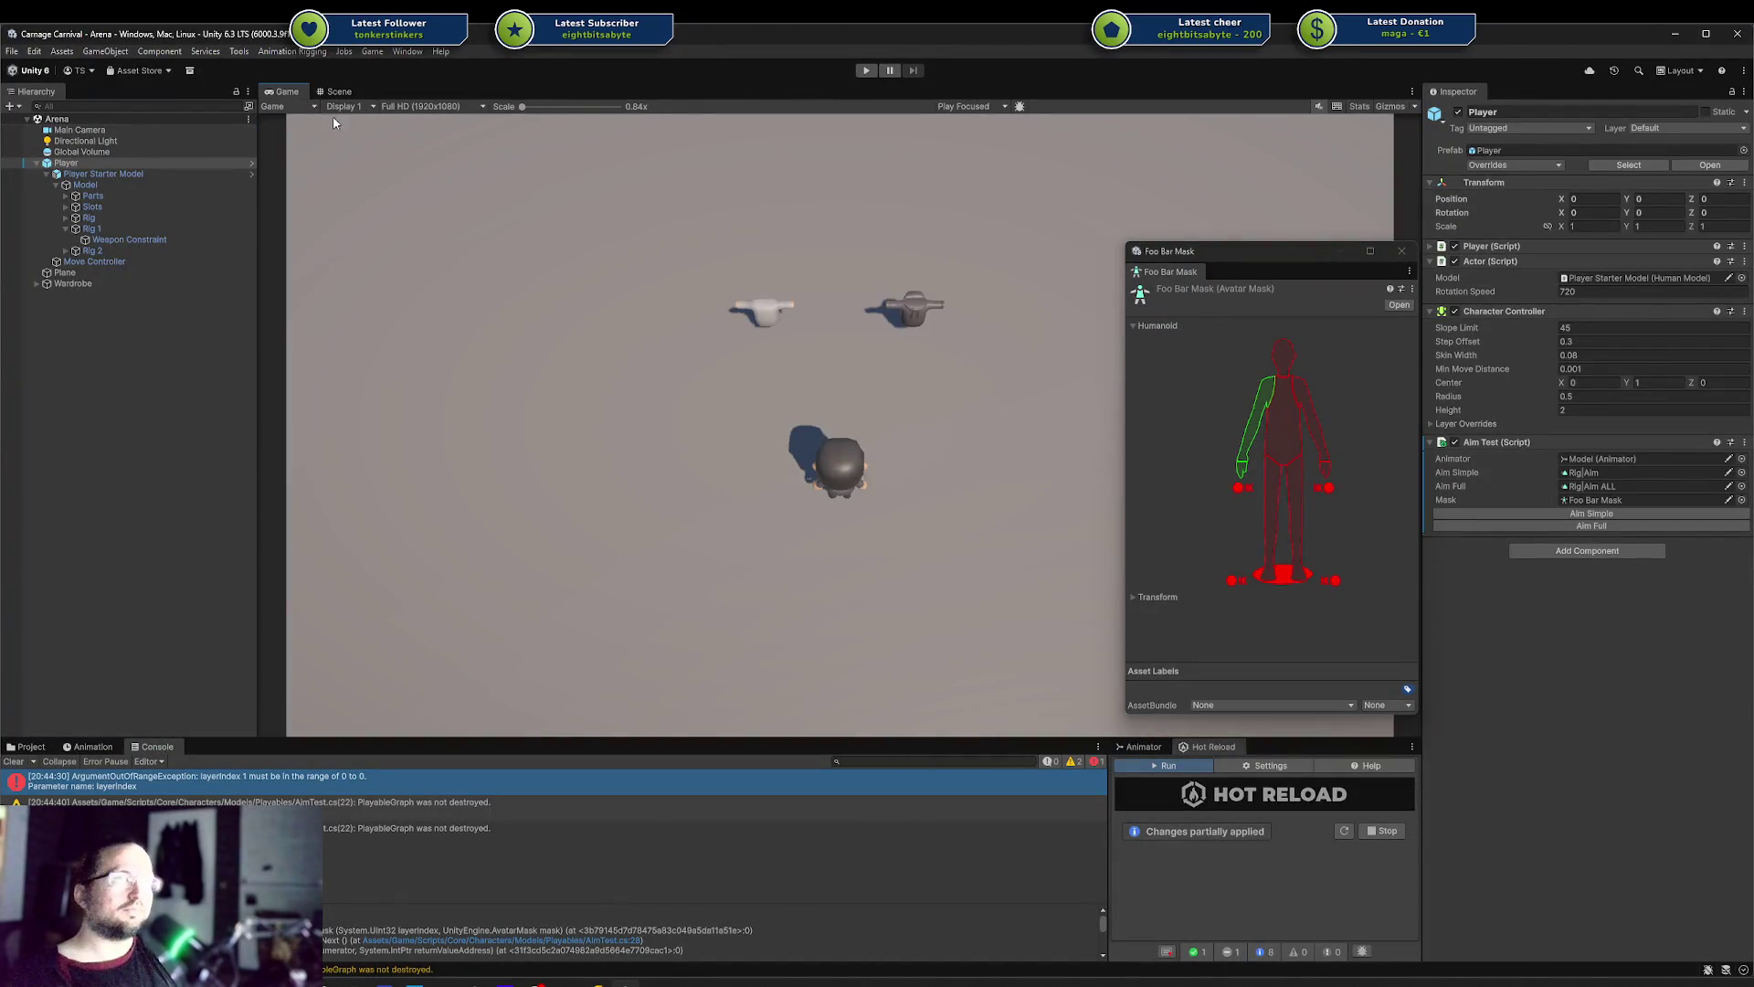
left_click(336, 91)
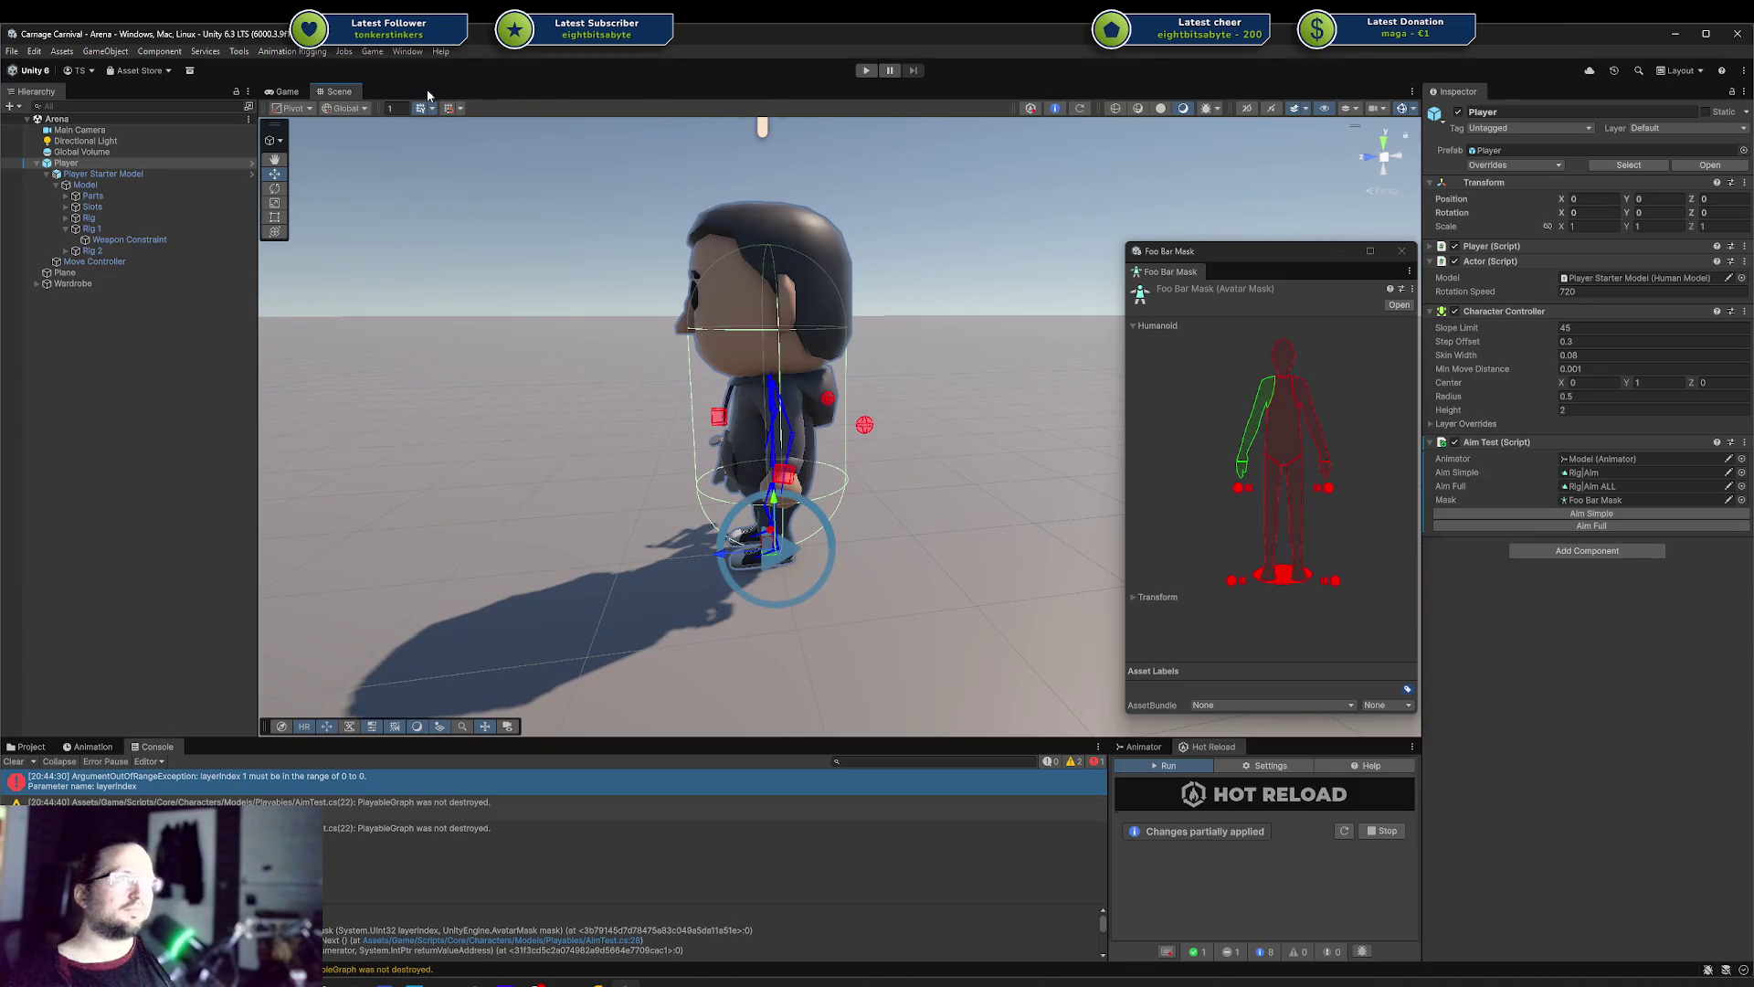
left_click(285, 92)
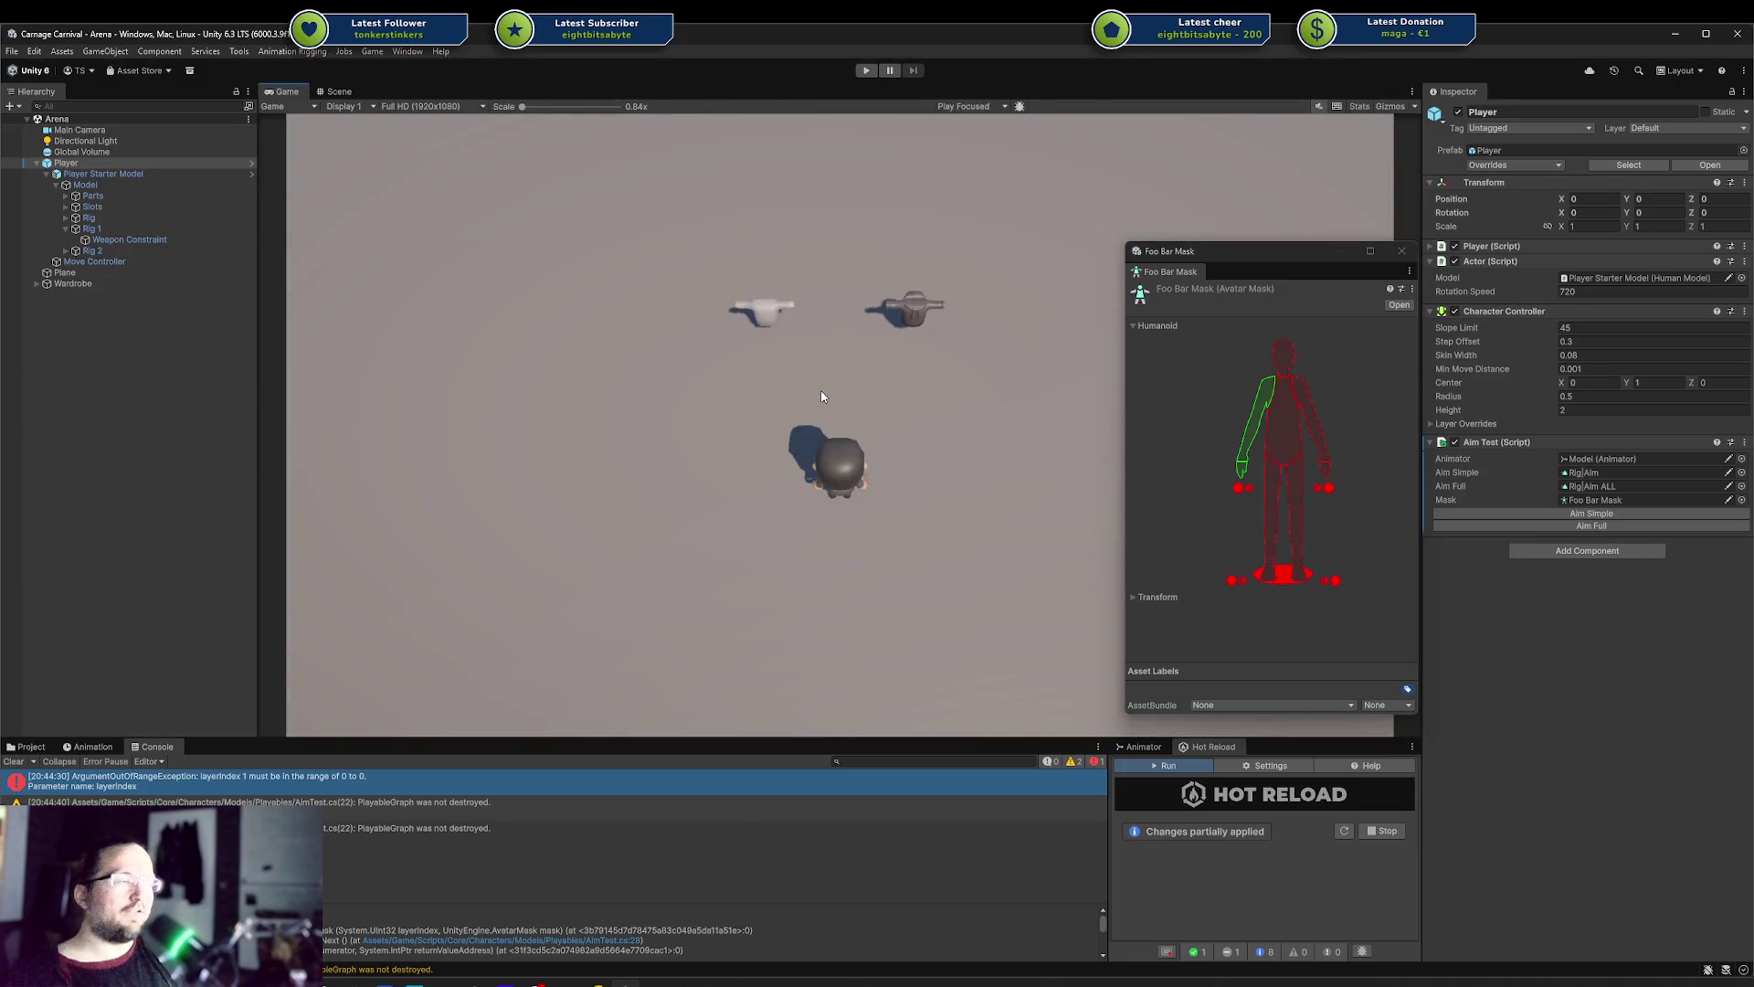
left_click(866, 70)
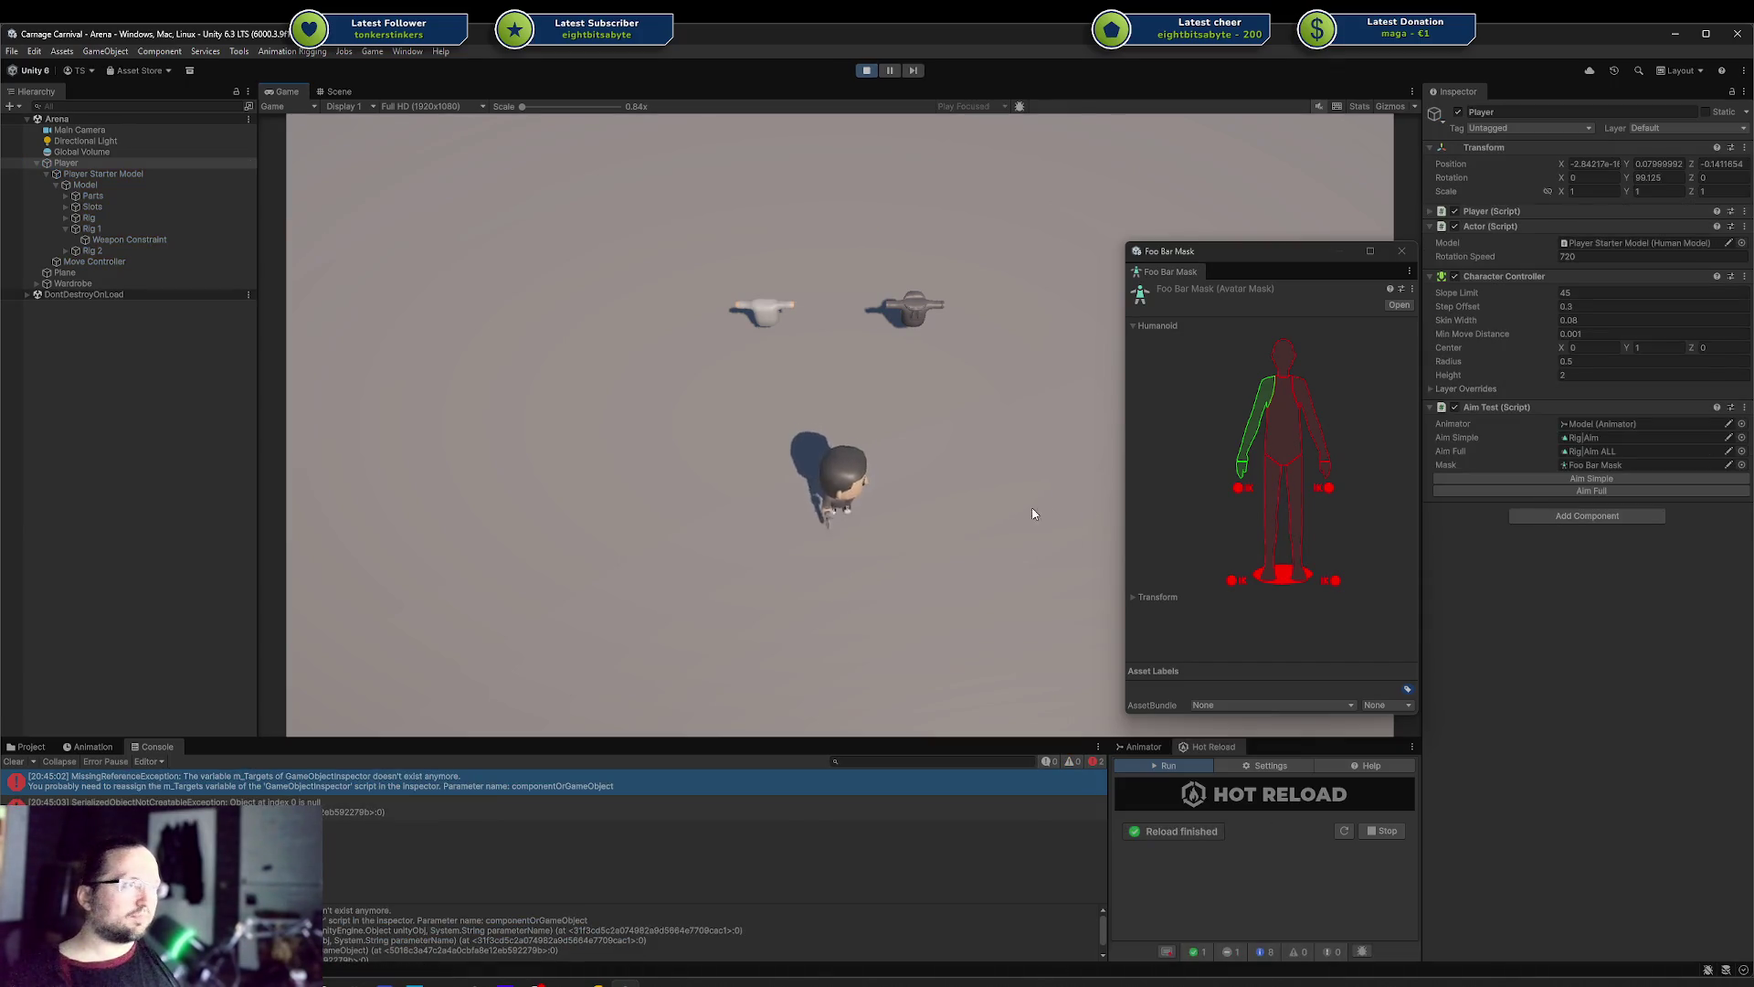
key("a")
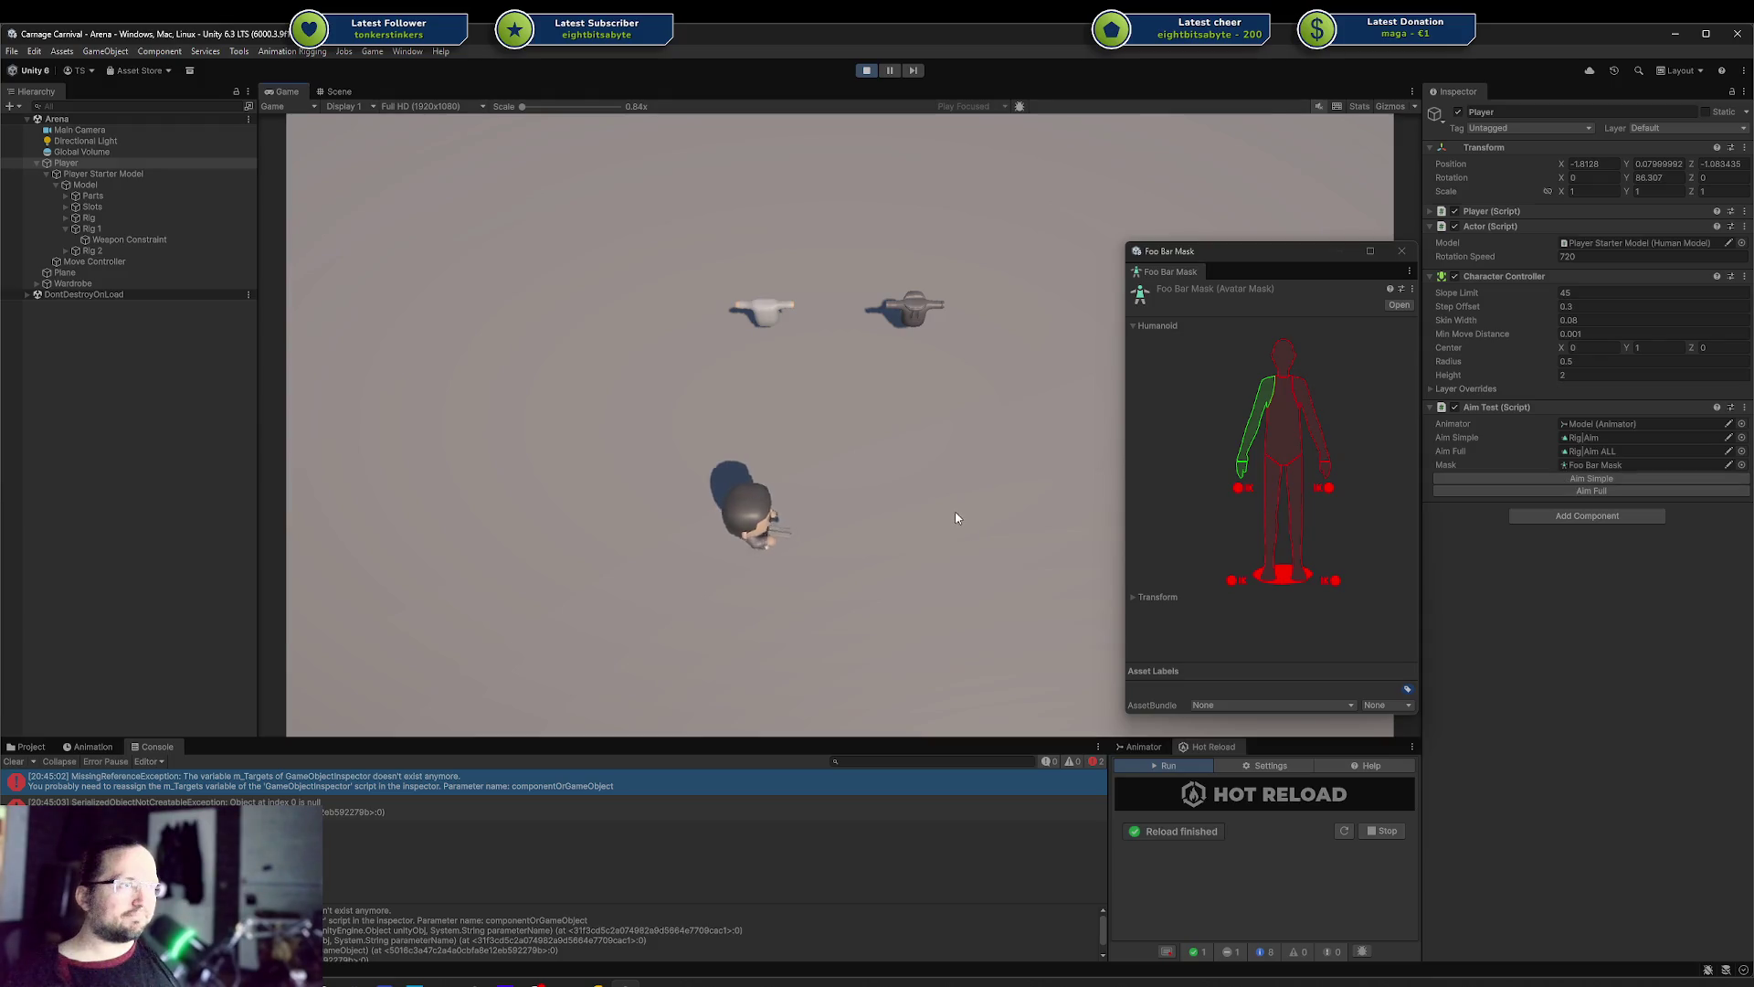
key("w")
key("d")
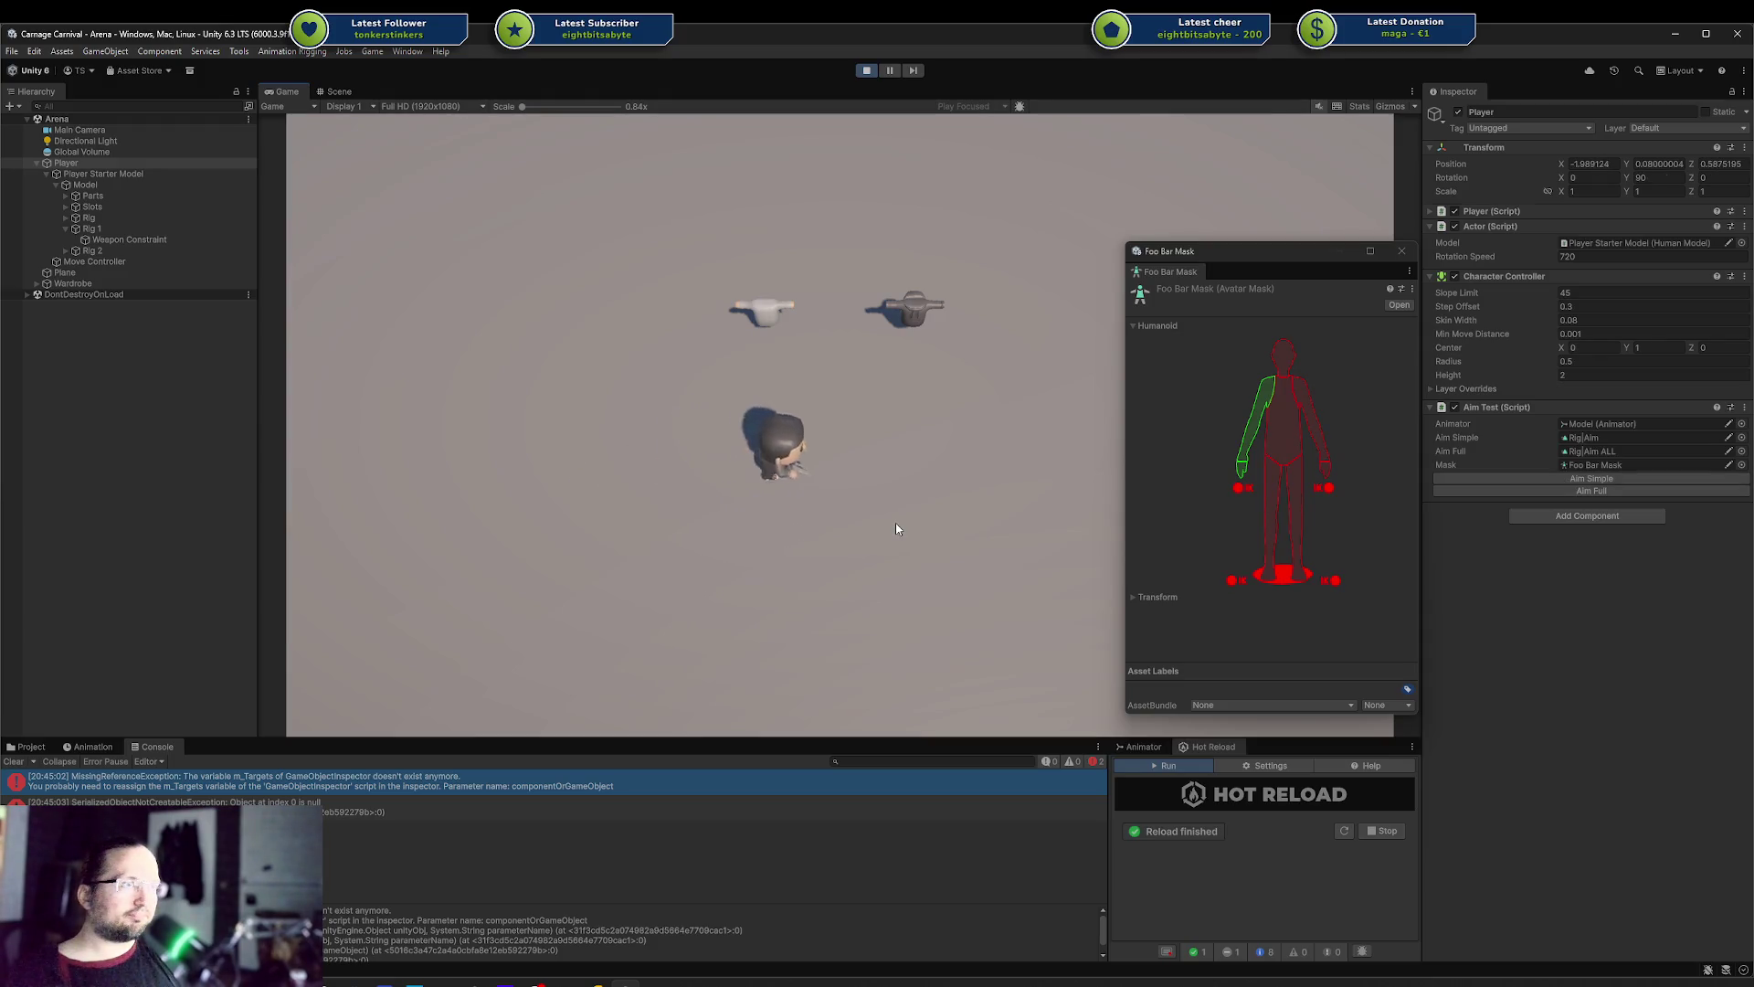
key("s")
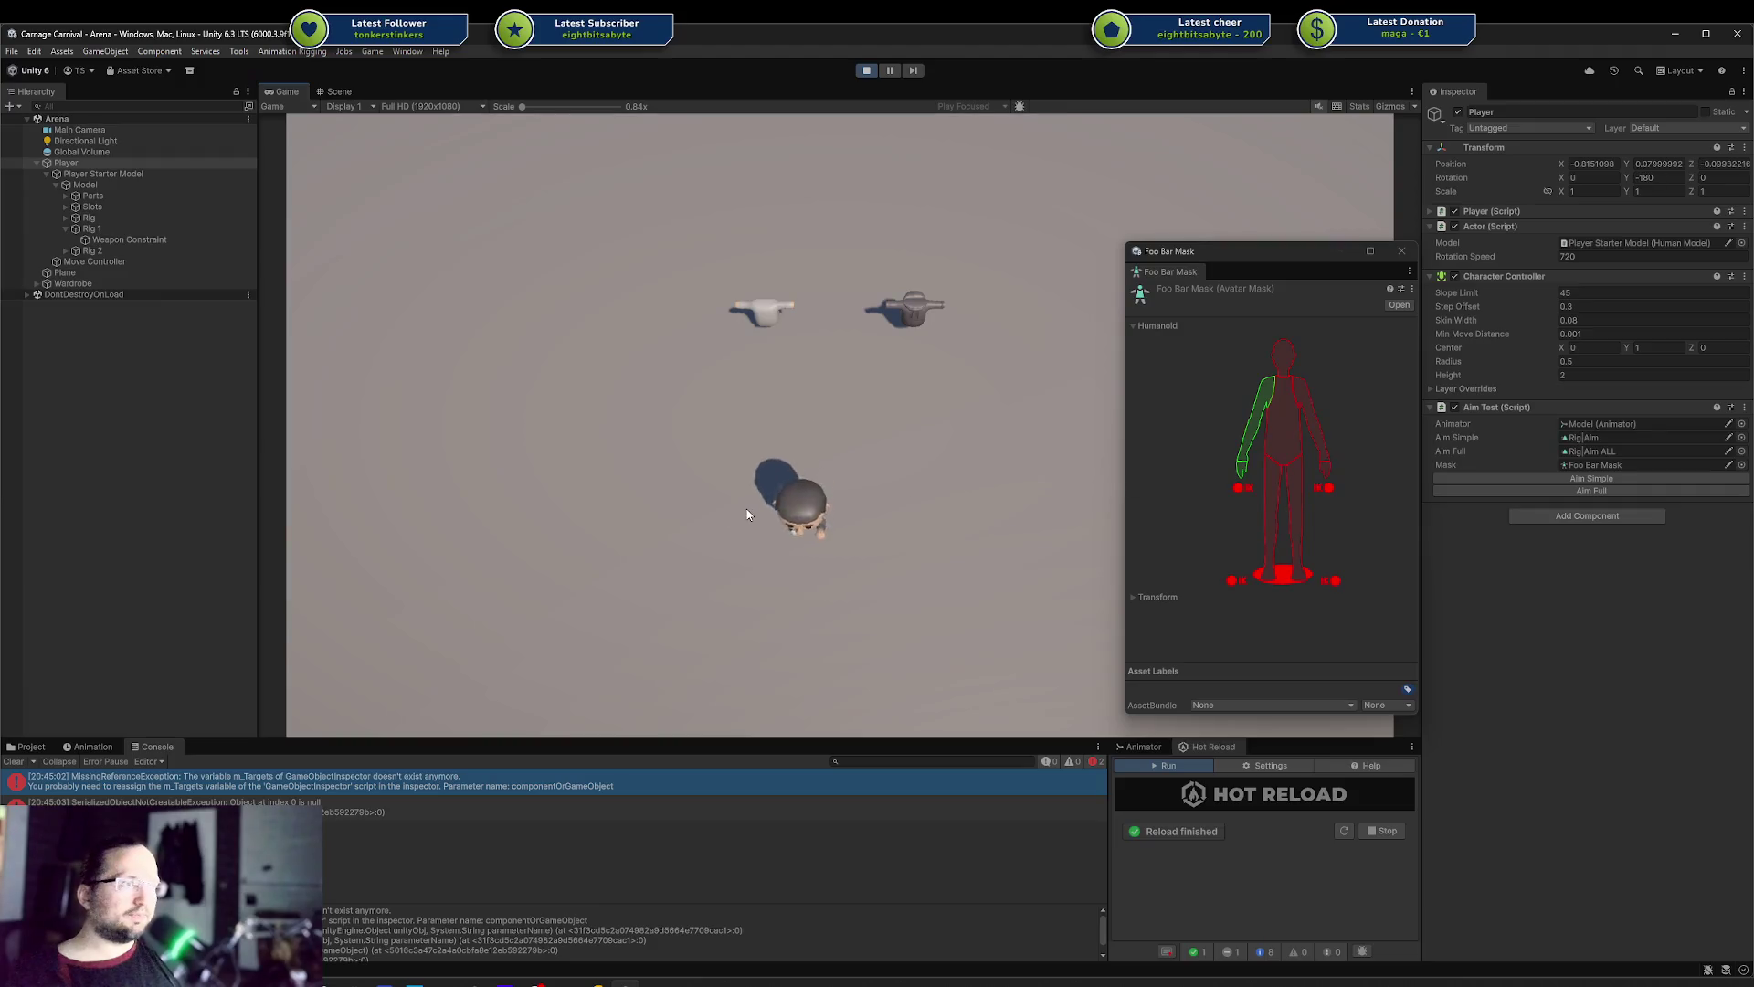
key("alt+Tab")
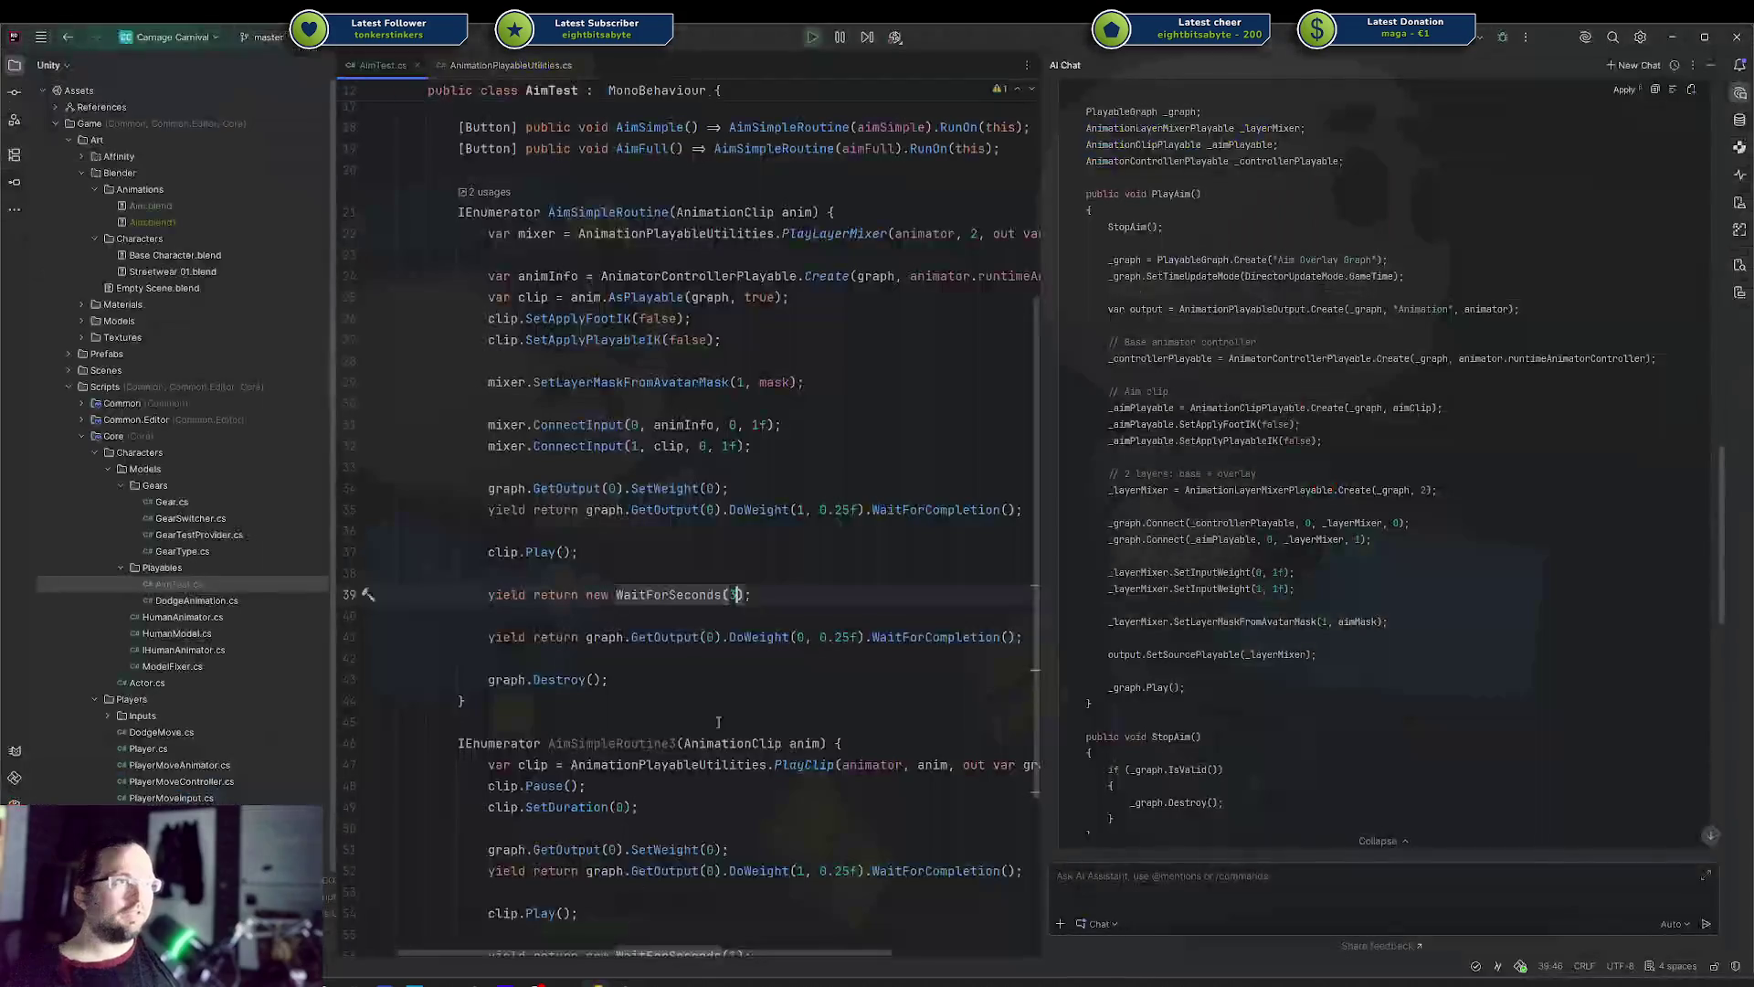
Insert 'yield return new WaitForSeconds(1);' as the first line of AimSimpleRoutine's body
left_click(834, 212)
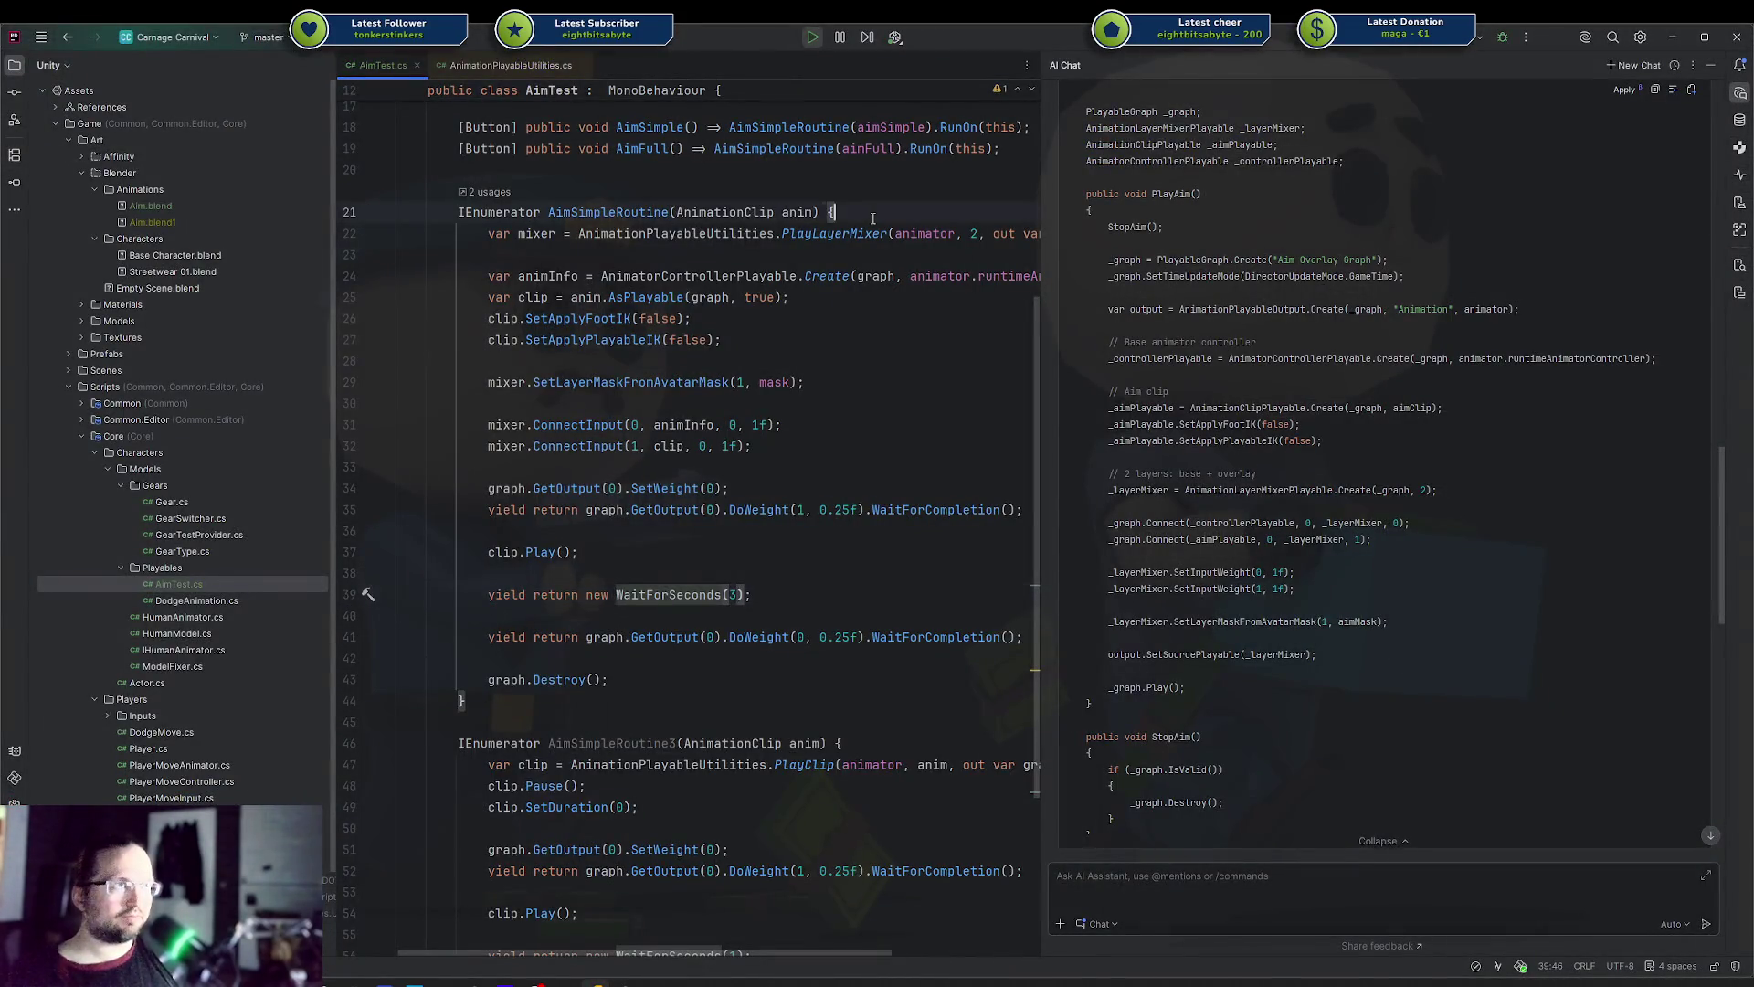
key("Return")
key("Return")
key("Up")
type("yield return new WaitFor")
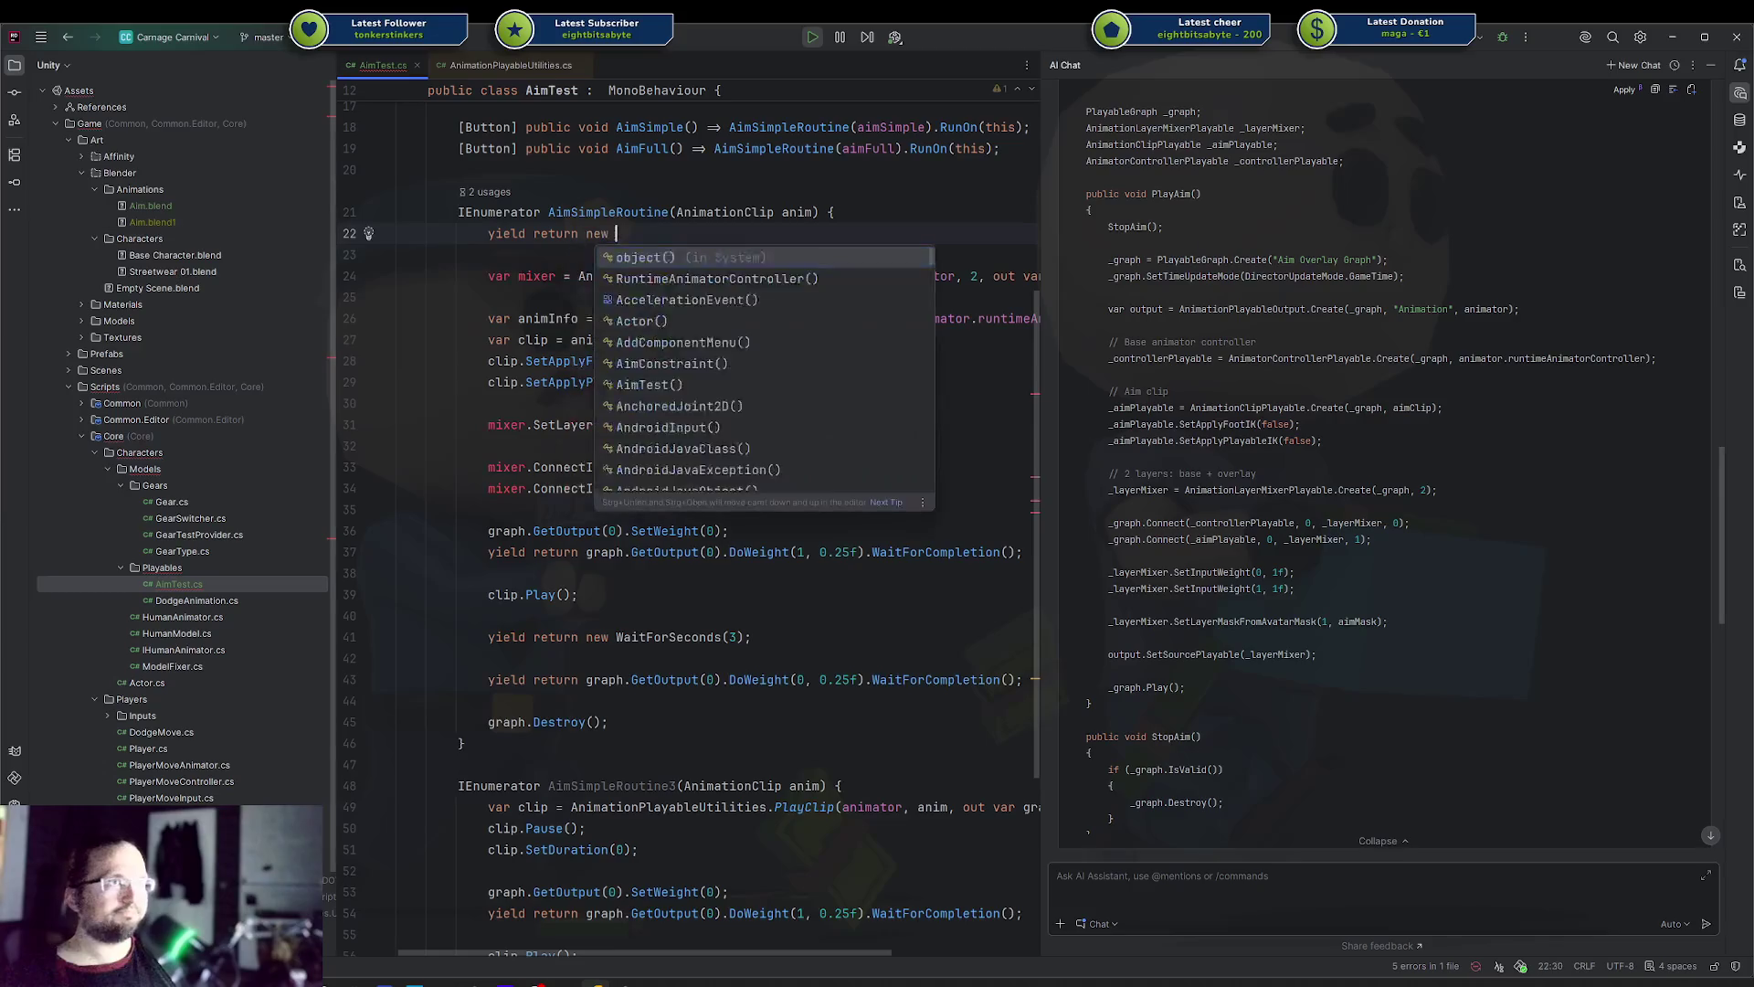
key("Return")
key("ctrl+BackSpace")
type("WaitForSe")
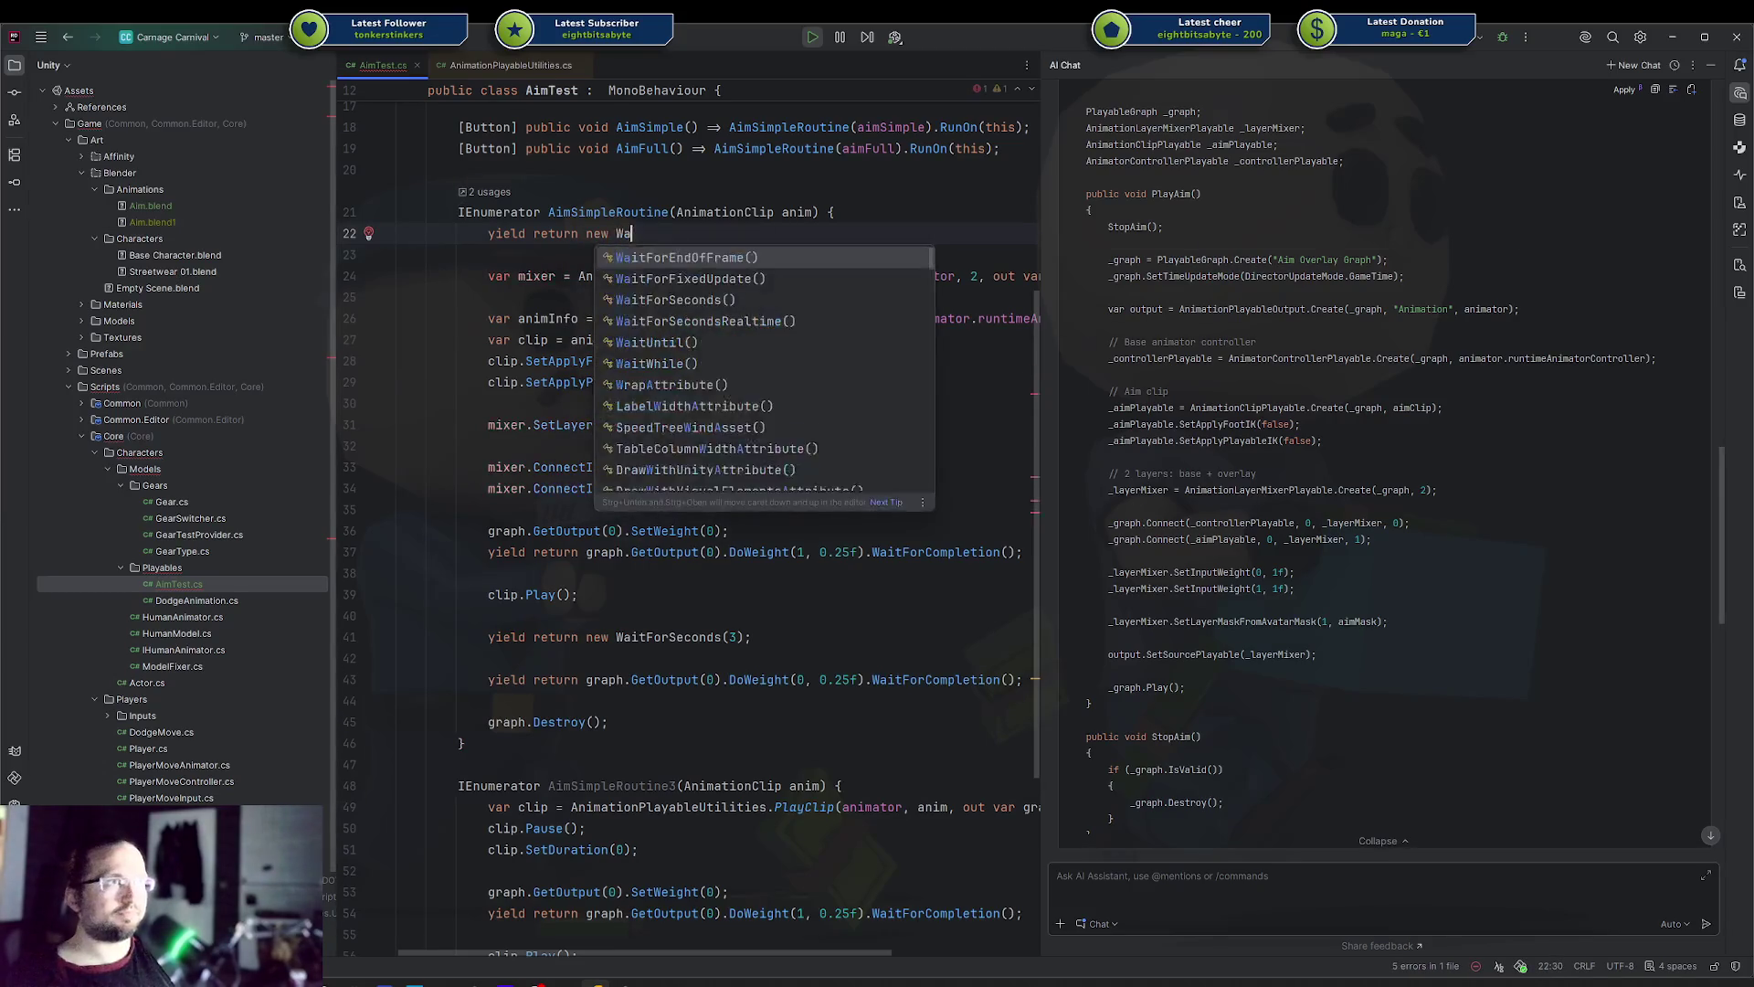
key("Return")
type("(1);")
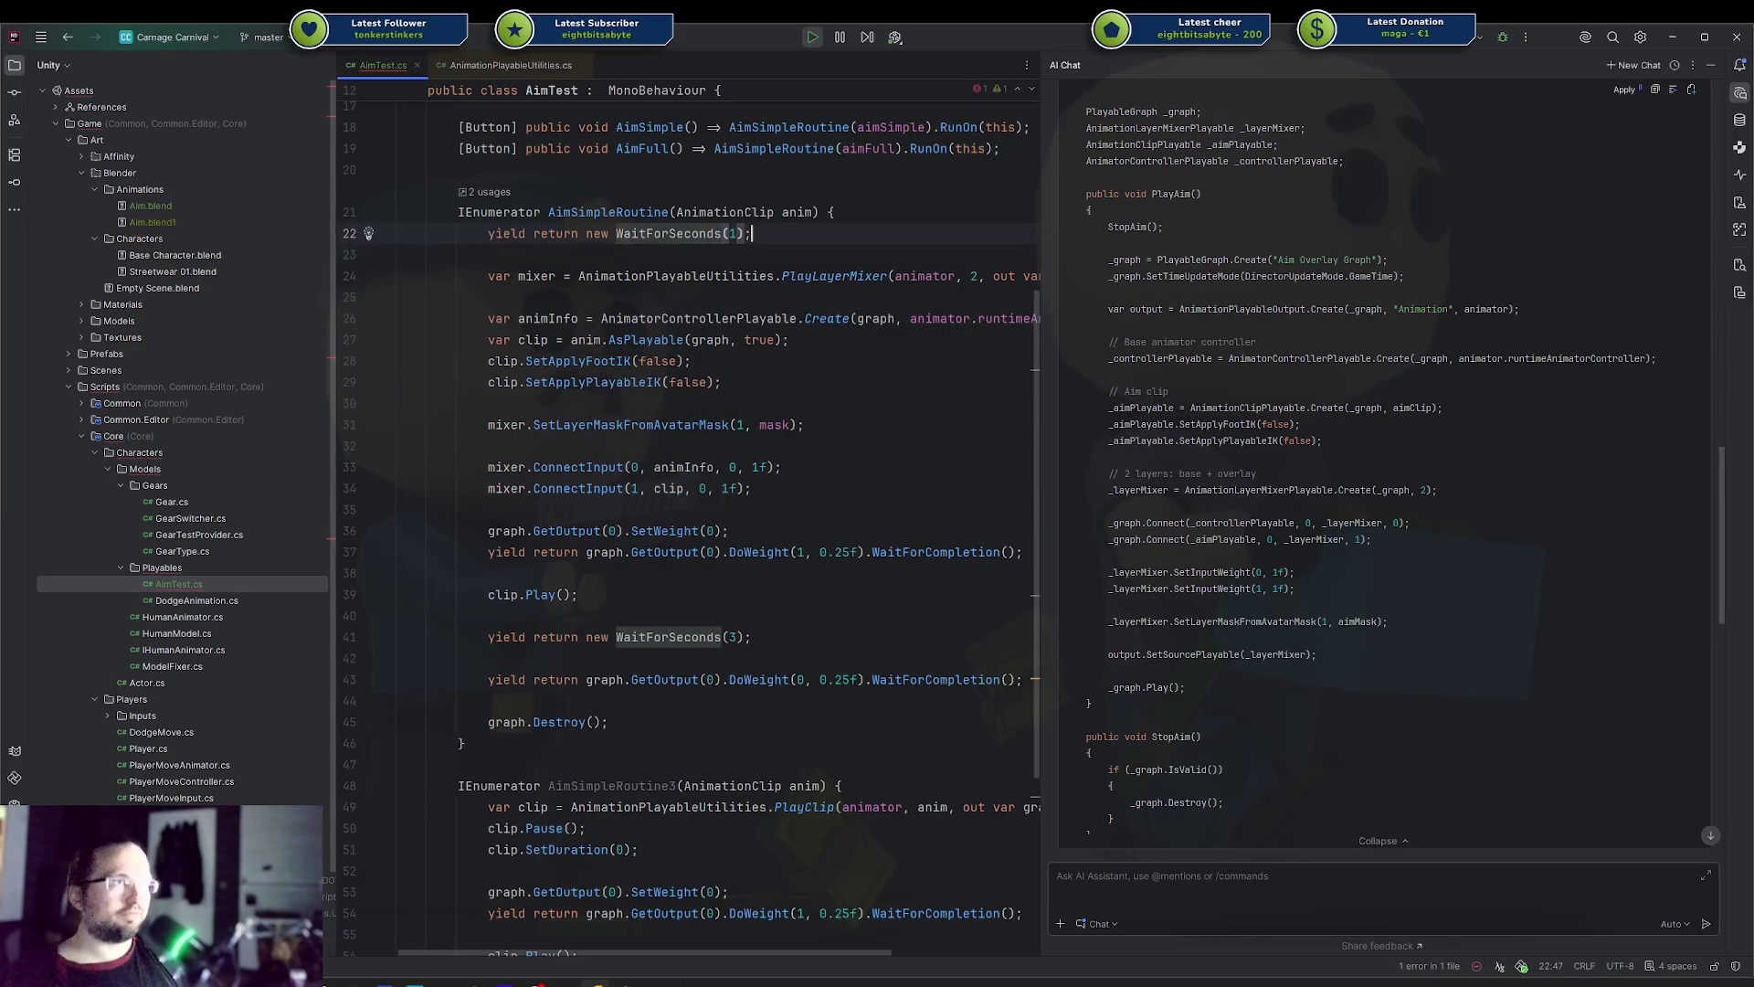
key("alt+Tab")
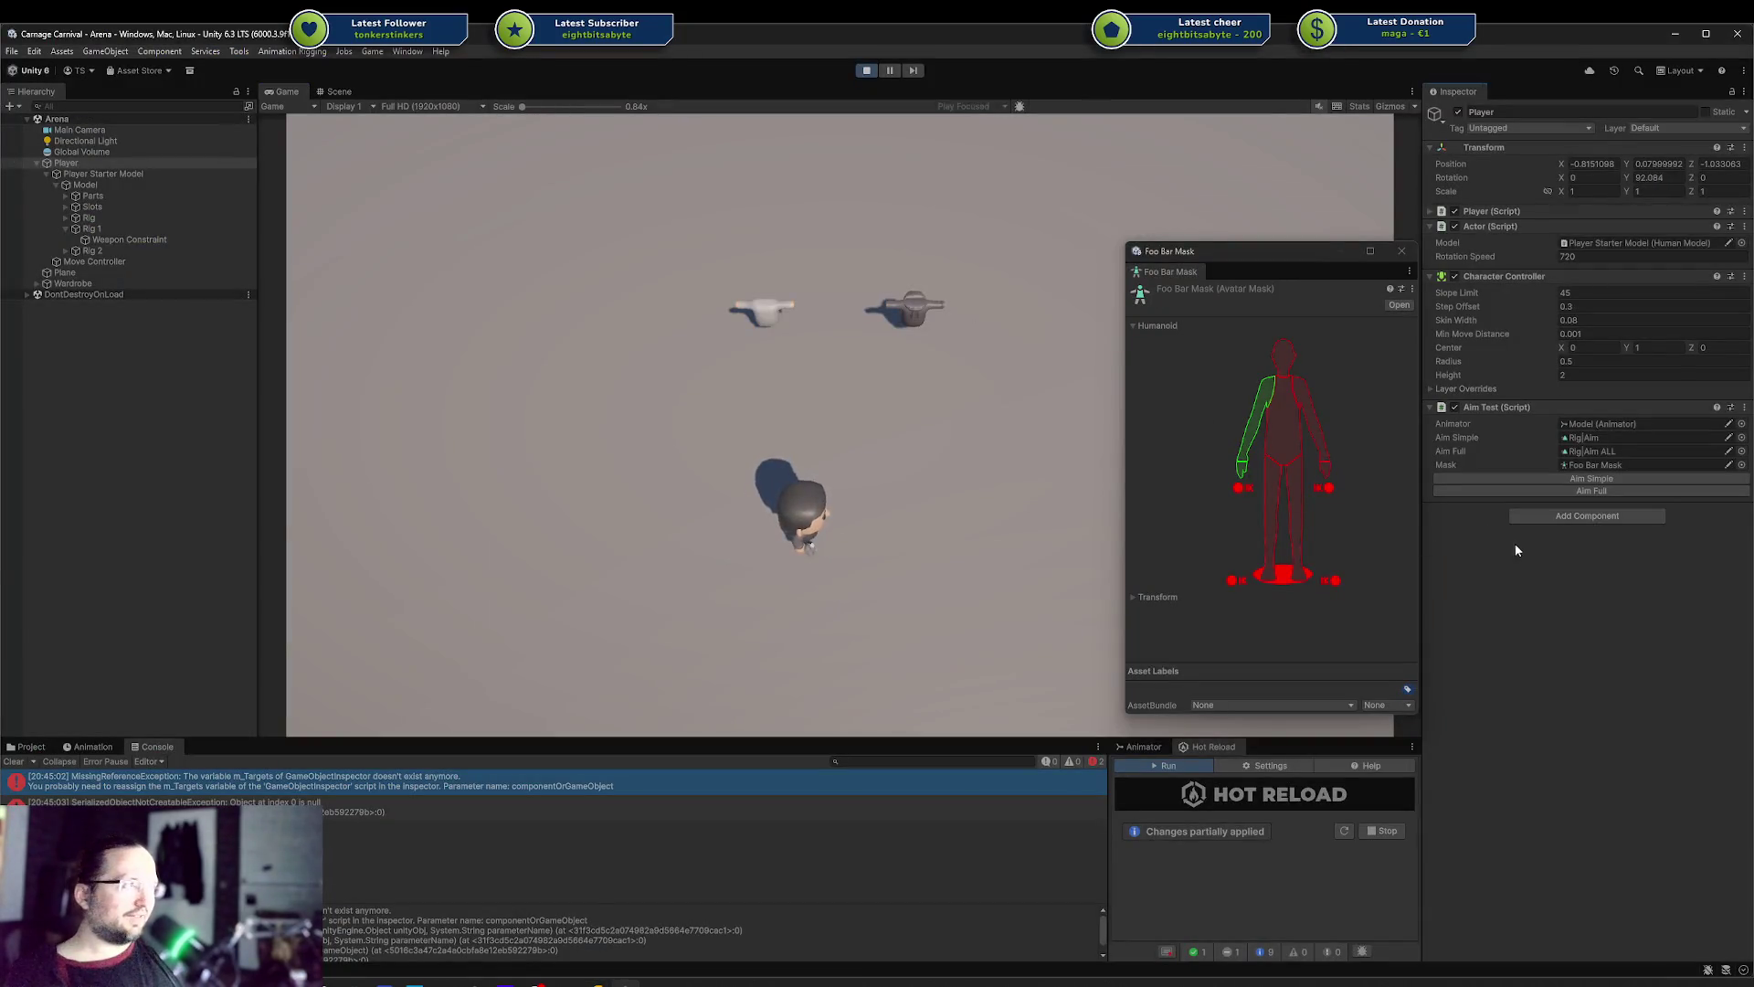
Clear the Console, close the Foo Bar Mask preview, walk the player and trigger Aim Simple
left_click(14, 762)
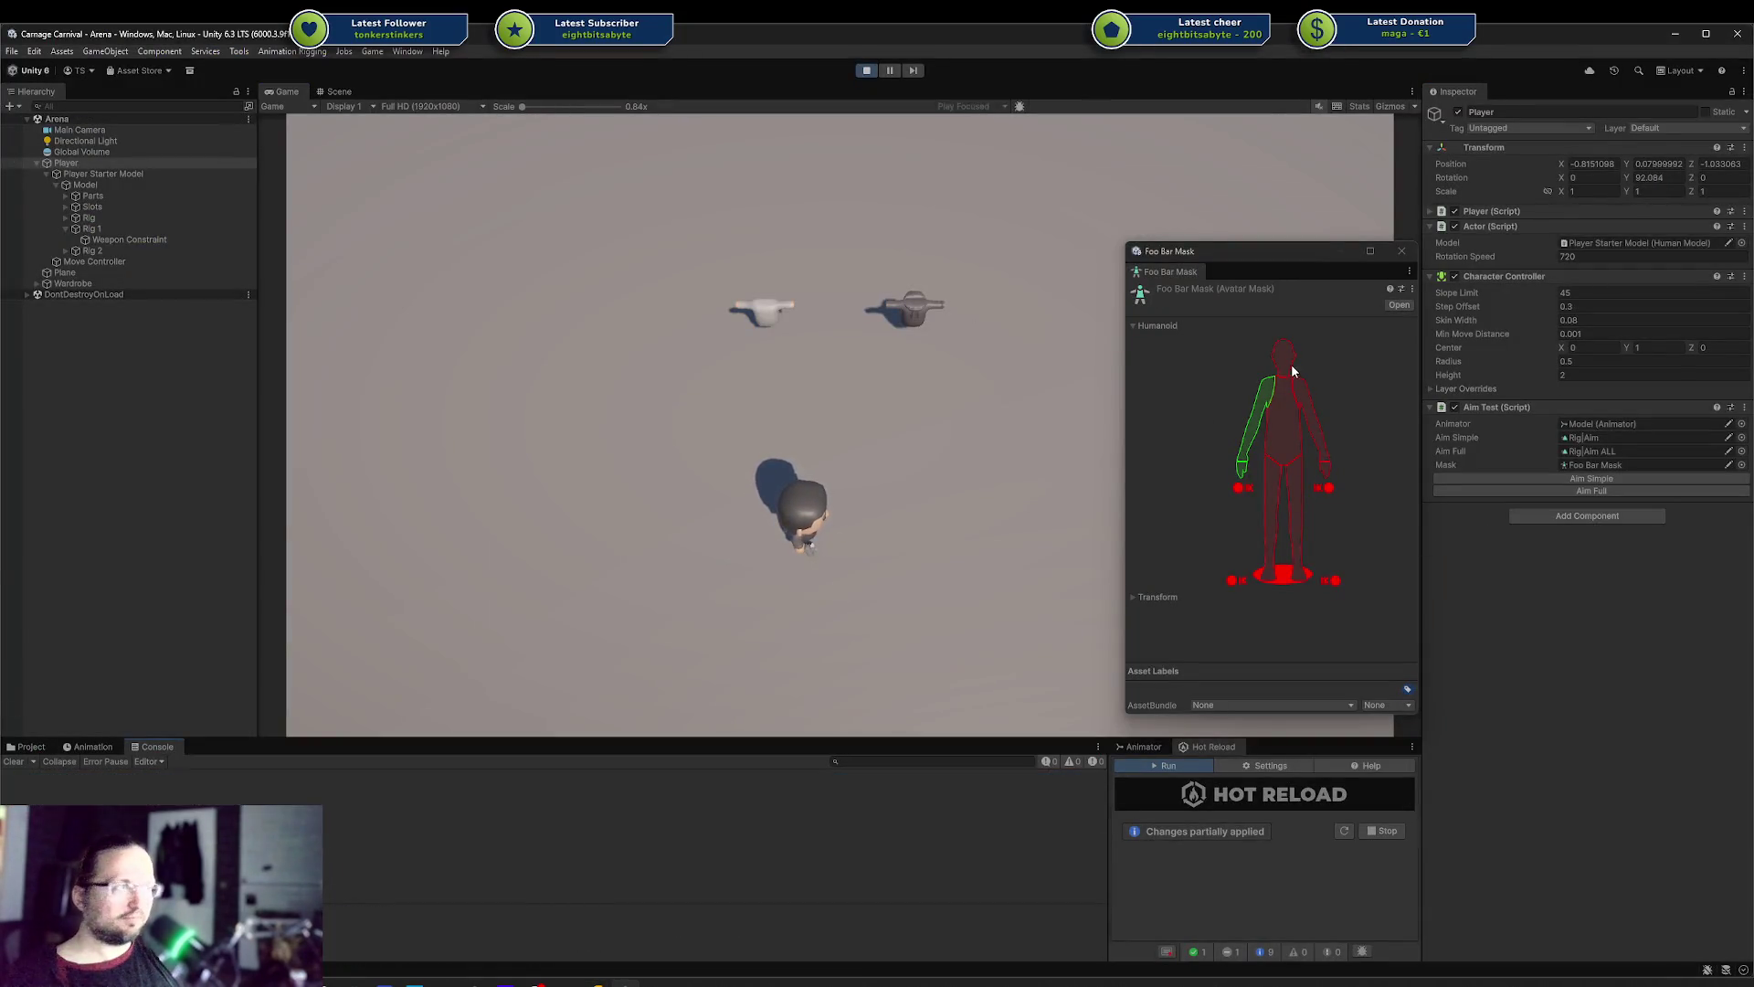
left_click(1401, 251)
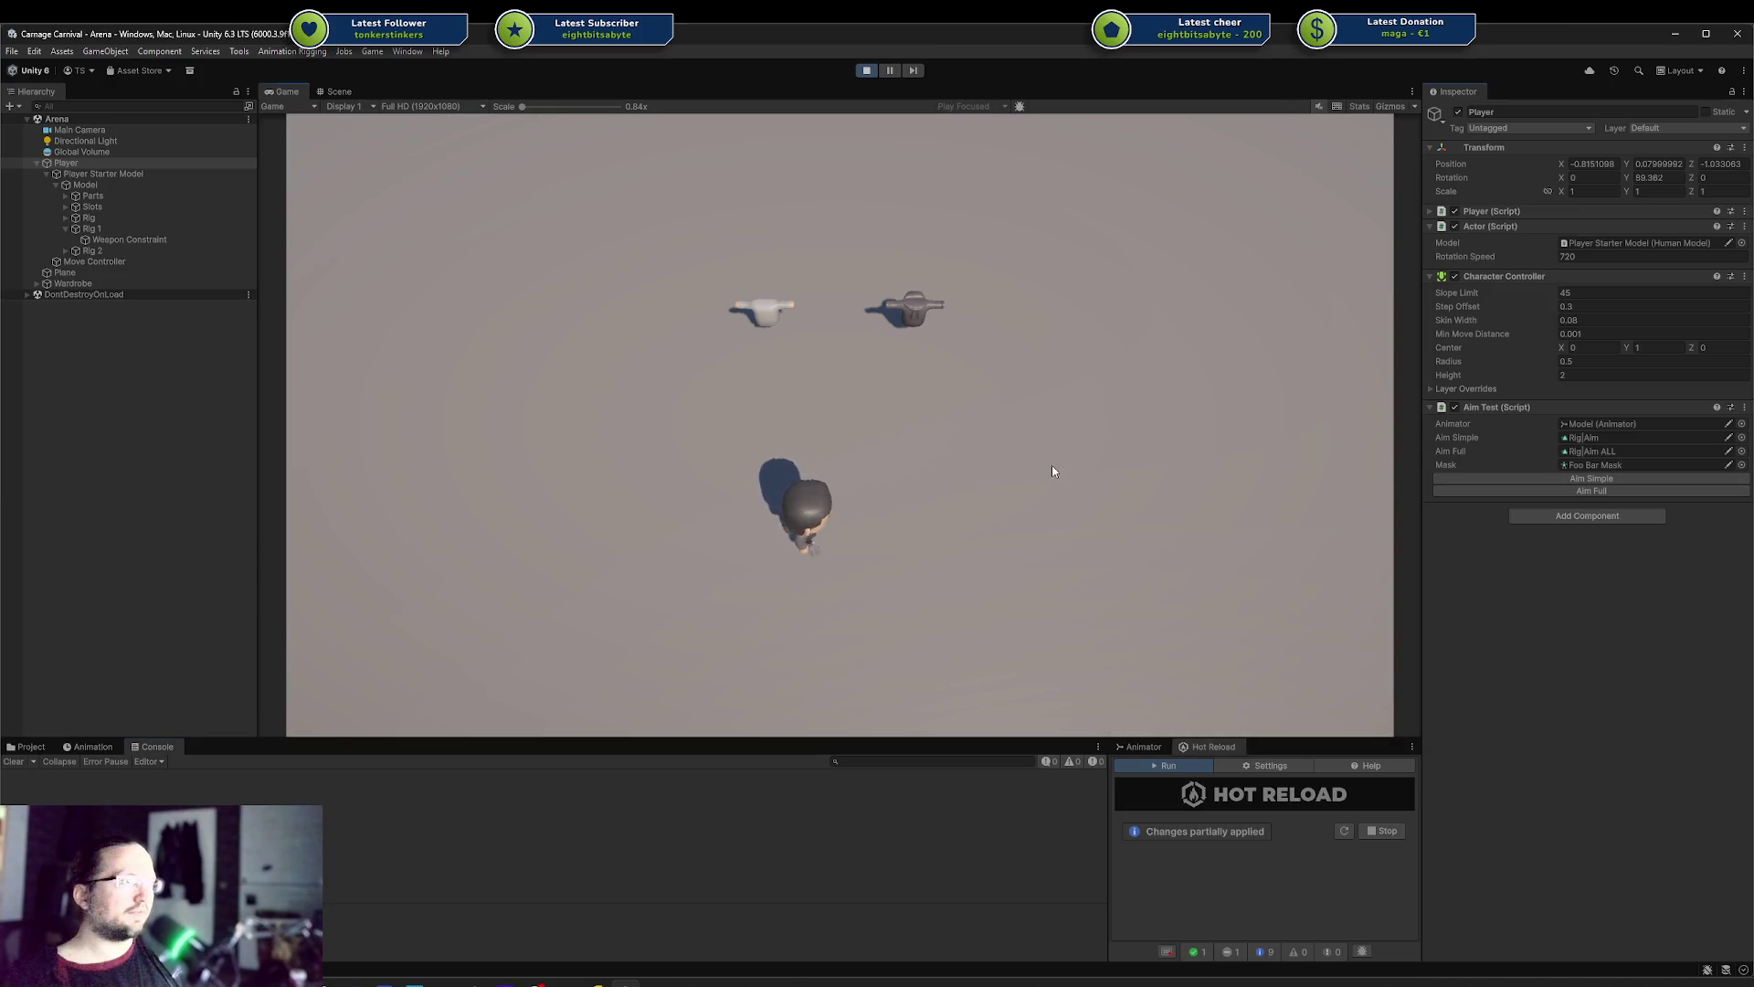
key("a")
key("w")
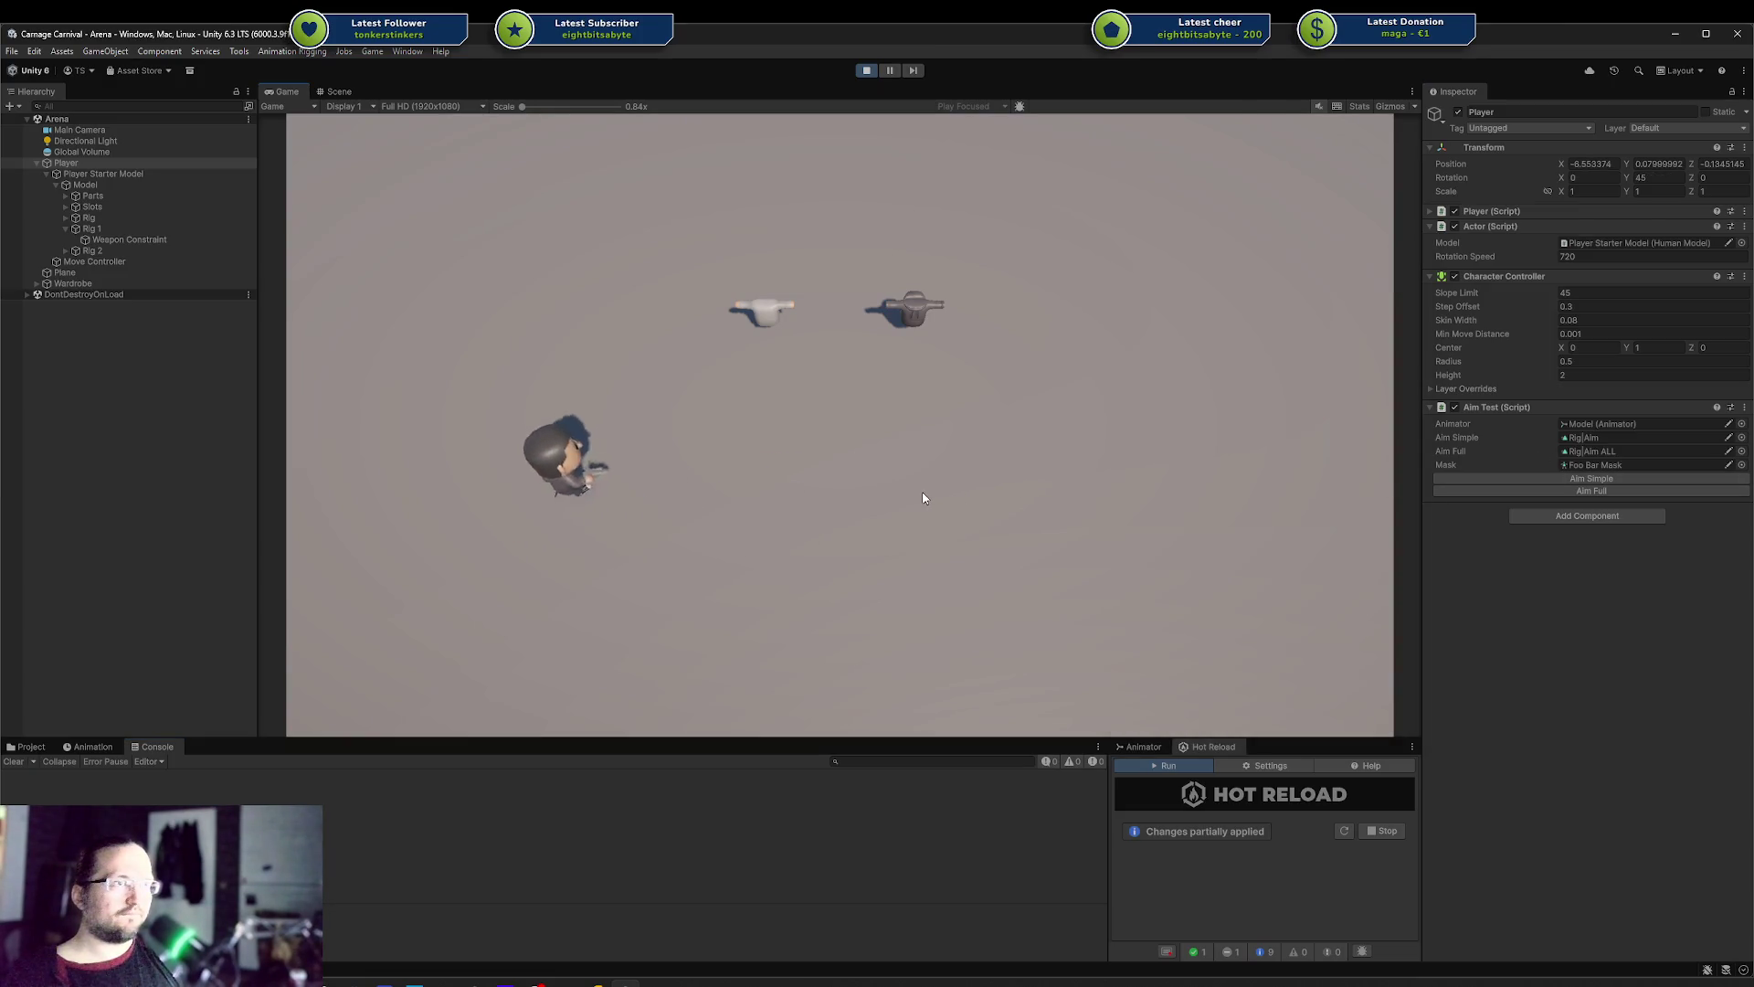
key("d")
key("d")
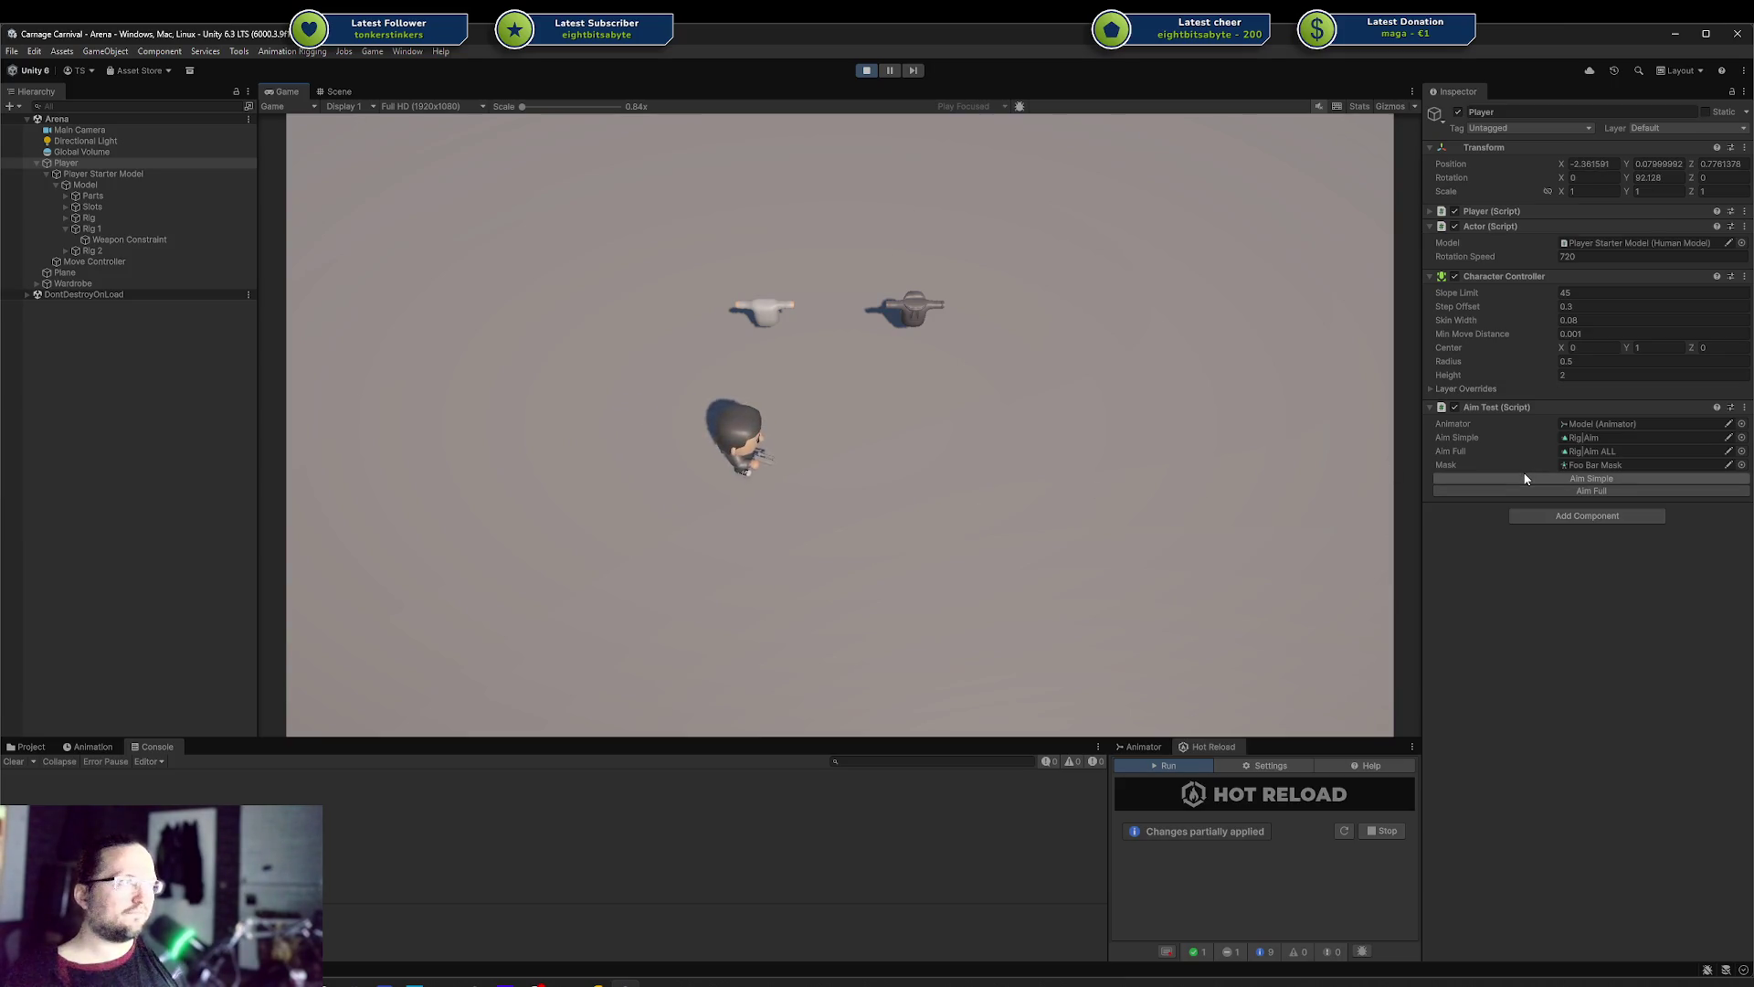
left_click(1525, 477)
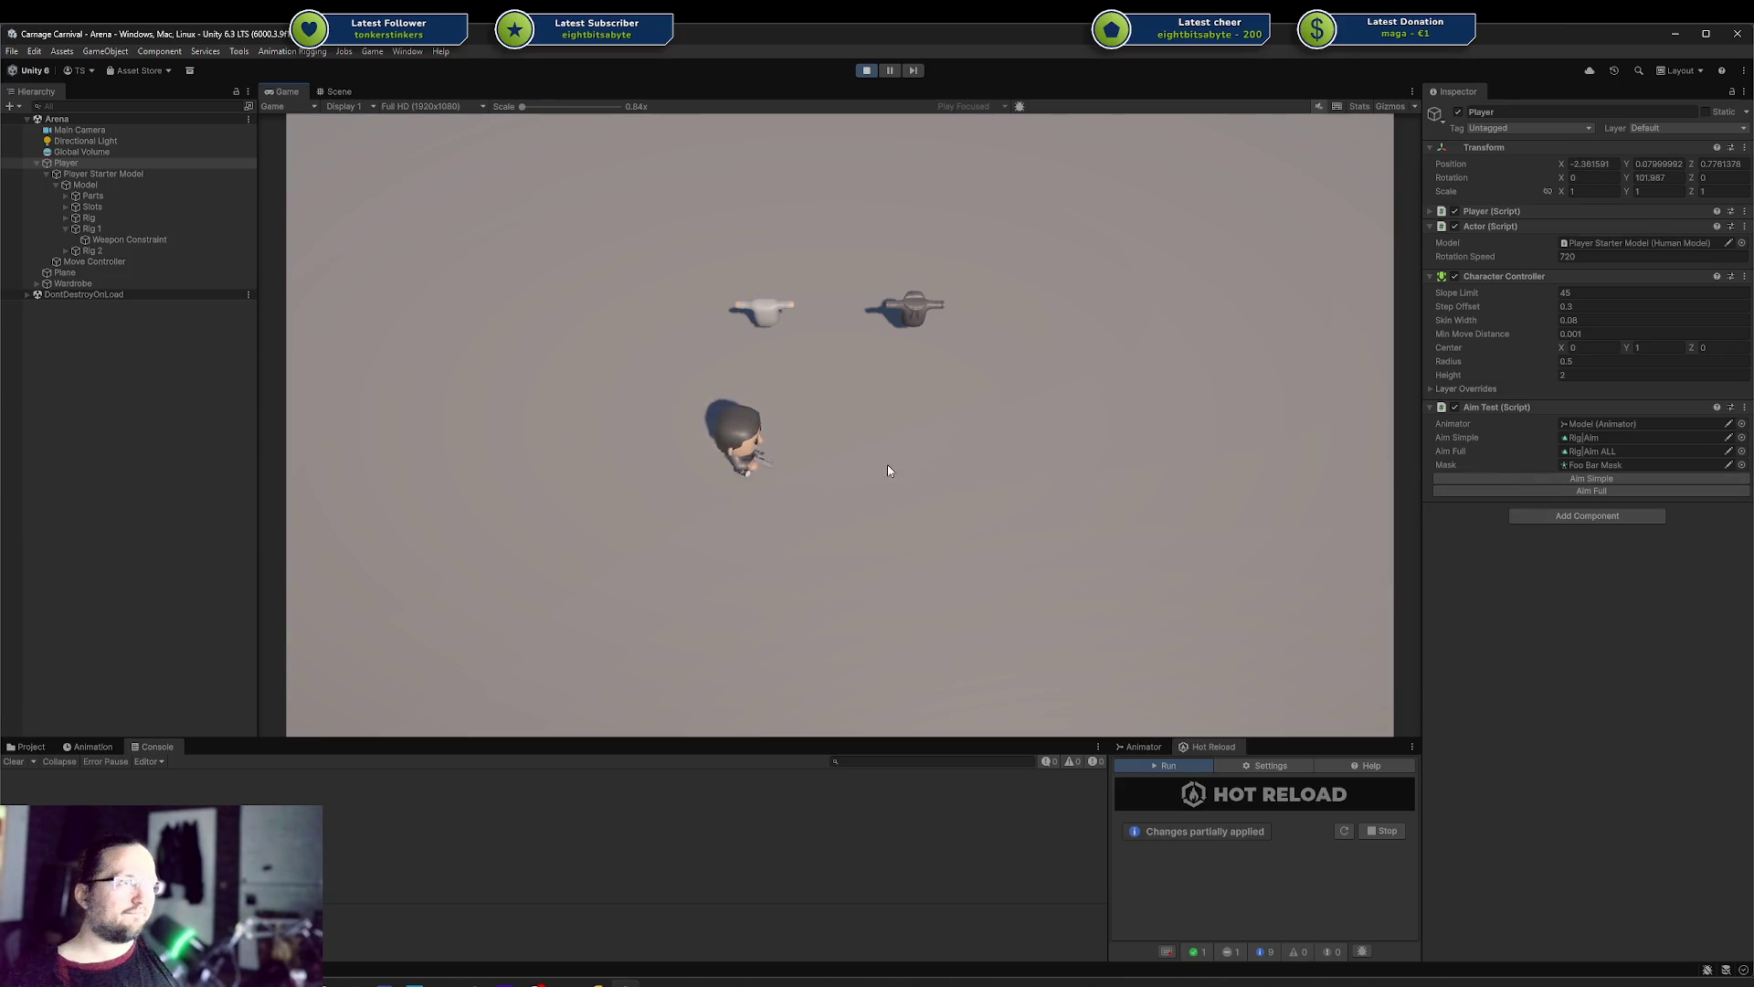
Walk the player around the arena with WASD, stop Play mode, and return to Rider
key("d")
key("s")
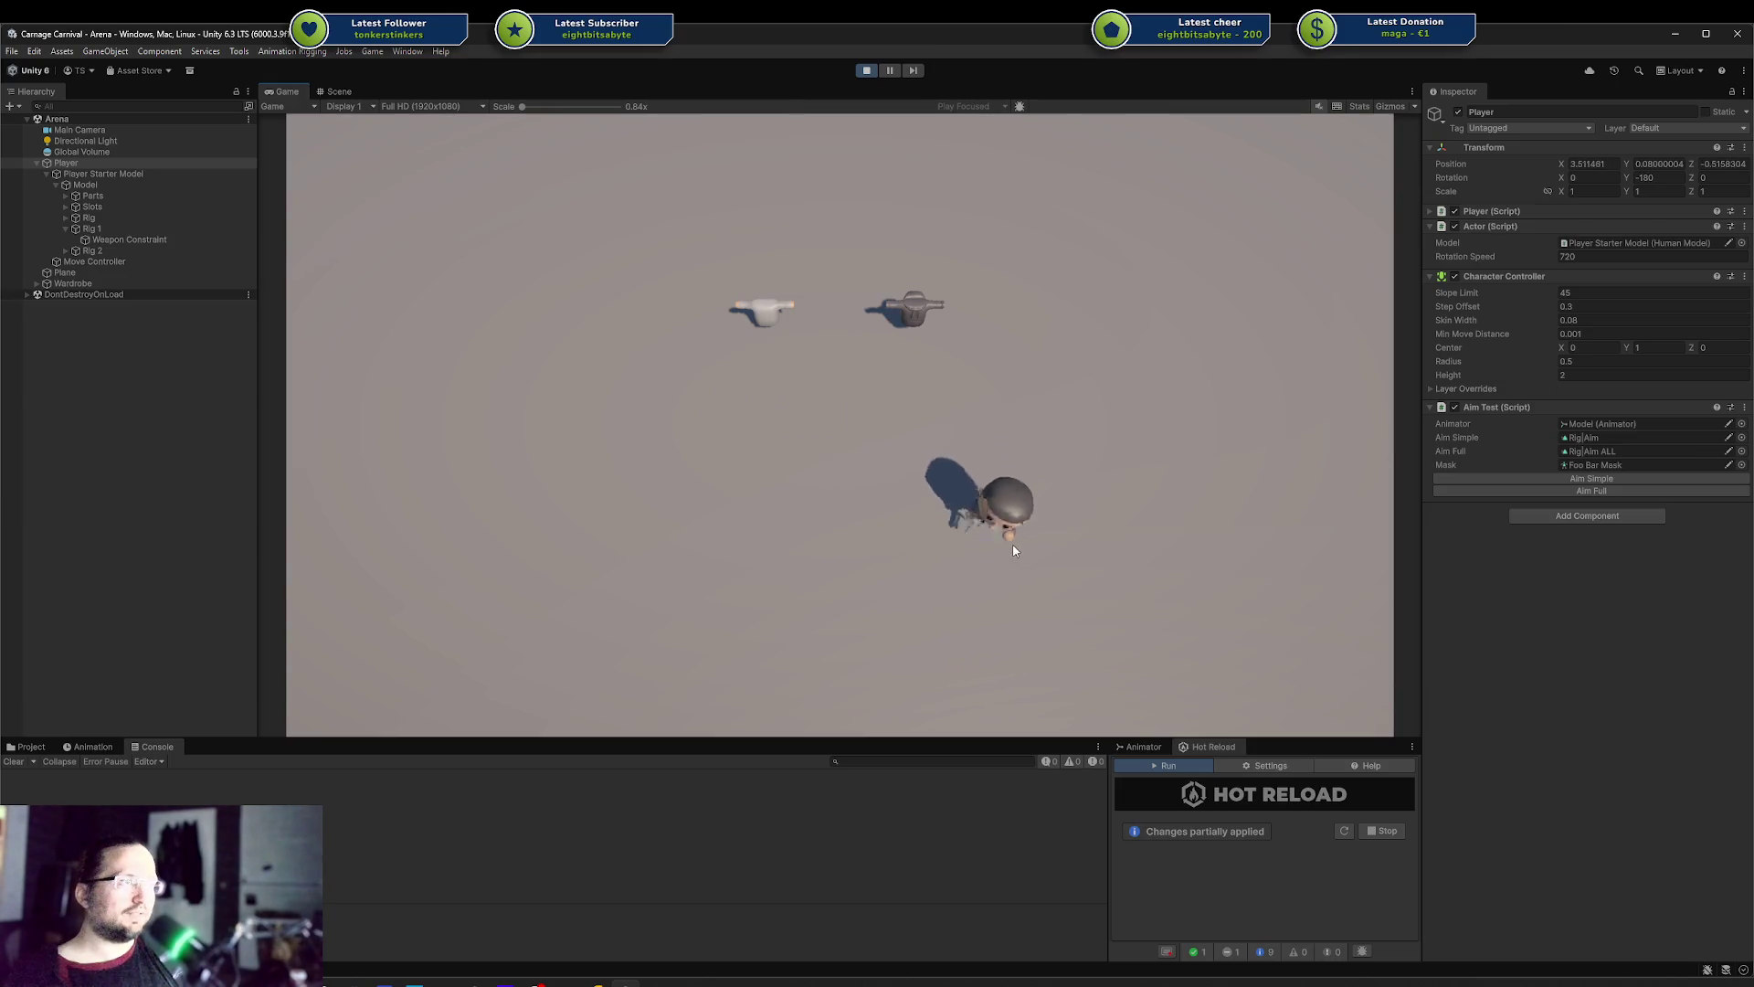
key("a")
key("d")
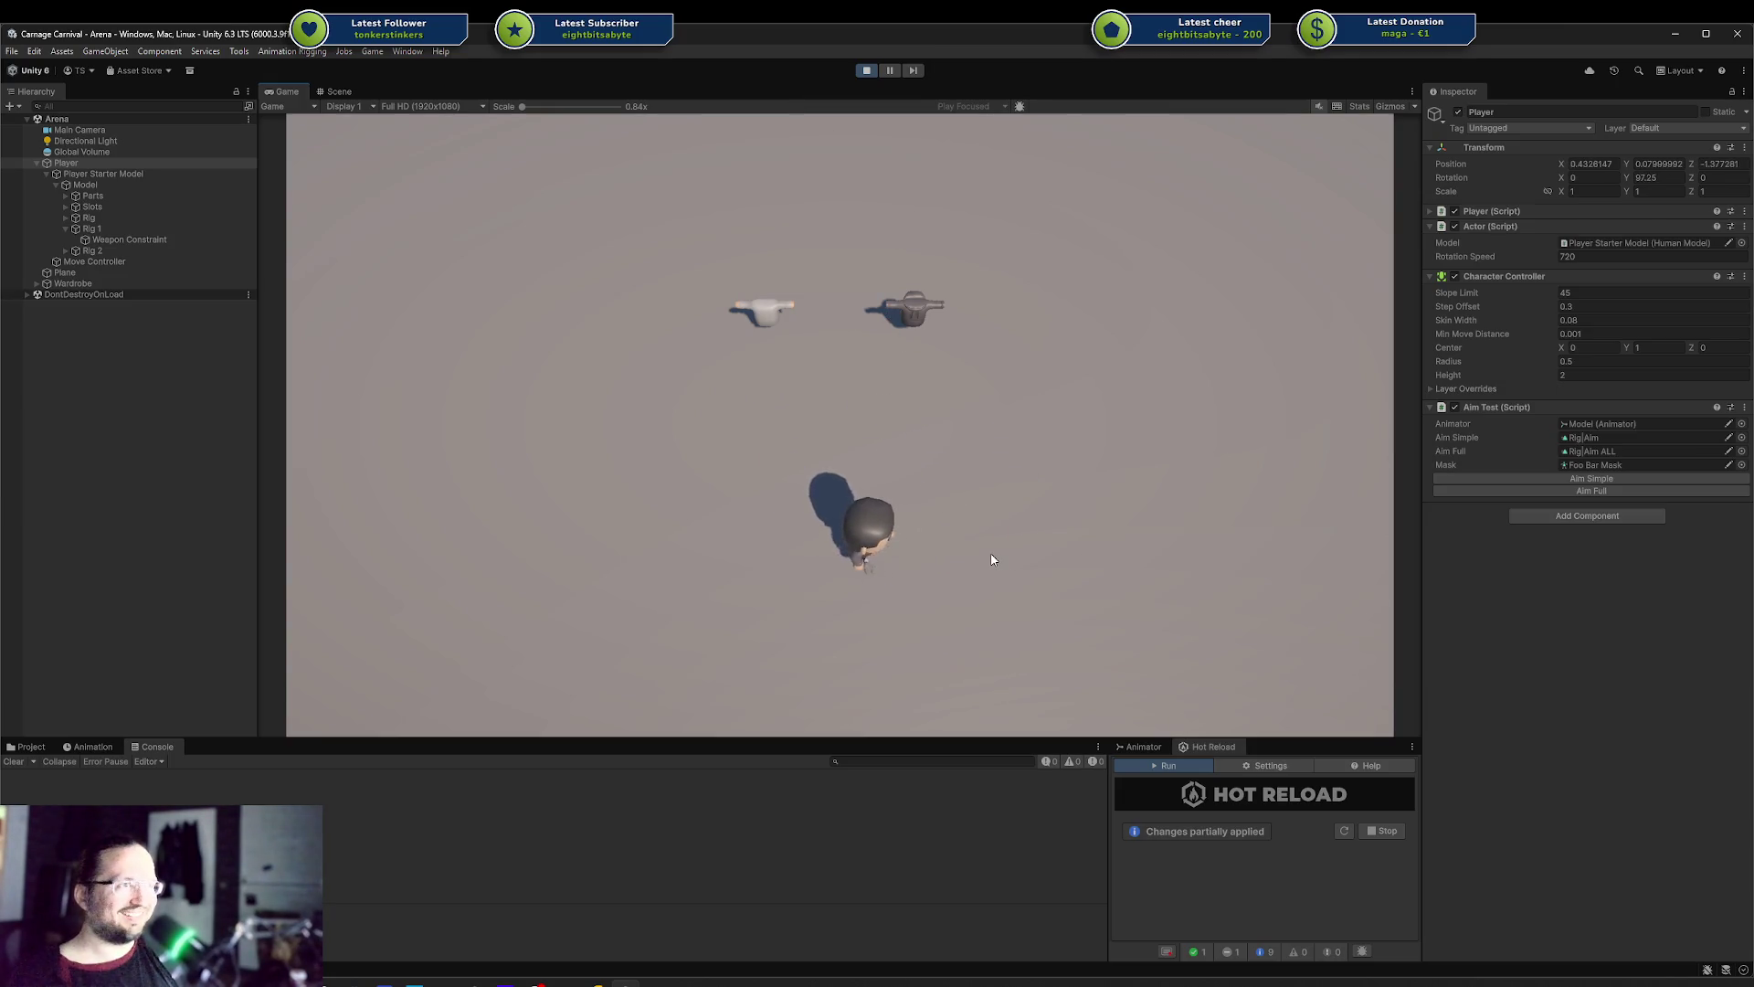
key("w")
key("d")
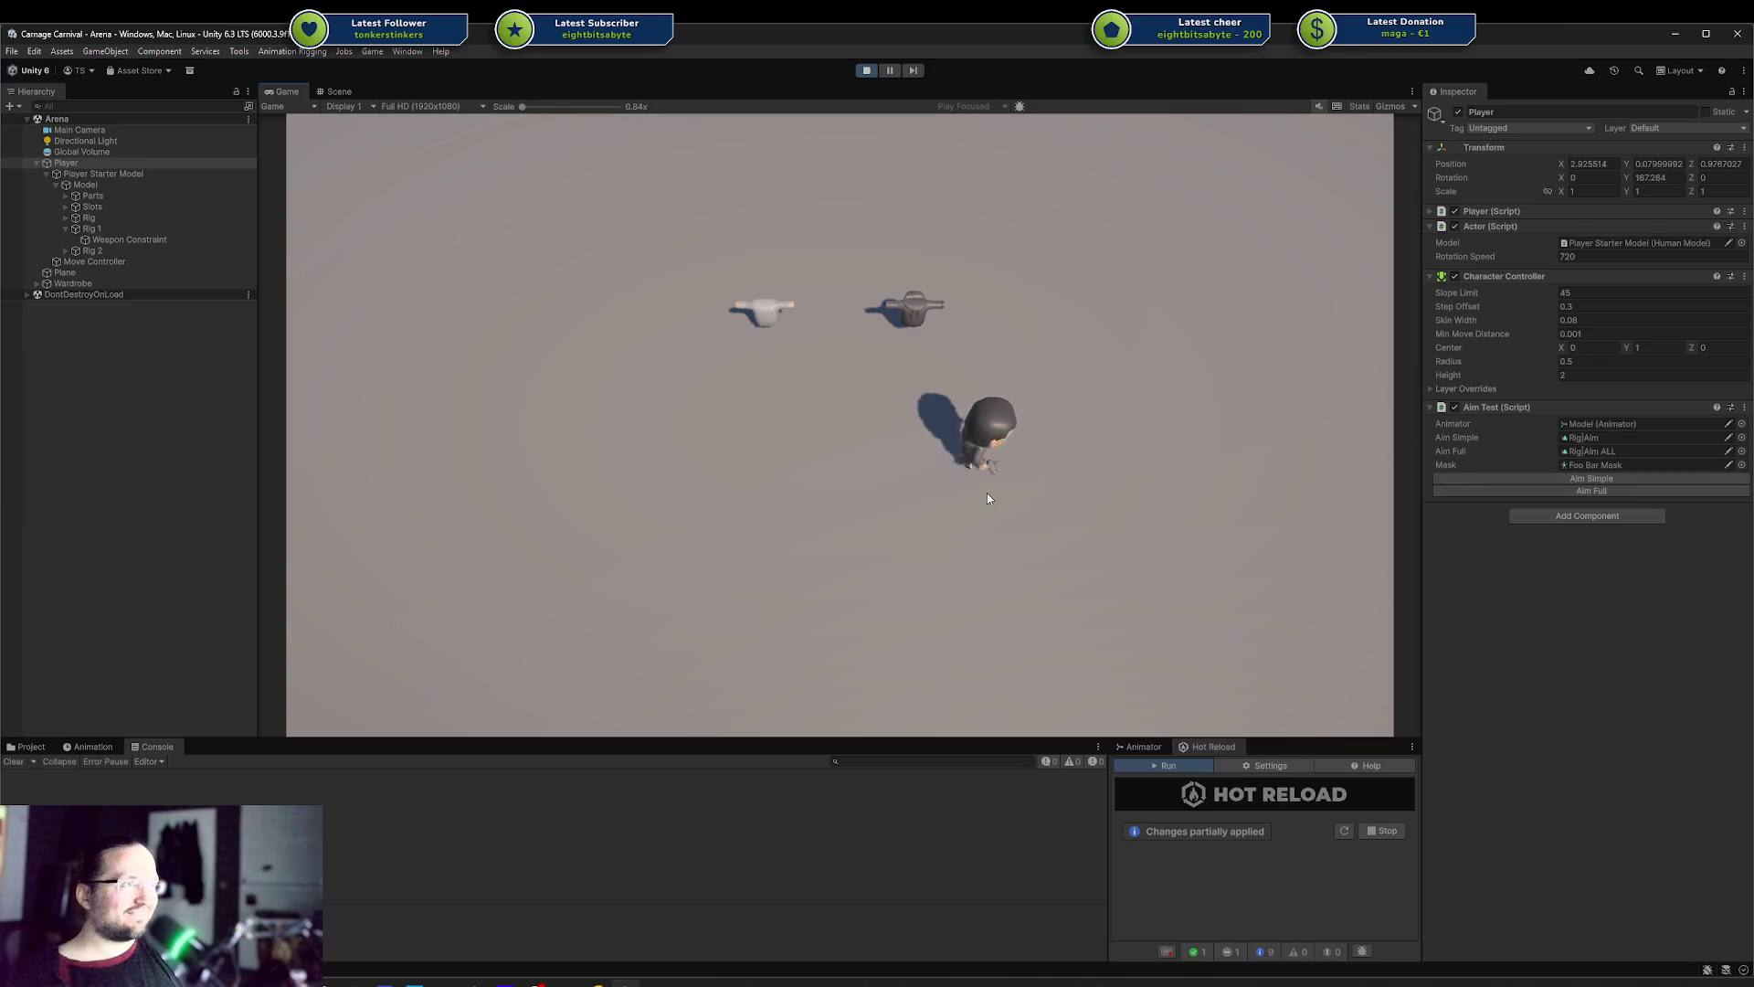
key("s")
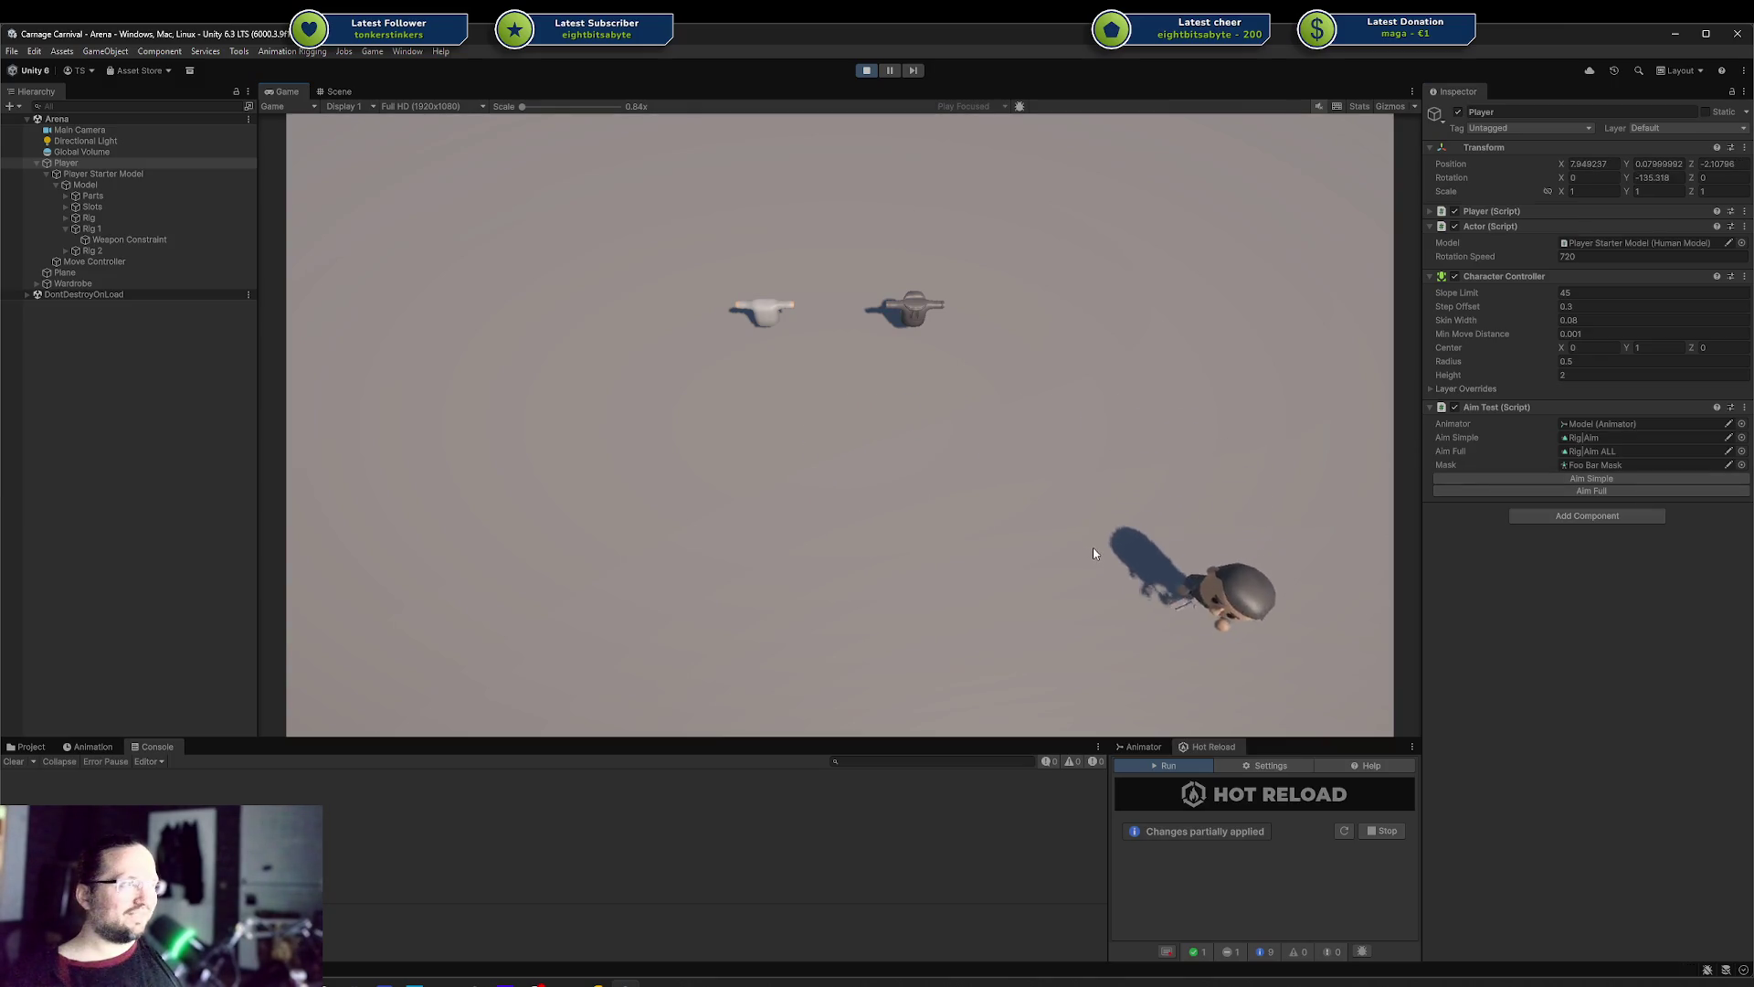
left_click(865, 71)
left_click(630, 978)
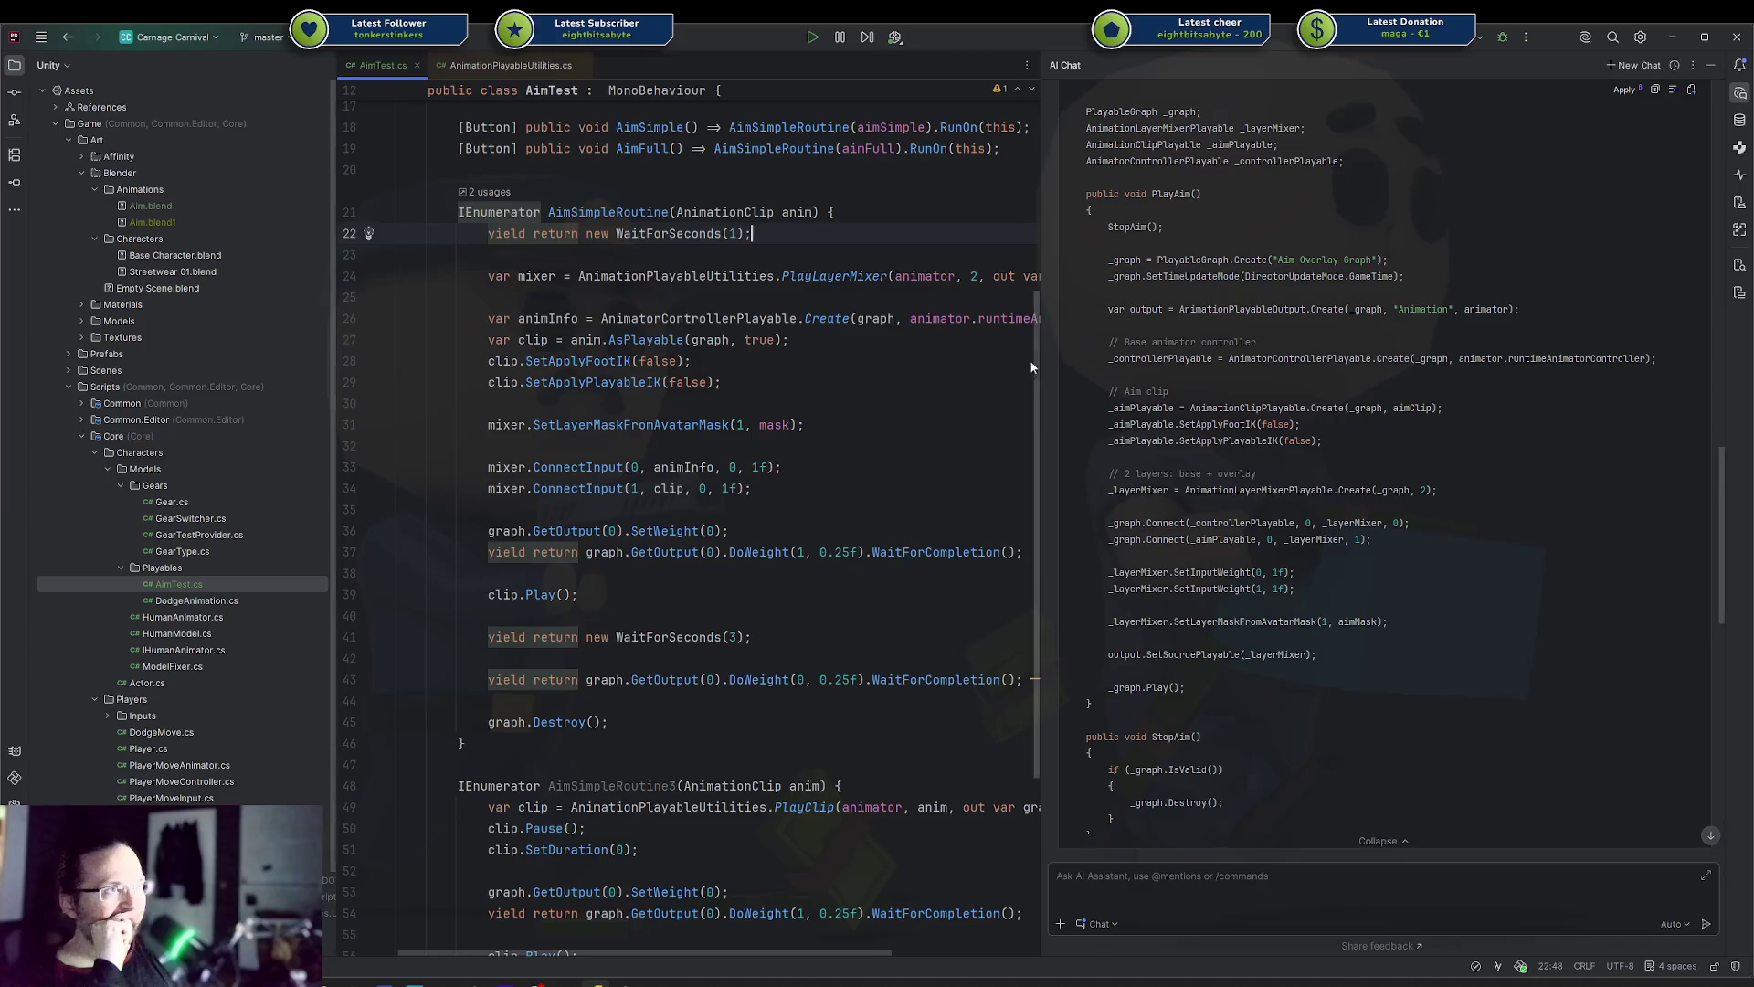
In AI Chat, type the question about animator.runtimeAnimatorController not syncing outside the default state
mouse_move(1040, 349)
left_mouse_down()
mouse_move(1155, 353)
mouse_move(1040, 352)
left_mouse_up()
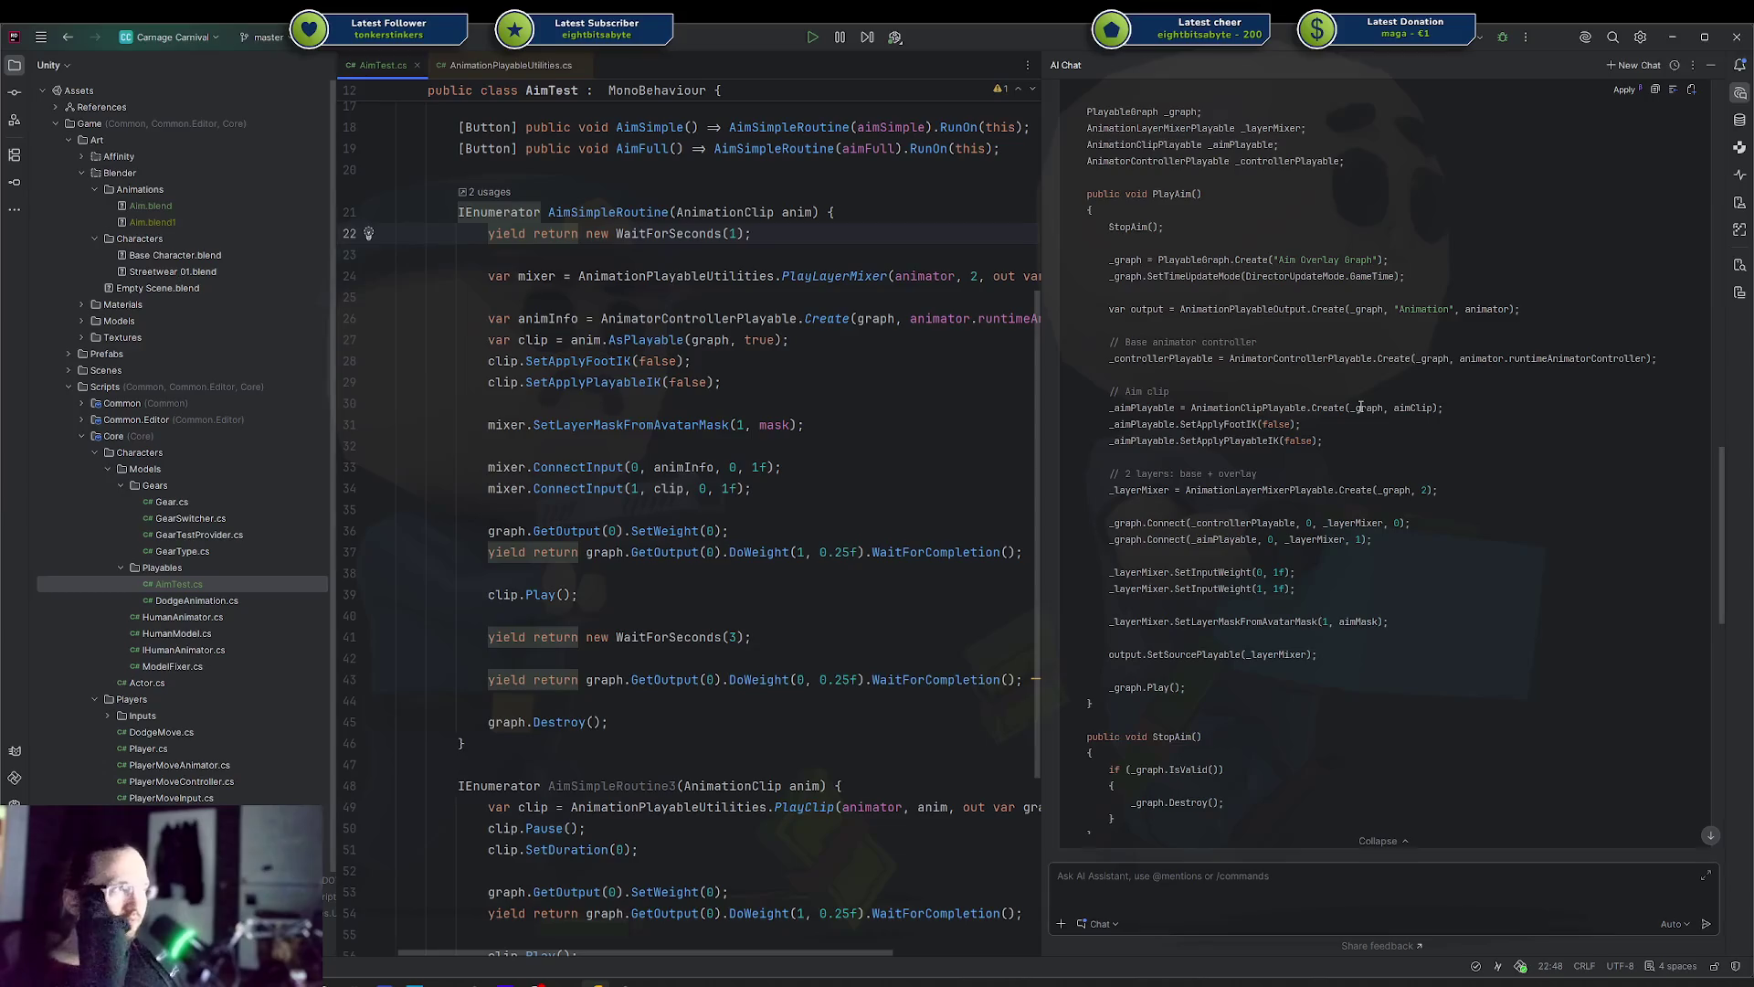
left_click(1206, 878)
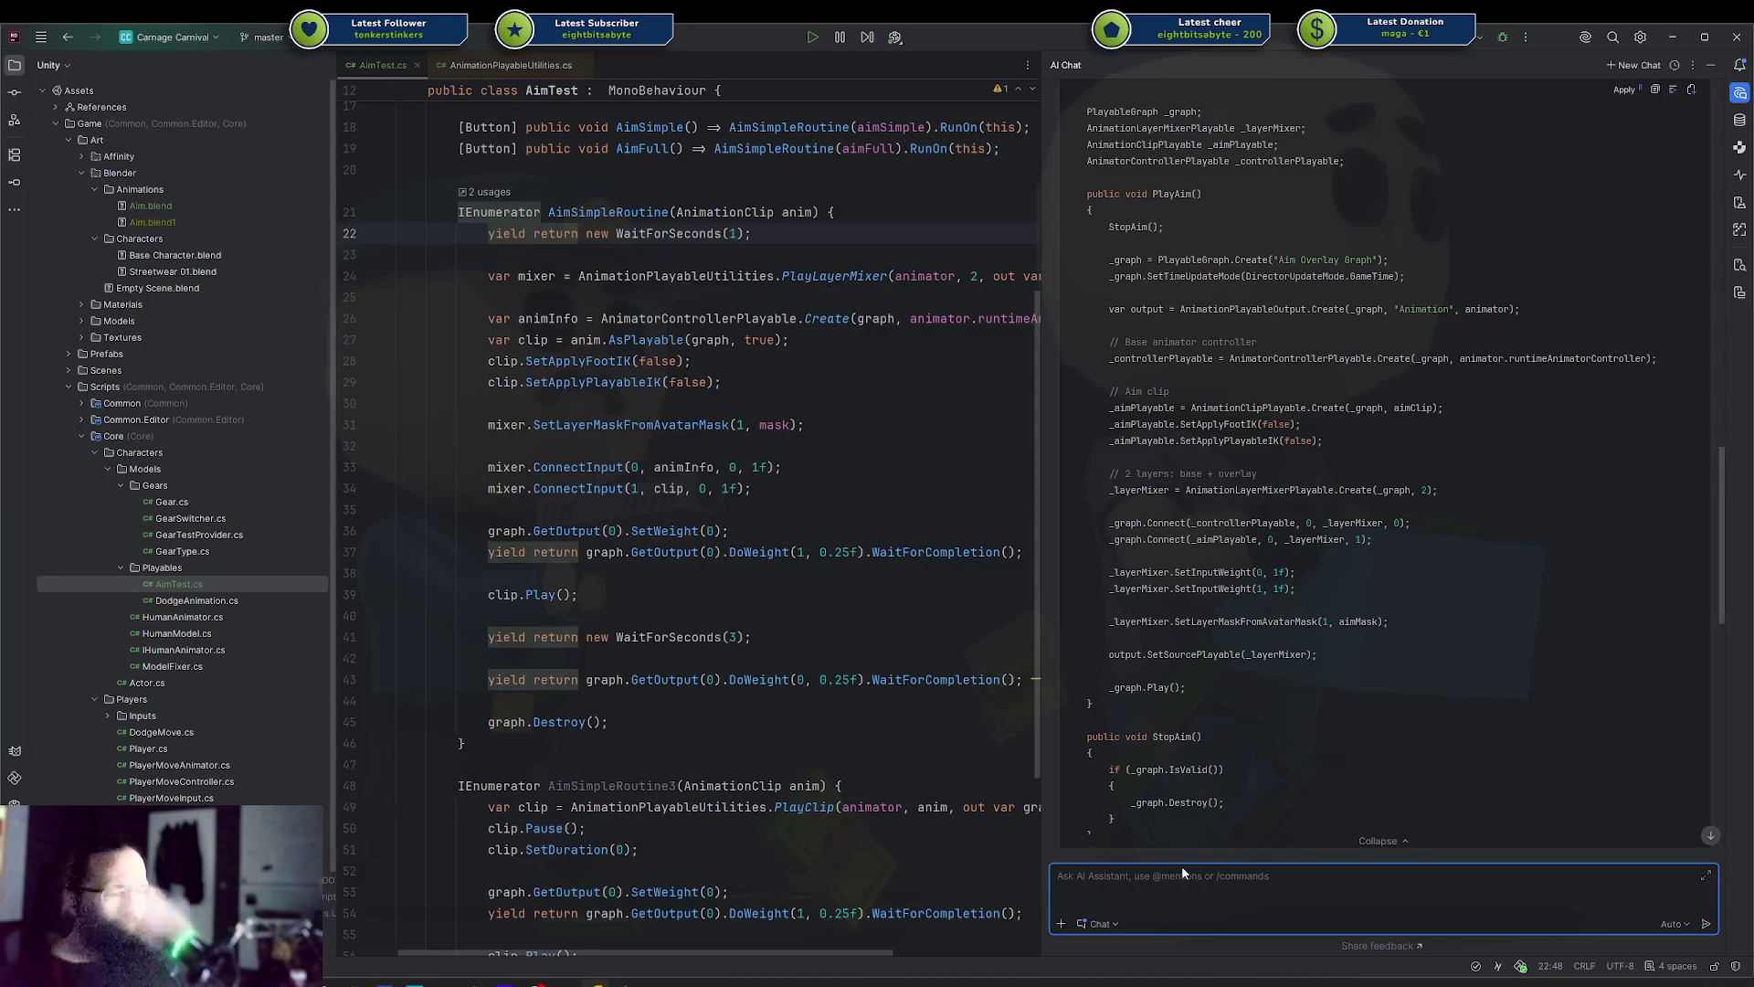
type("But when ")
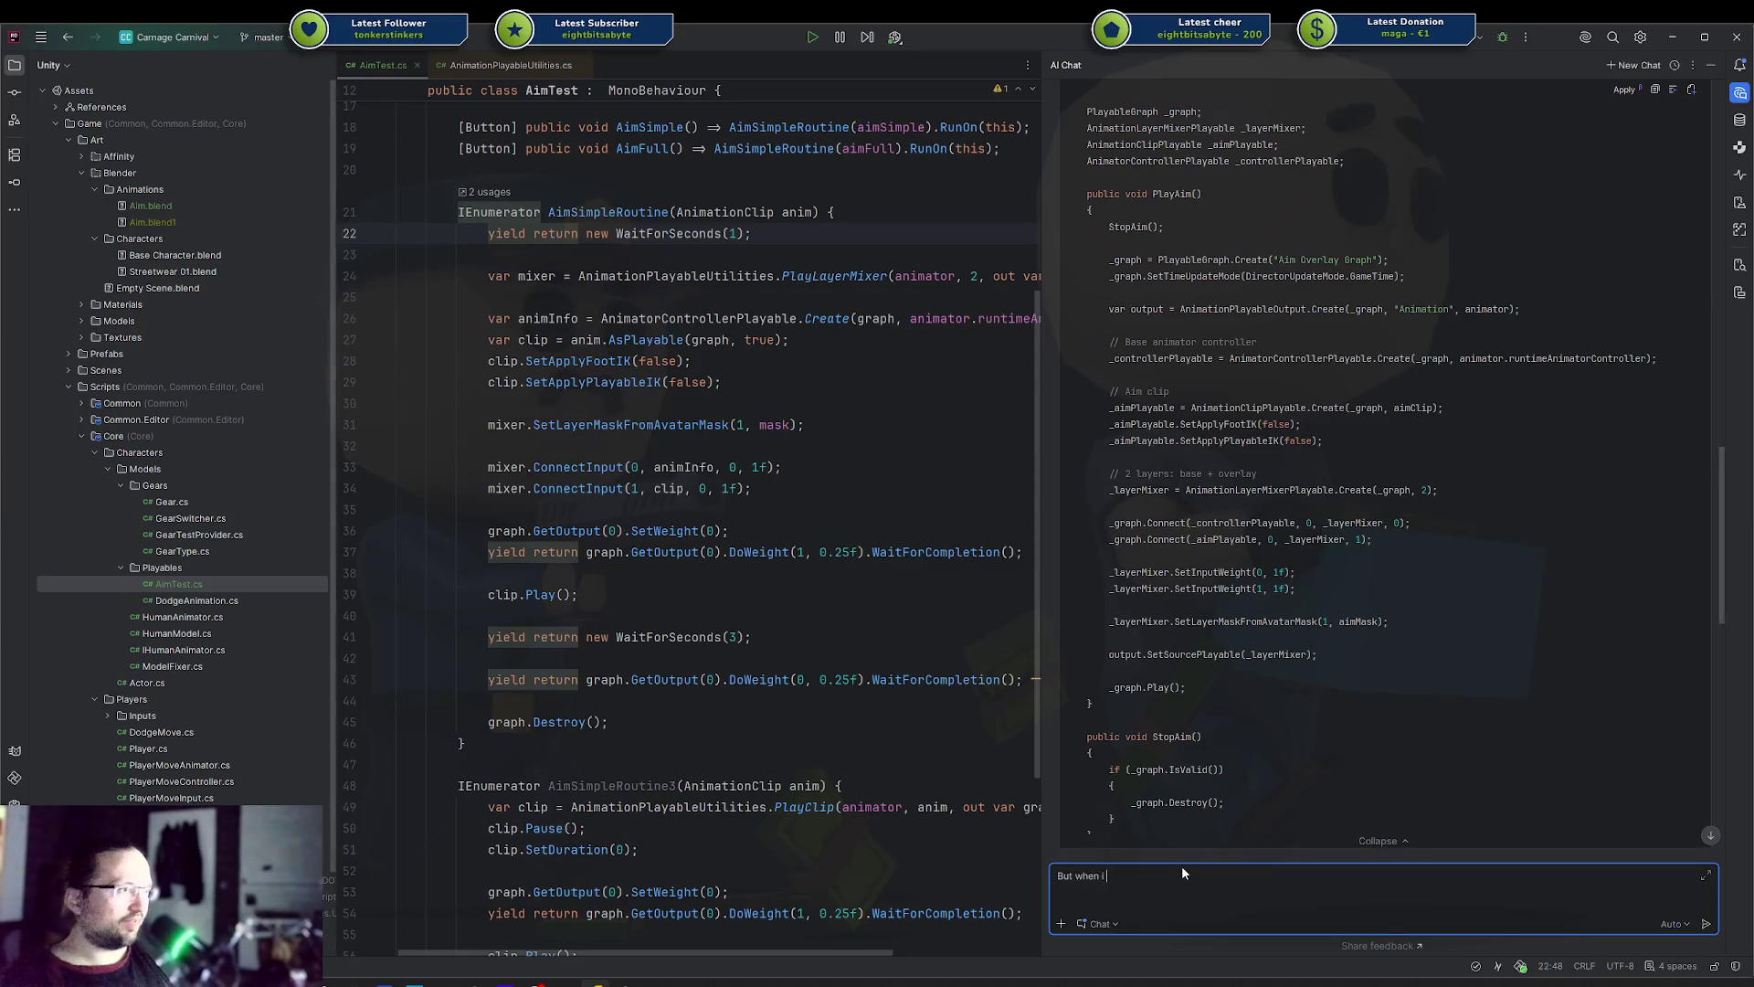
type("I")
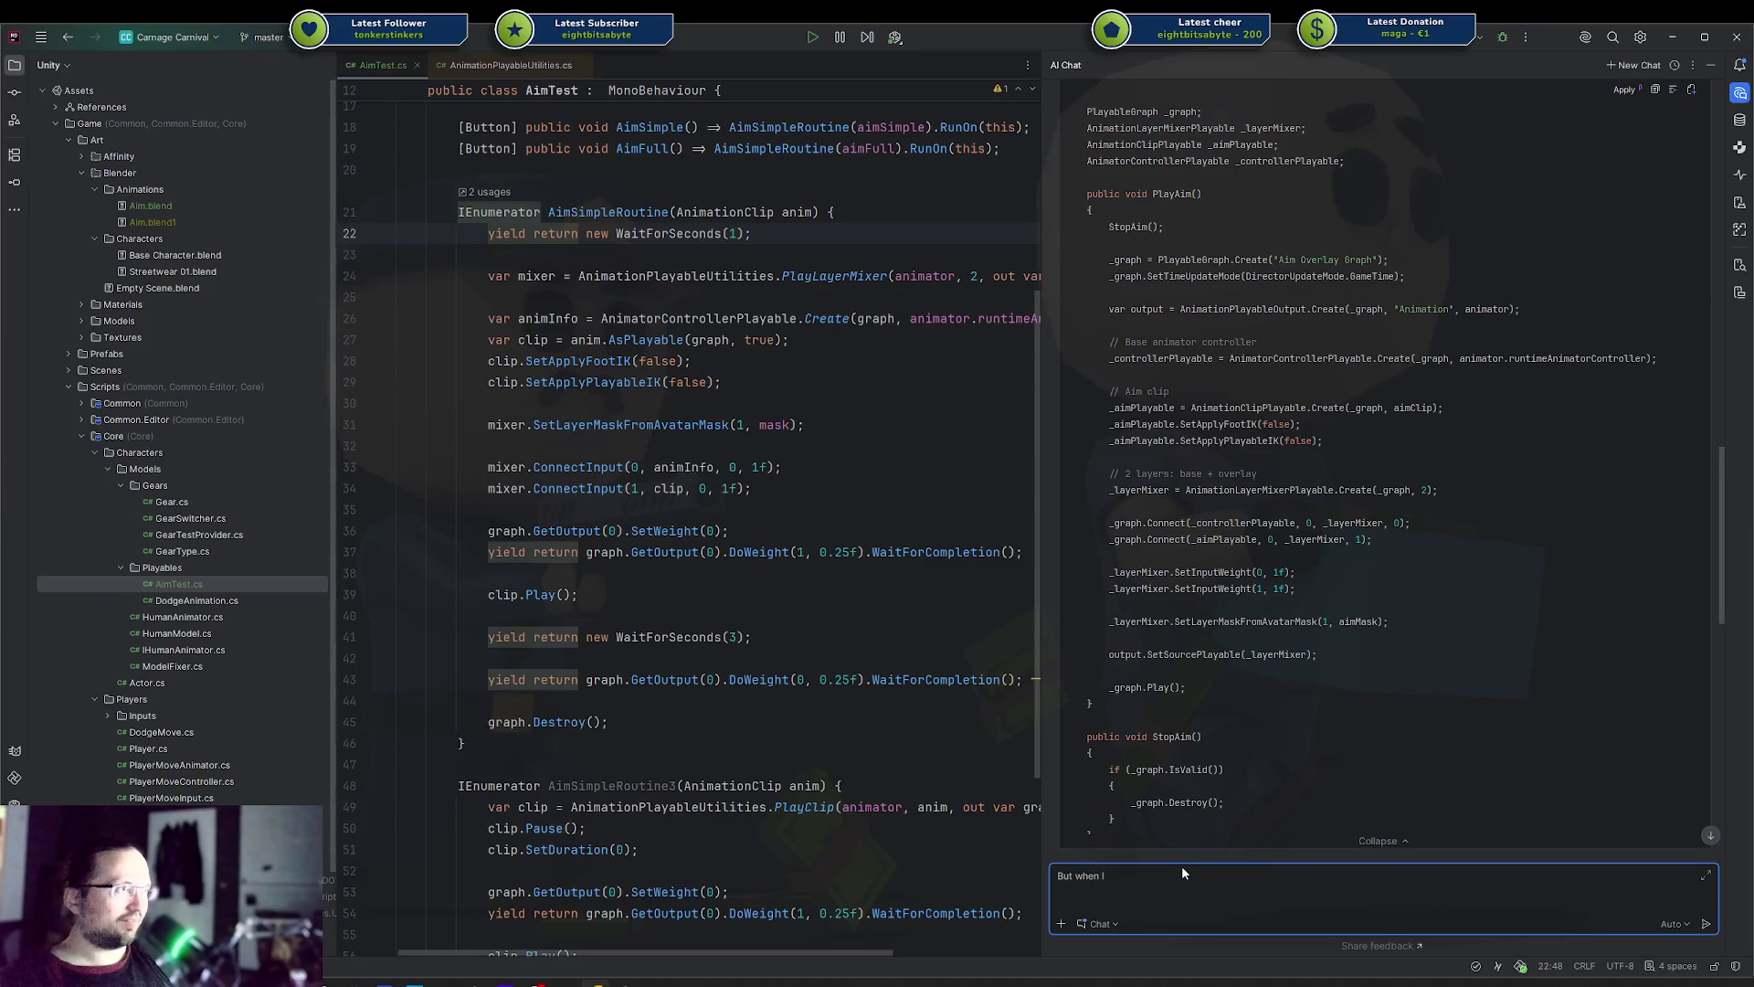
key("BackSpace")
key("BackSpace")
key("BackSpace")
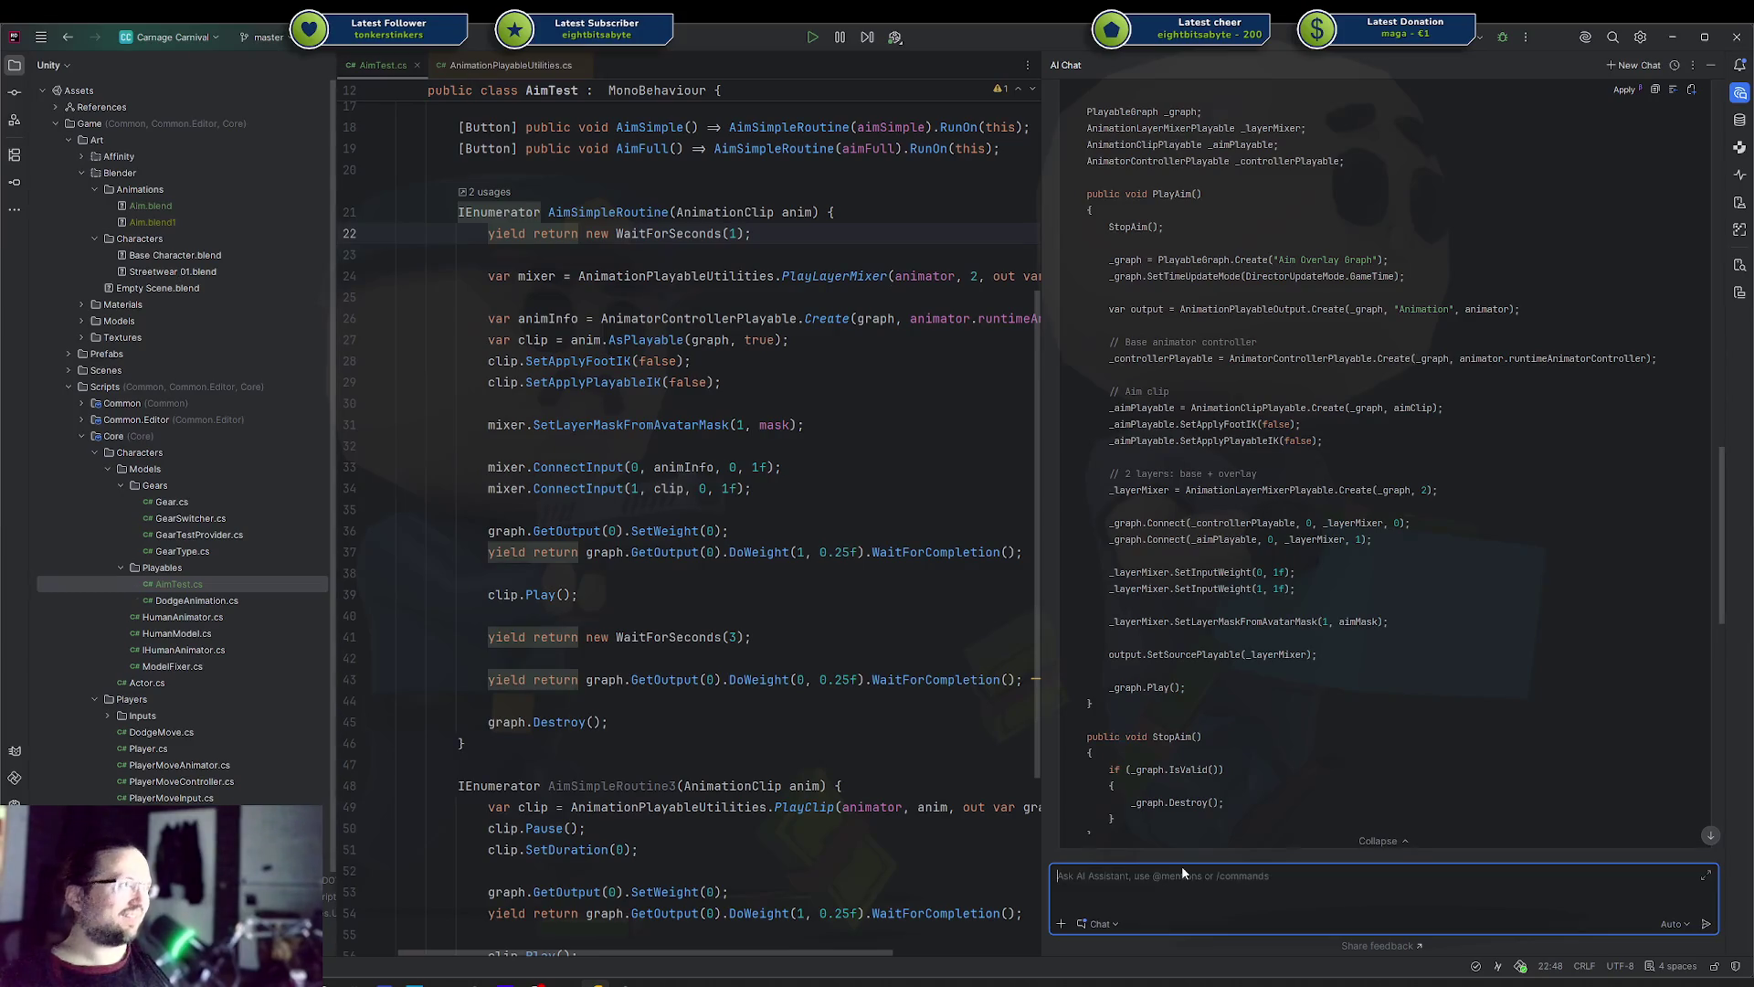
type("animator.runtimeAnimat")
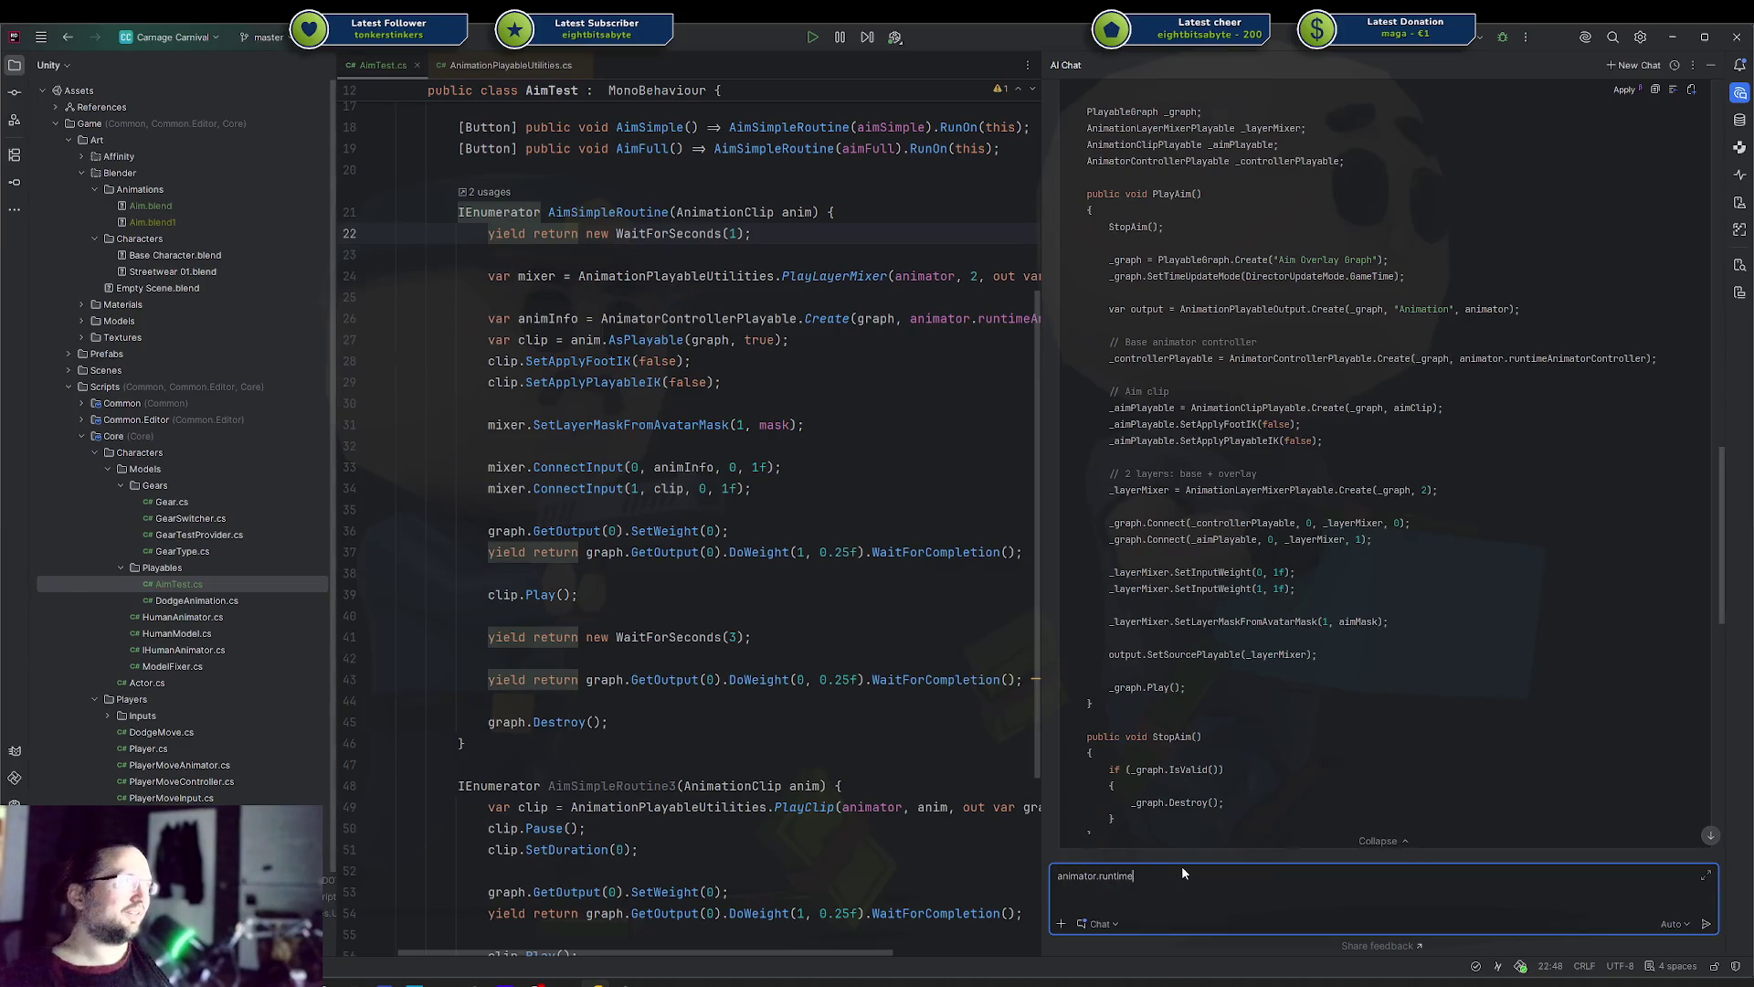
type("orController s")
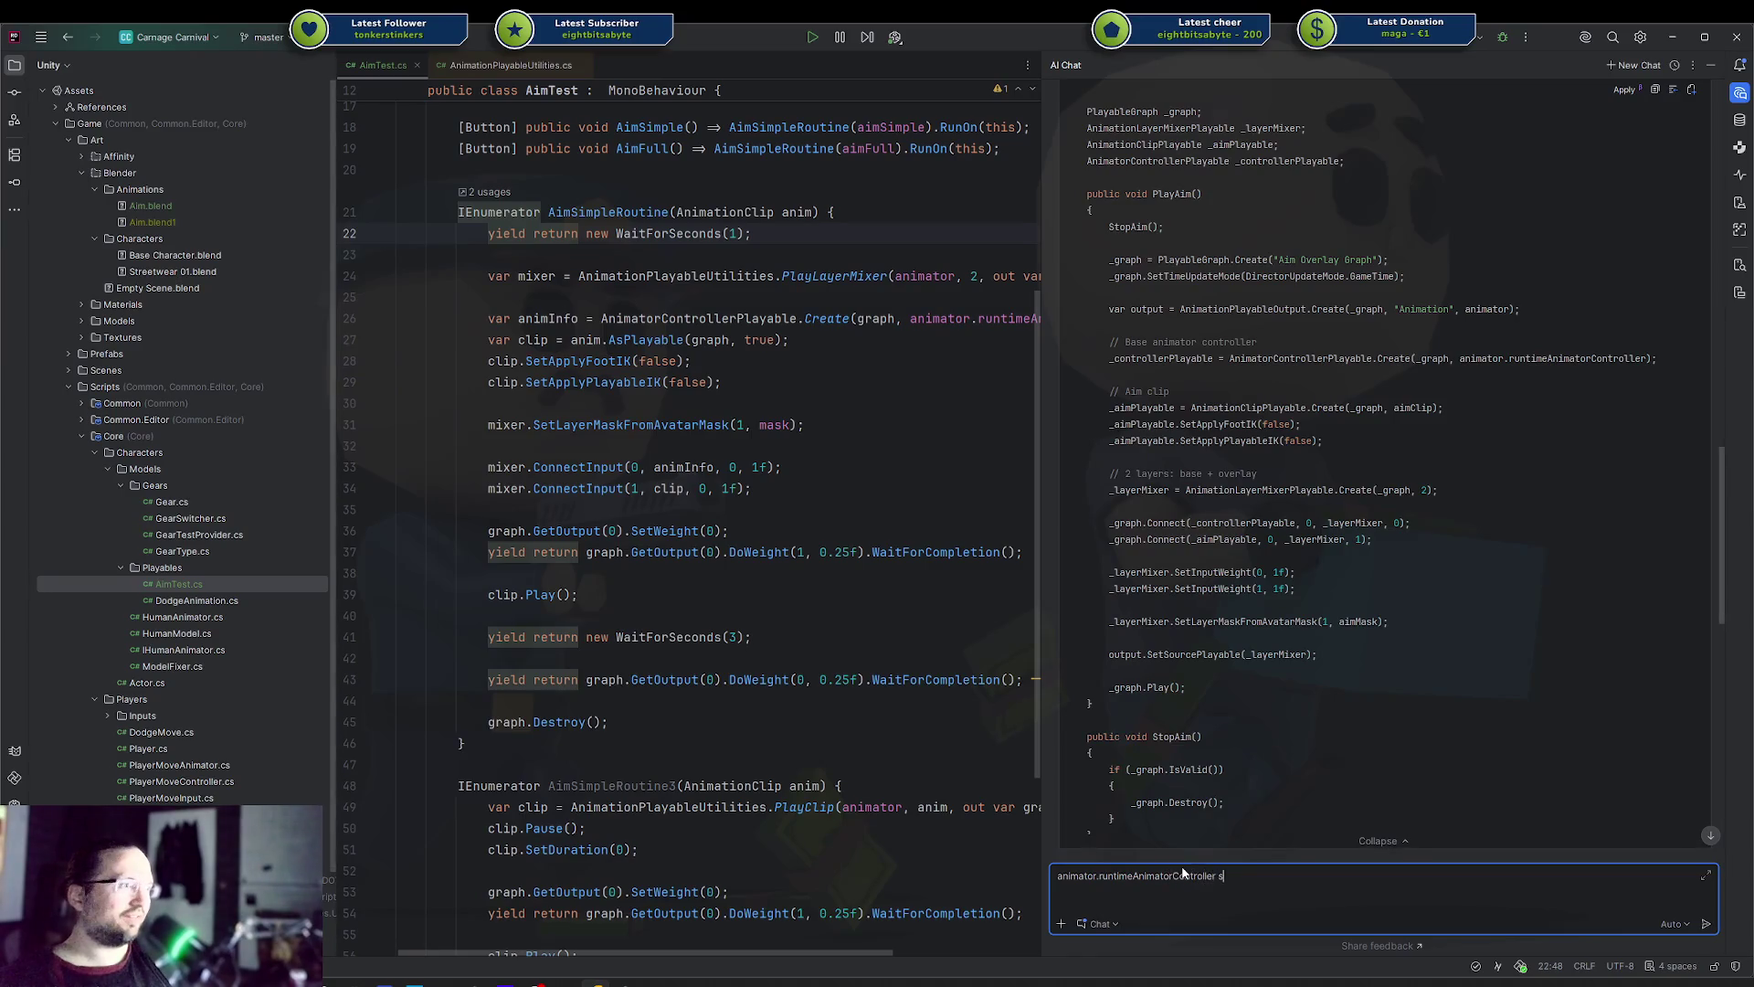
type("eems to not sync")
type(" properly. When I'm not ")
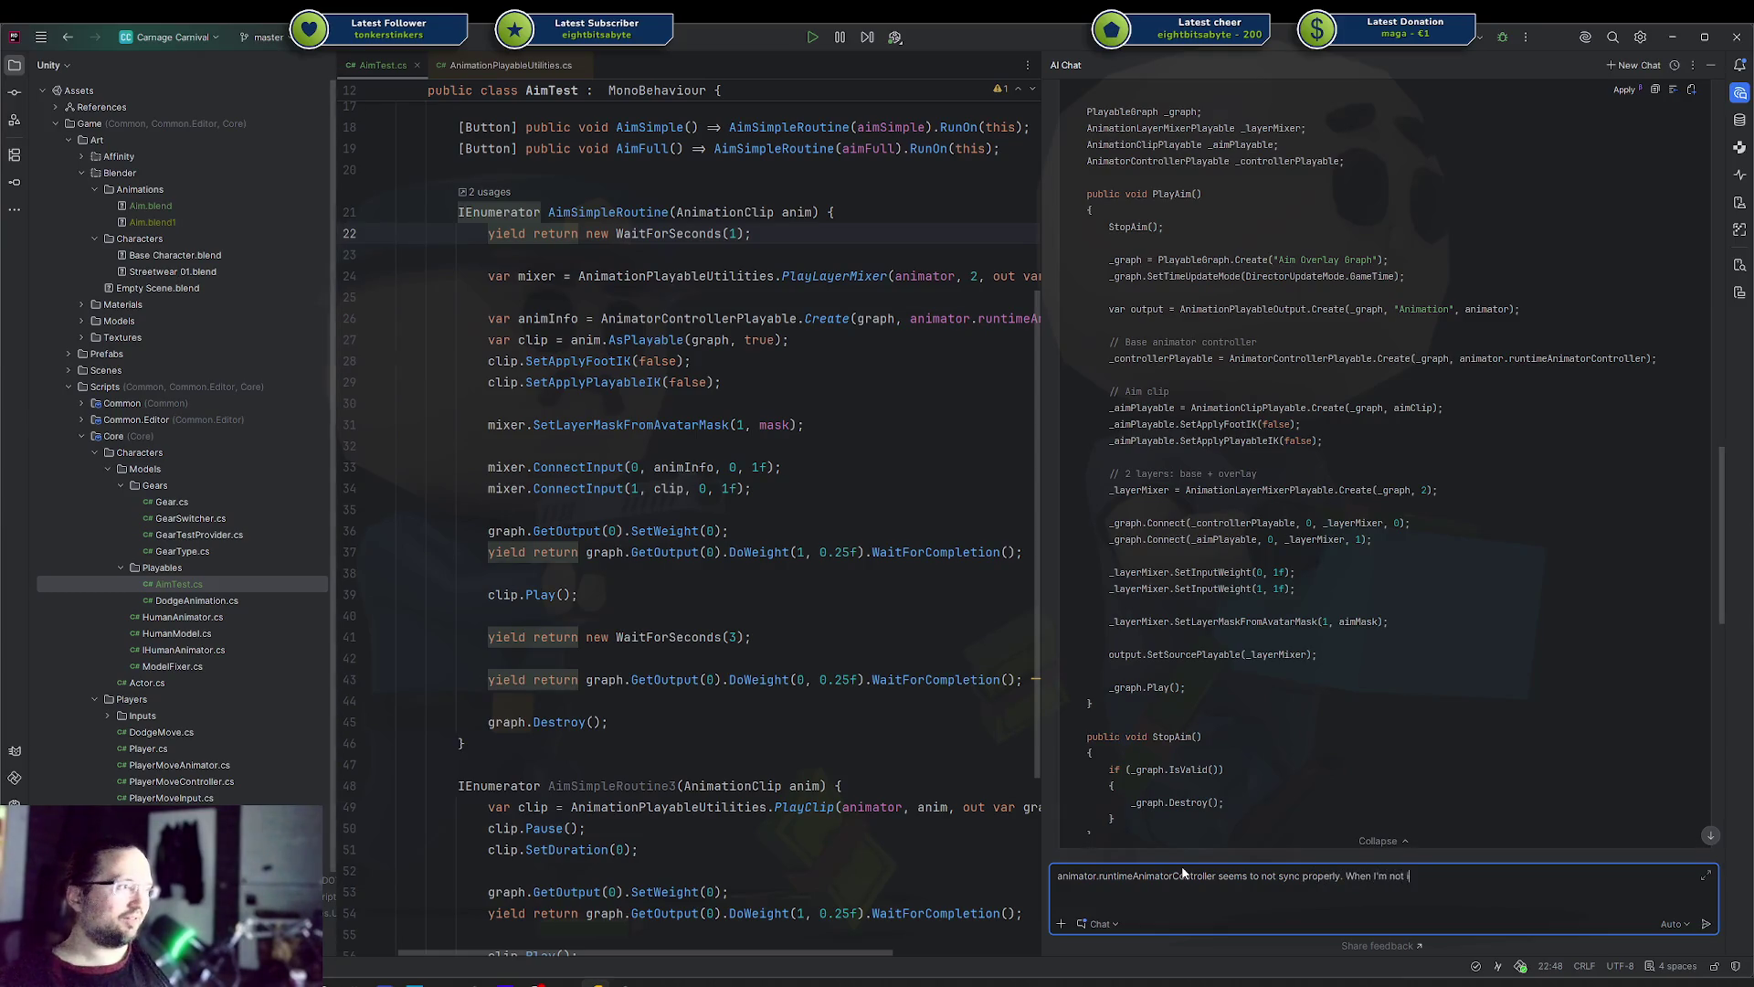
type("in default state the ")
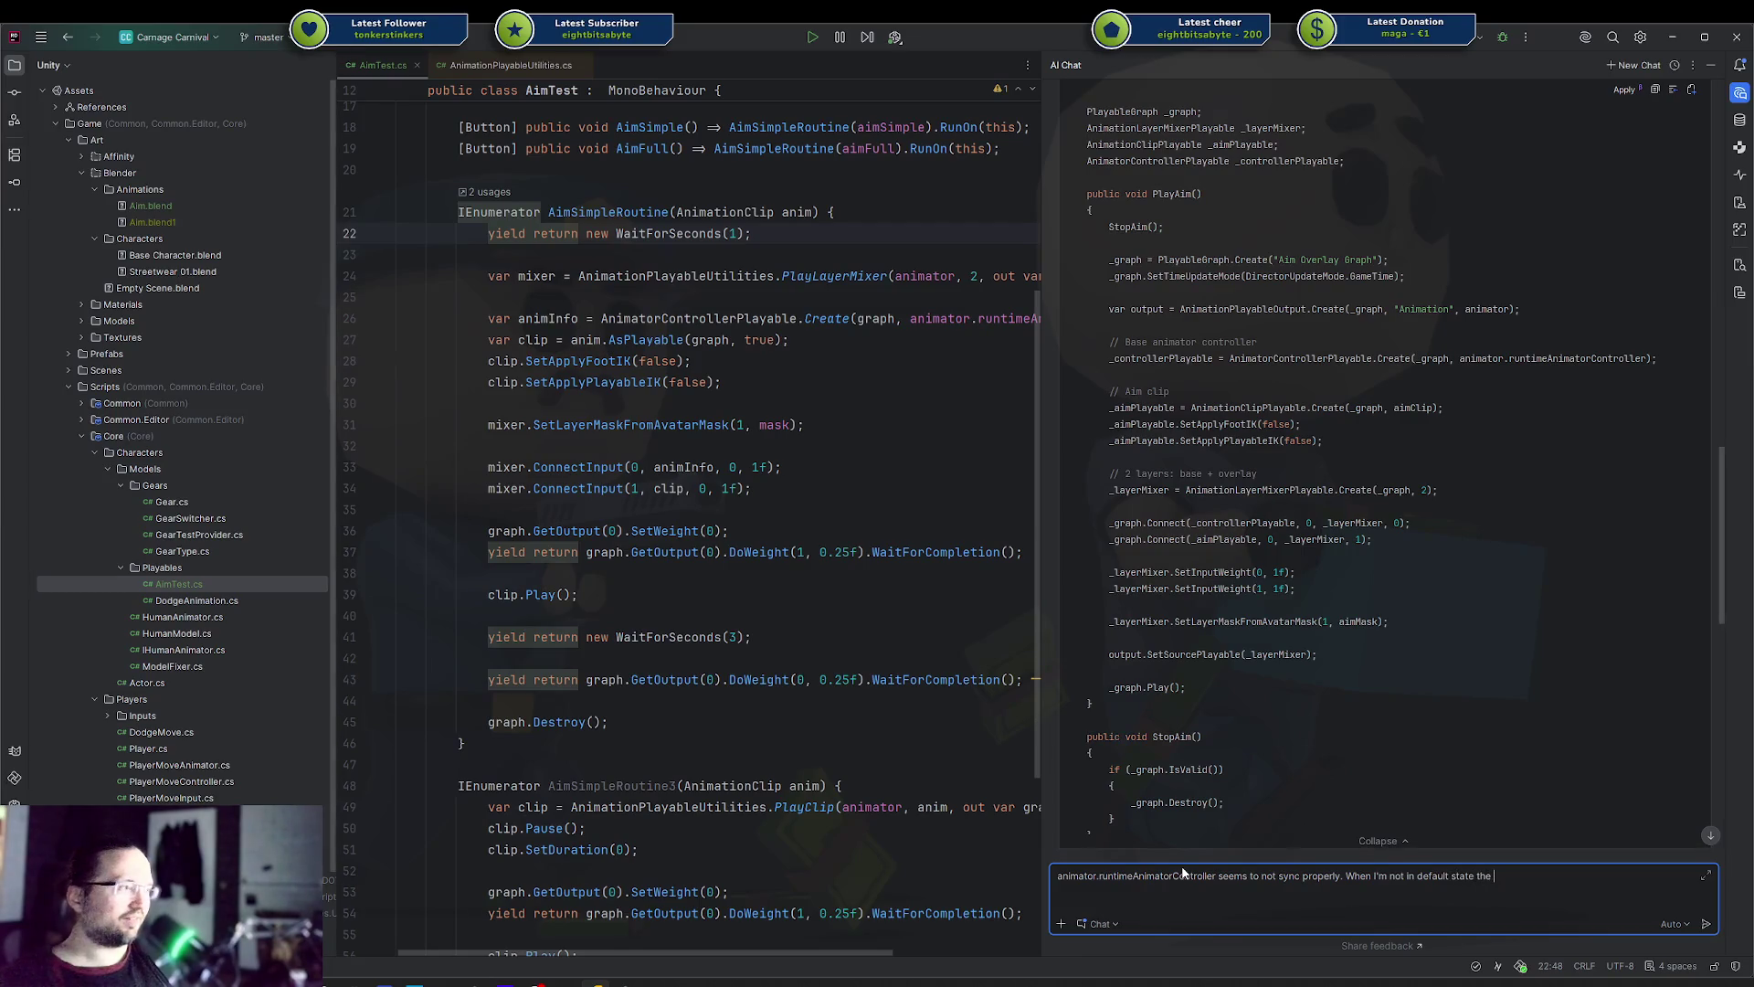
type("result ")
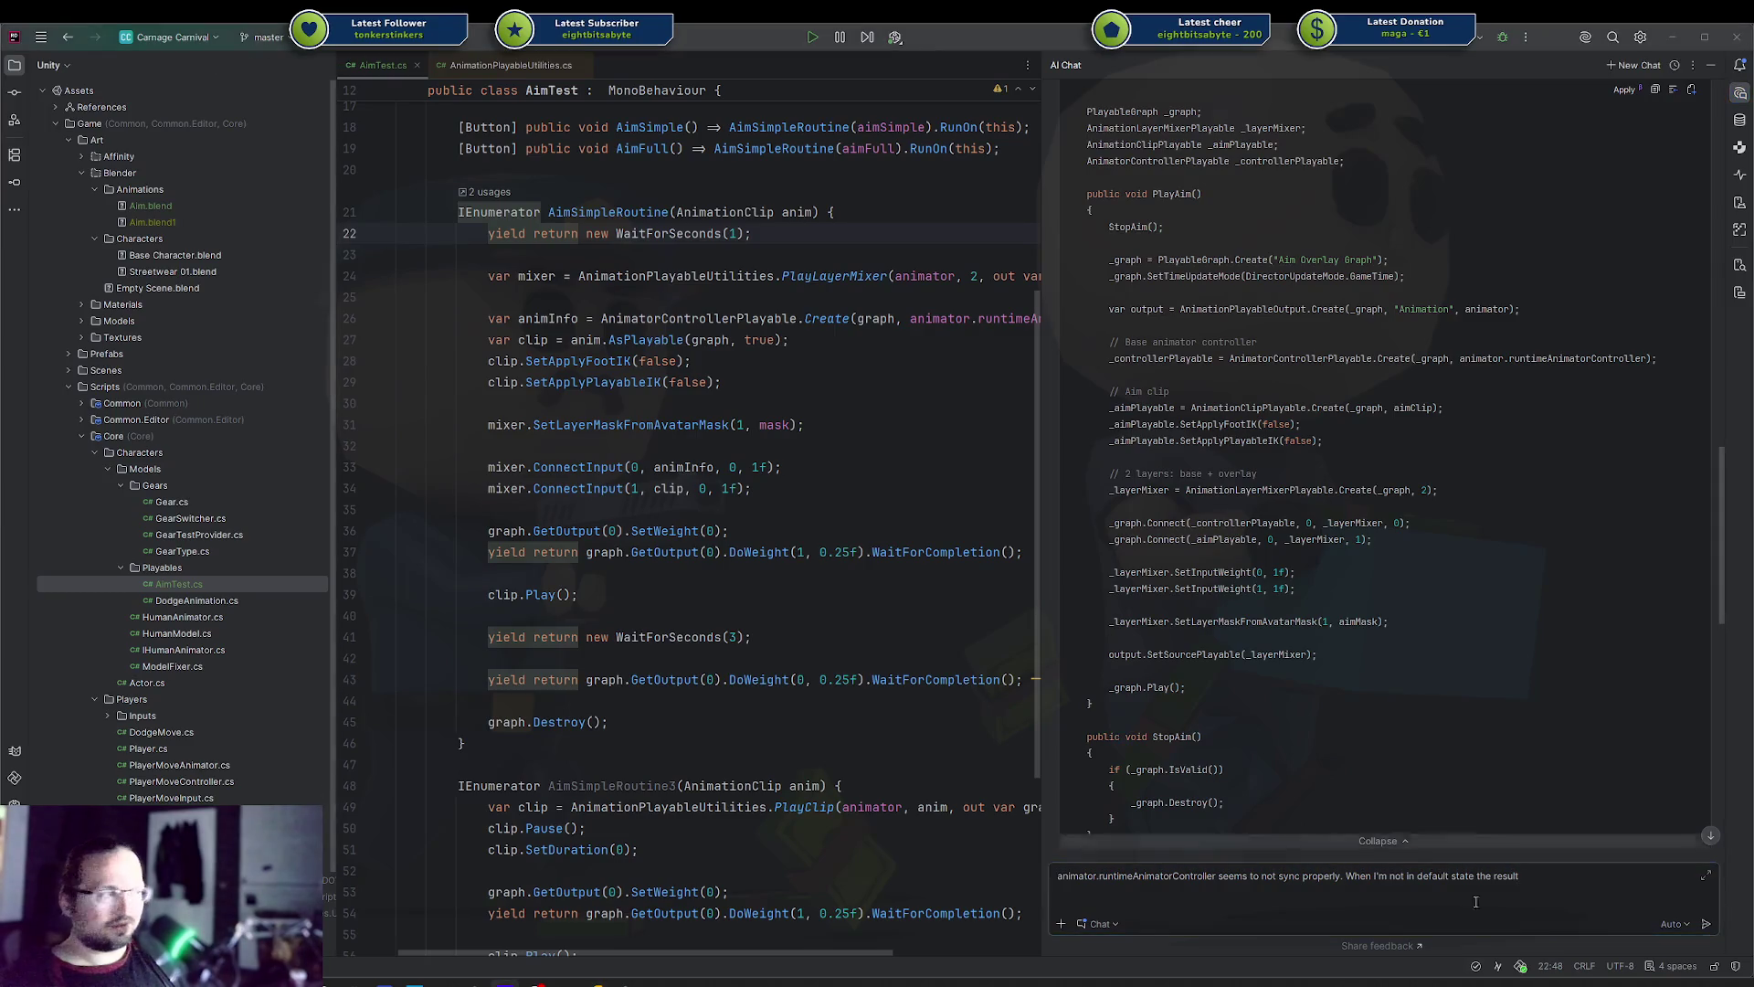
type("is ")
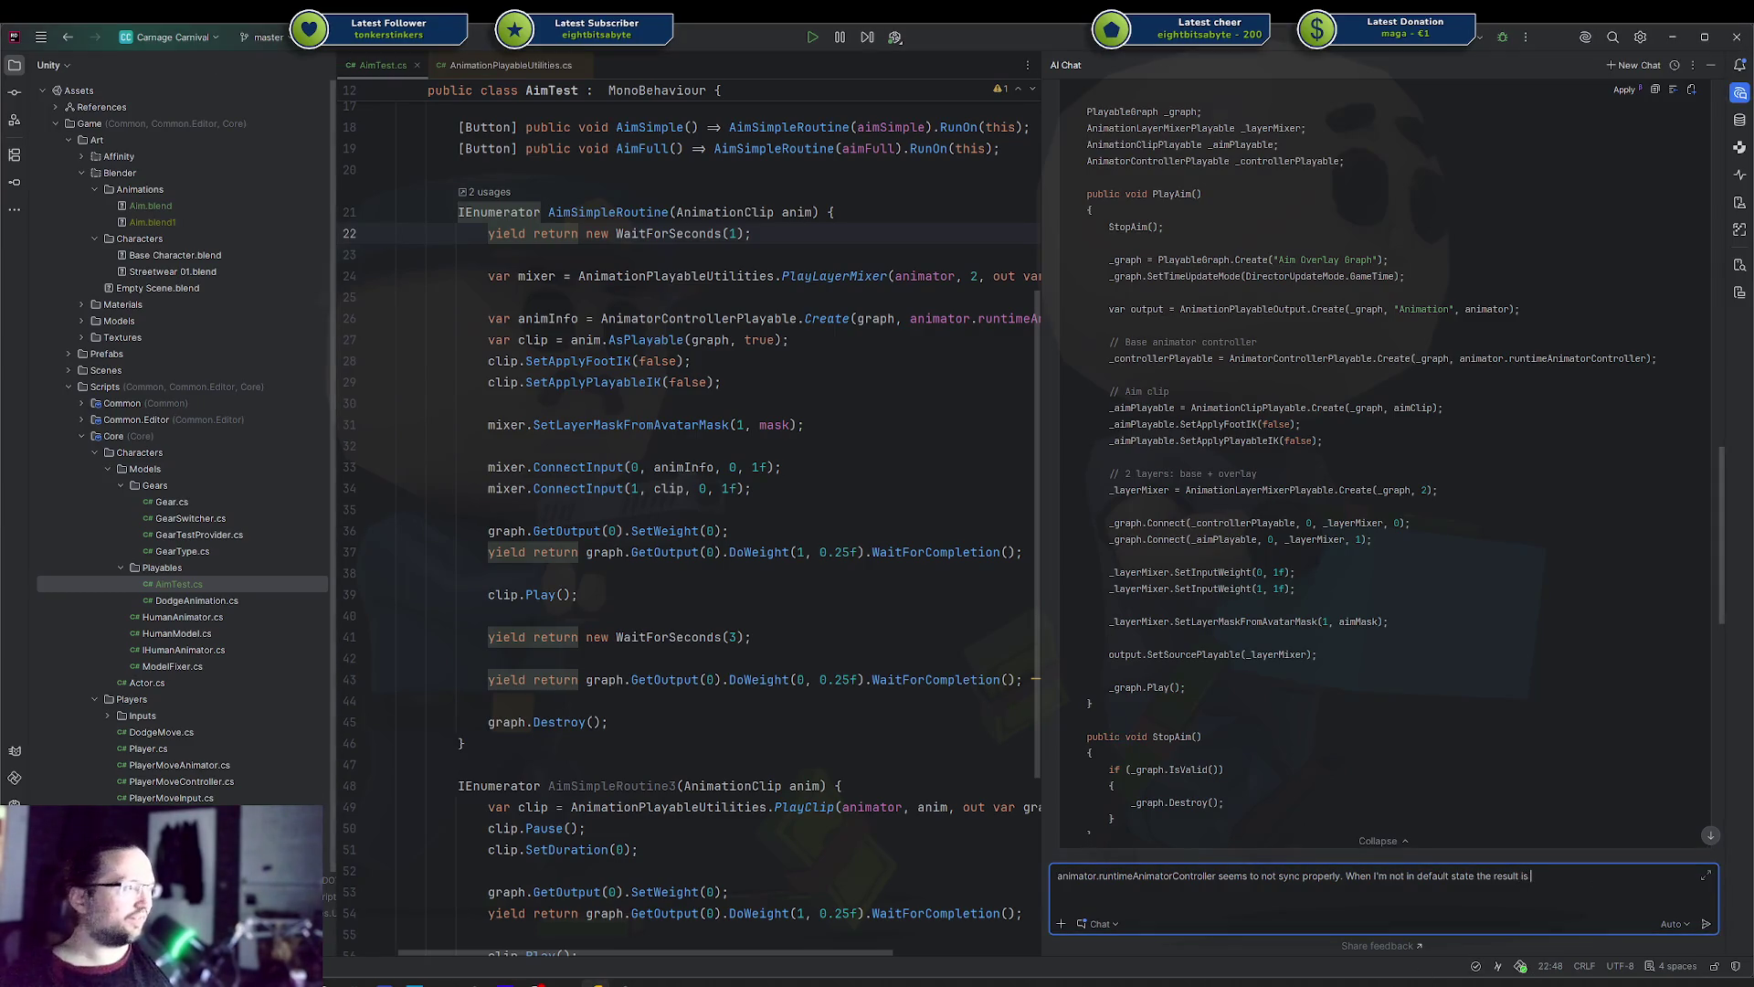
type(".... weird")
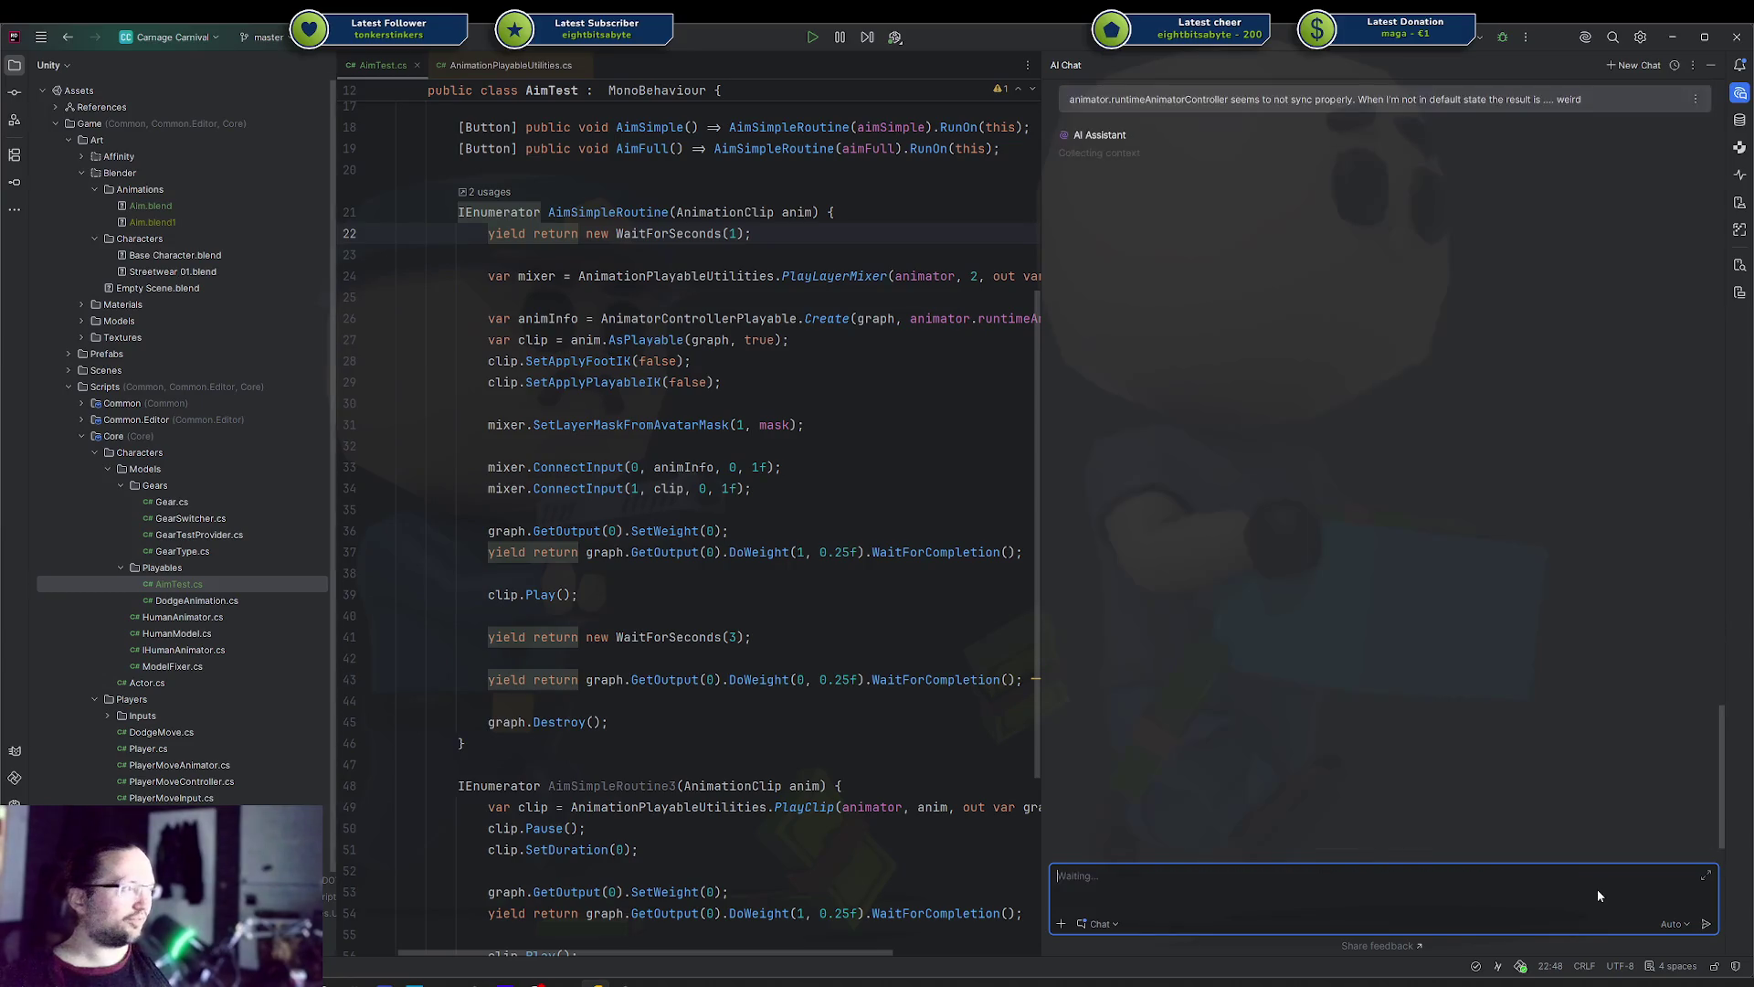
Send the runtimeAnimatorController sync question to the AI assistant
key("Return")
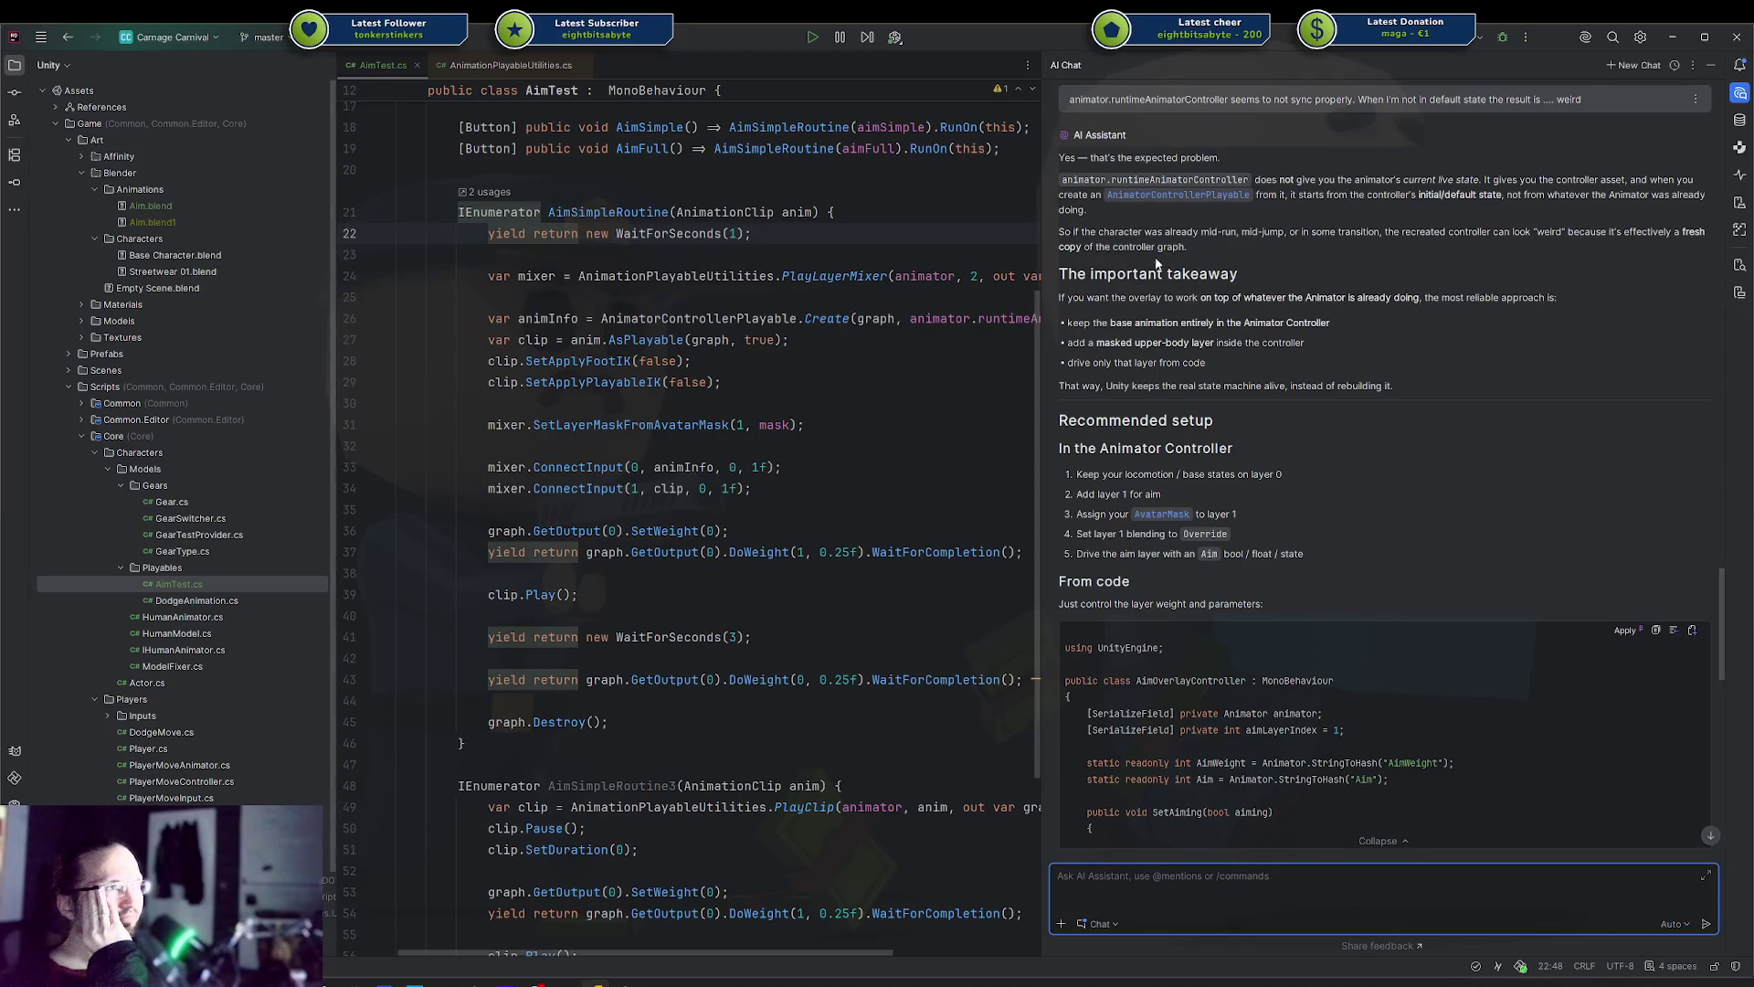
Review the AI's masked upper-body aim layer suggestion, then hide the AI Chat panel
left_click(1120, 299)
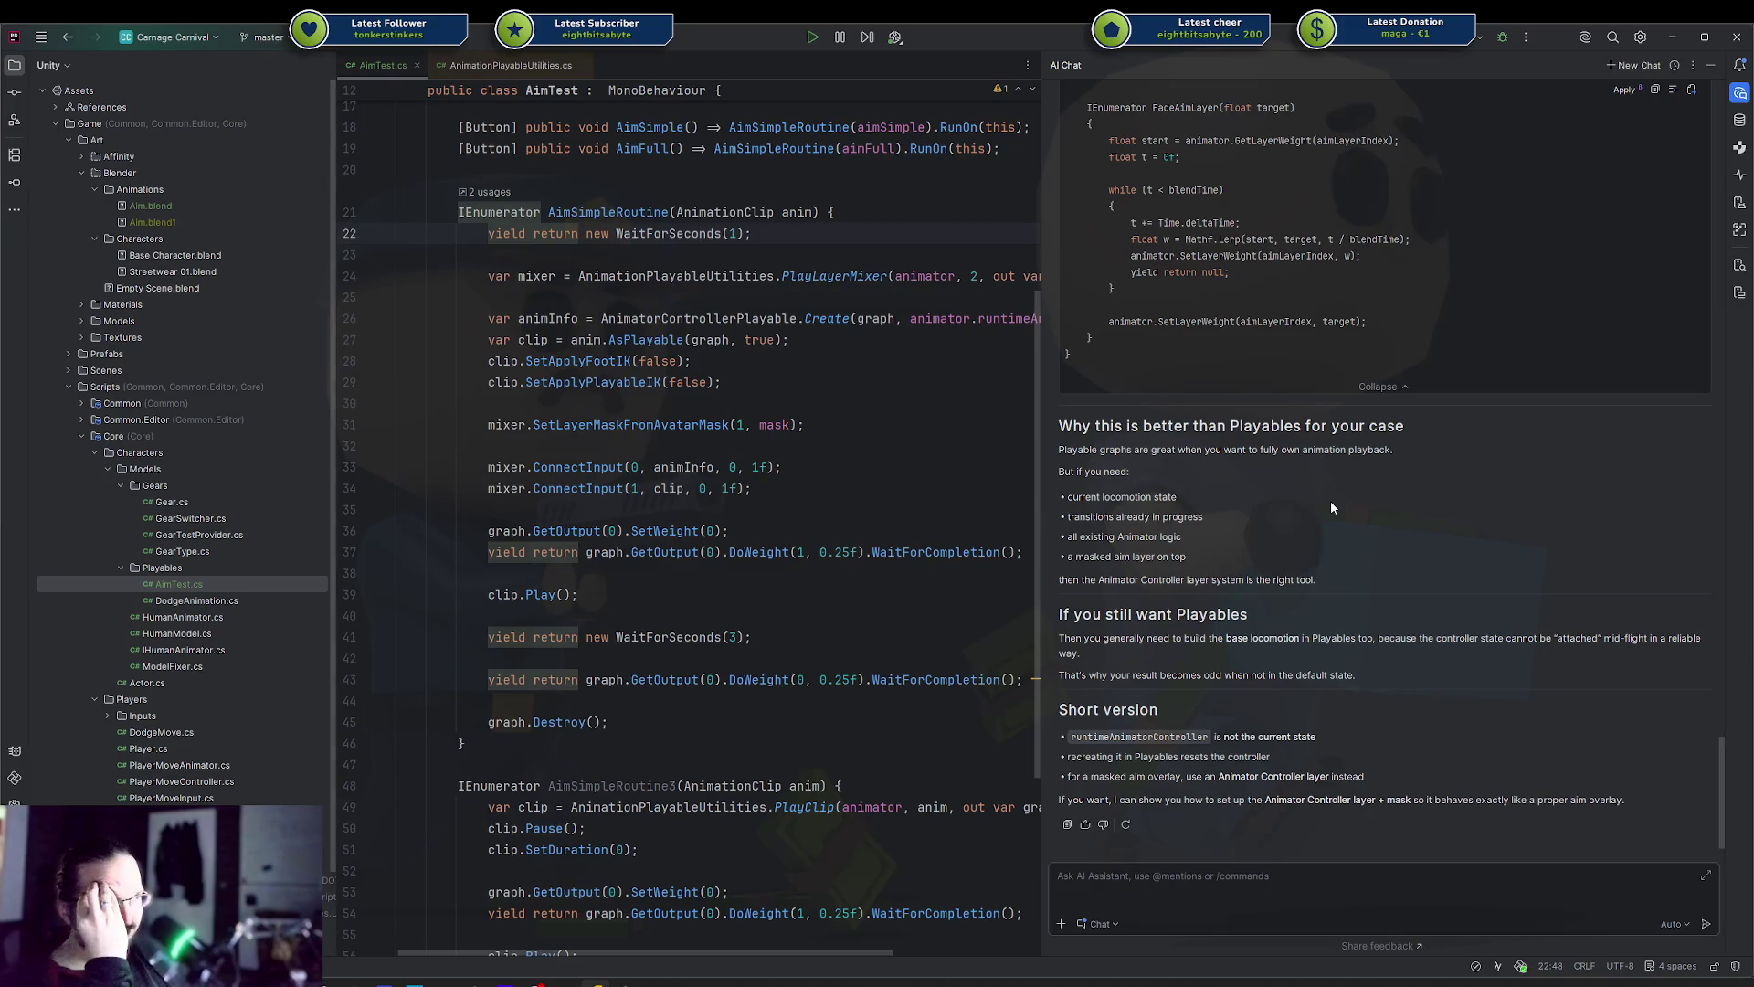
left_click(1739, 93)
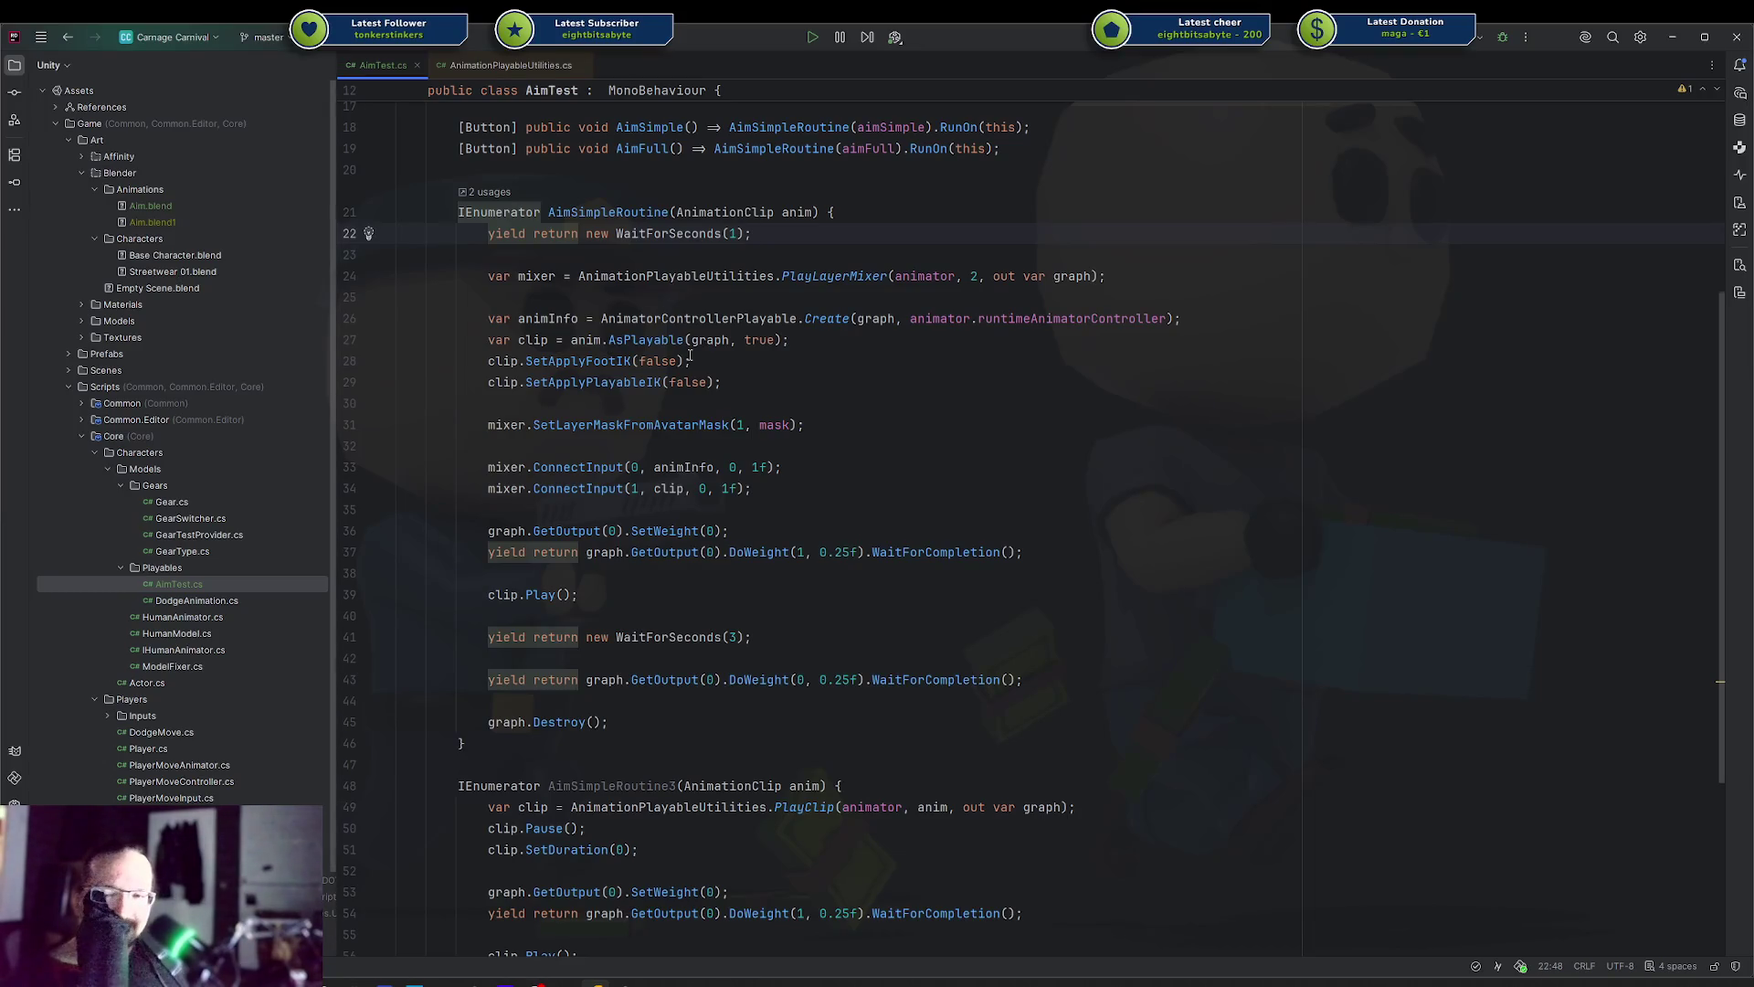
left_click(1069, 319)
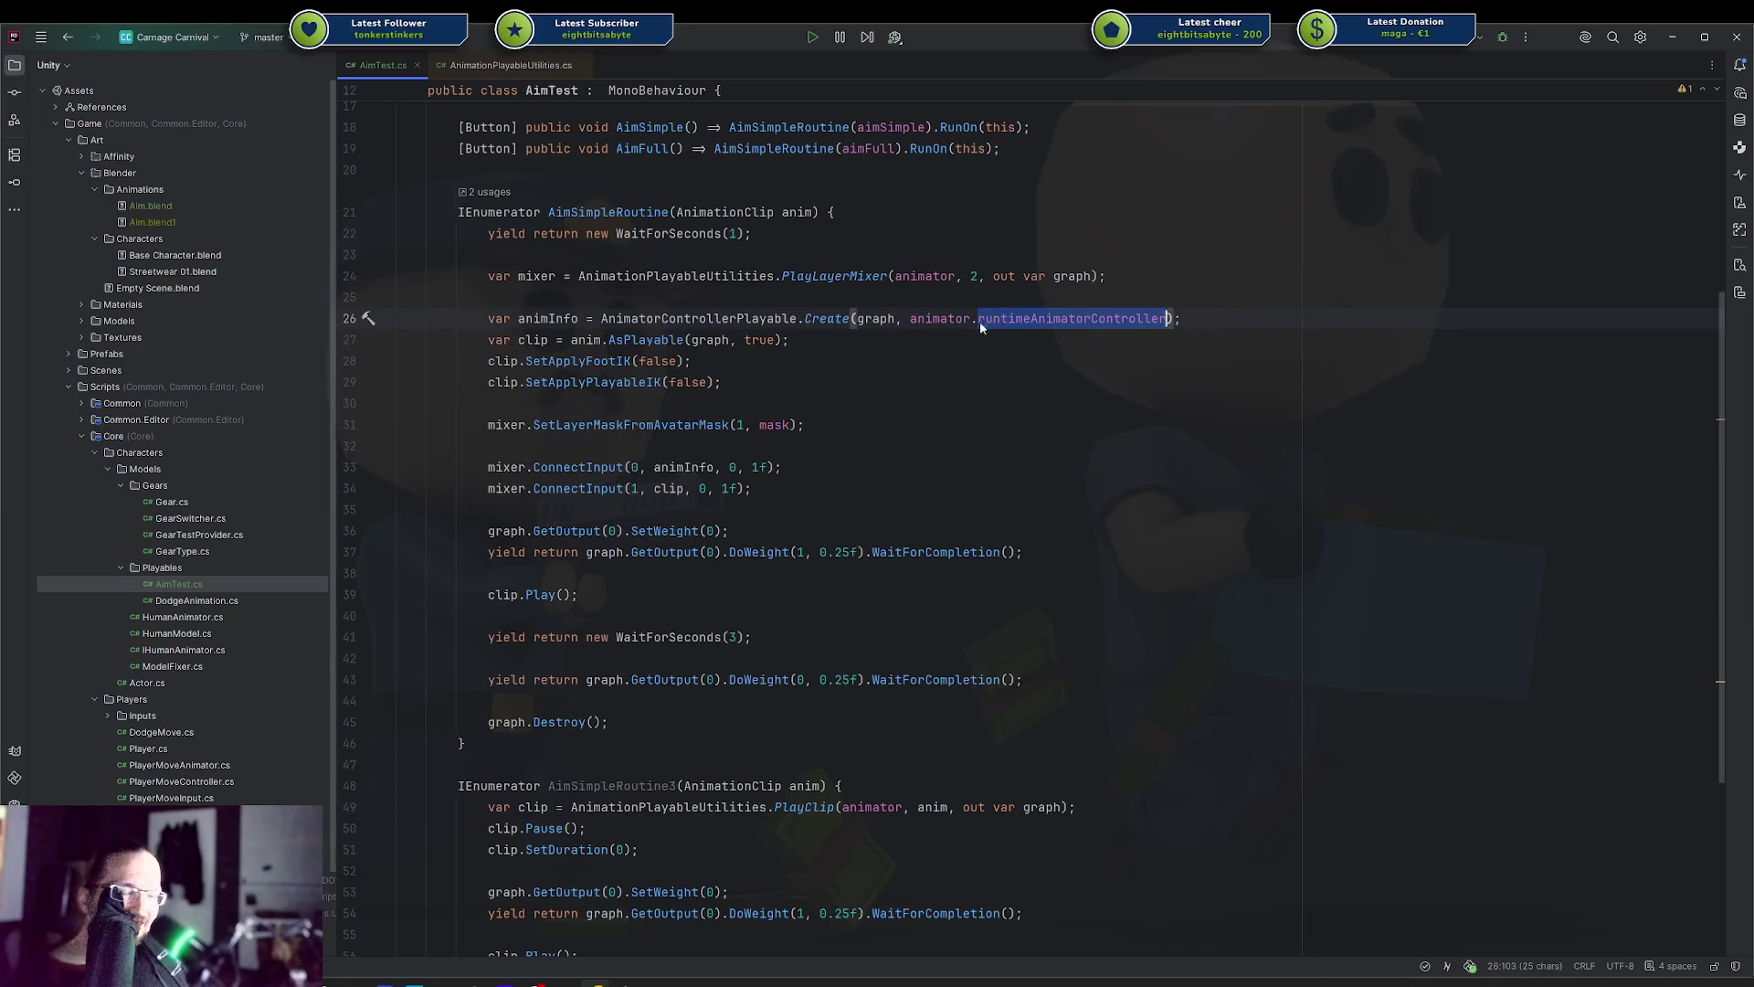
left_click(940, 319)
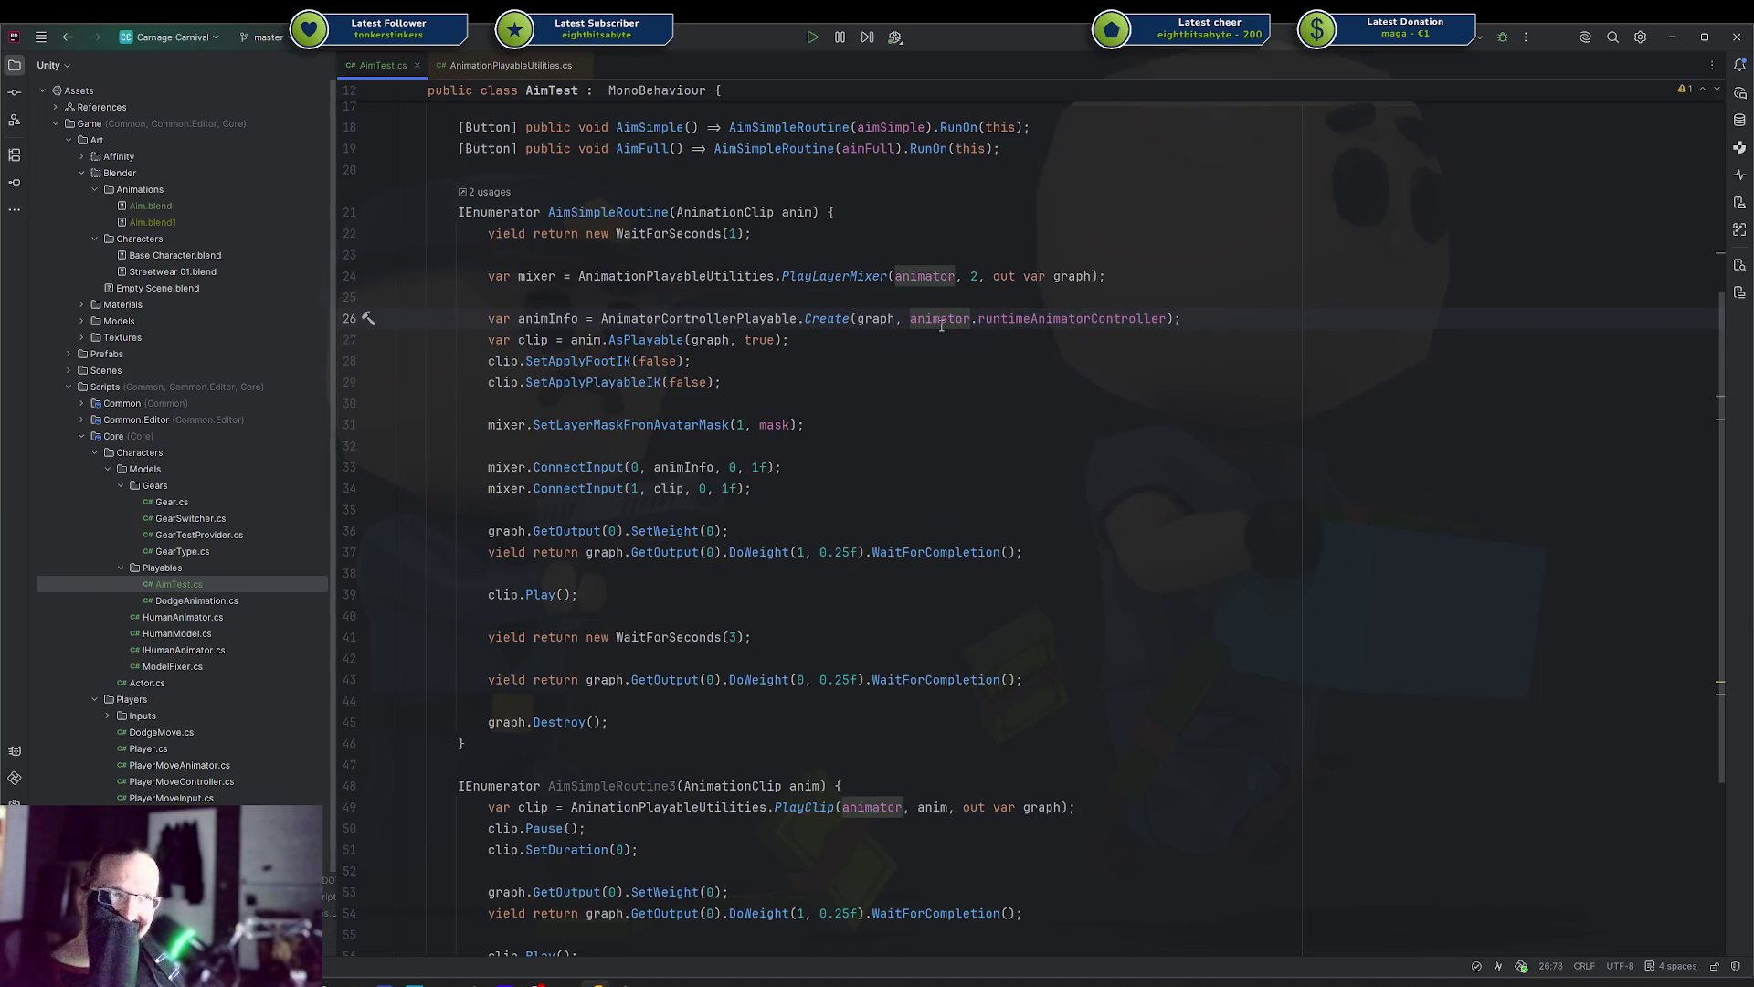
mouse_move(936, 324)
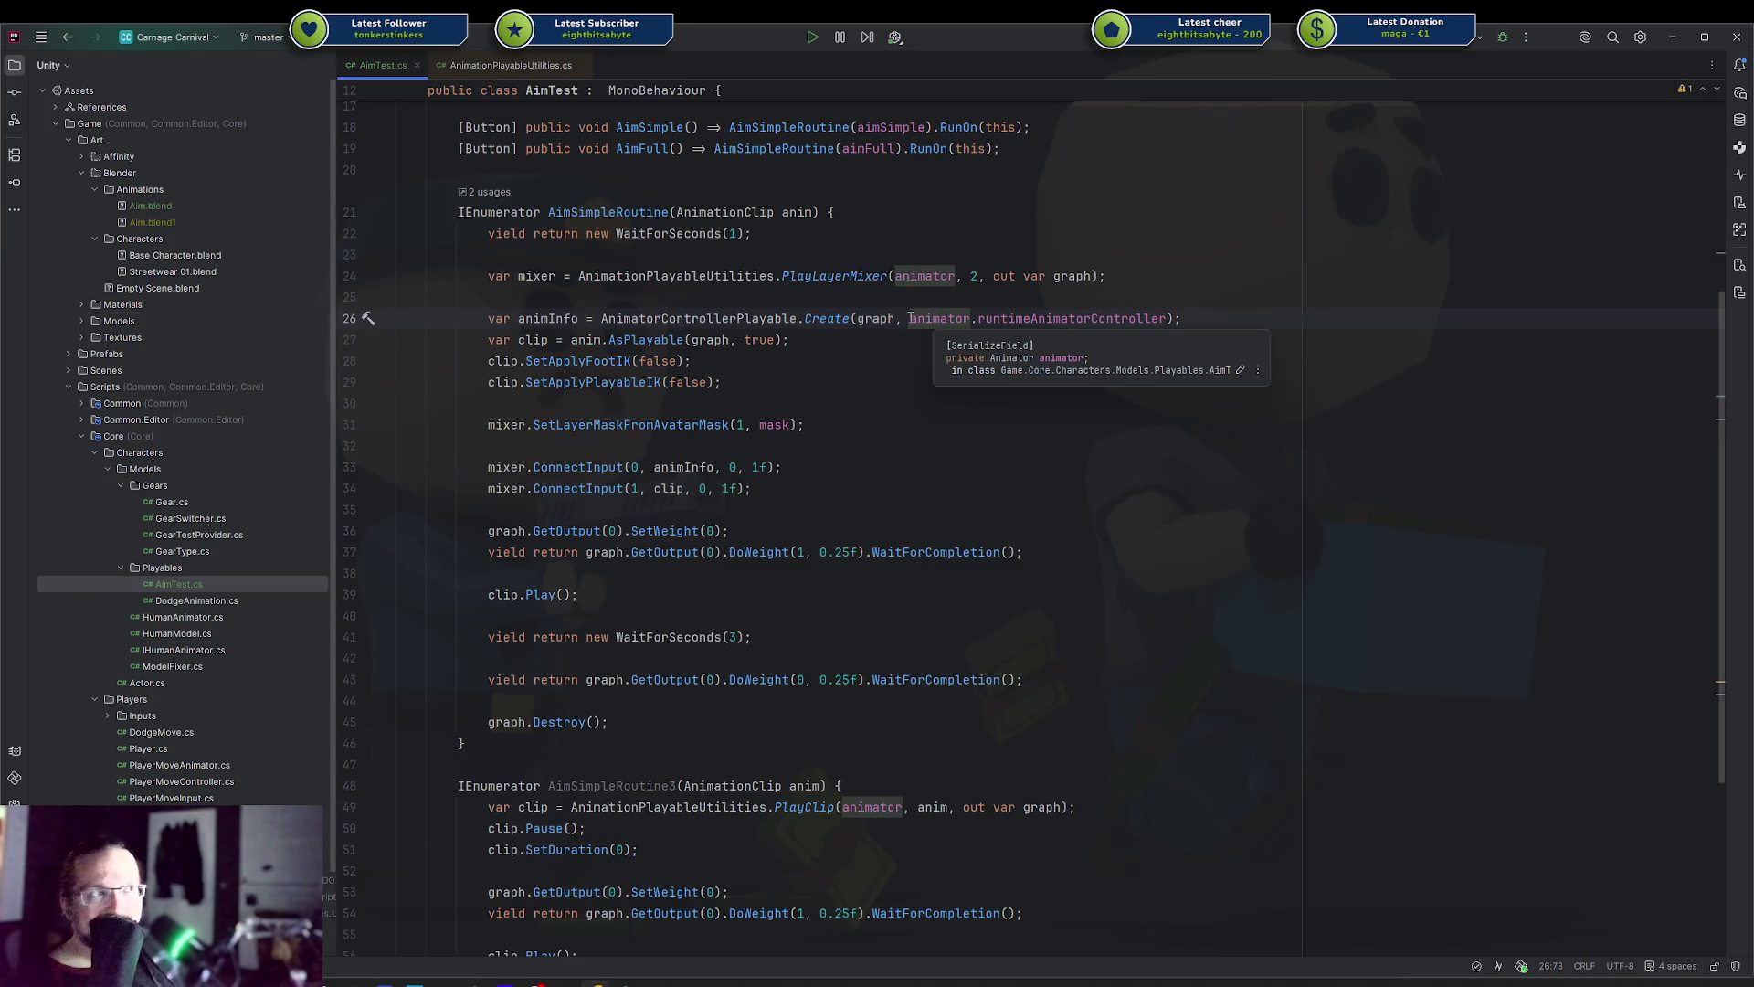
left_click(876, 350)
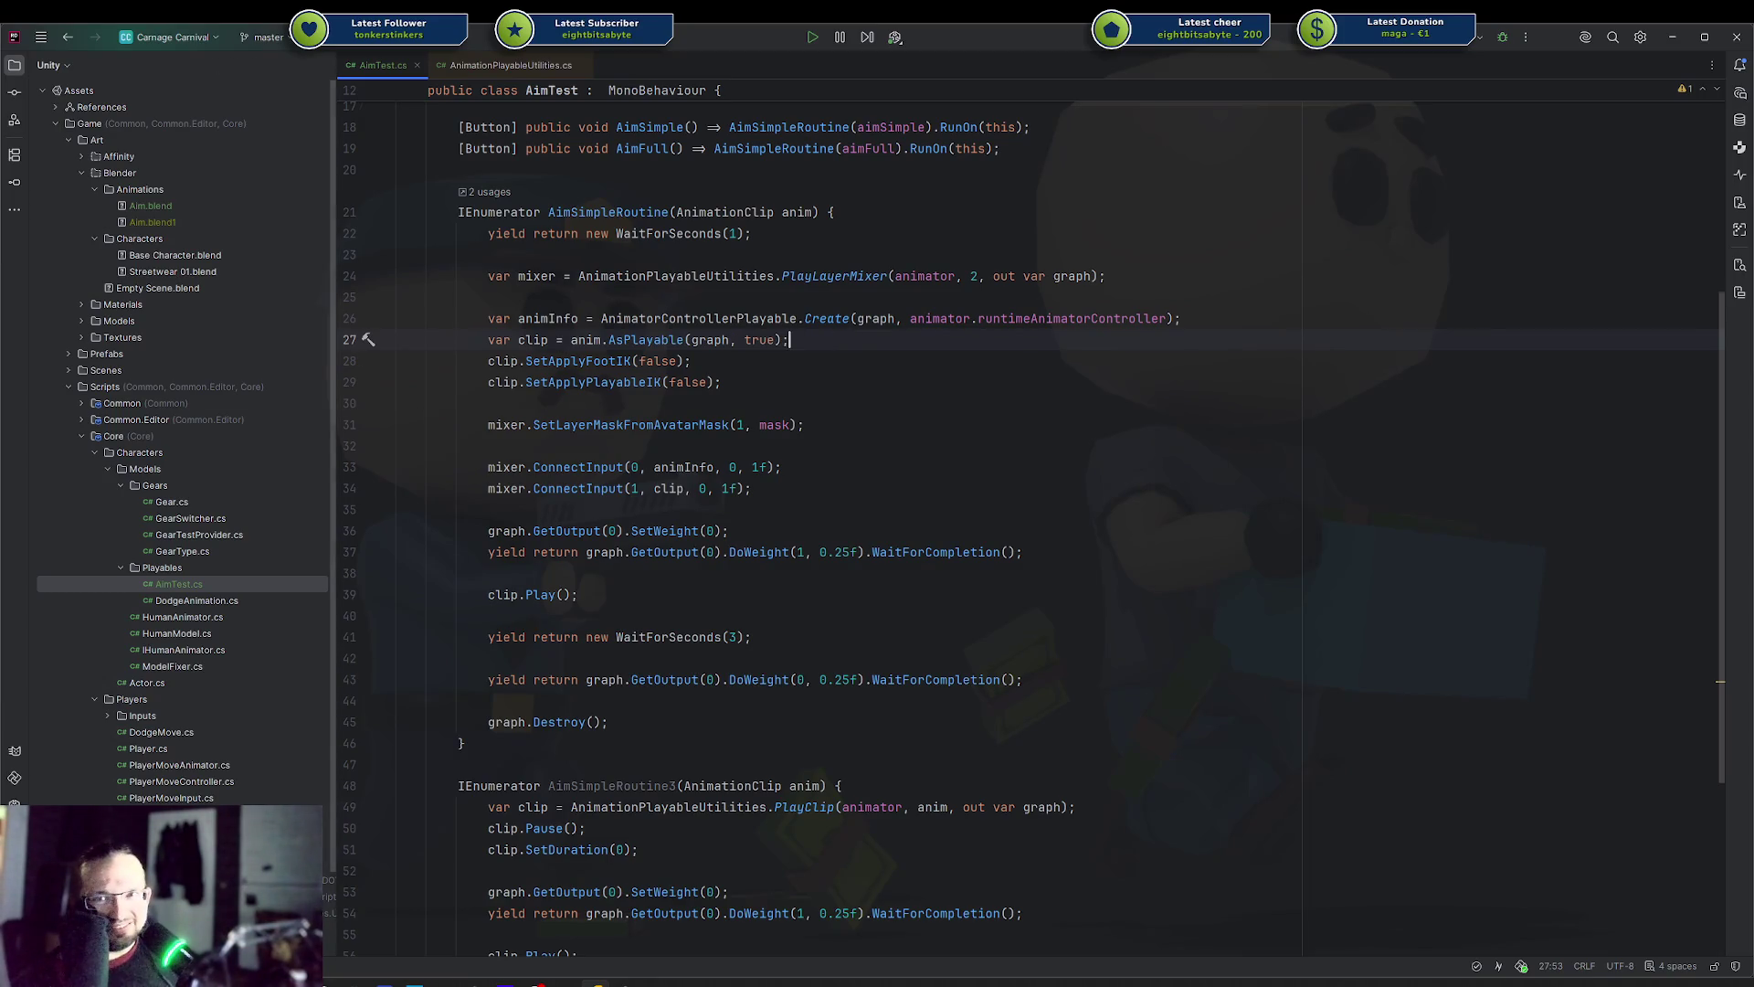
left_click(548, 299)
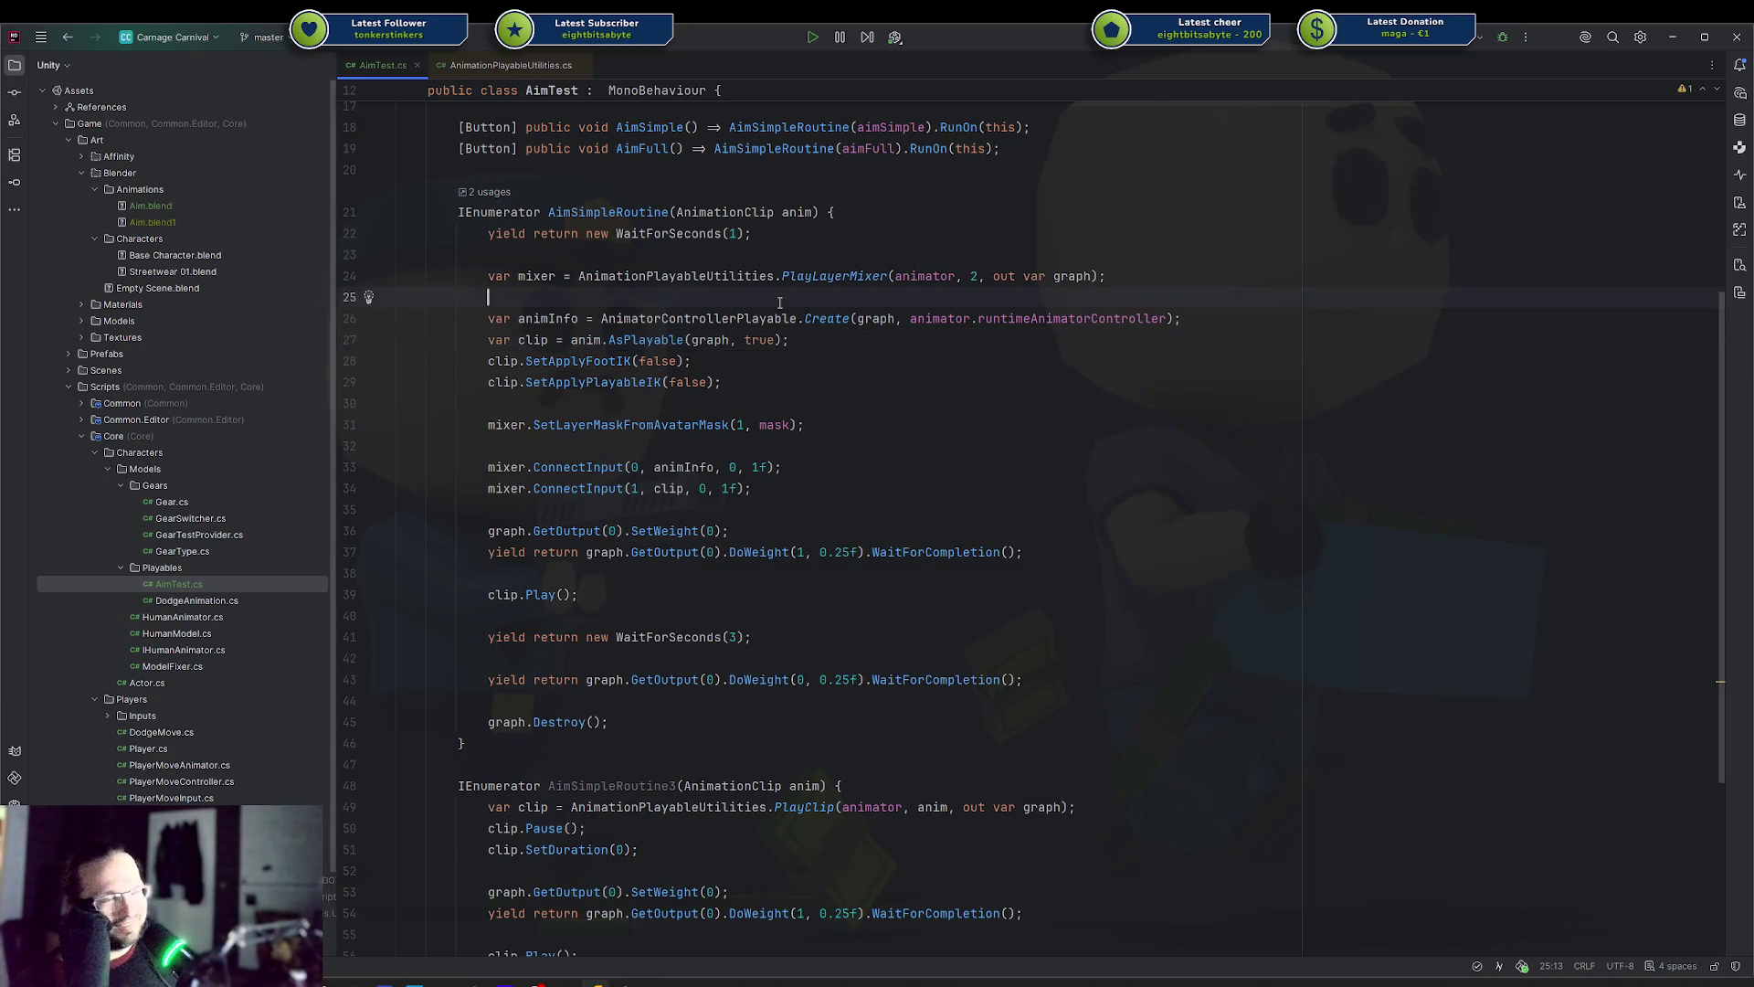
left_click(758, 383)
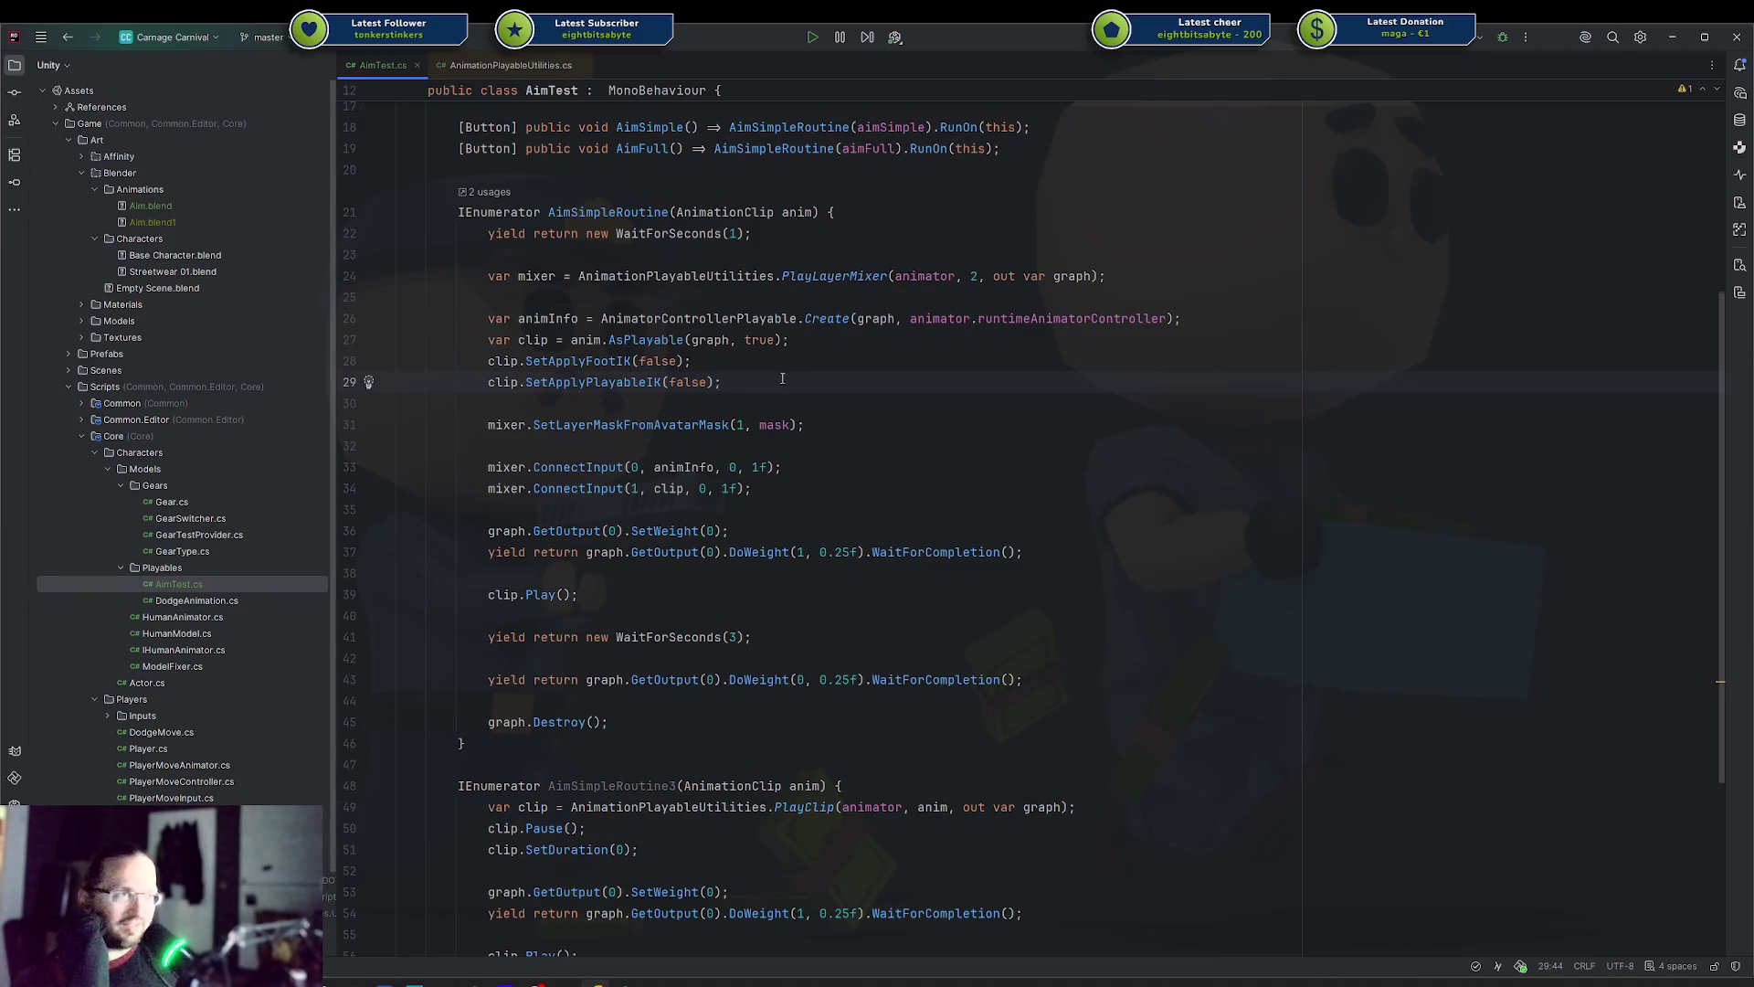
left_click(832, 403)
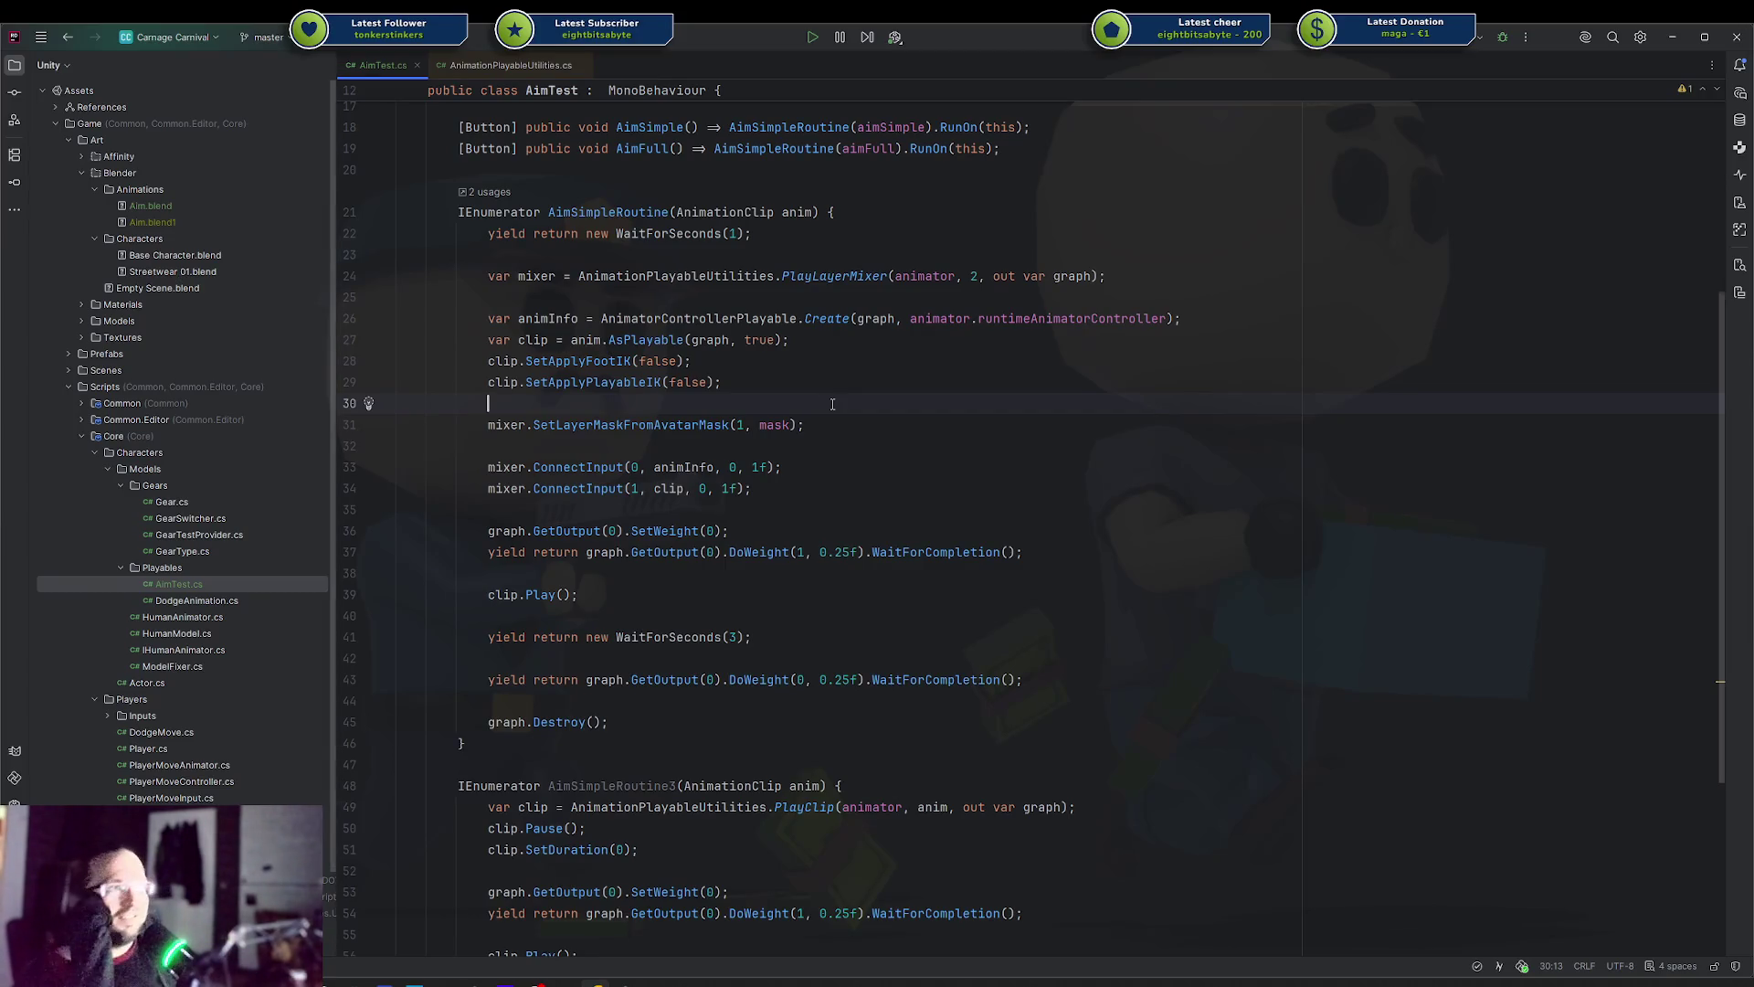
left_click(1128, 358)
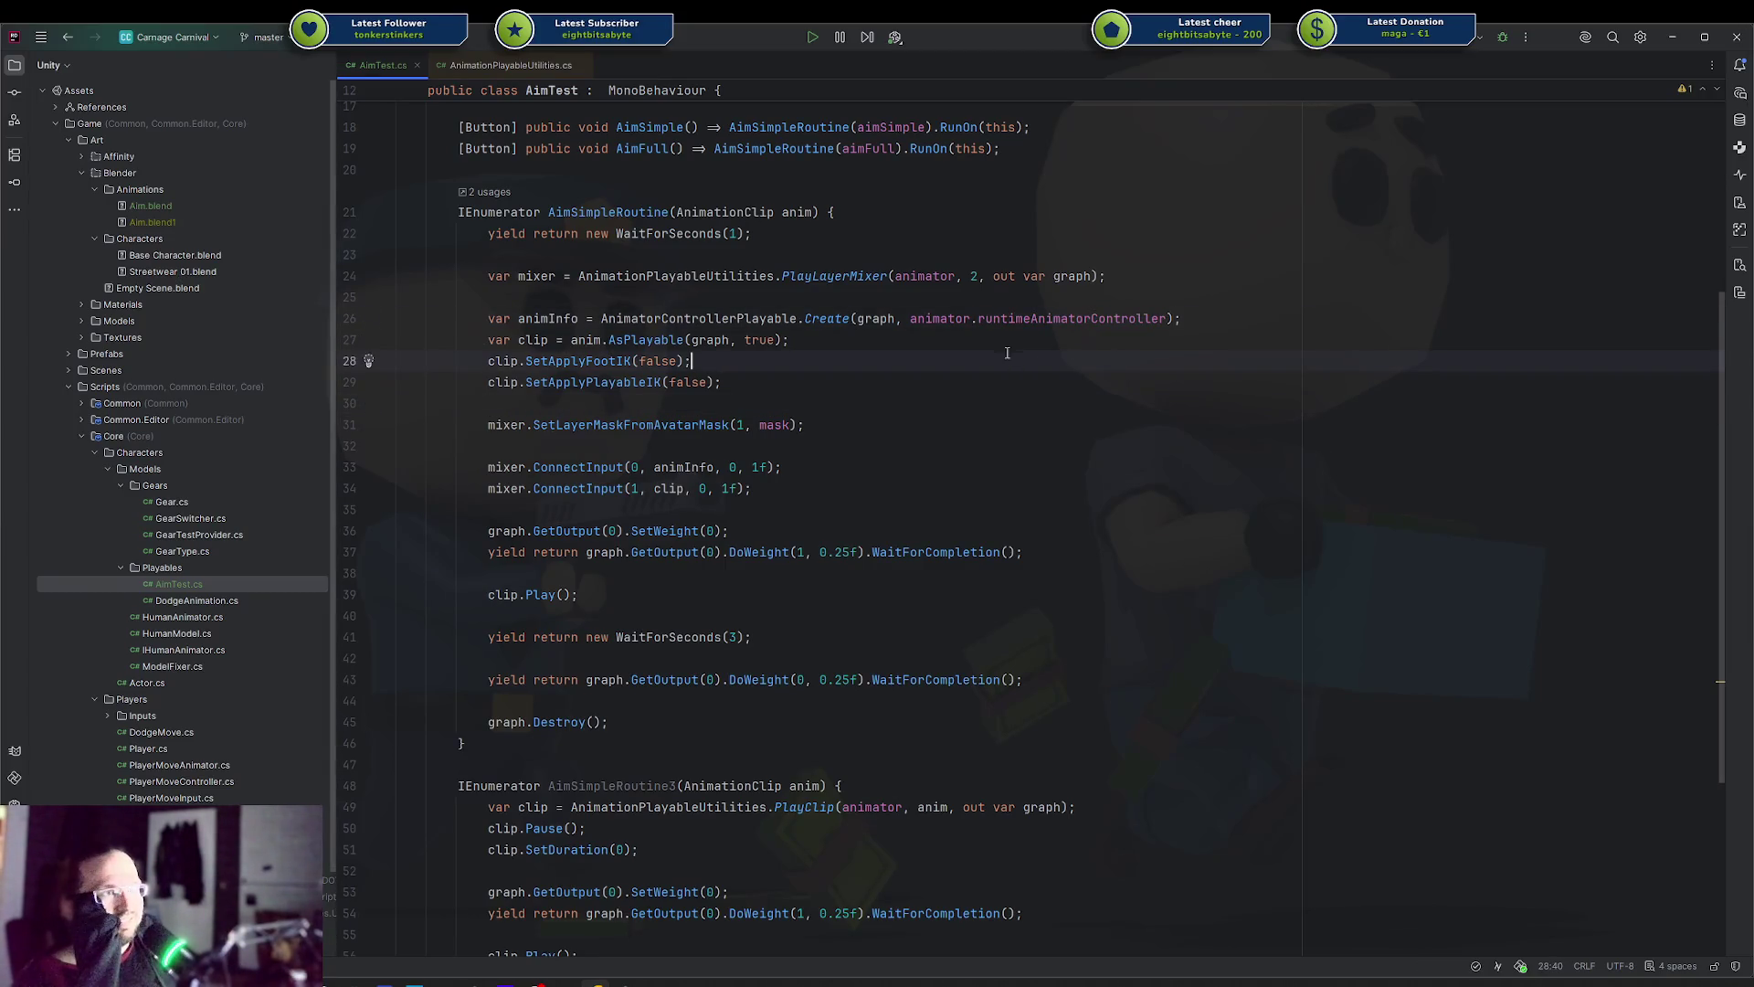
left_click(838, 315)
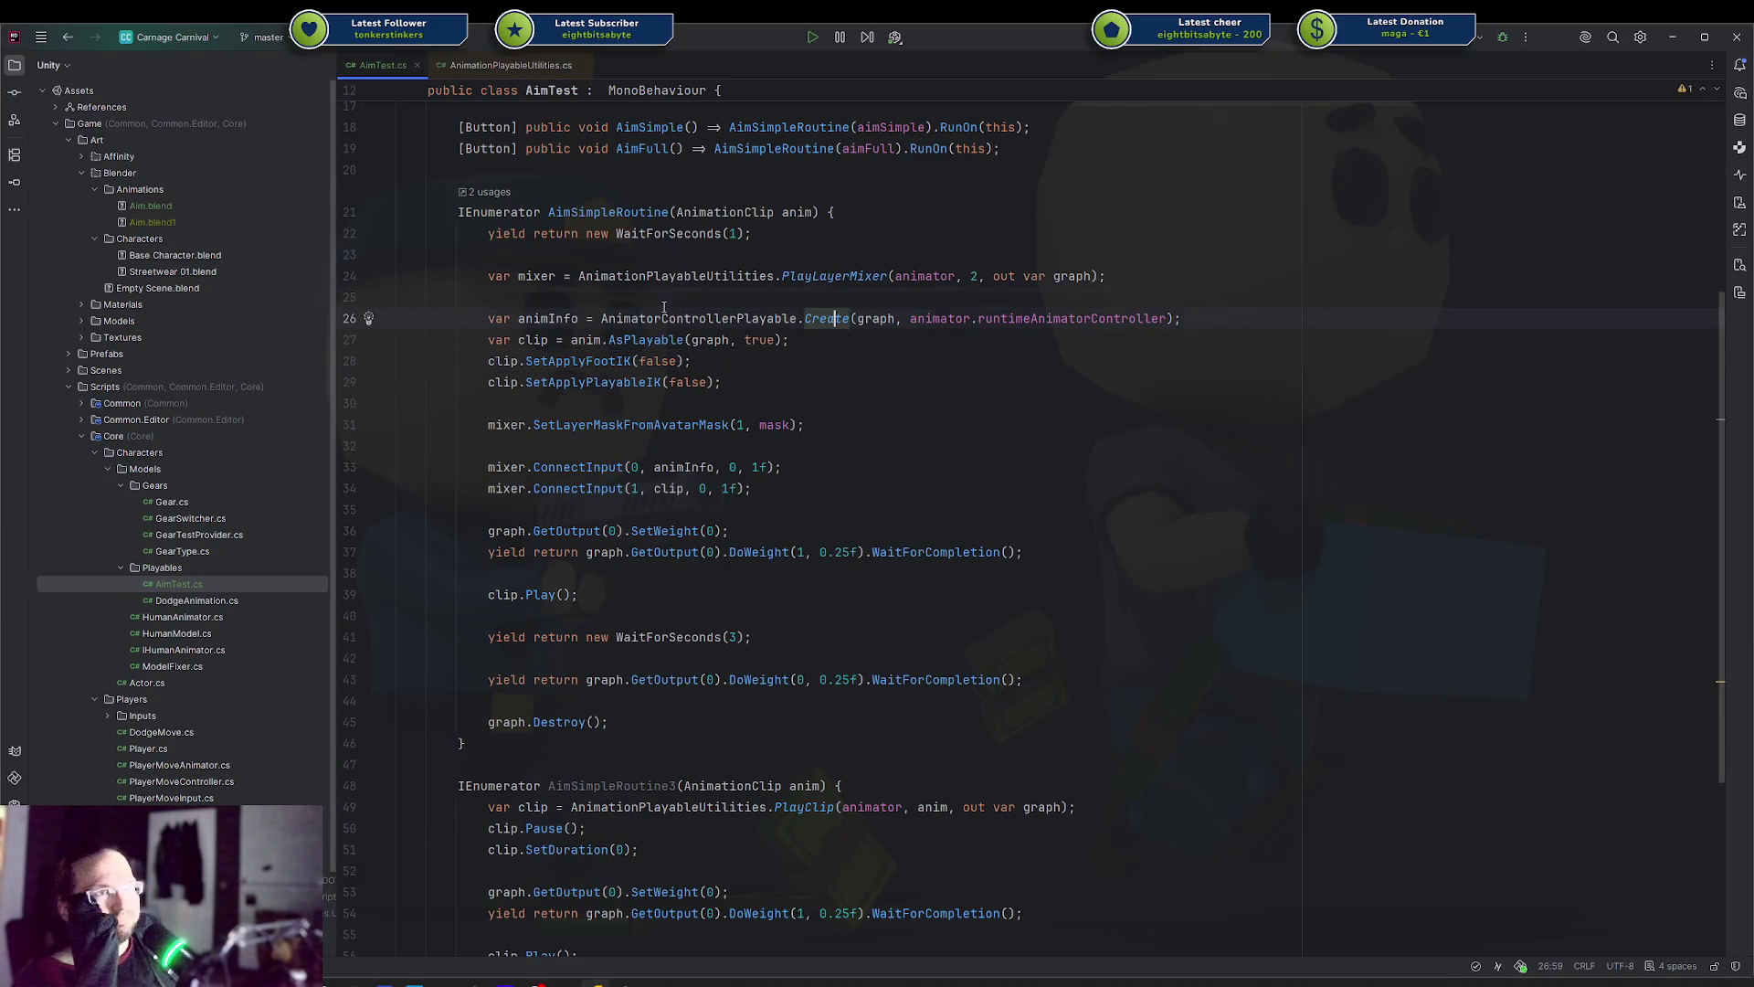
key("ctrl+w")
key("ctrl+w")
key("ctrl+w")
left_click(805, 303)
double_click(910, 277)
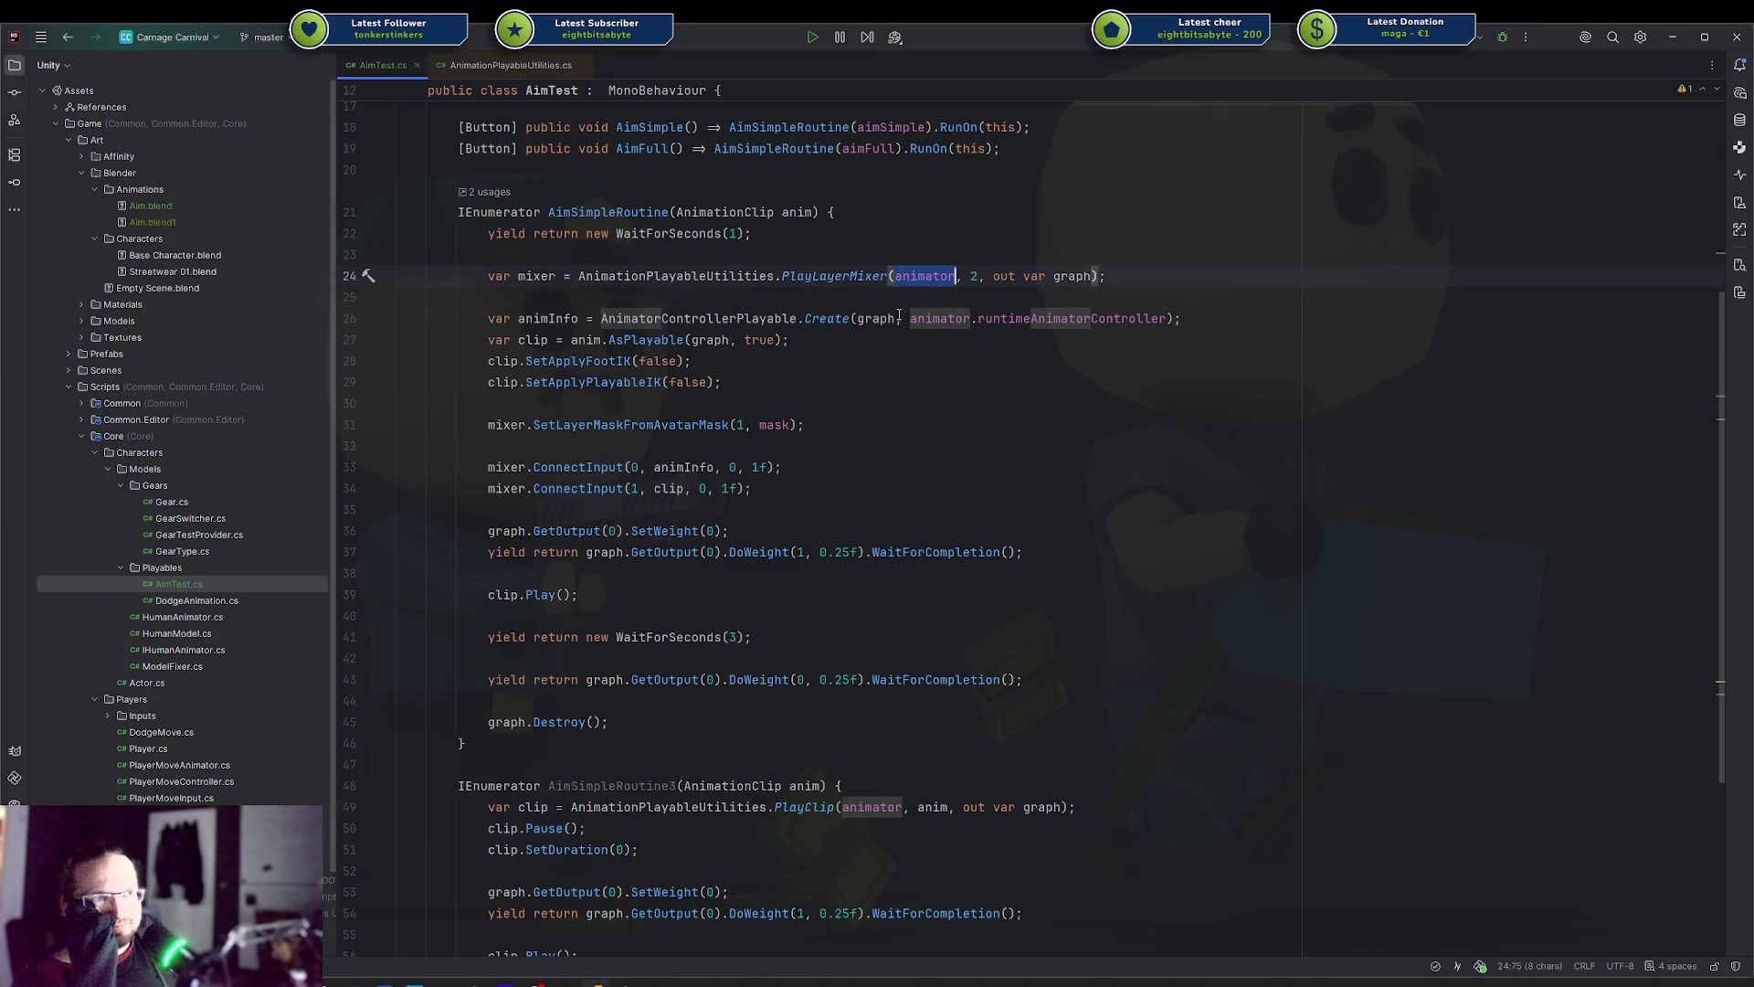
left_click(1102, 277)
key("Return")
key("BackSpace")
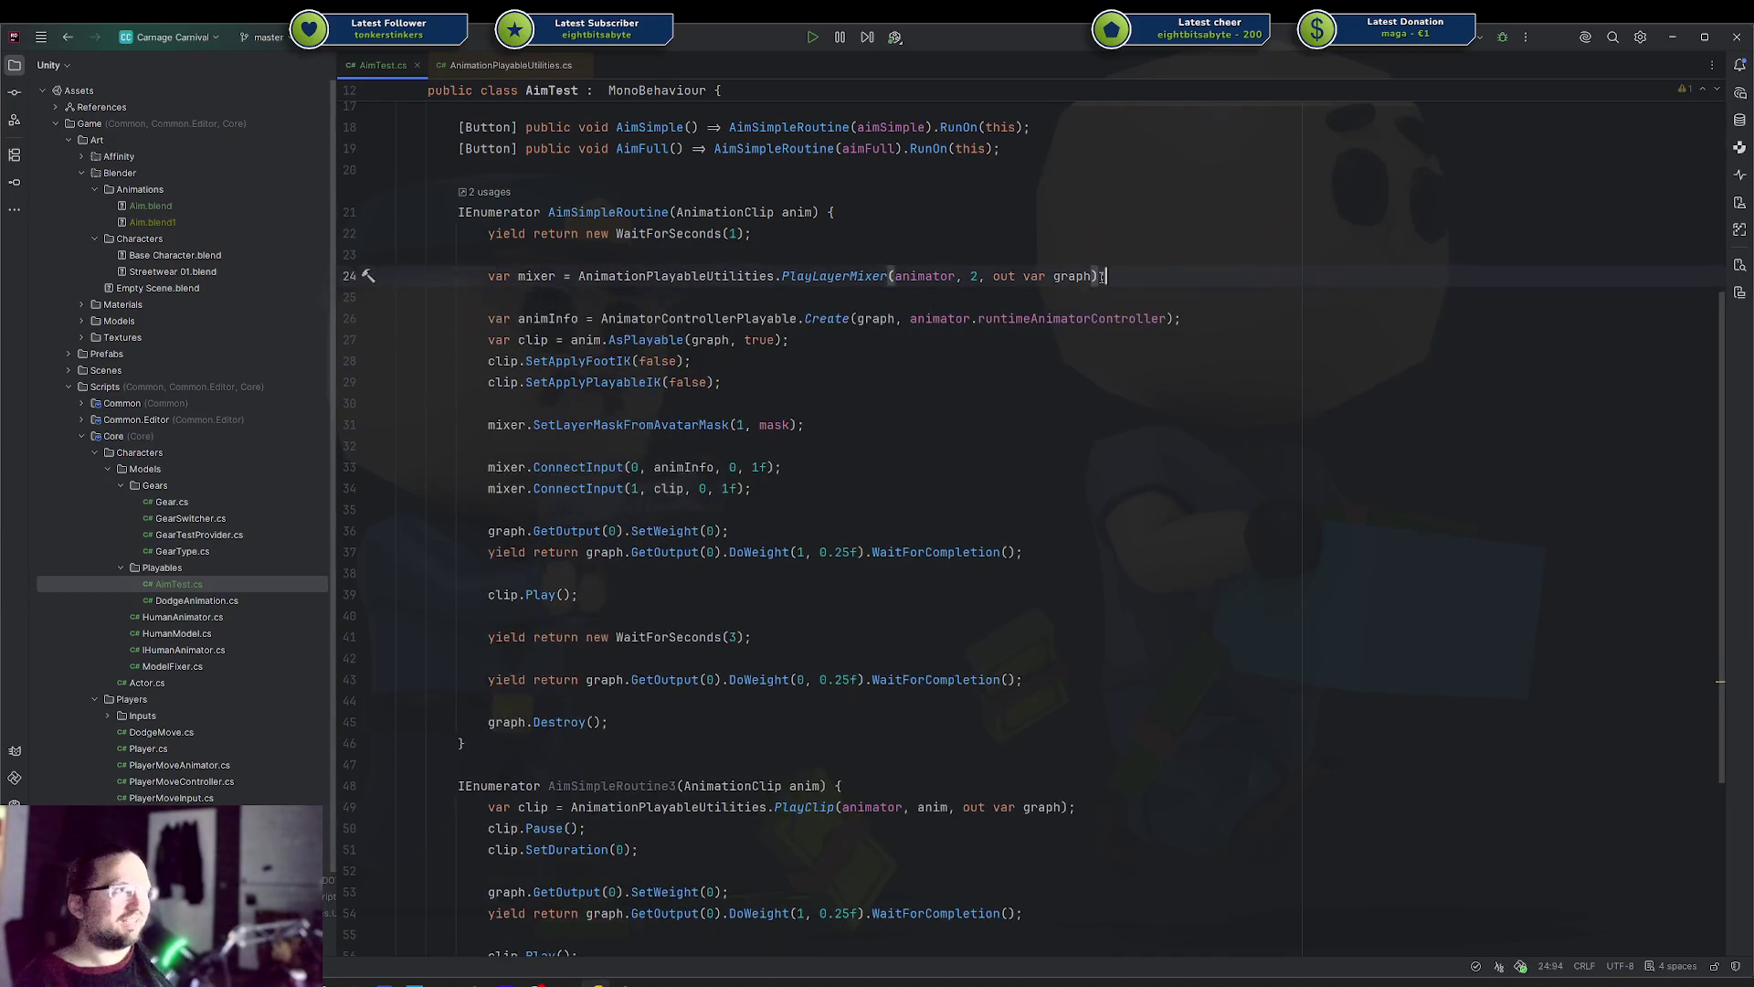
key("Return")
type("graph.")
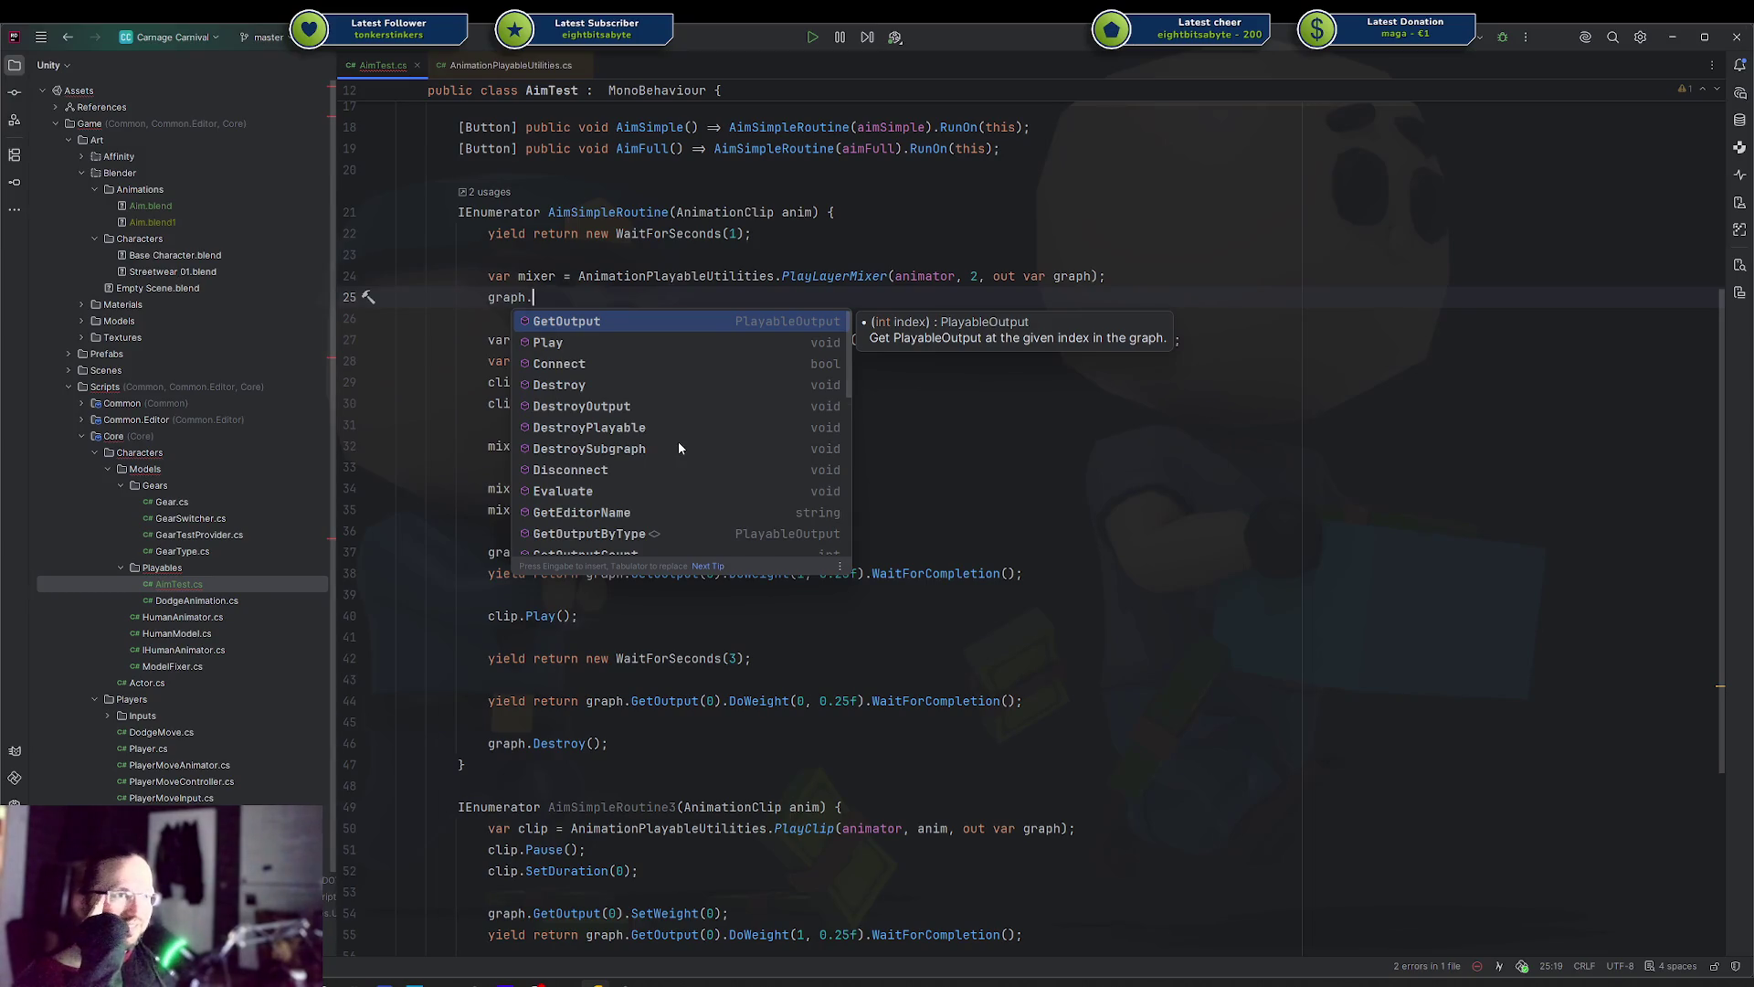
scroll(678, 441, "down", 1)
scroll(678, 441, "down", 3)
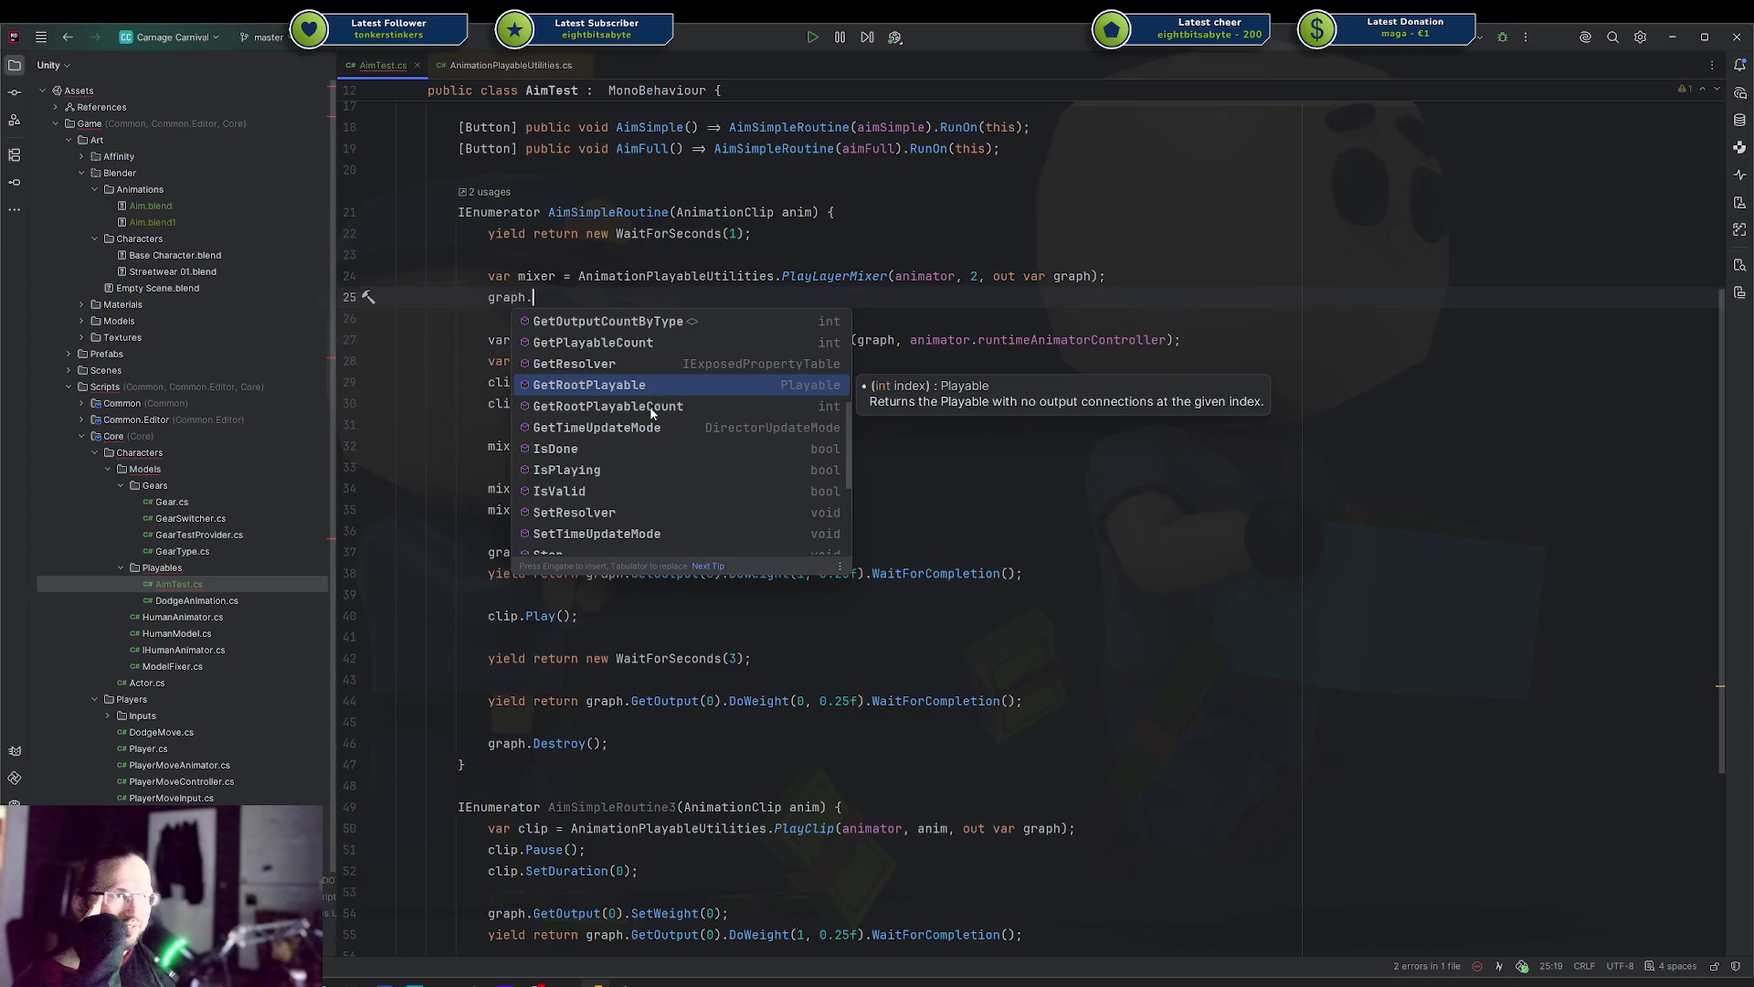
scroll(639, 433, "down", 2)
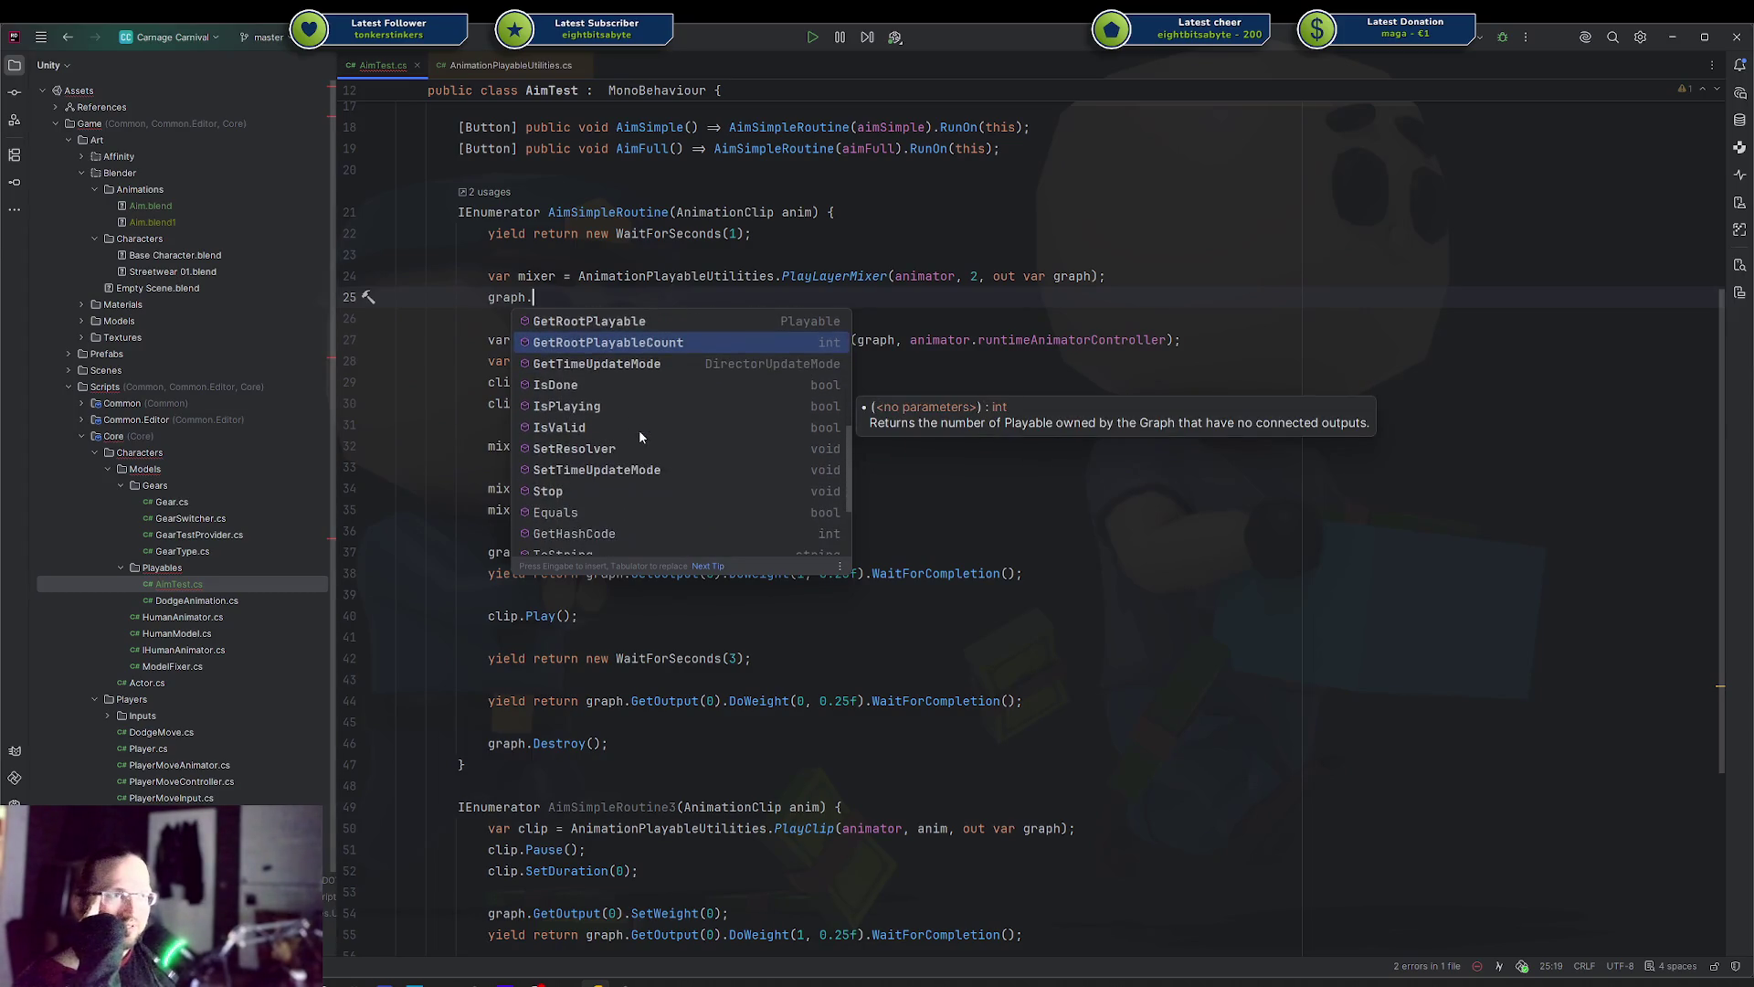
scroll(639, 435, "up", 5)
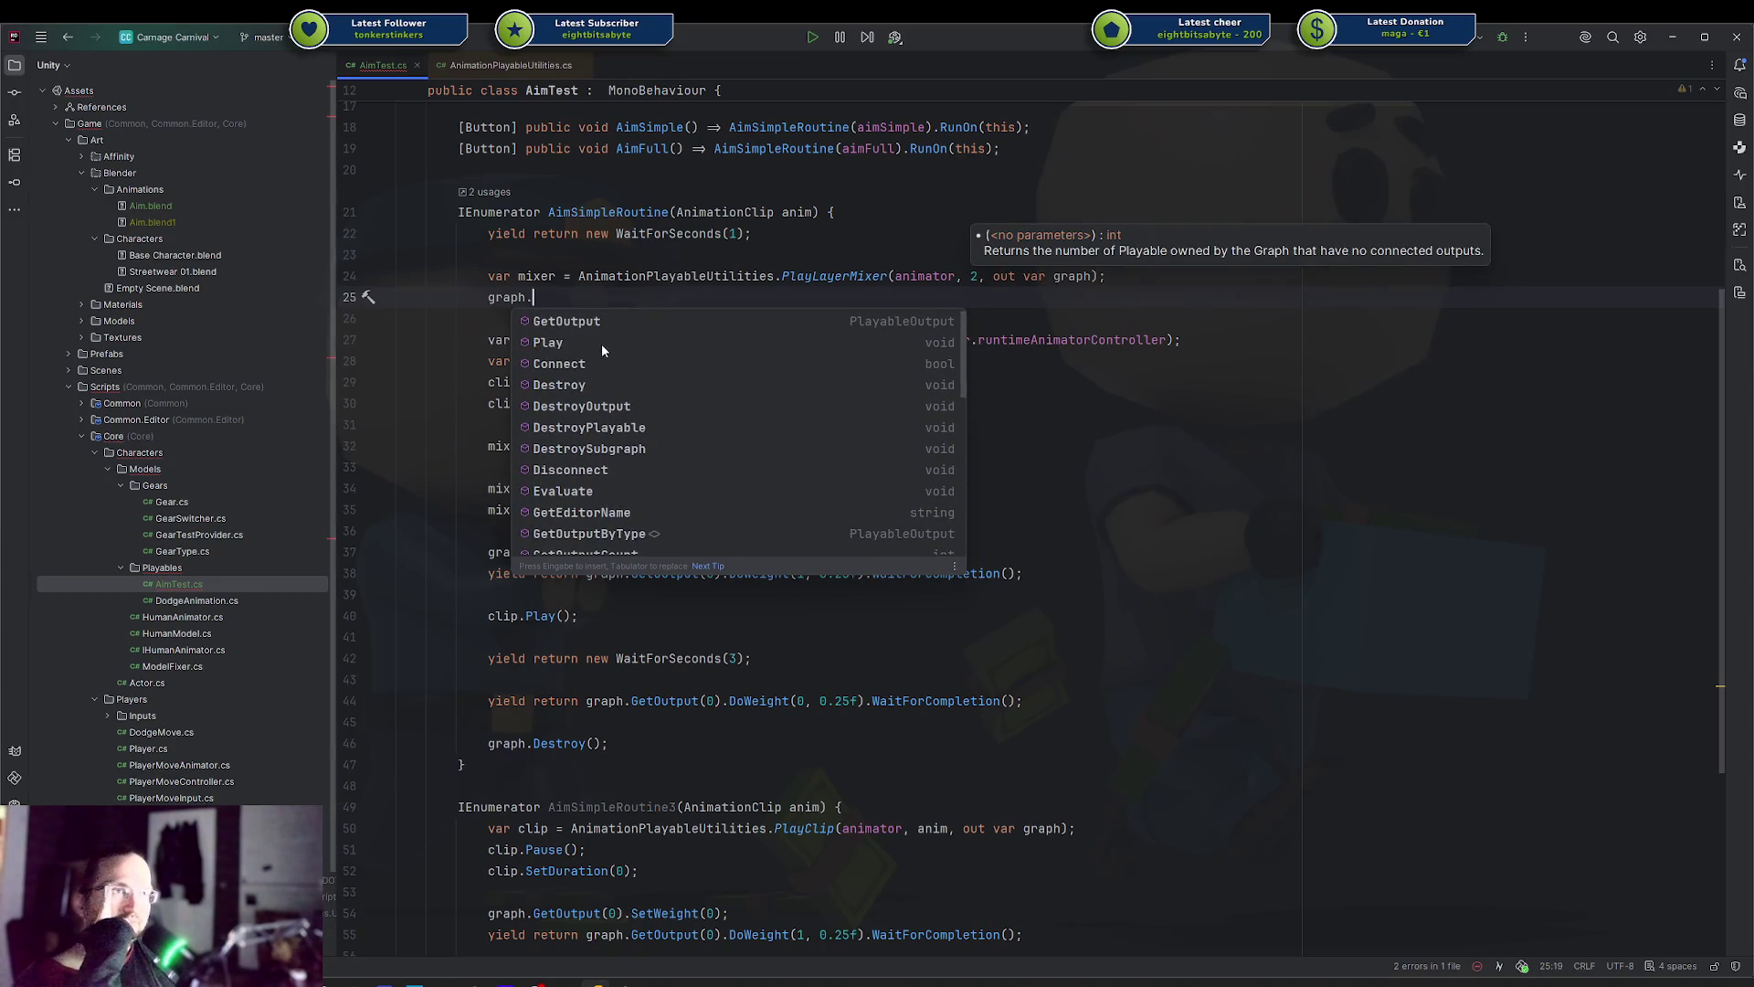
scroll(603, 331, "down", 2)
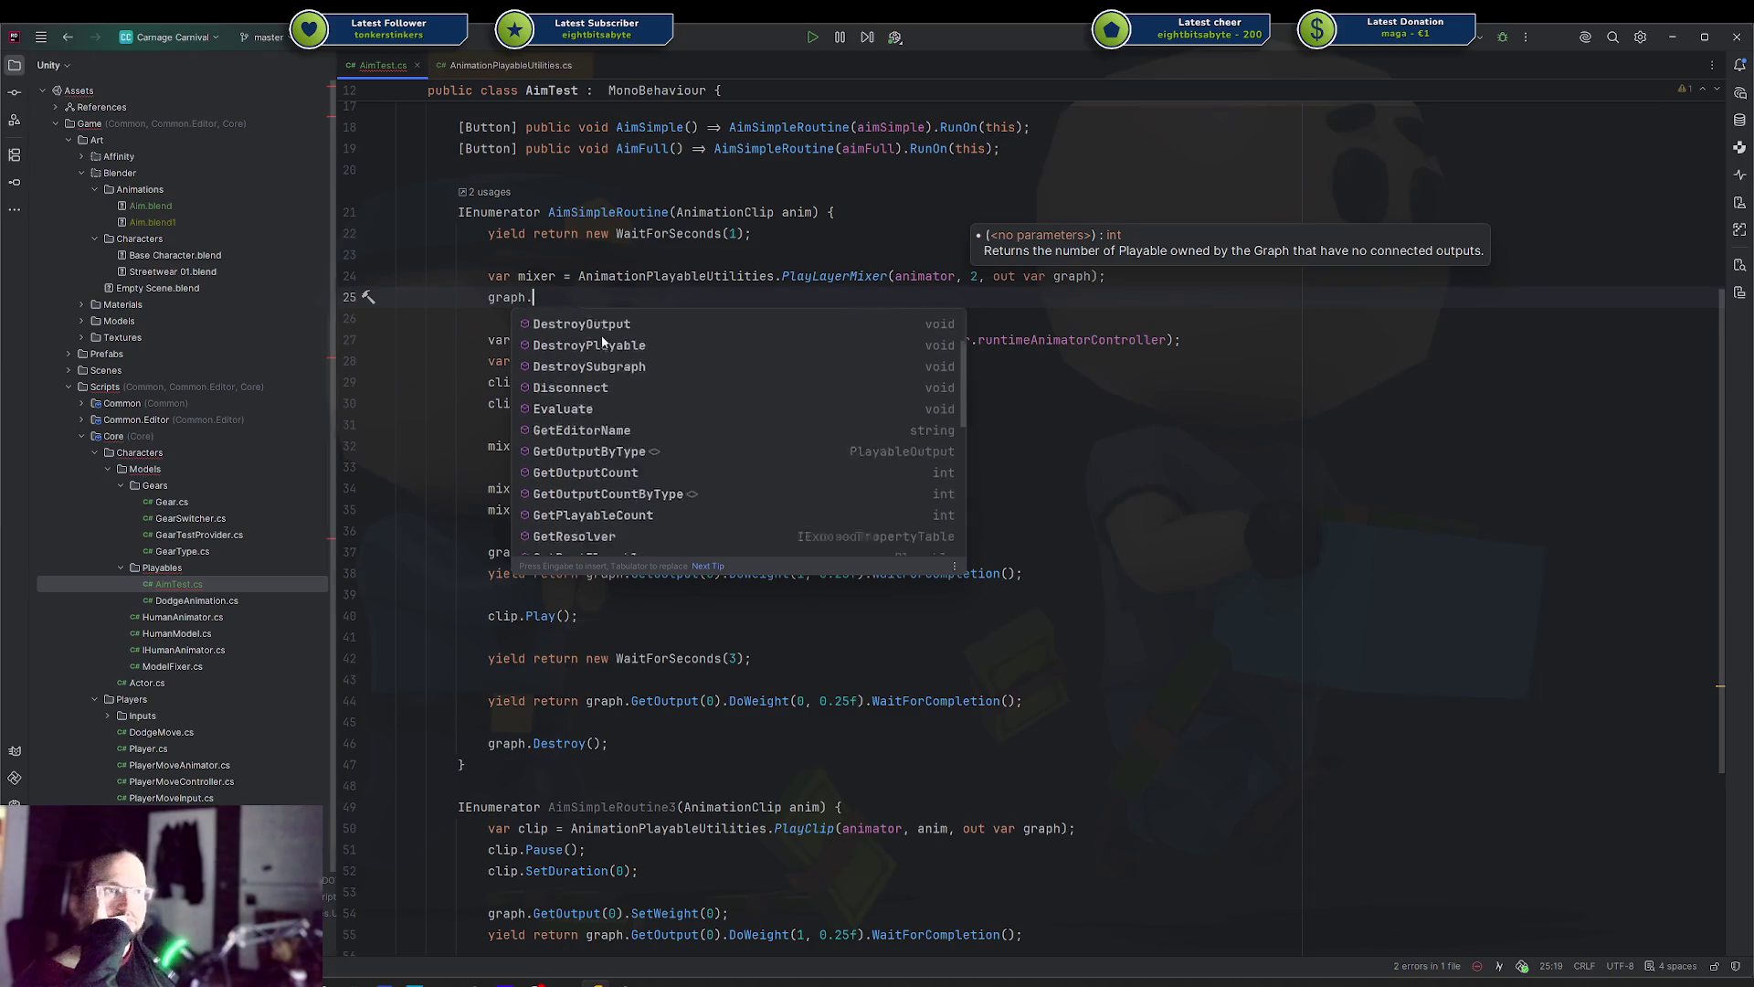
scroll(601, 334, "down", 2)
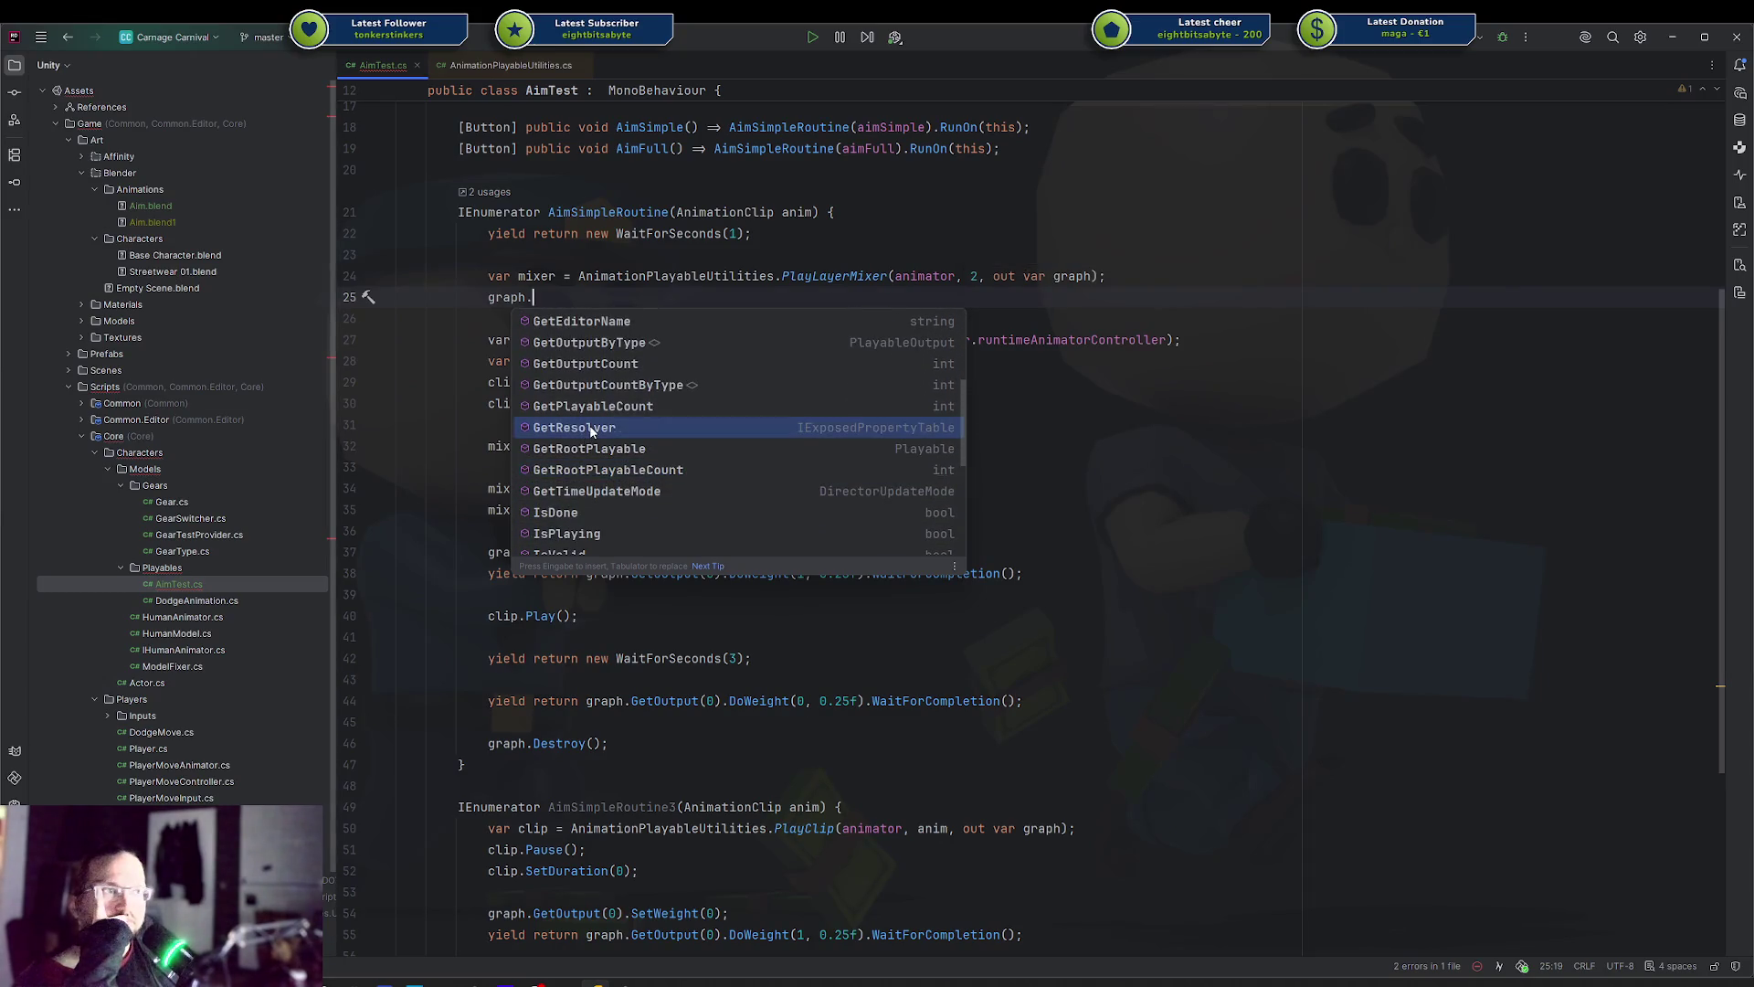
mouse_move(592, 431)
scroll(592, 431, "up", 4)
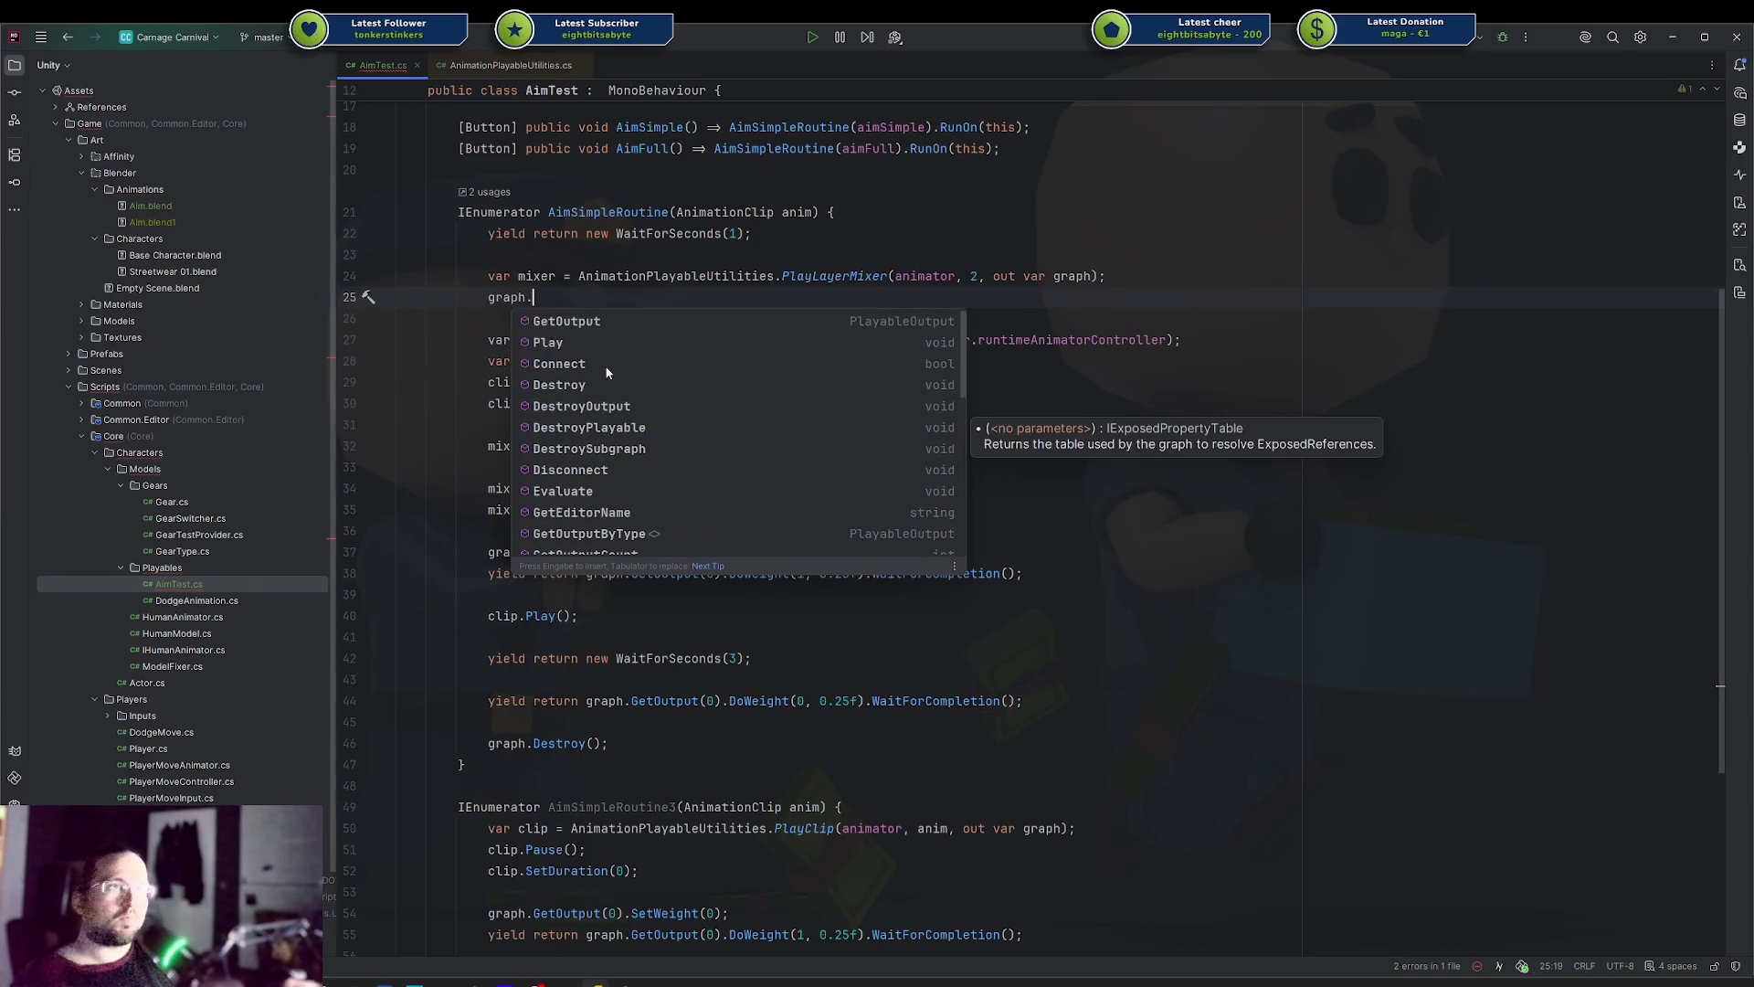
type("set")
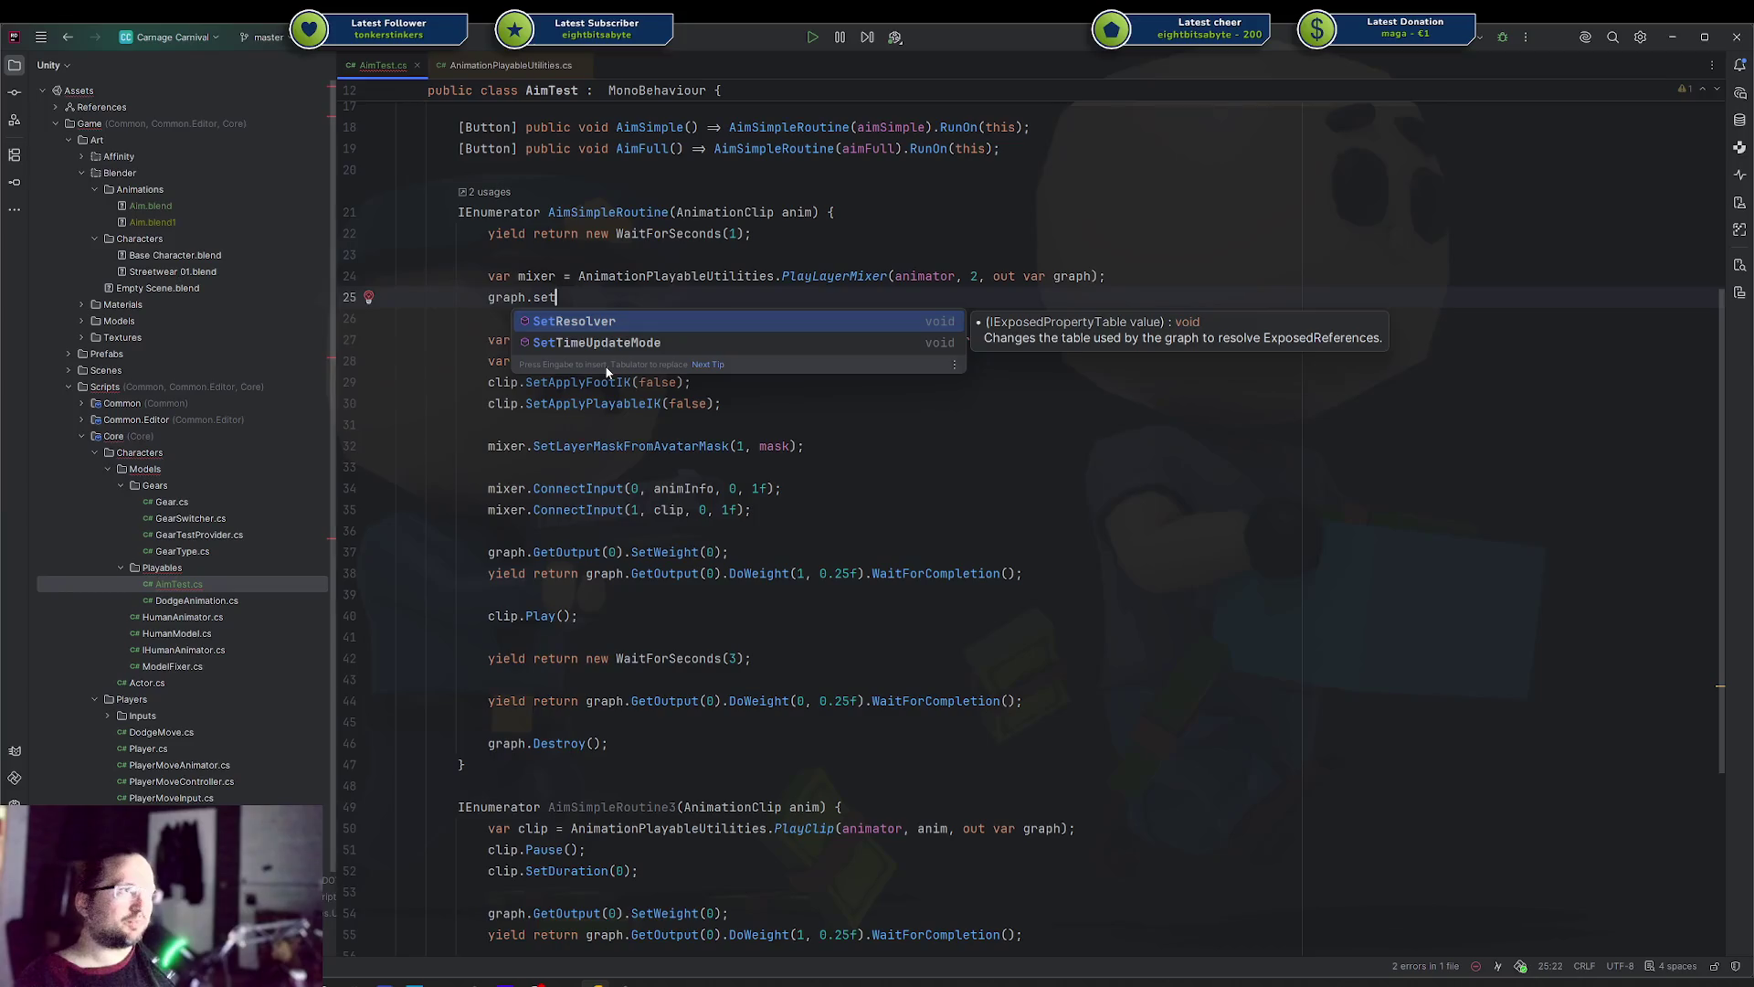
key("Return")
type("new );")
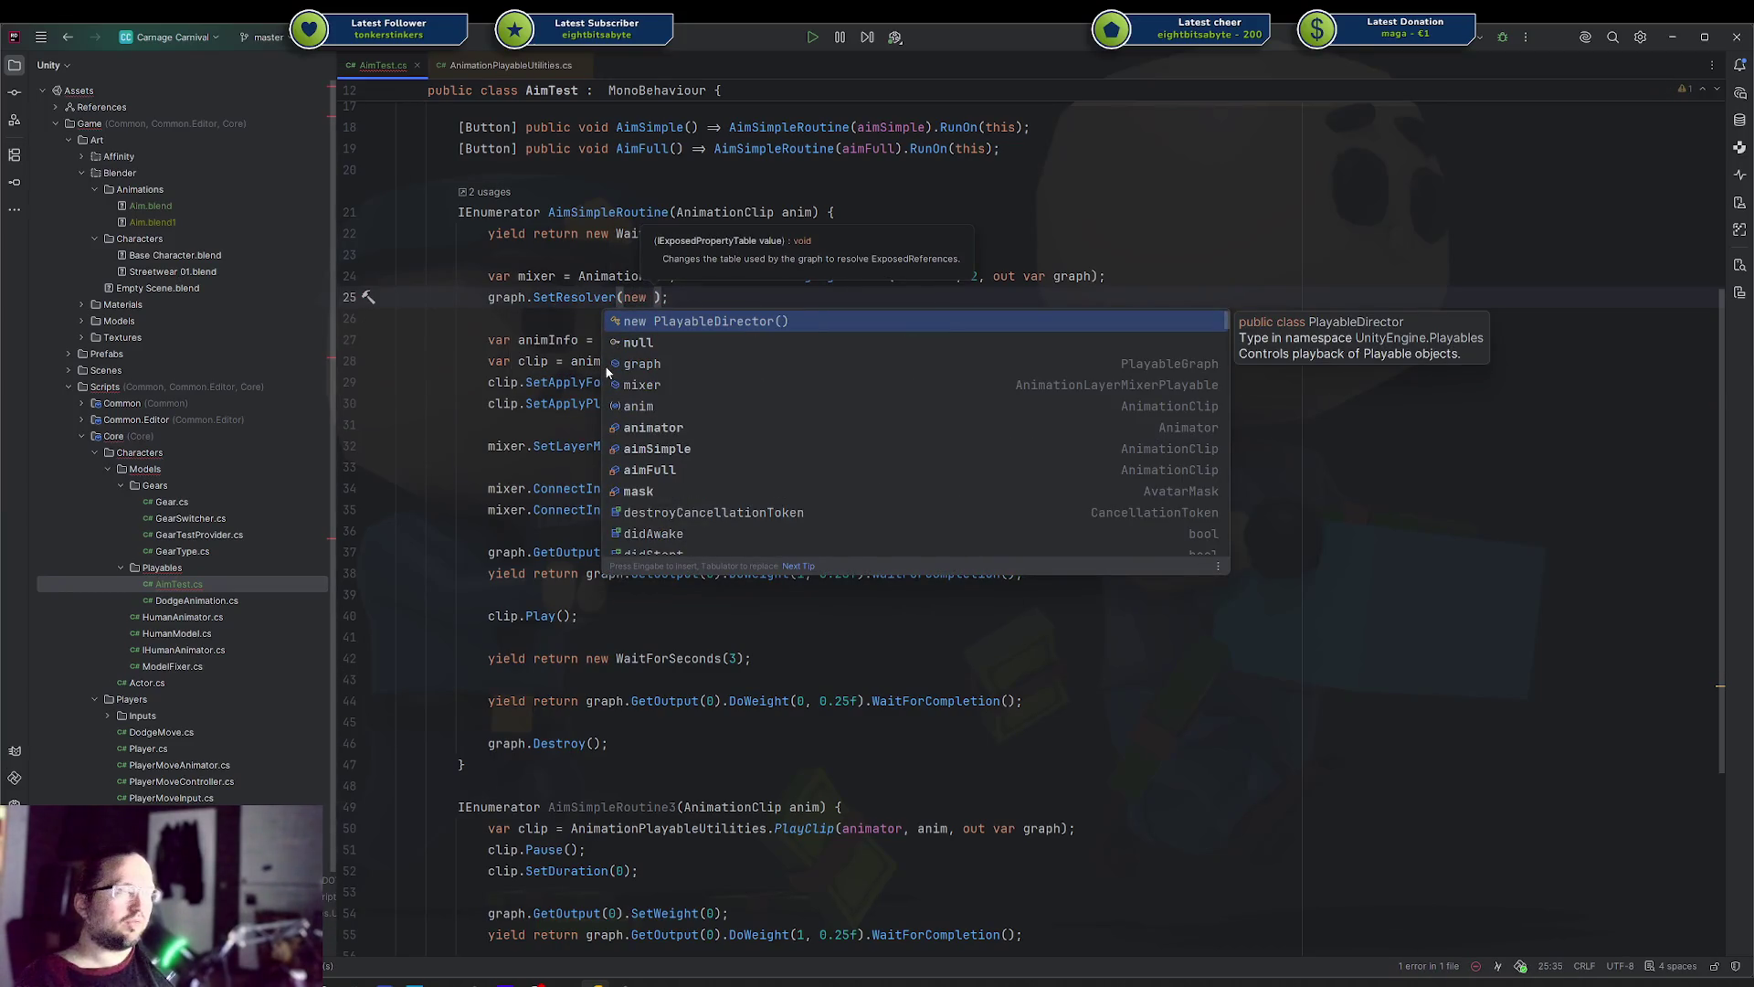
key("ctrl+y")
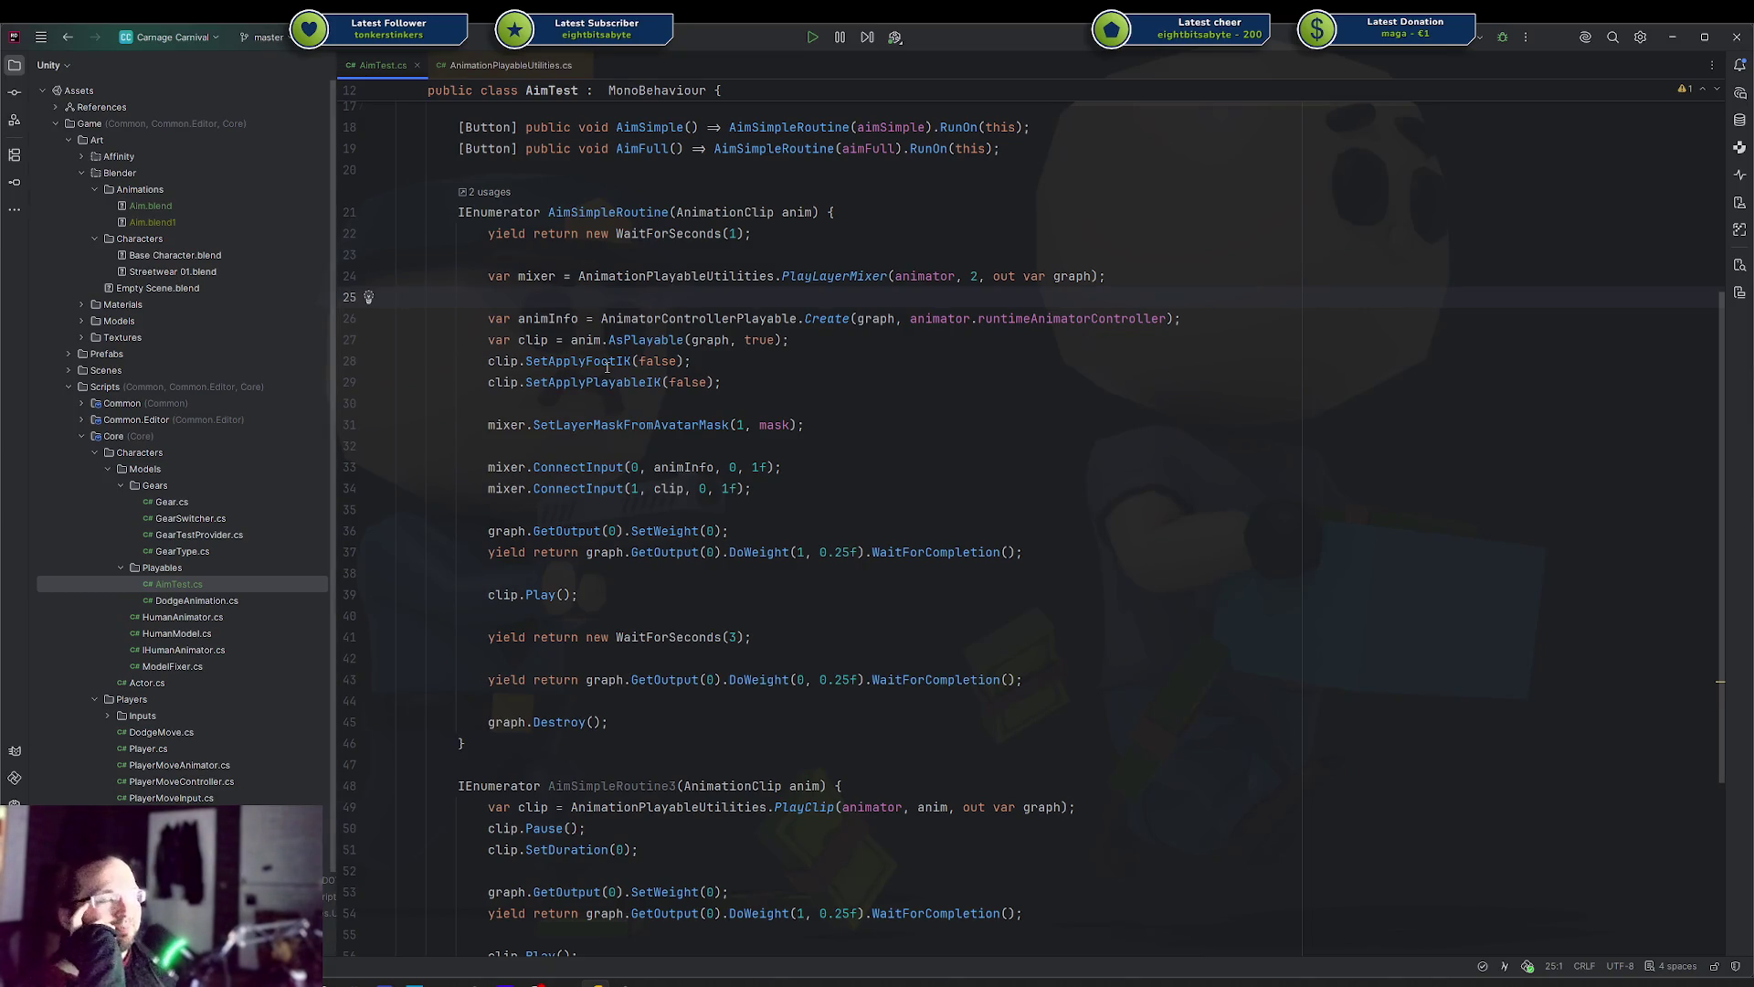
left_click(654, 362)
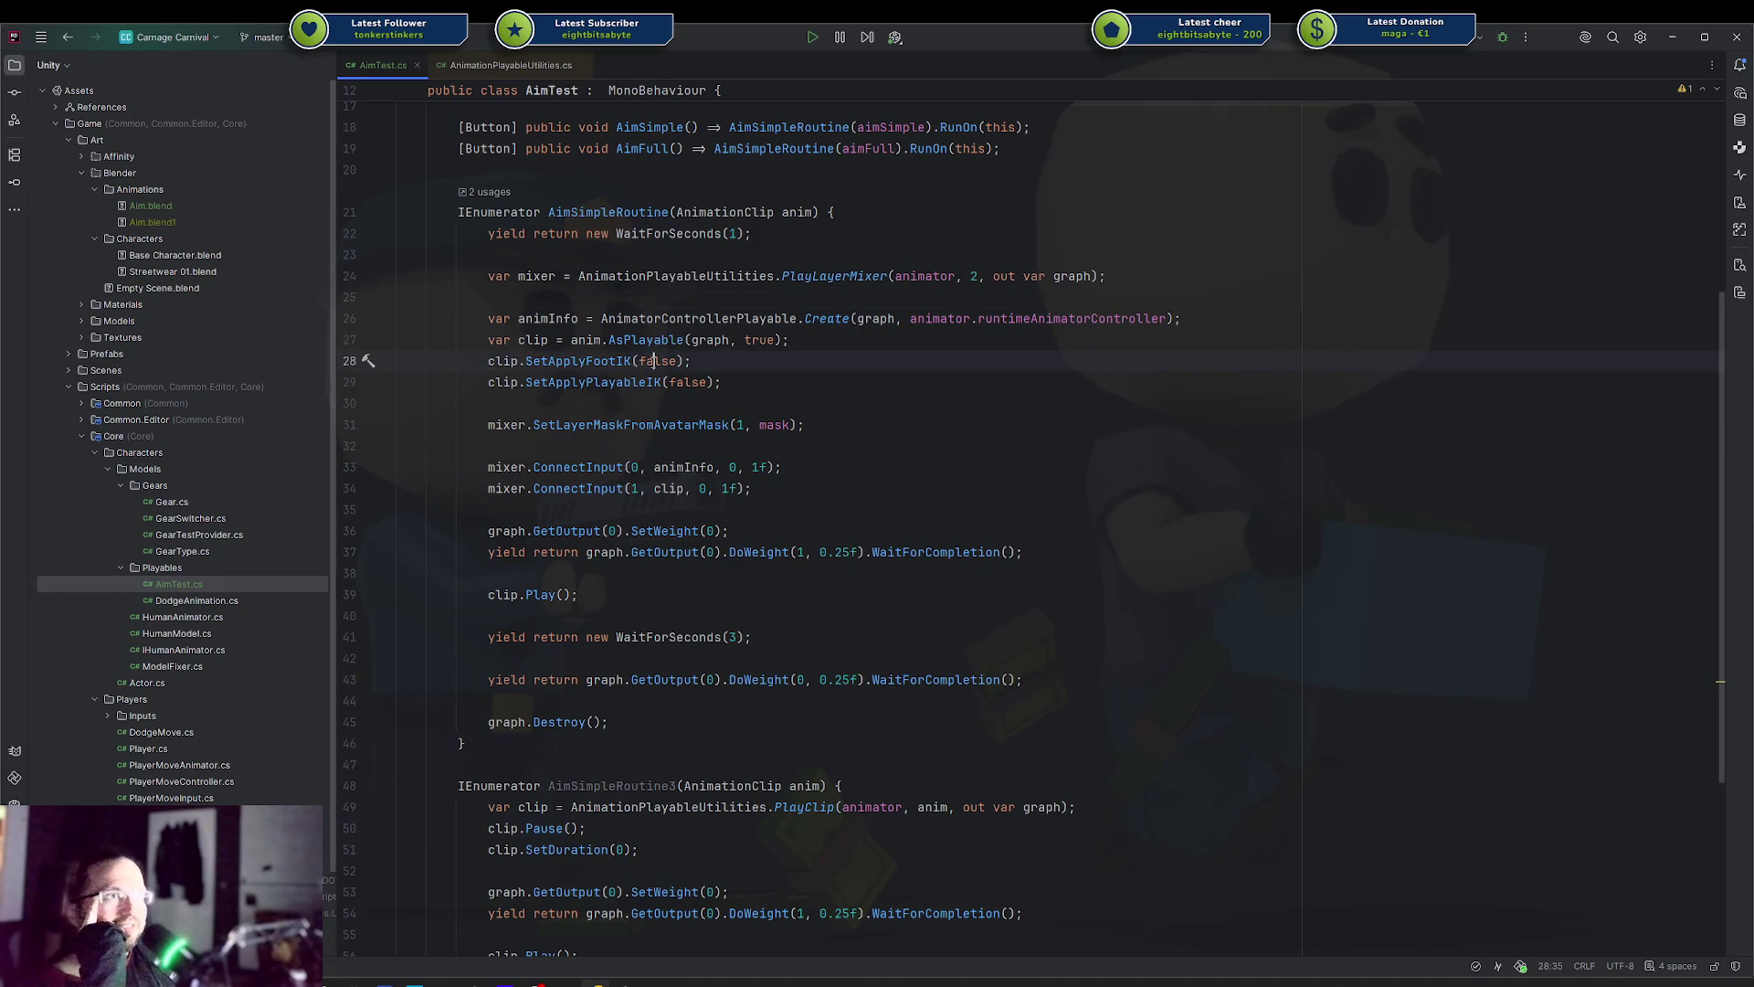
left_click(881, 389)
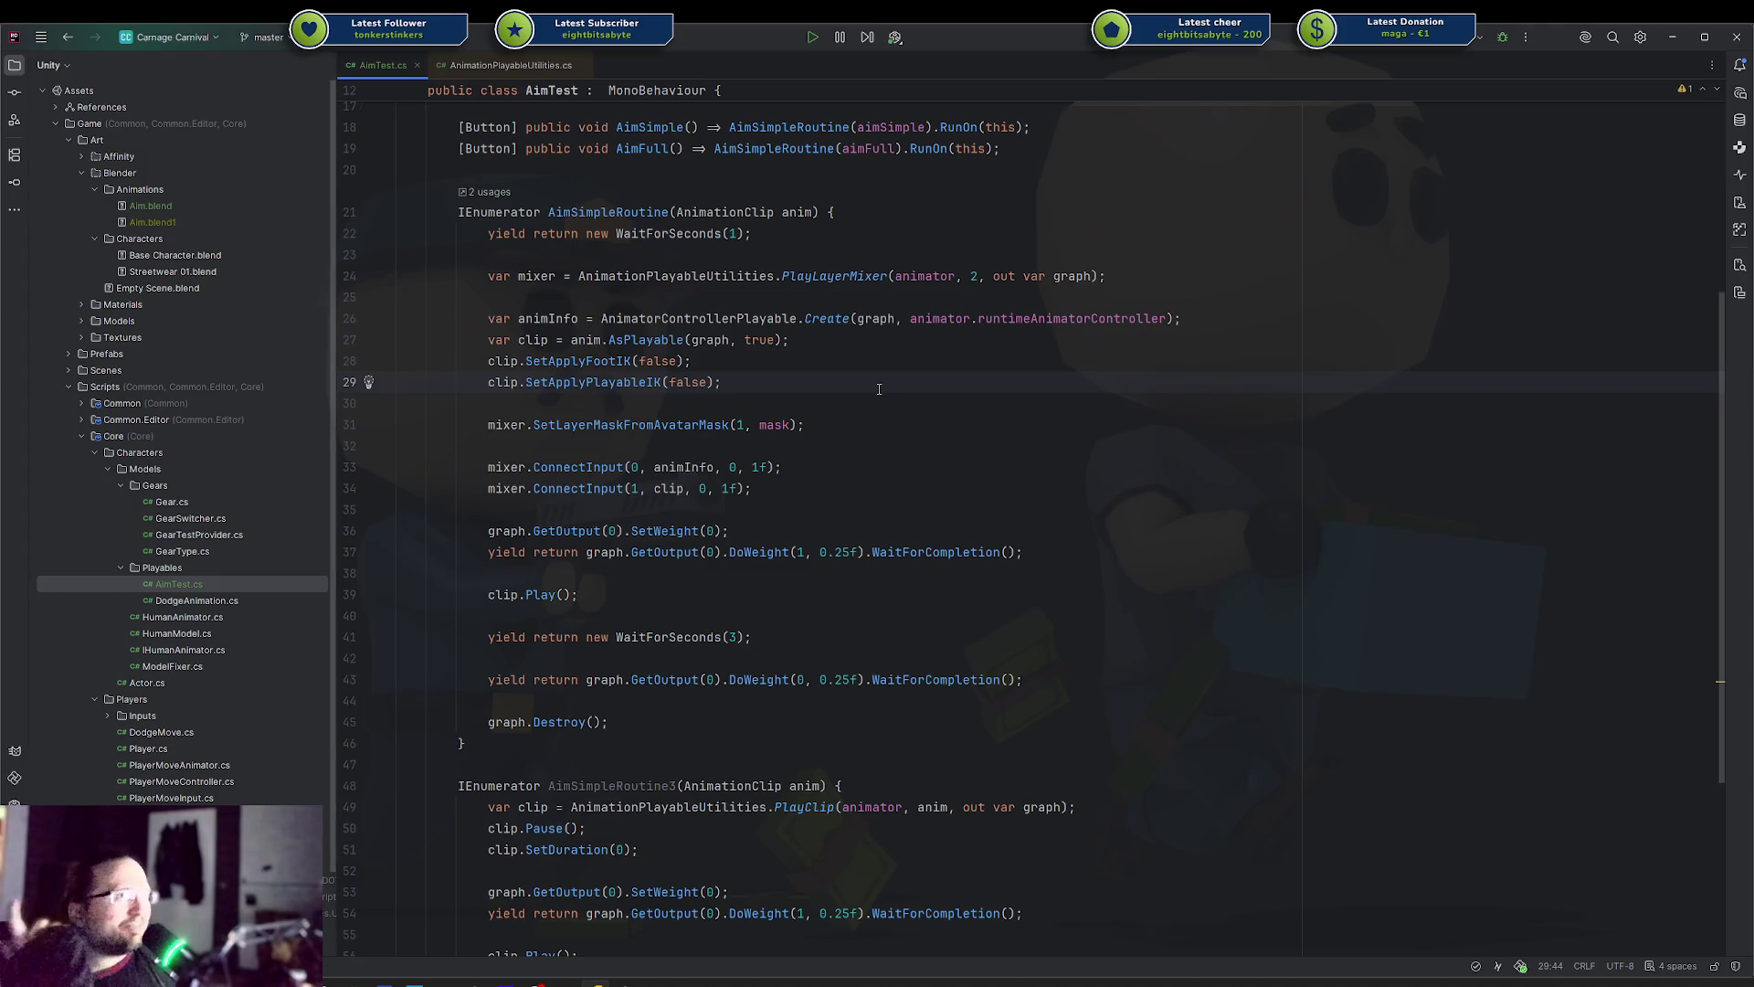
scroll(796, 397, "up", 5)
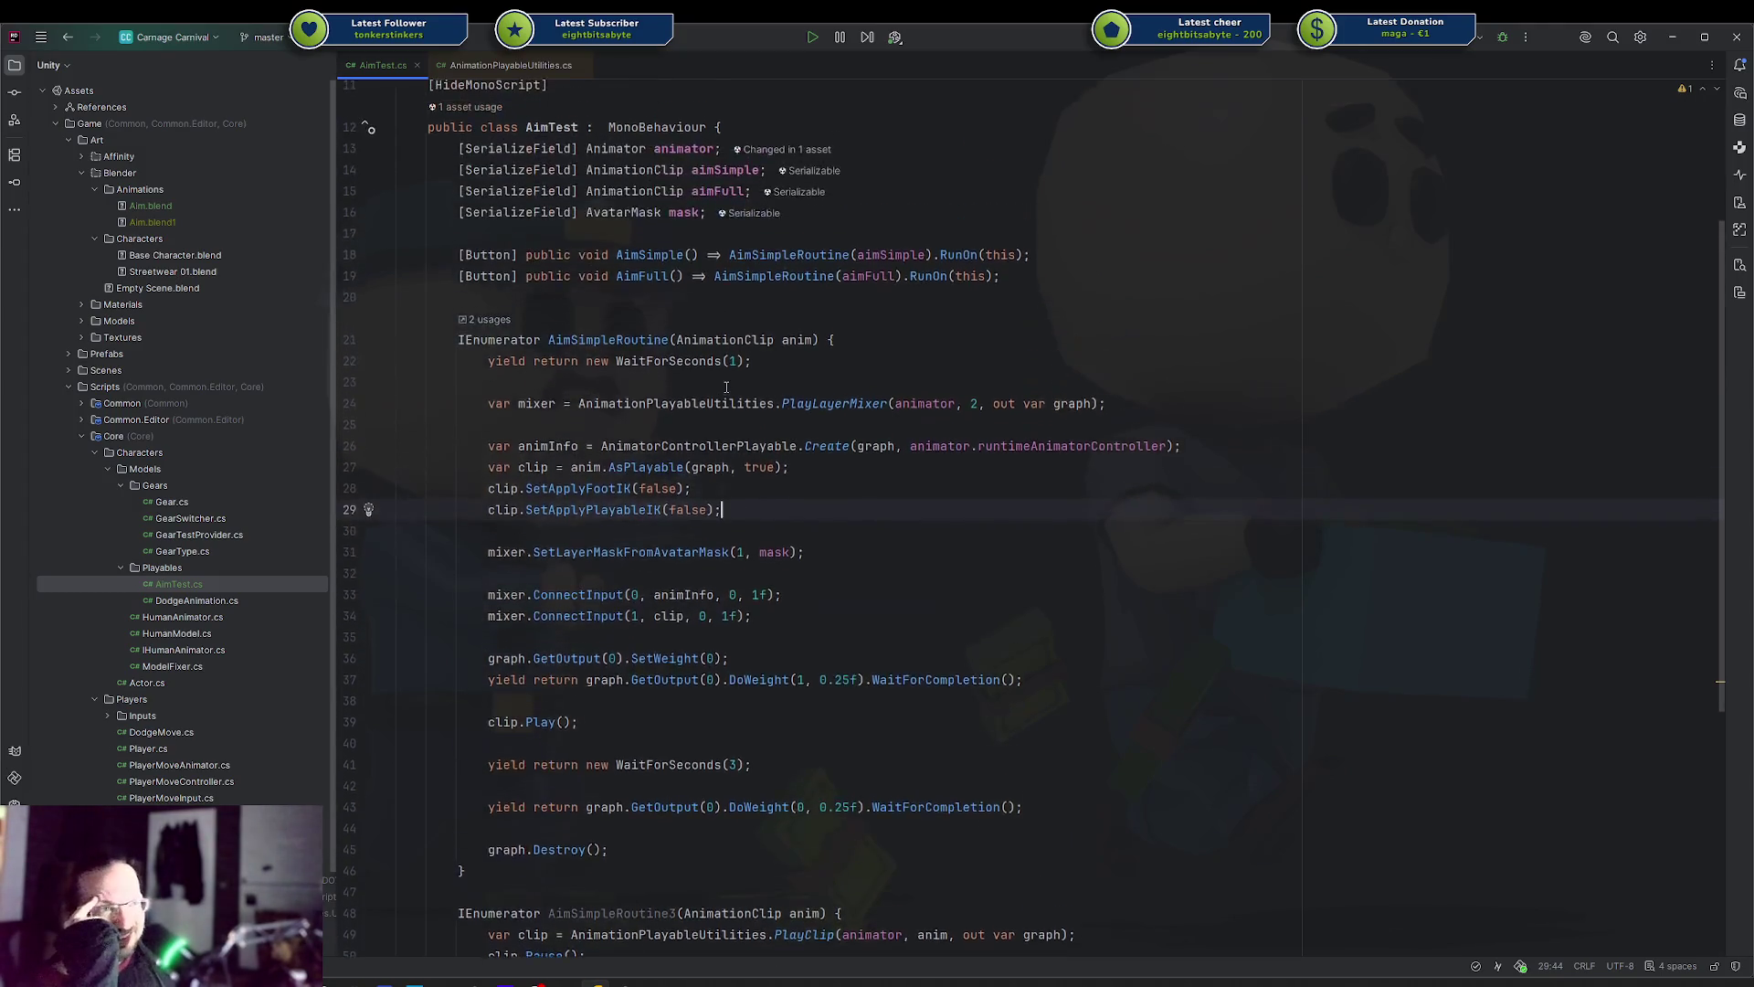
left_click(754, 450)
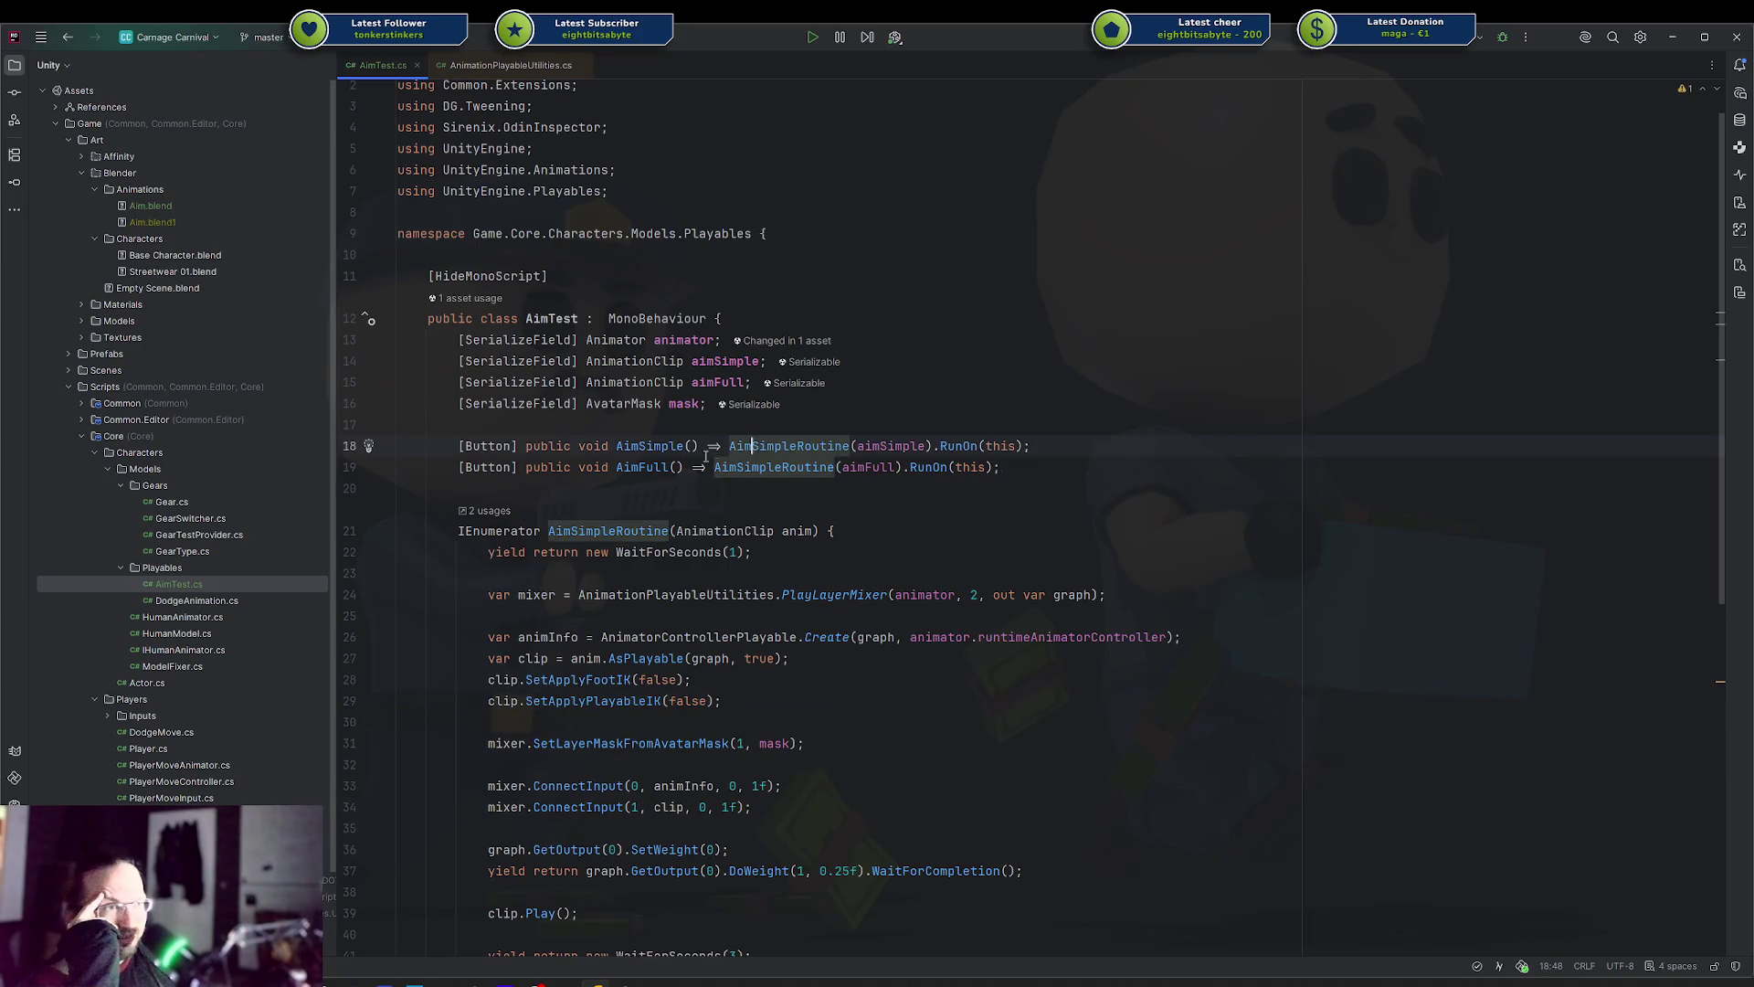
left_click(618, 533)
key("Down")
key("Down")
key("Down")
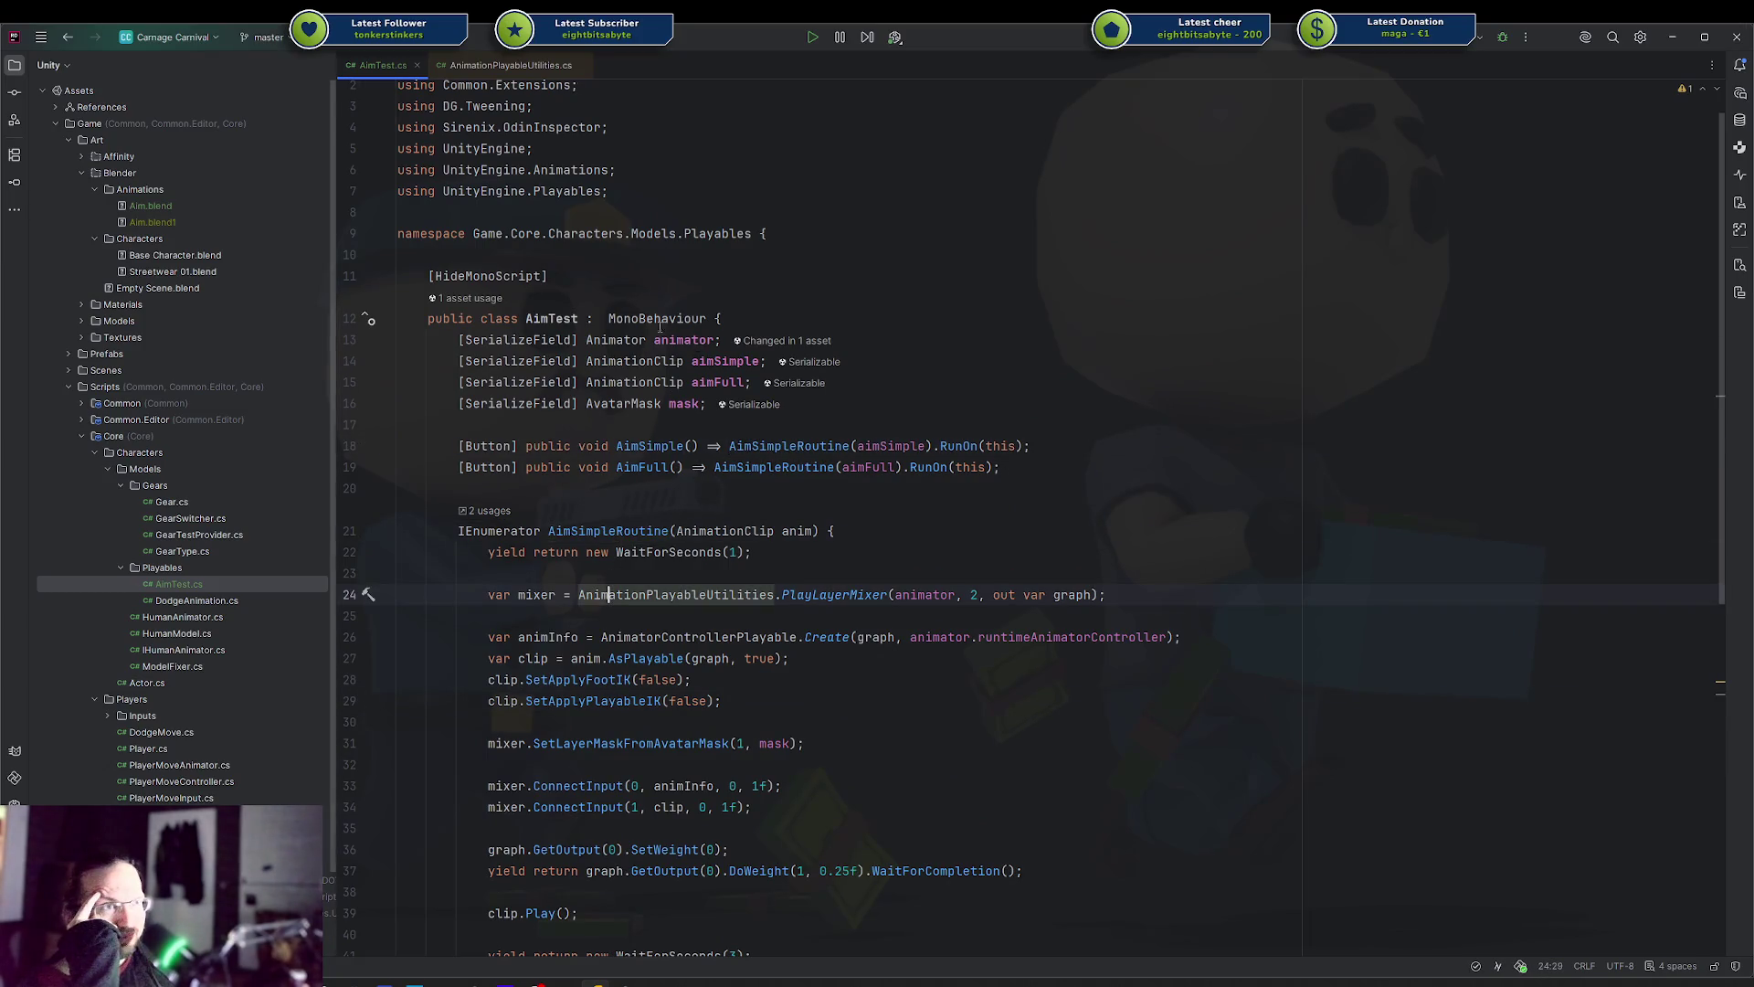
left_click(954, 468)
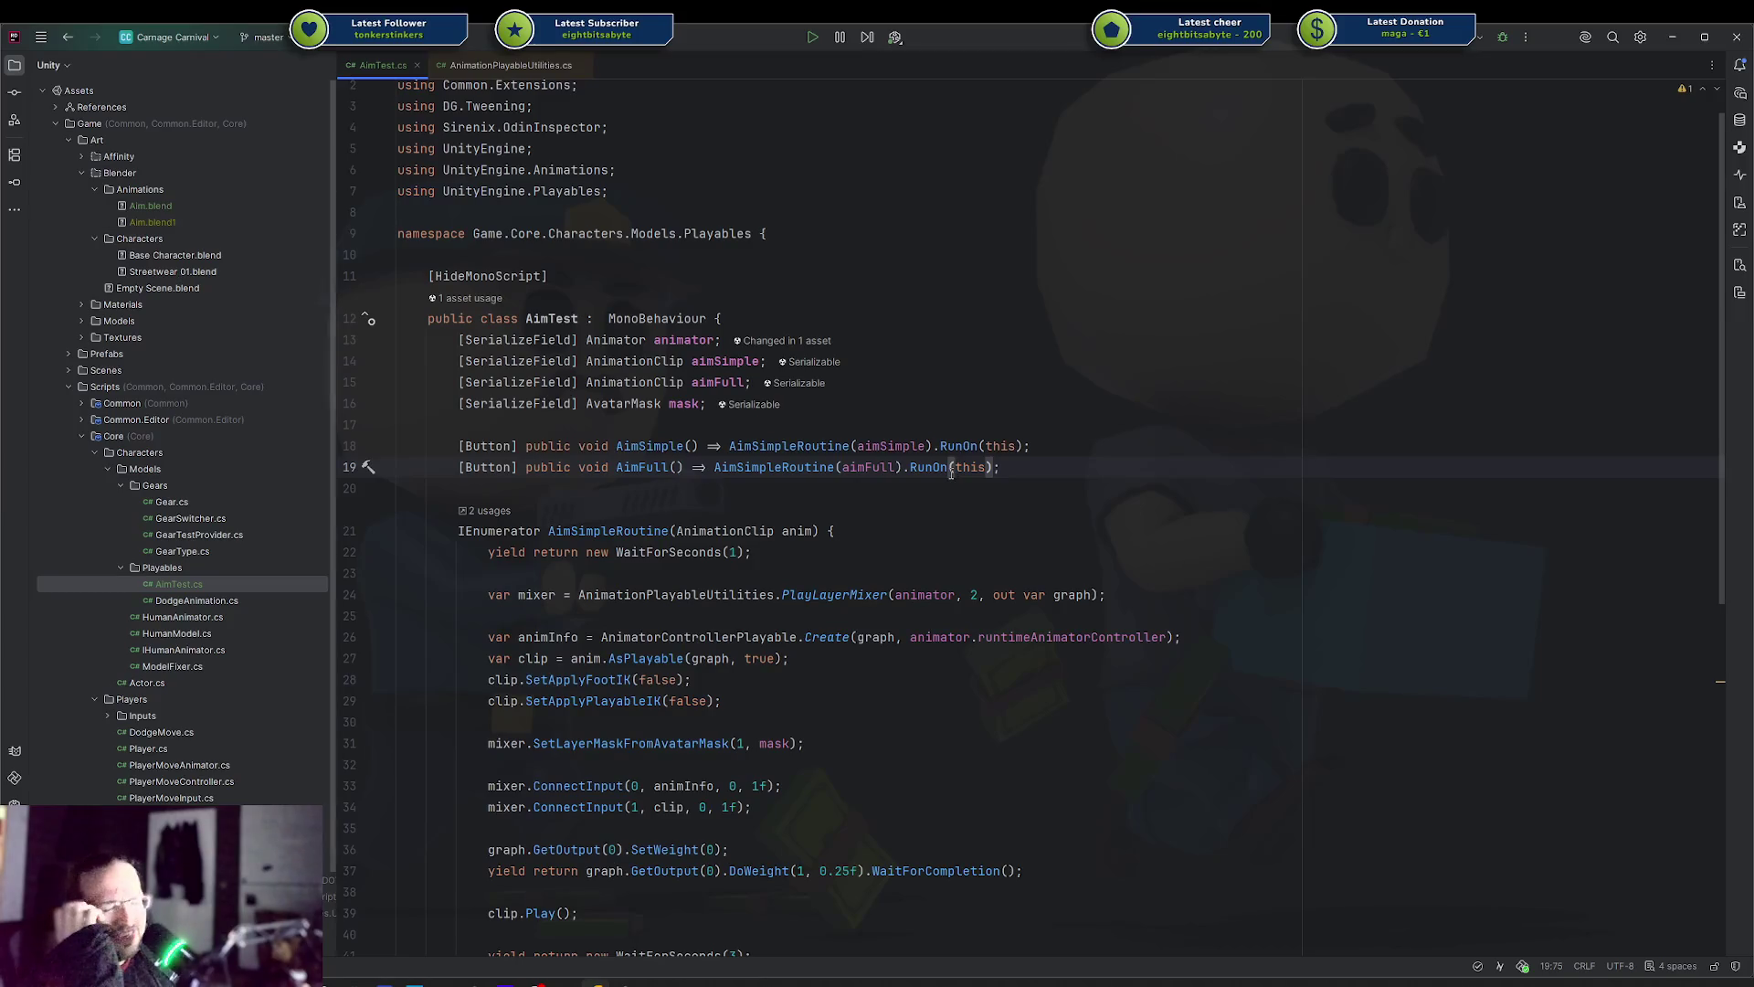
mouse_move(953, 470)
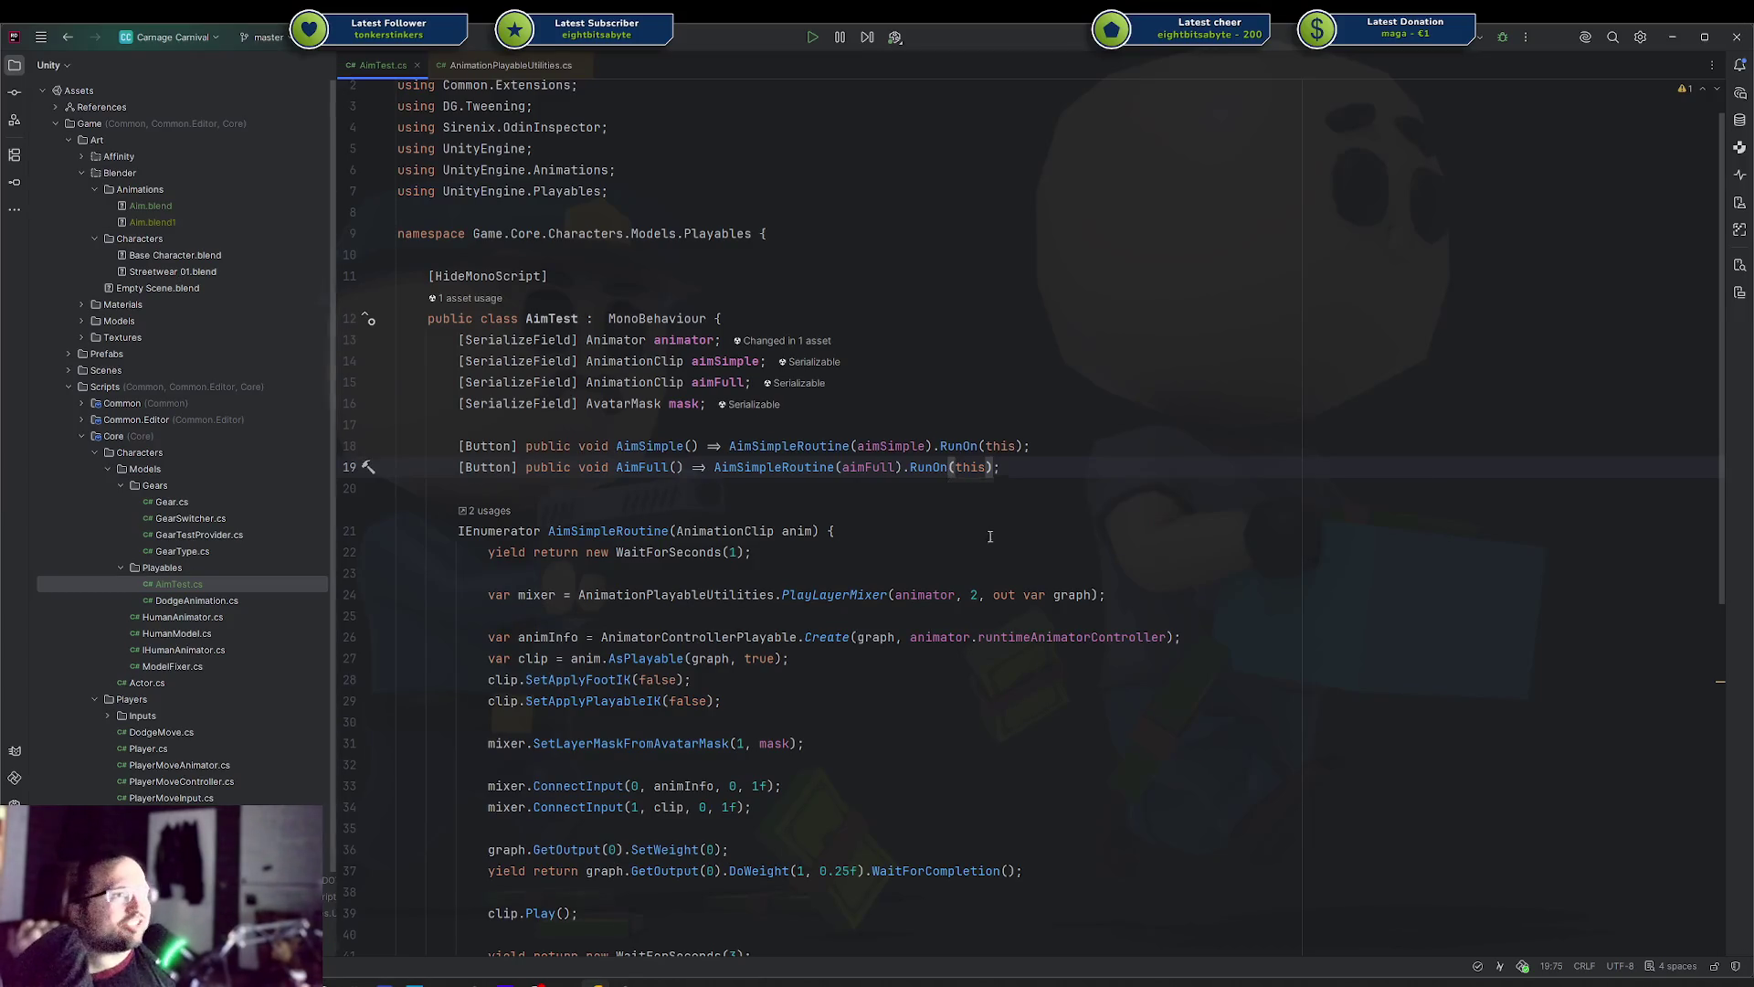
scroll(915, 569, "down", 4)
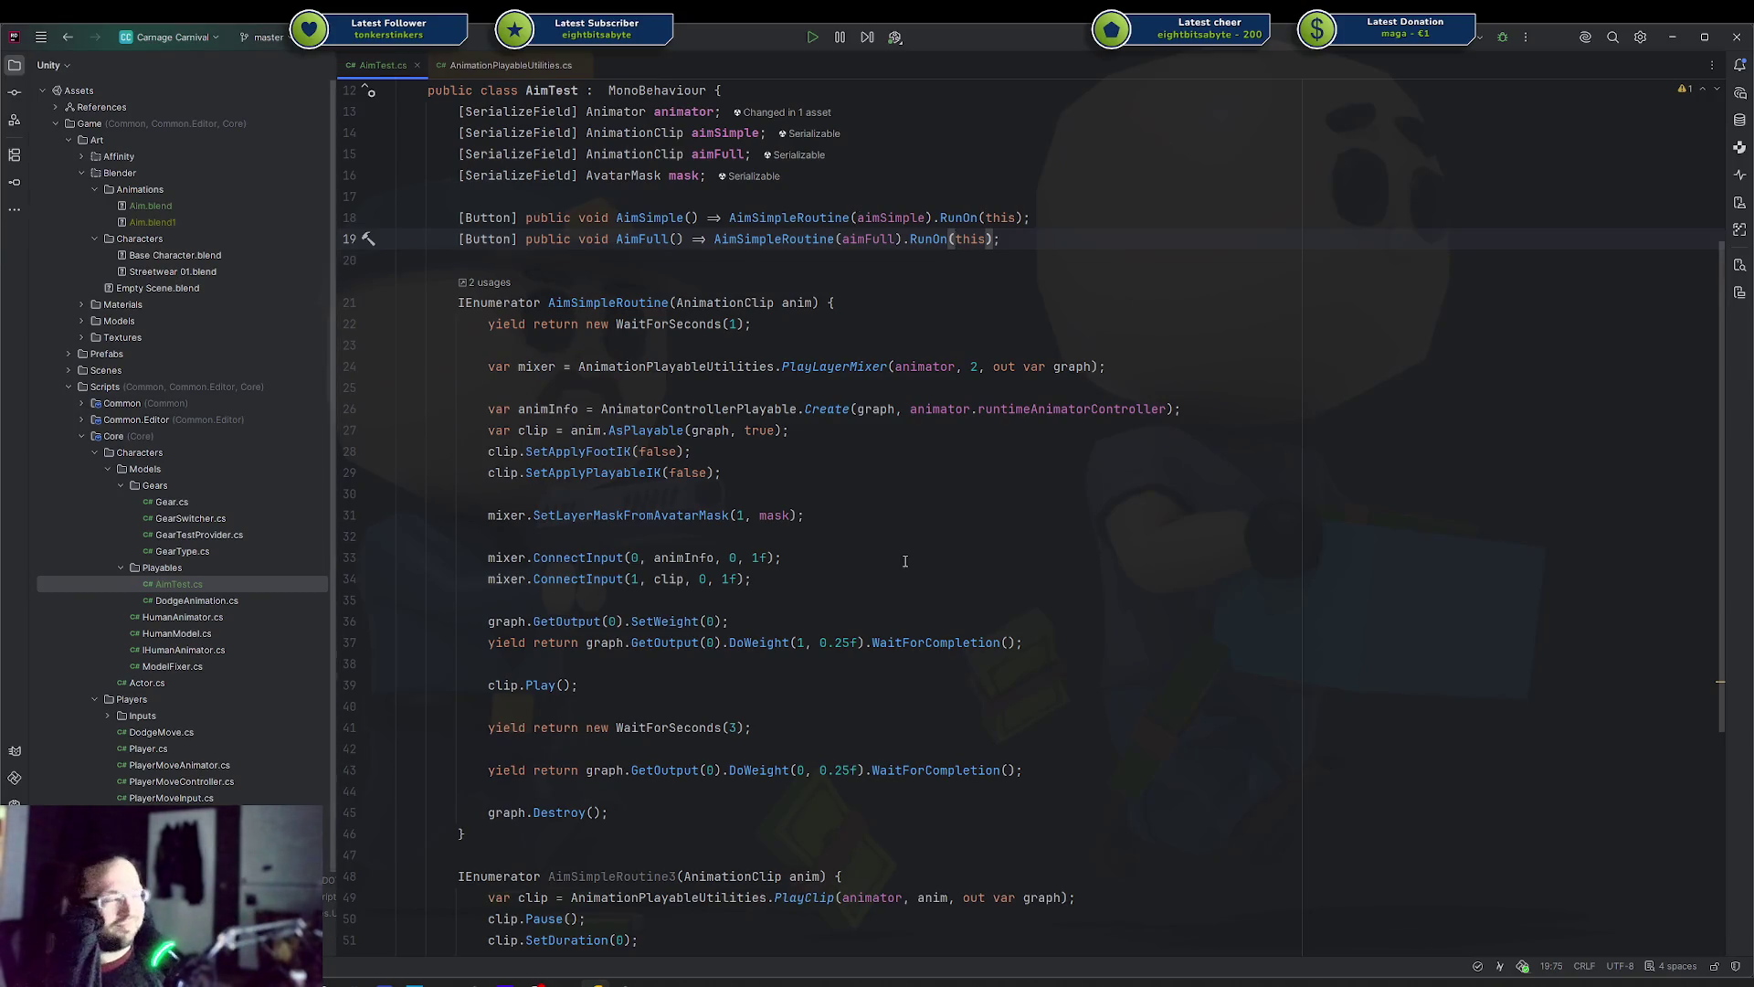
left_click(948, 432)
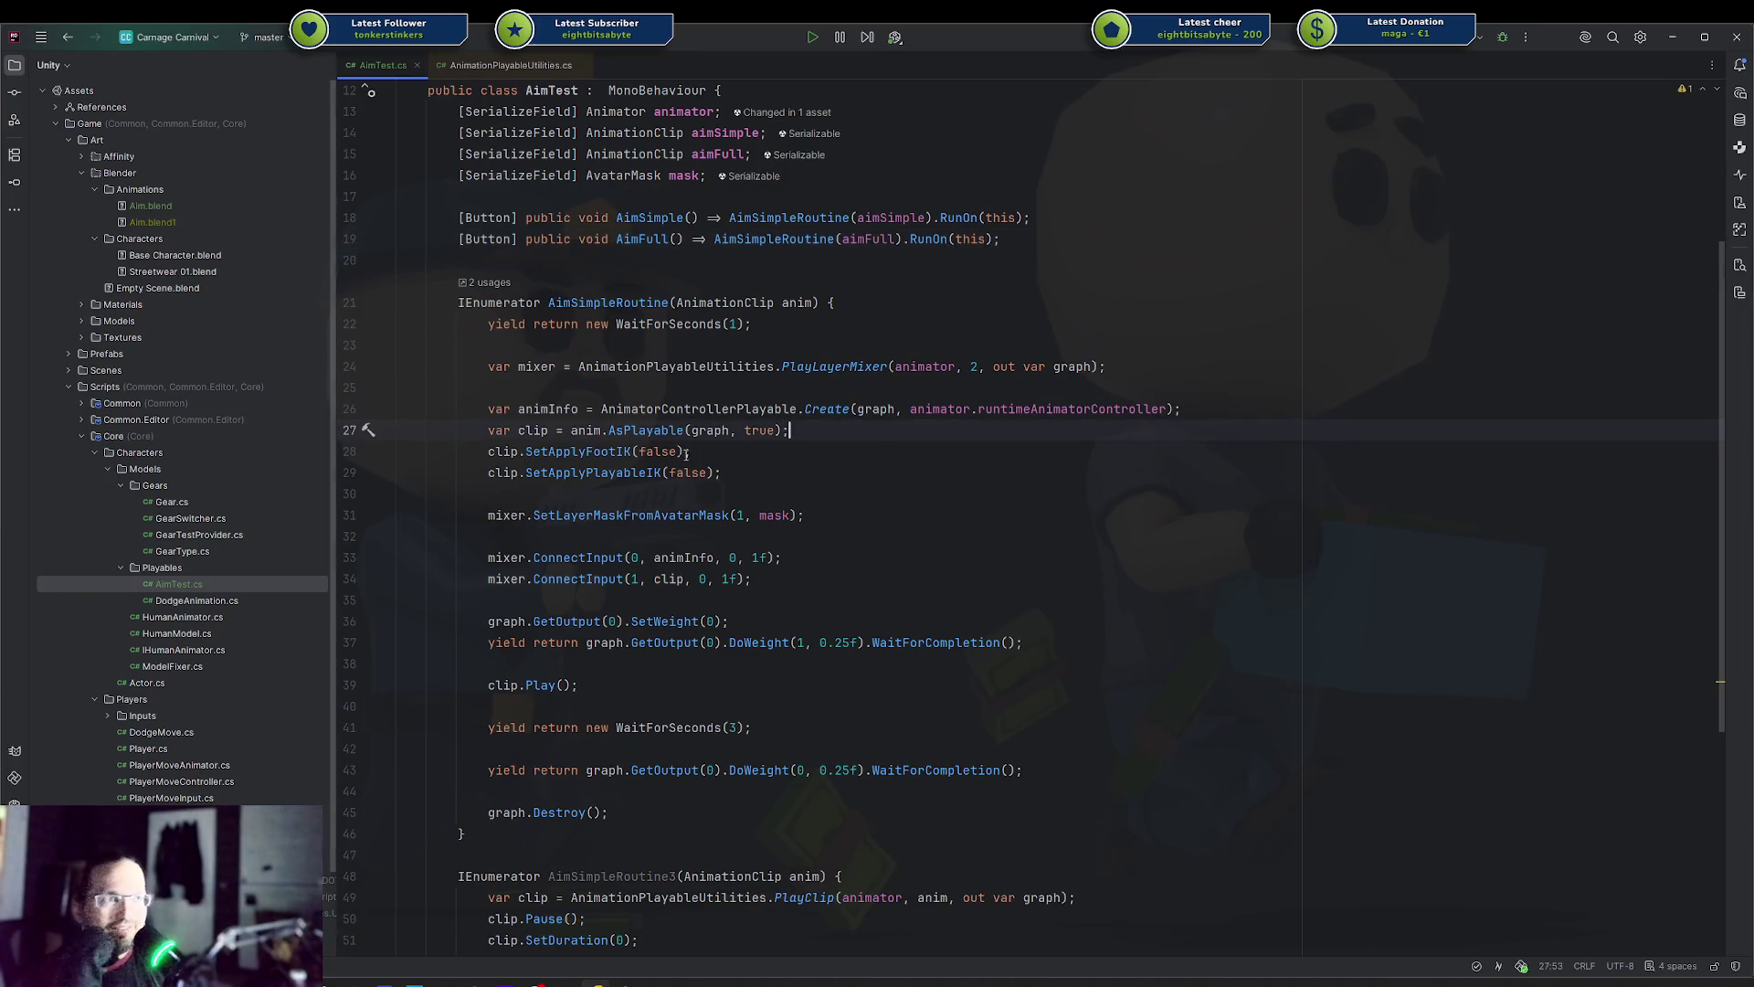
left_click_drag(731, 472, 581, 389)
left_click(581, 389)
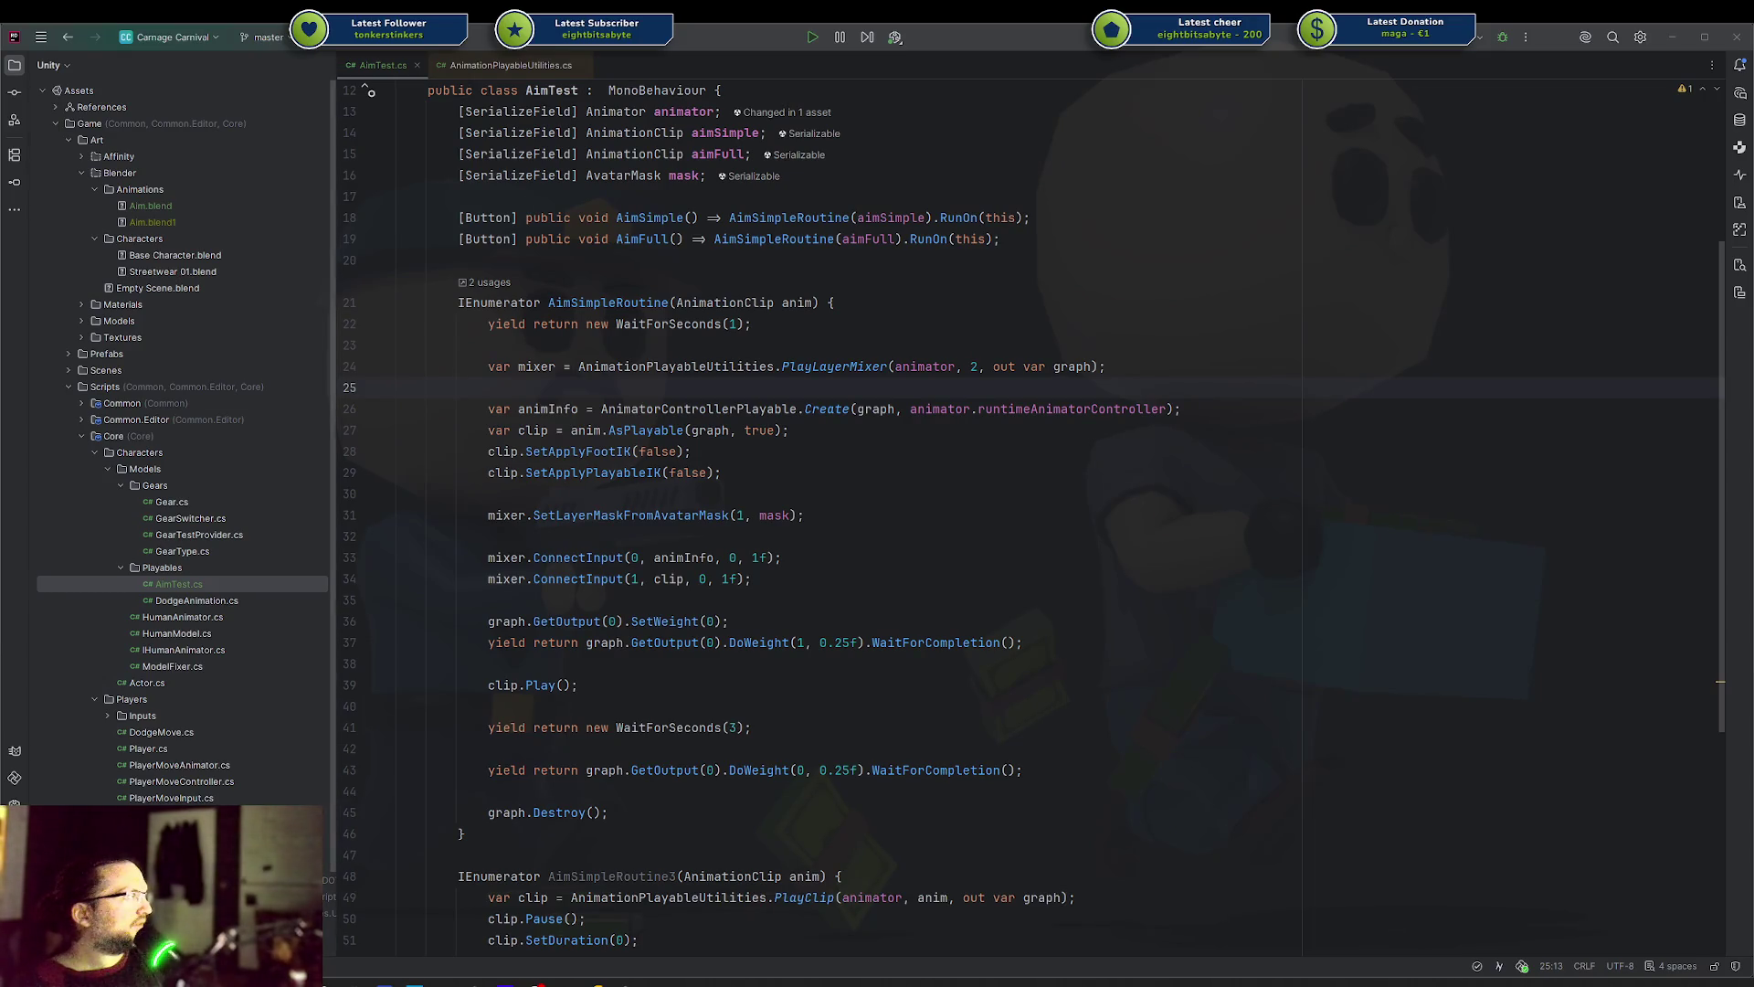
key("alt+Tab")
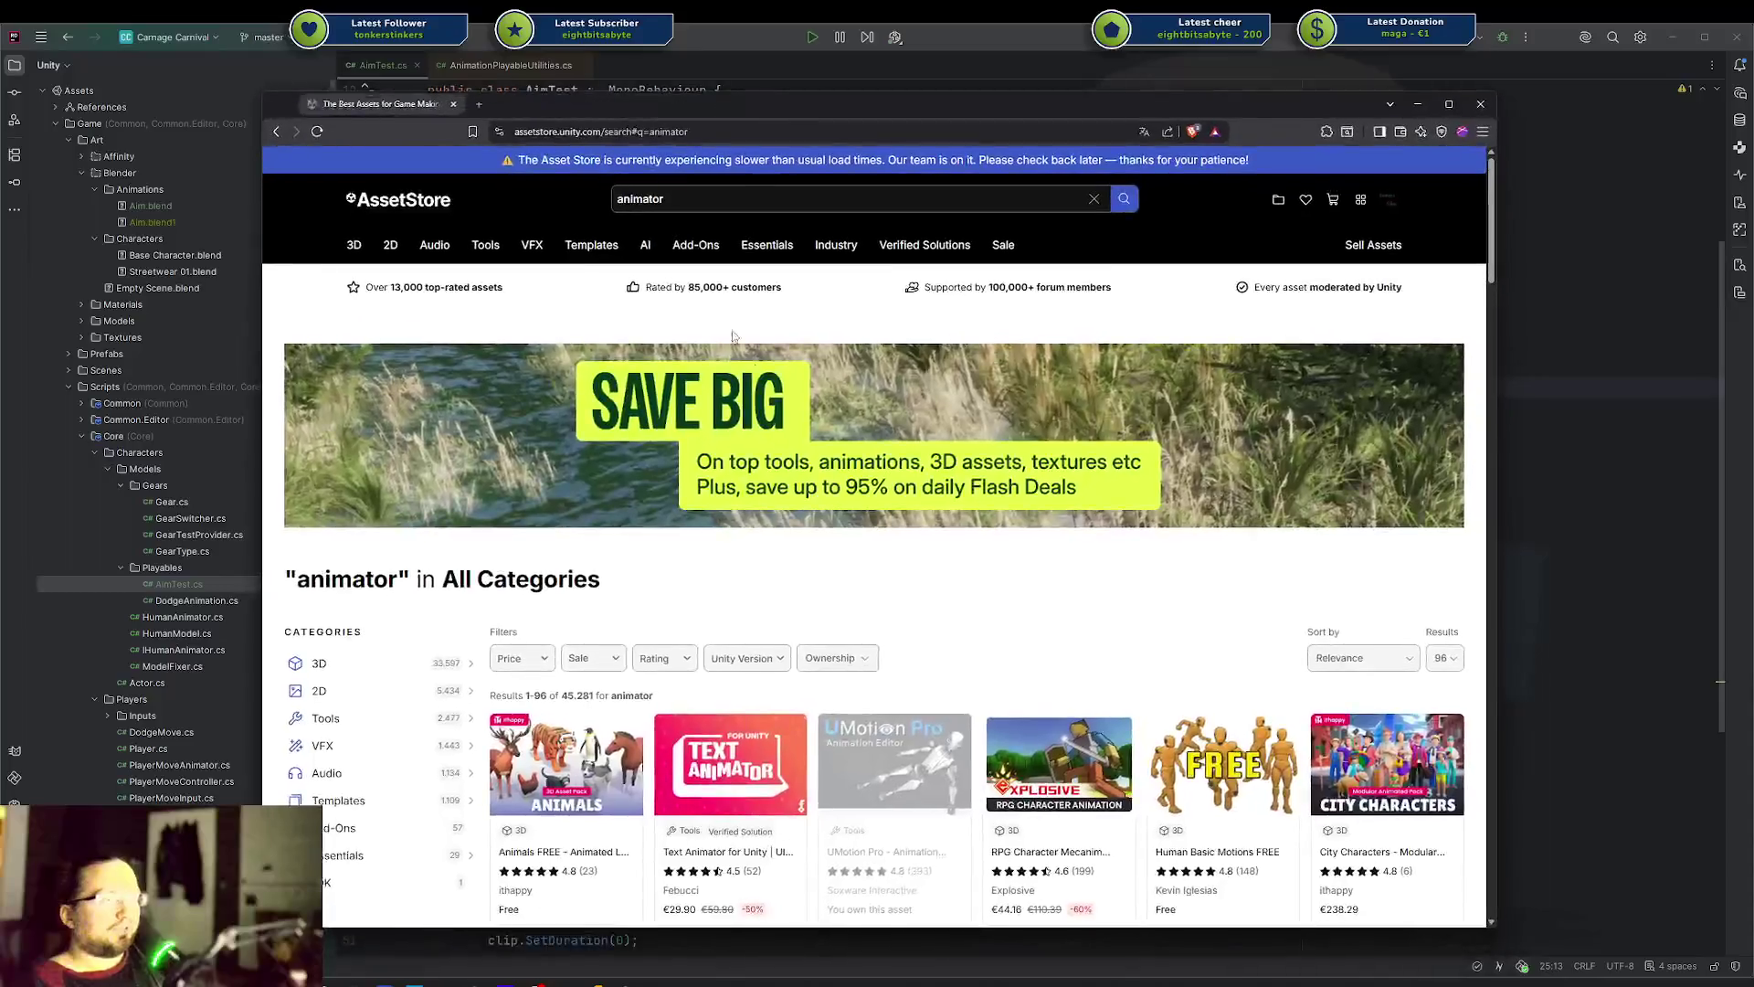
Scroll the animator search results and open the Character Animation System product in a background tab
scroll(804, 421, "down", 3)
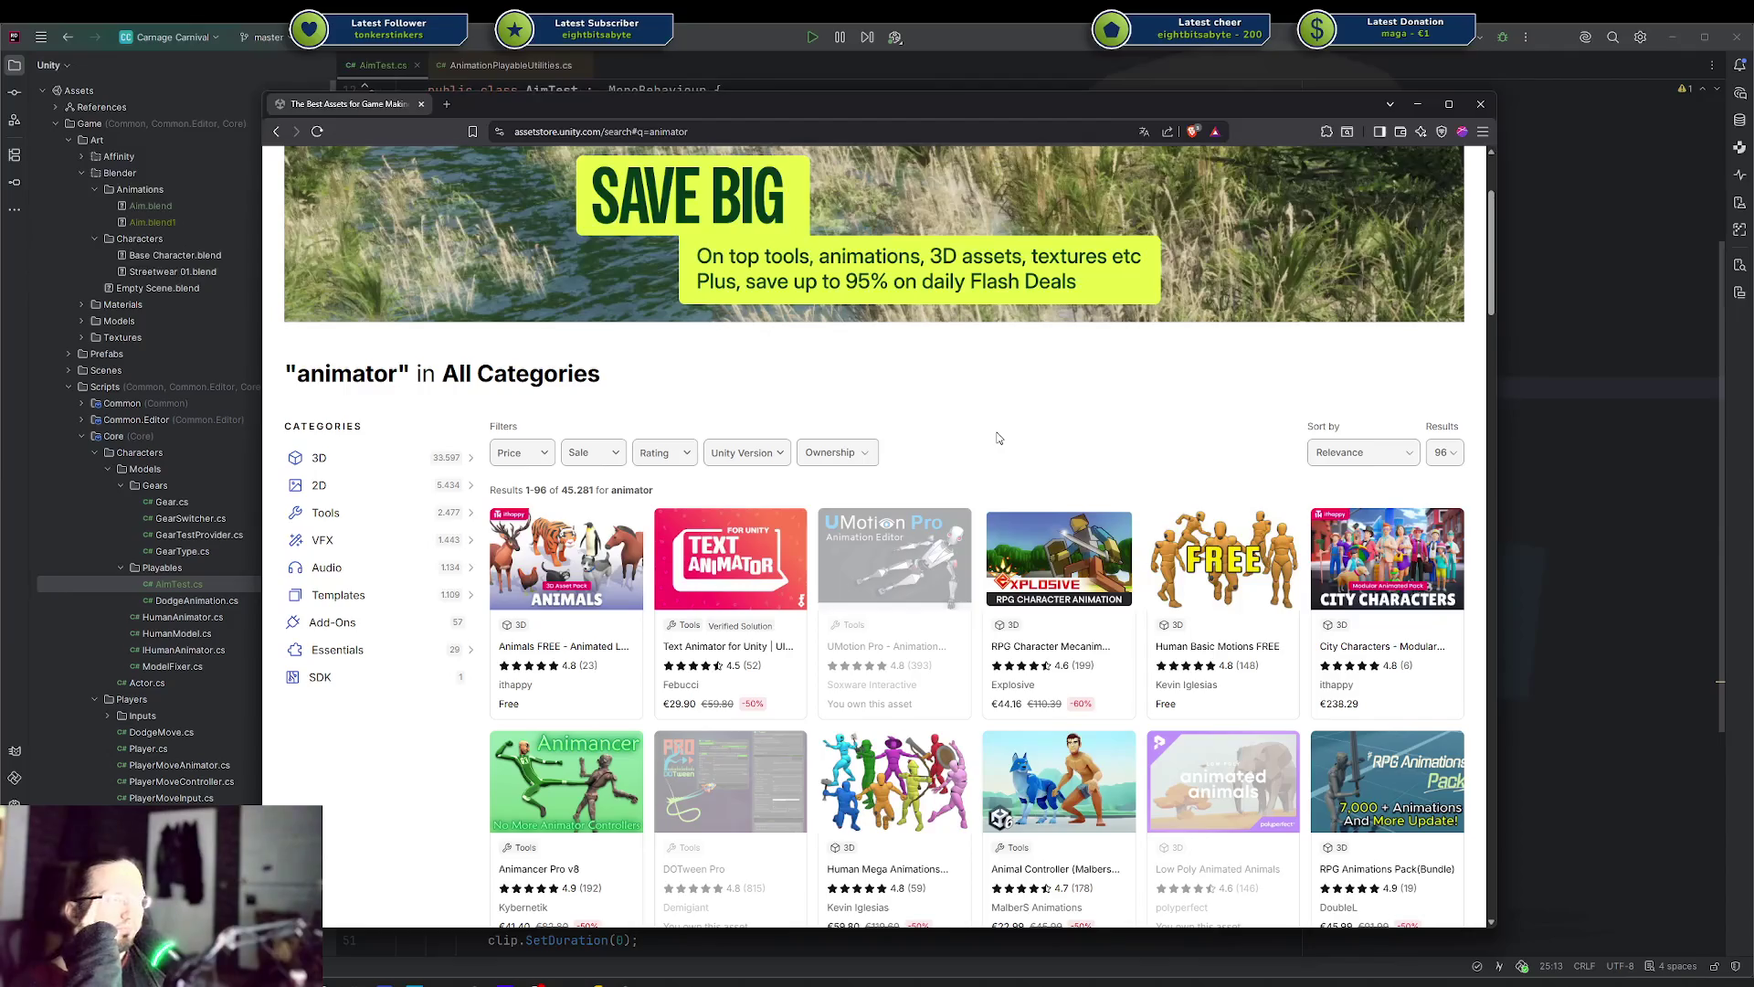
scroll(998, 439, "down", 2)
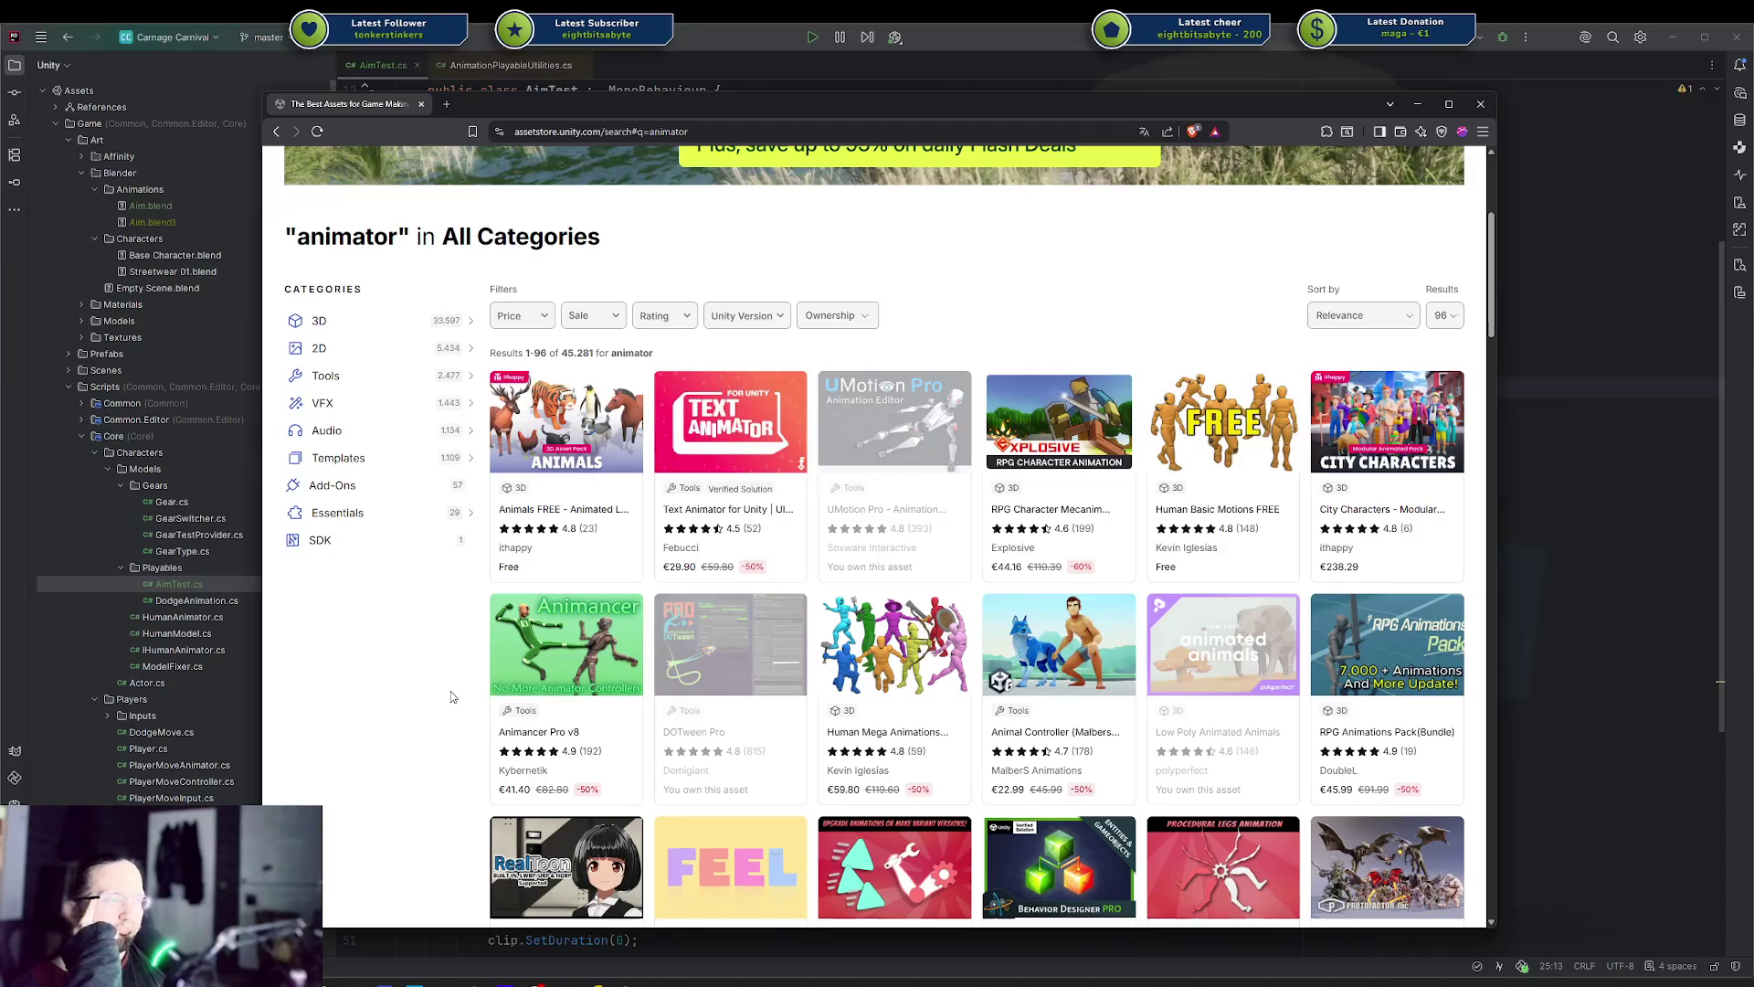
scroll(451, 697, "down", 2)
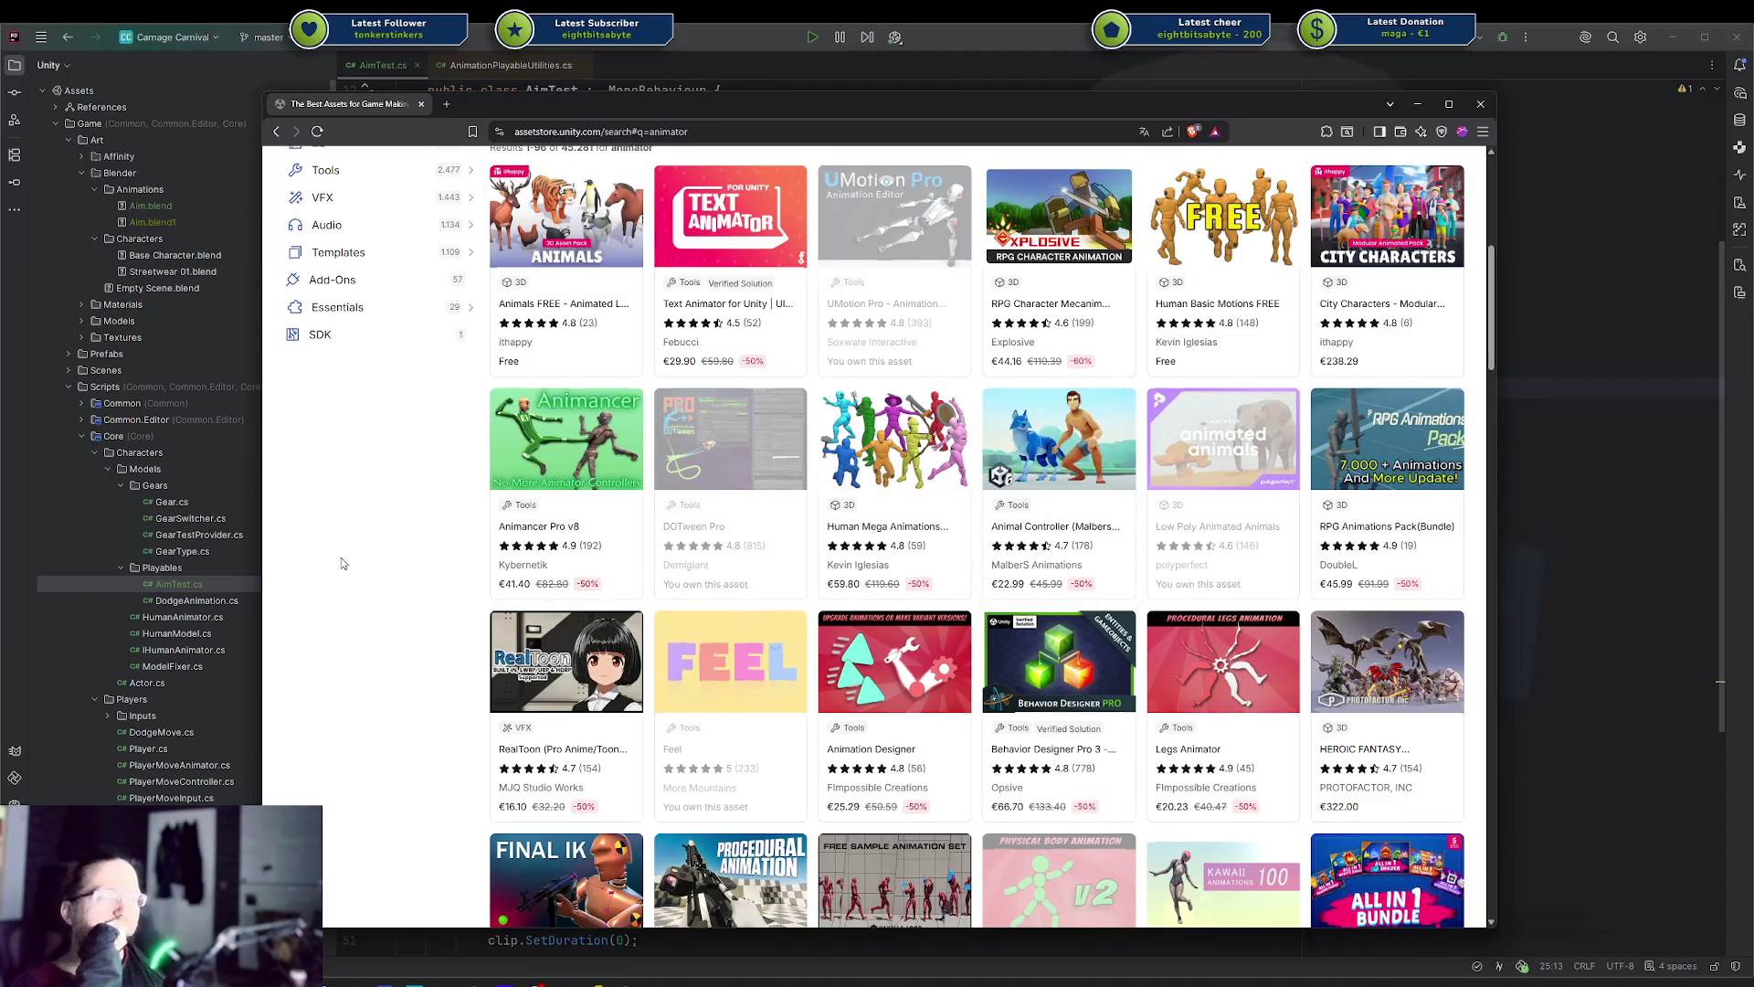
scroll(342, 564, "up", 2)
scroll(342, 563, "down", 3)
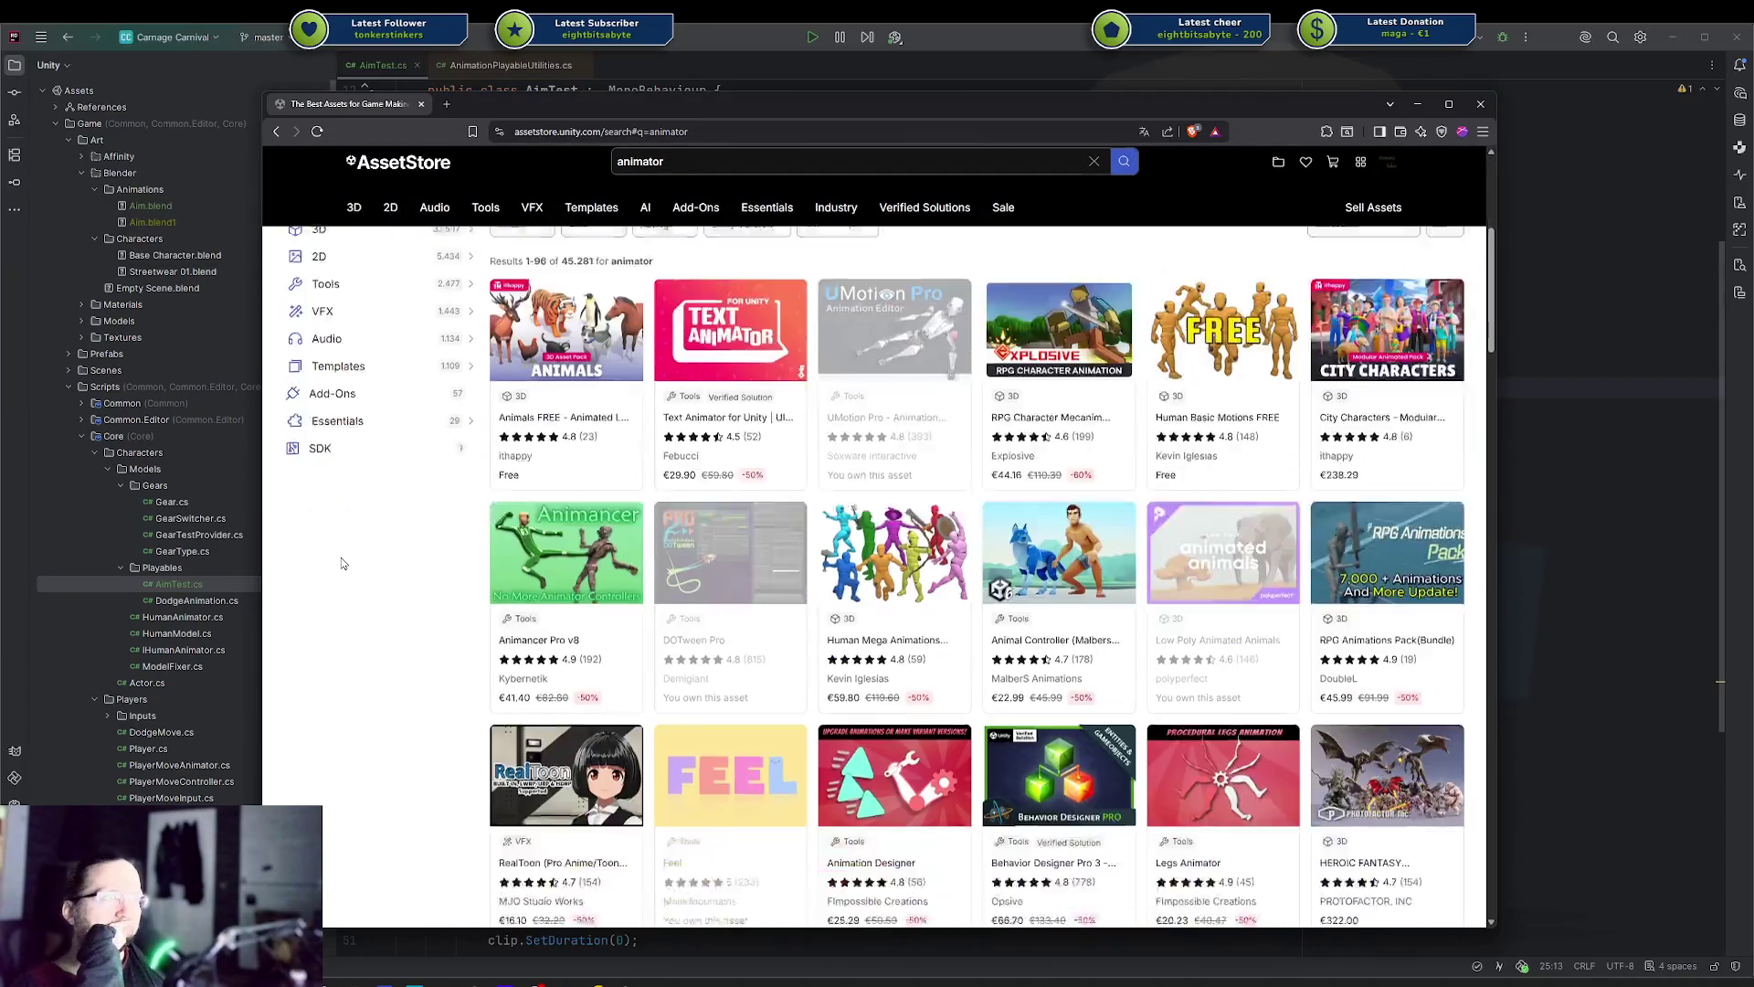
scroll(342, 563, "down", 1)
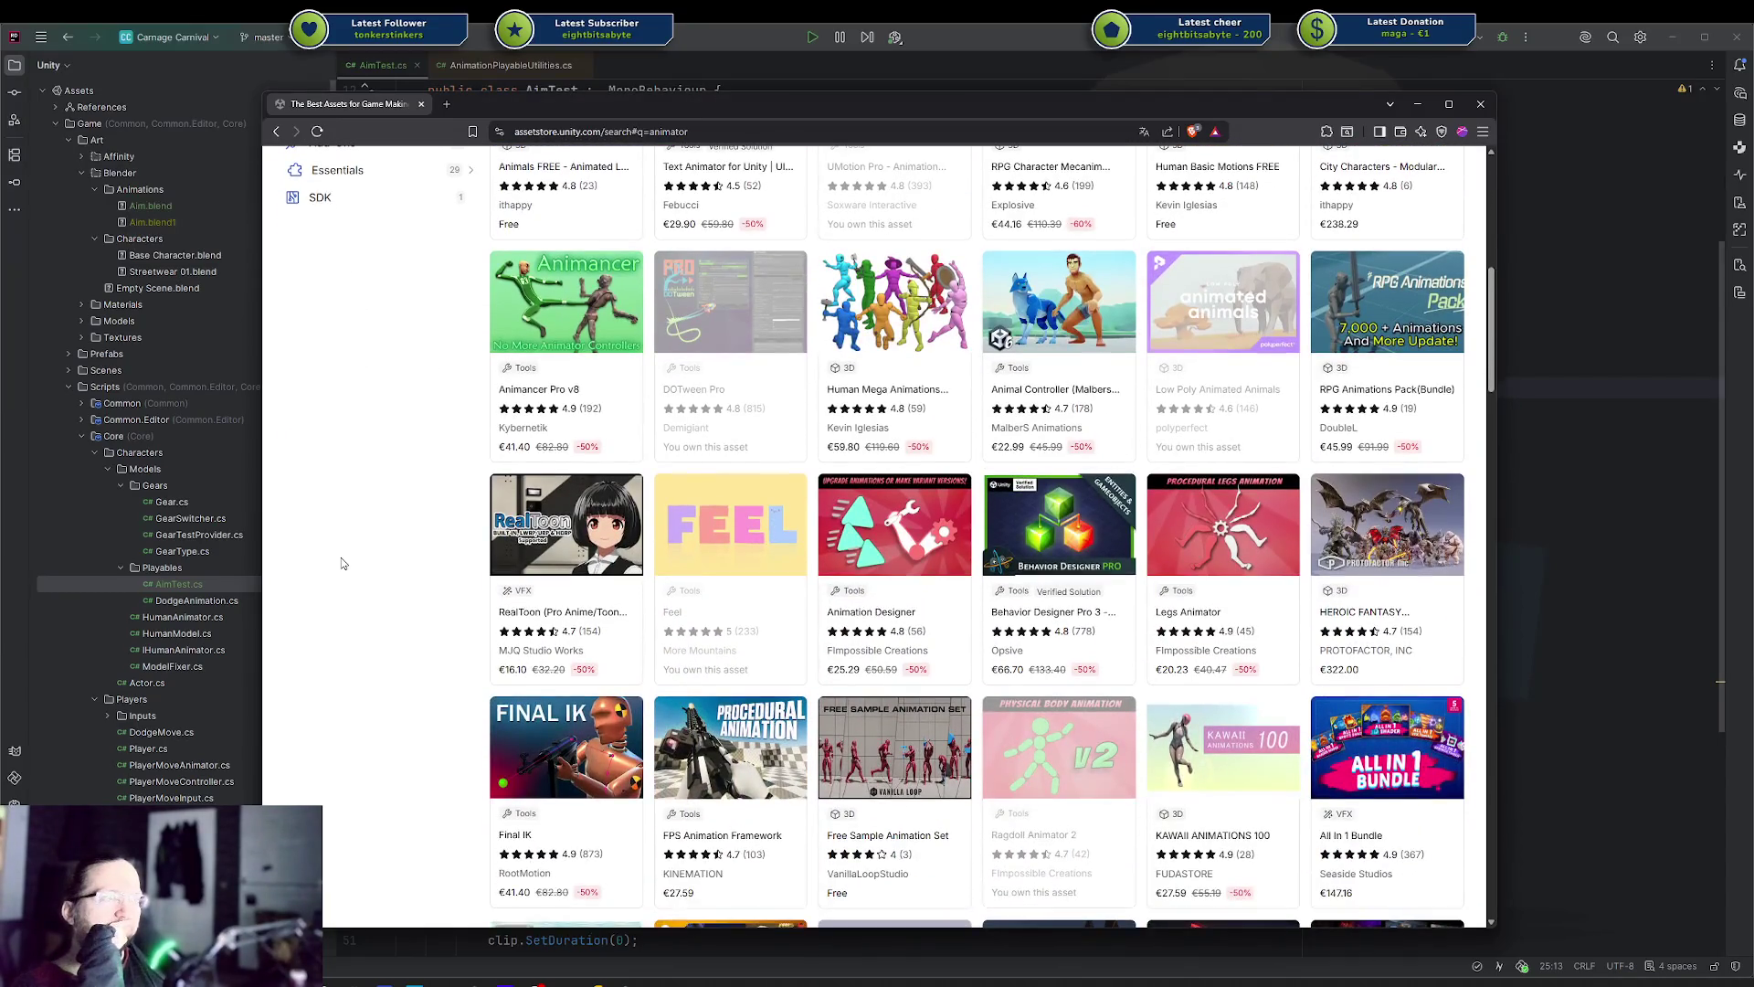
scroll(342, 564, "down", 3)
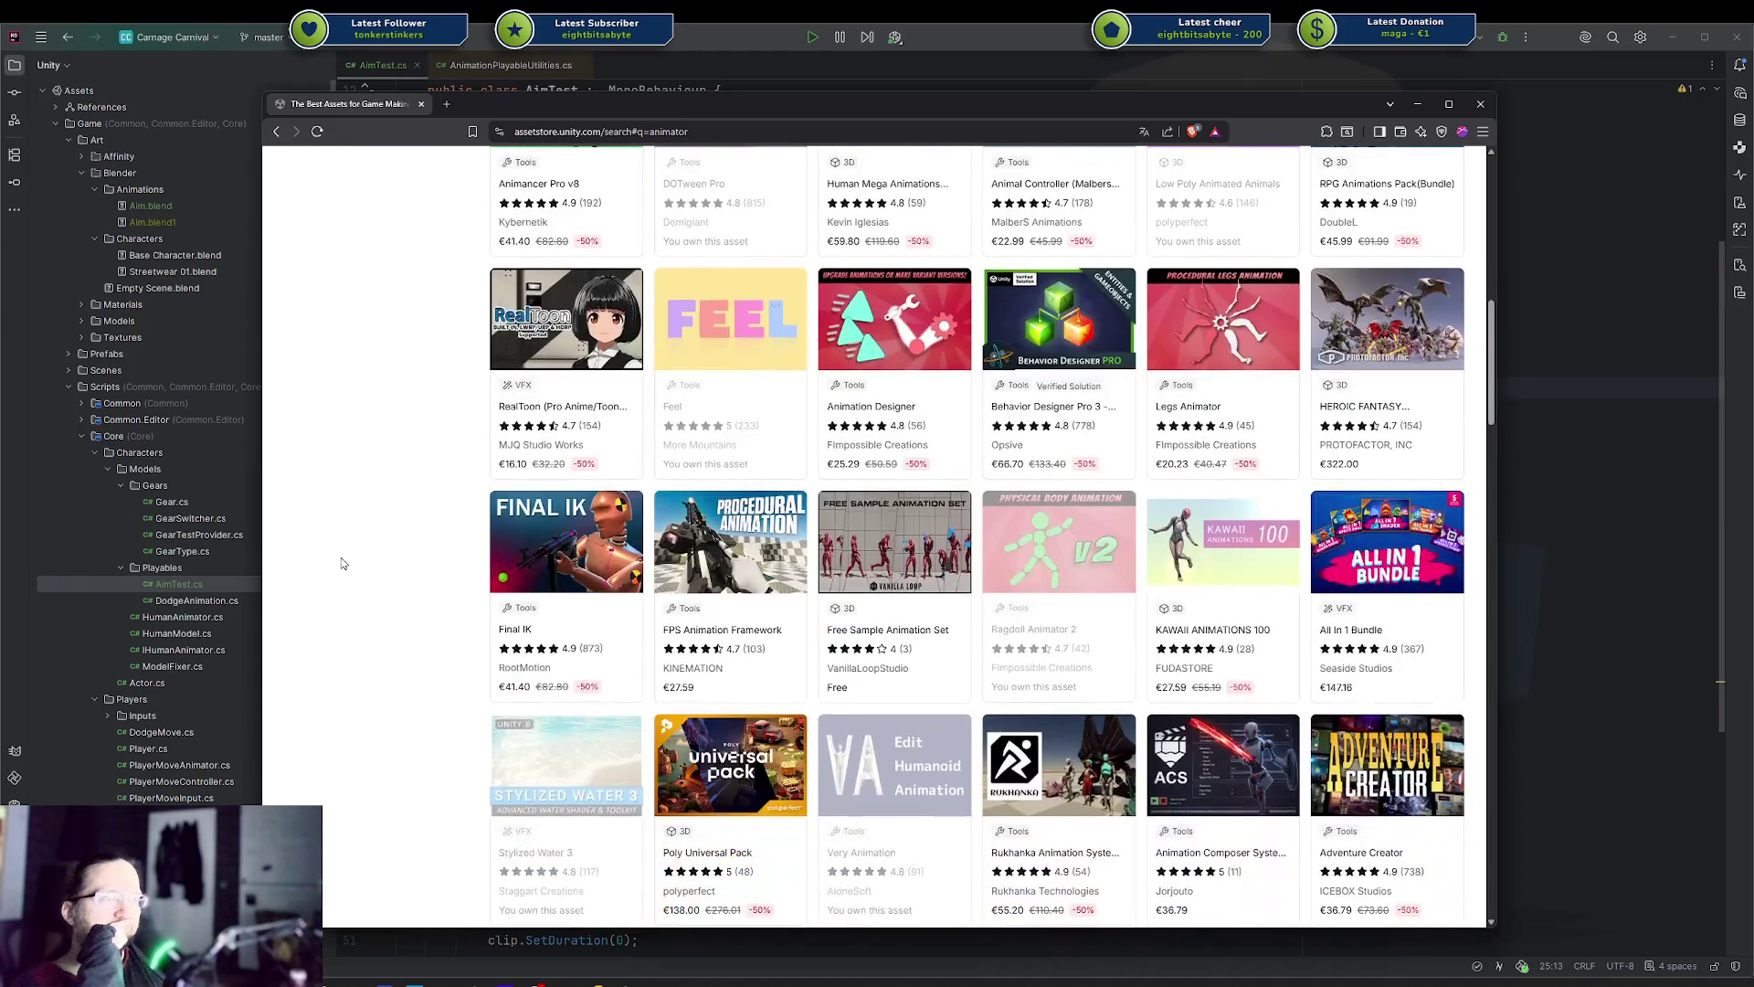
scroll(343, 564, "down", 3)
scroll(342, 564, "down", 1)
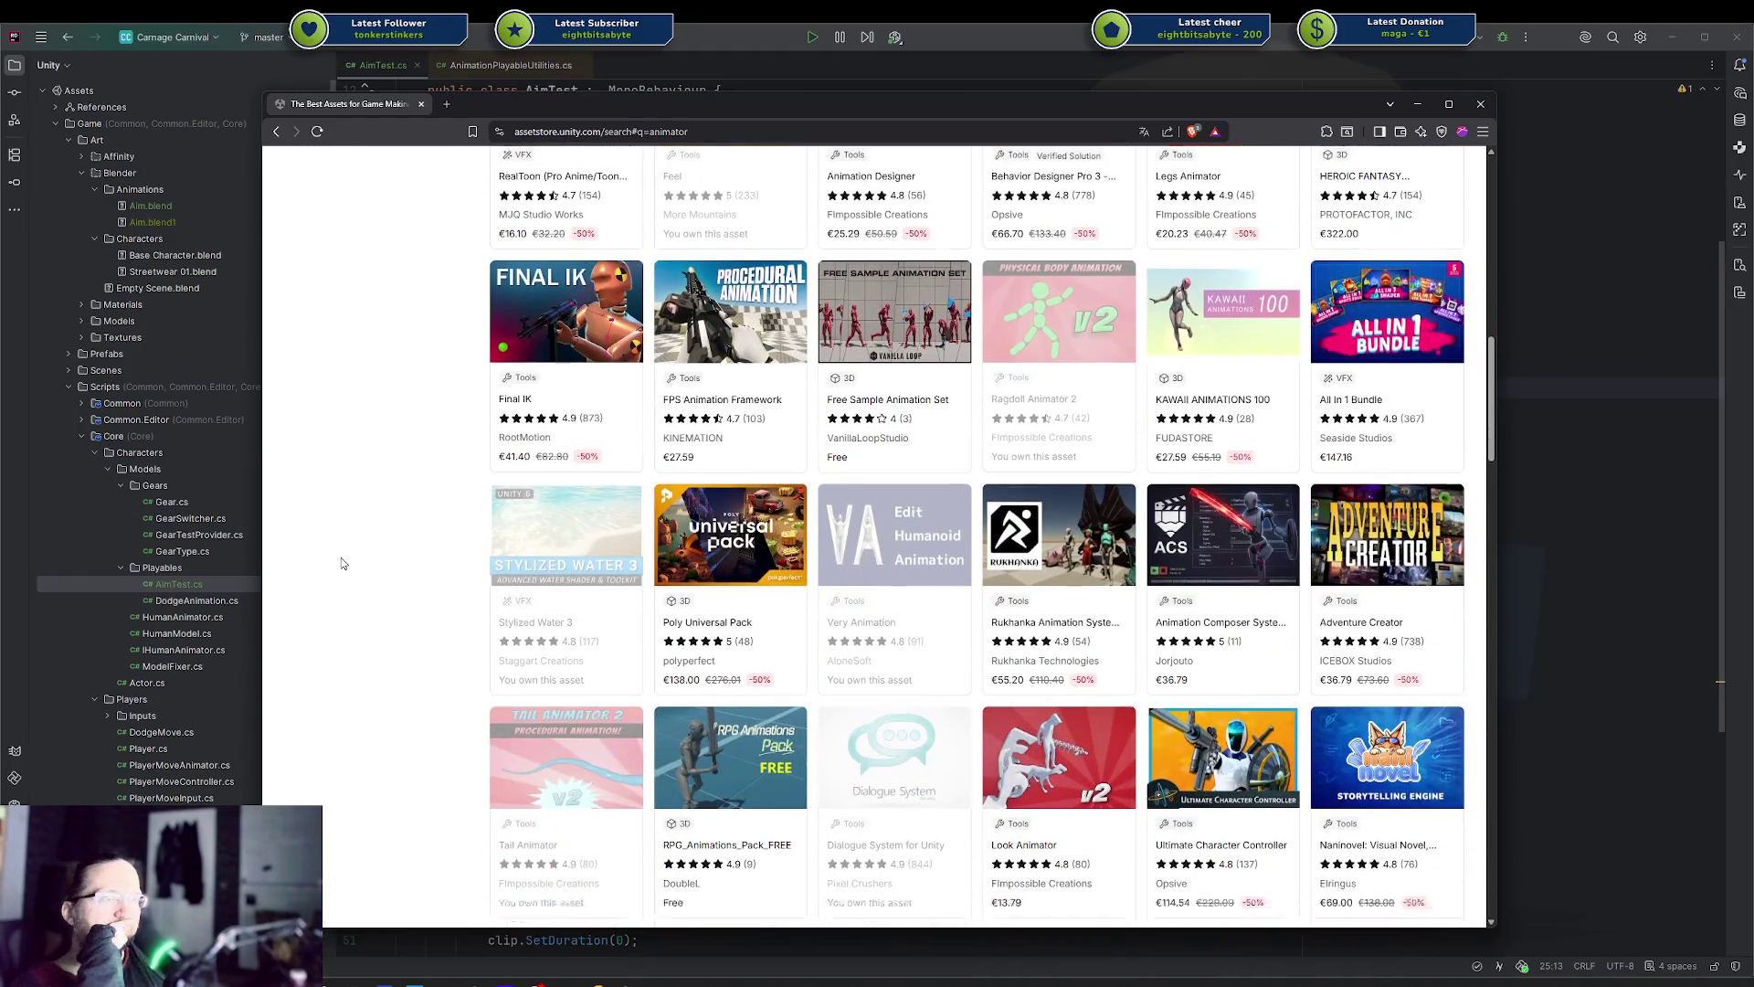
scroll(342, 563, "down", 2)
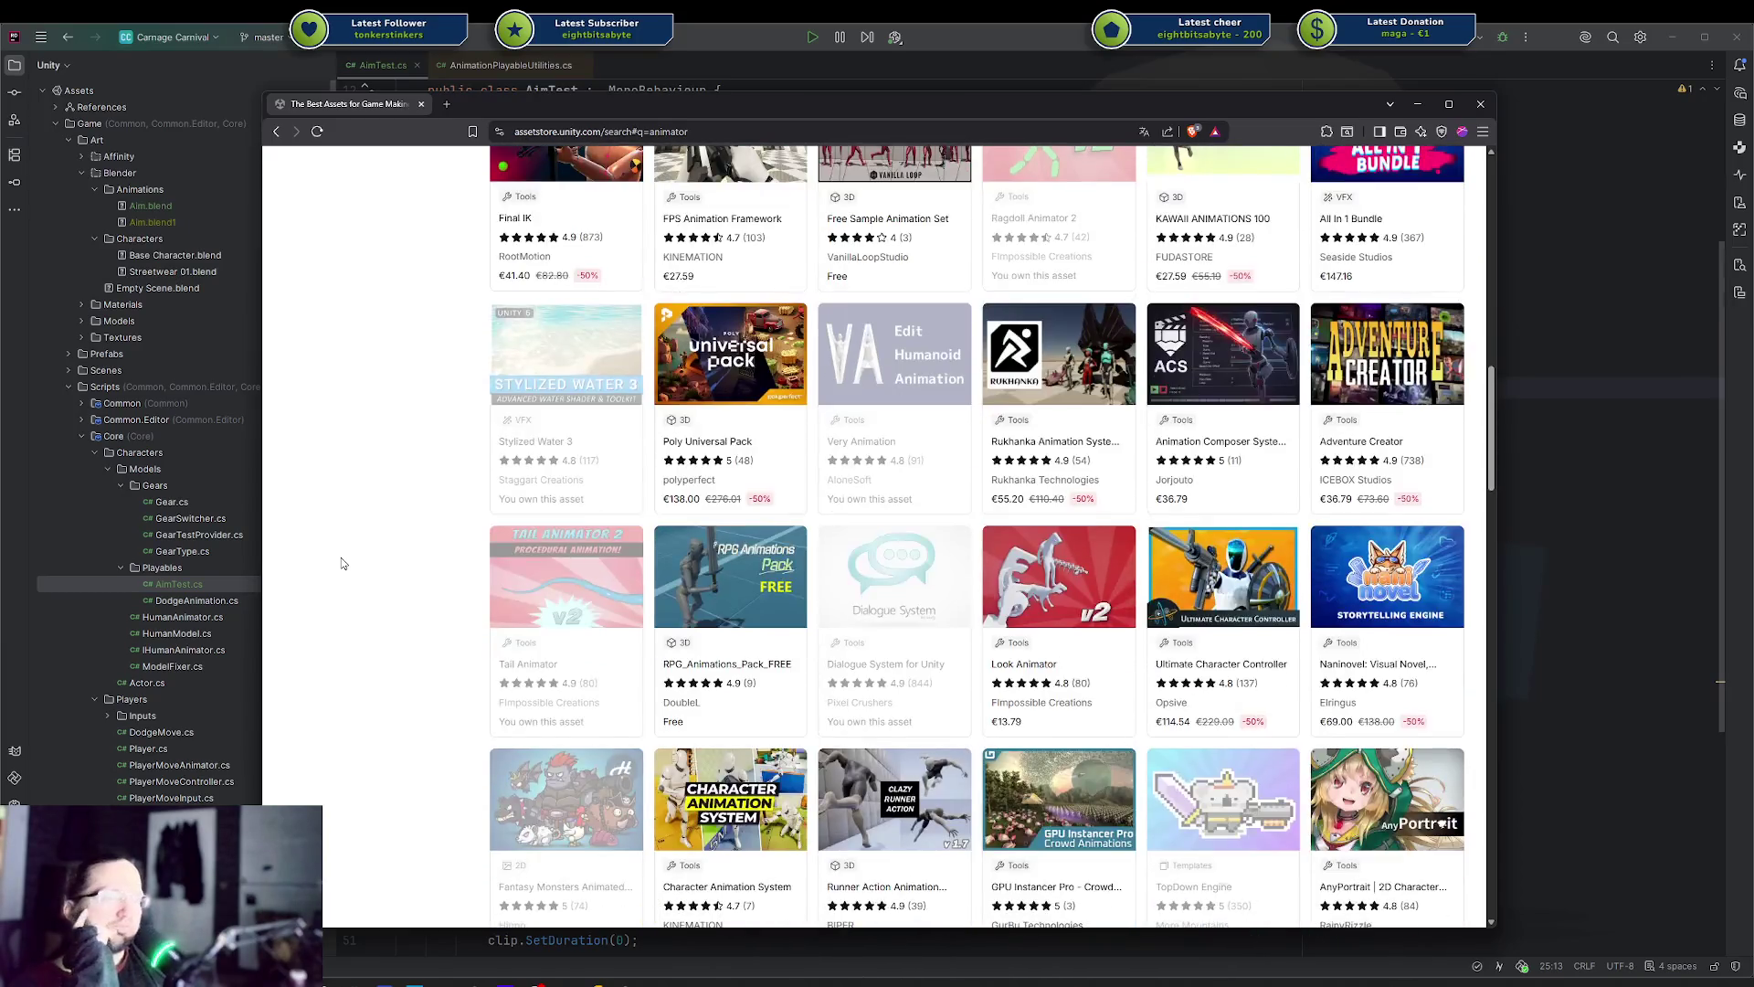
scroll(343, 564, "down", 3)
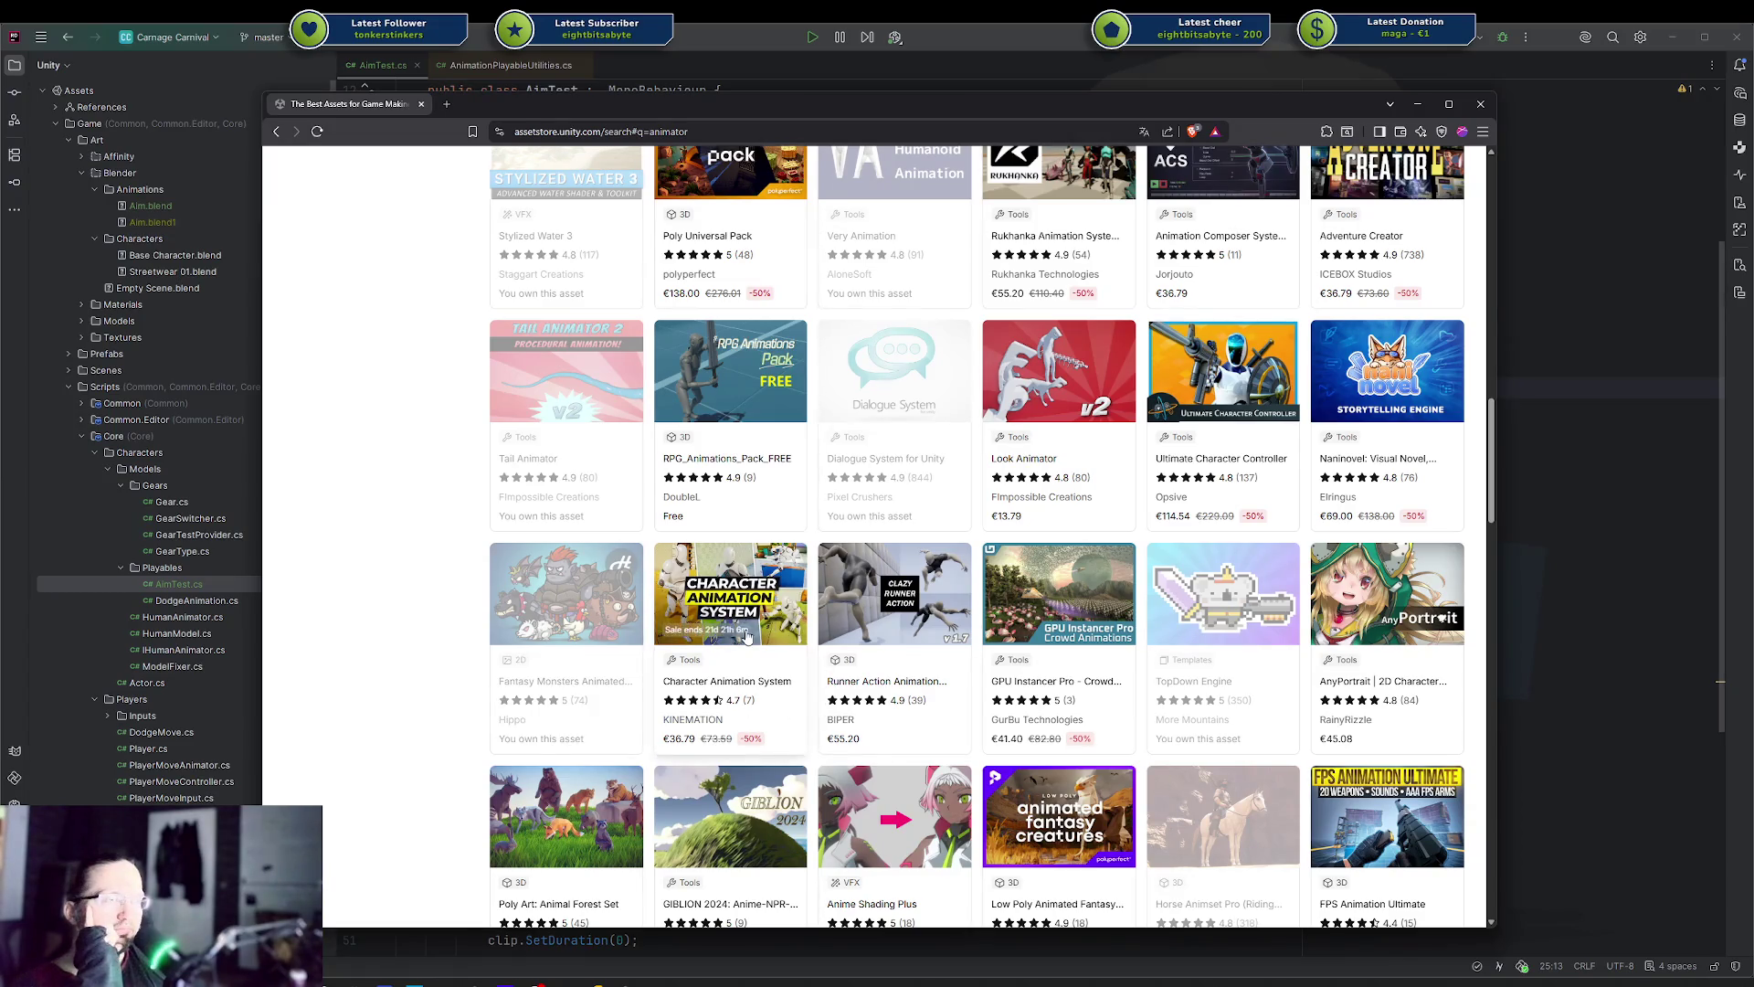
middle_click(703, 678)
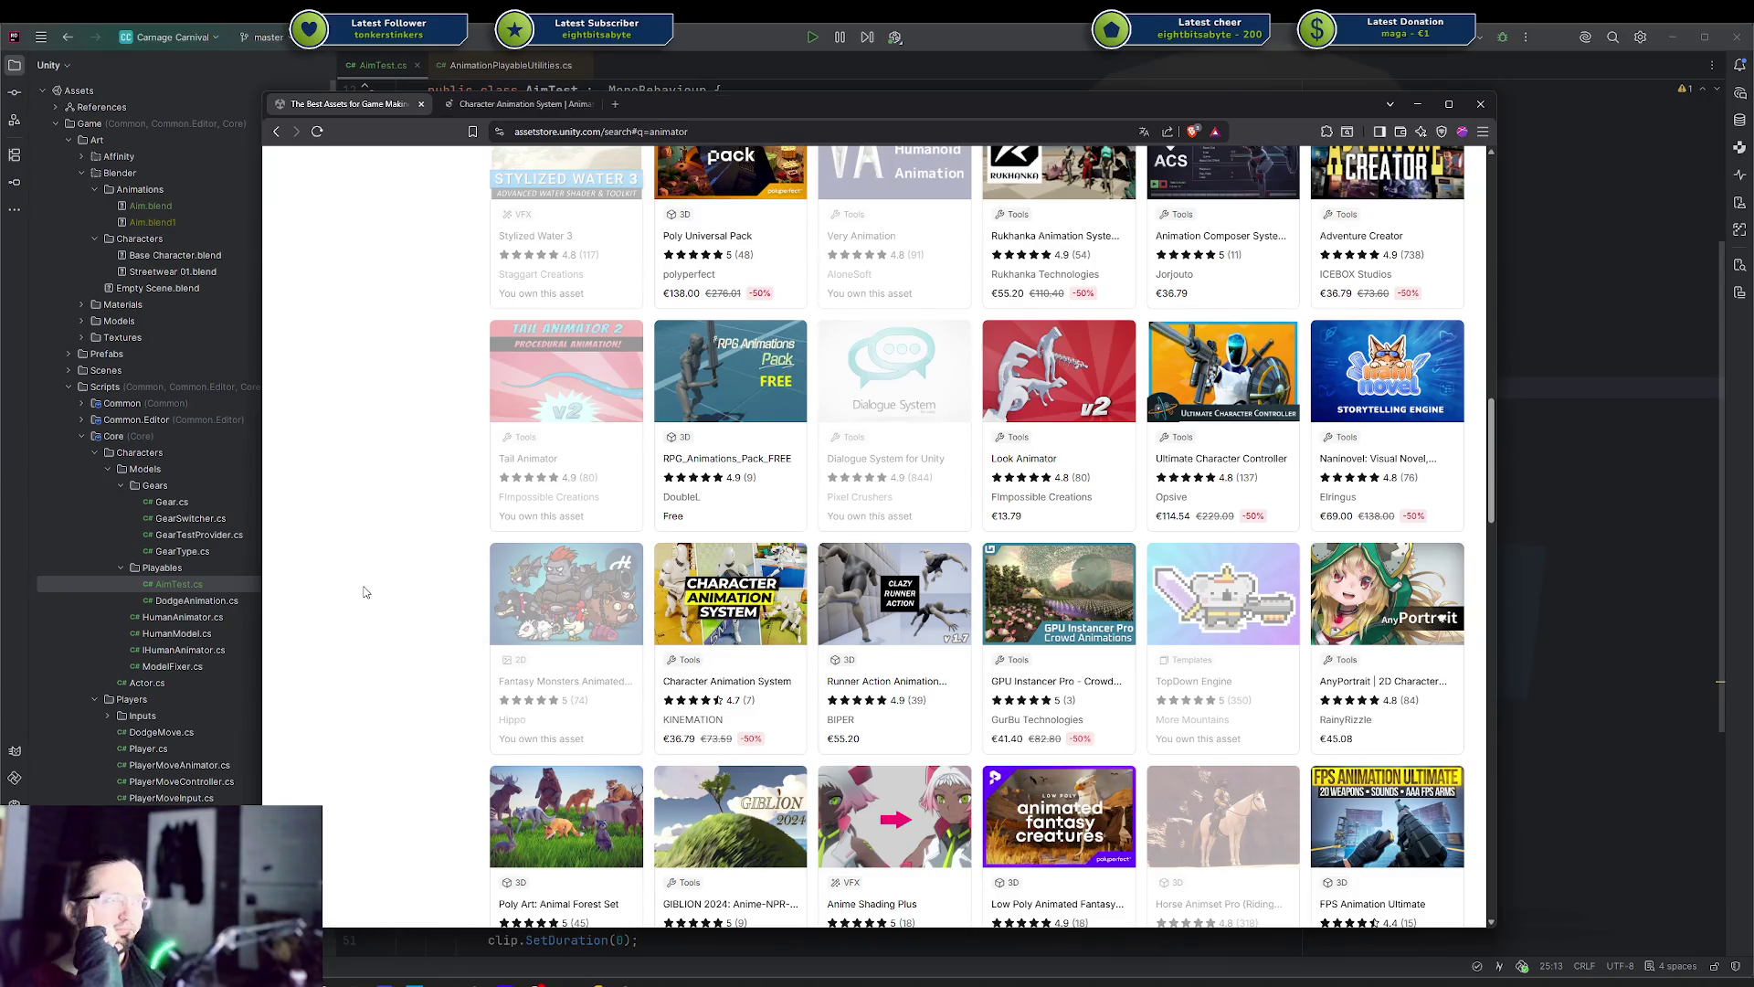
scroll(363, 592, "down", 2)
scroll(360, 590, "down", 6)
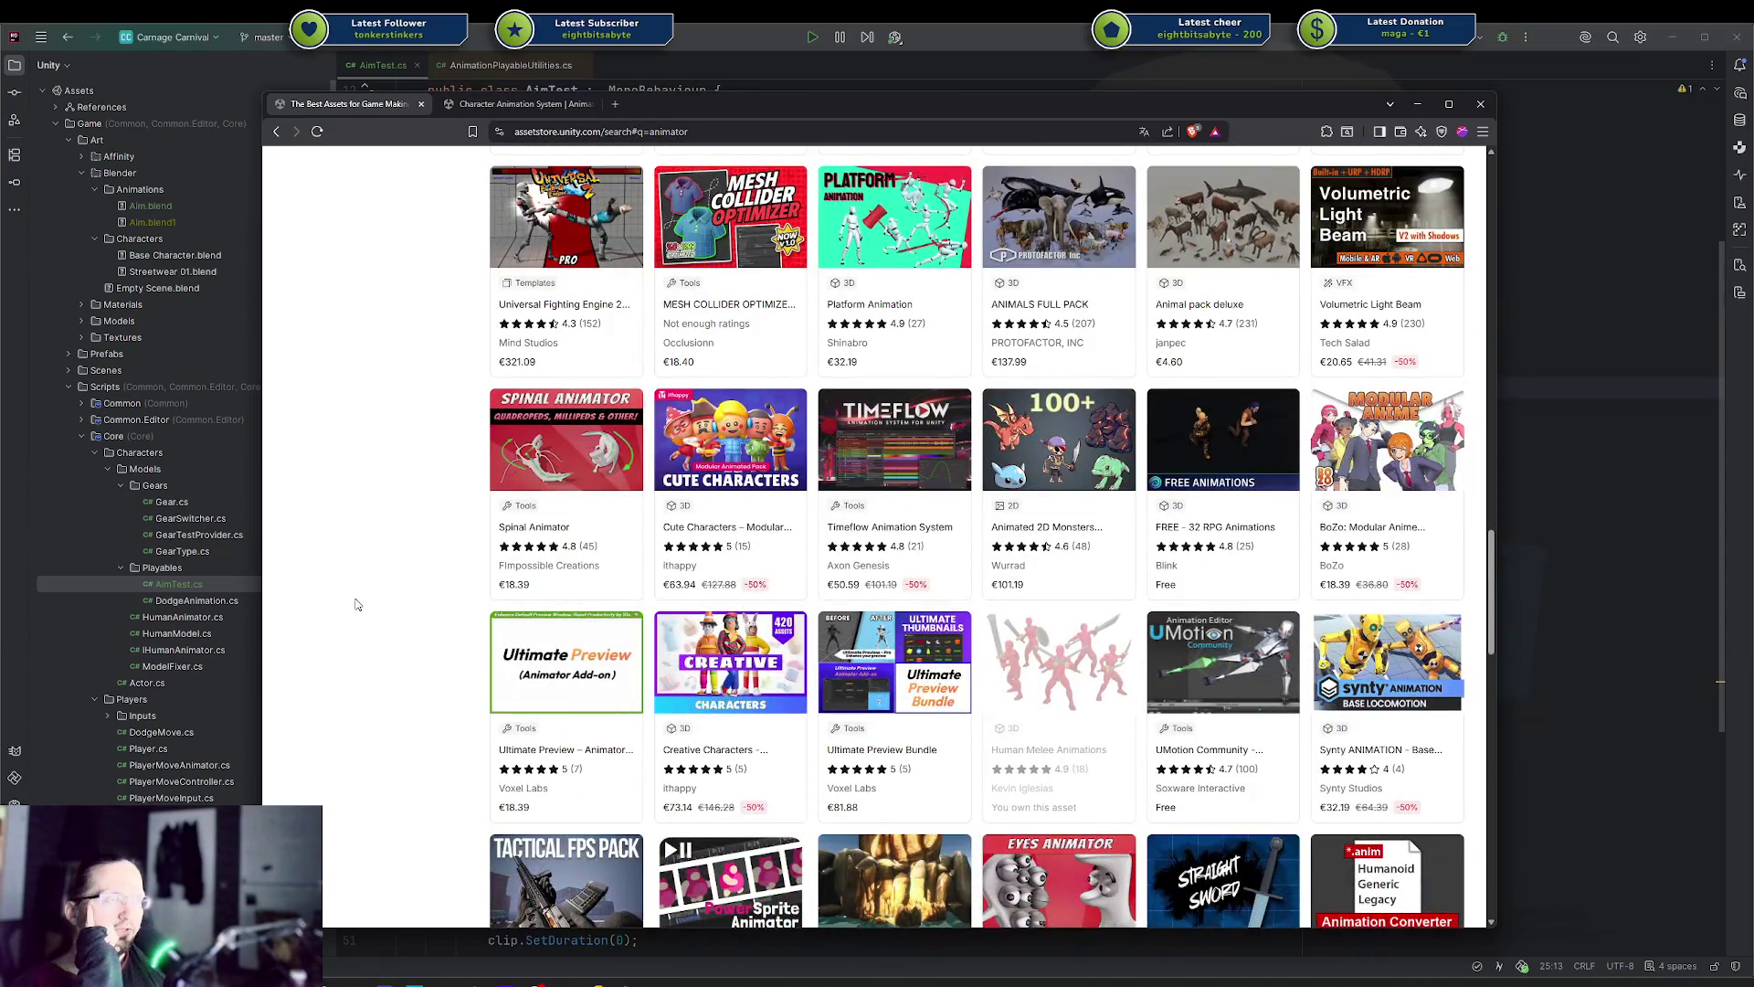
Show the Character Animation System page and page its gallery through to image 10/10
left_click(519, 103)
left_click(1004, 537)
left_click(1004, 537)
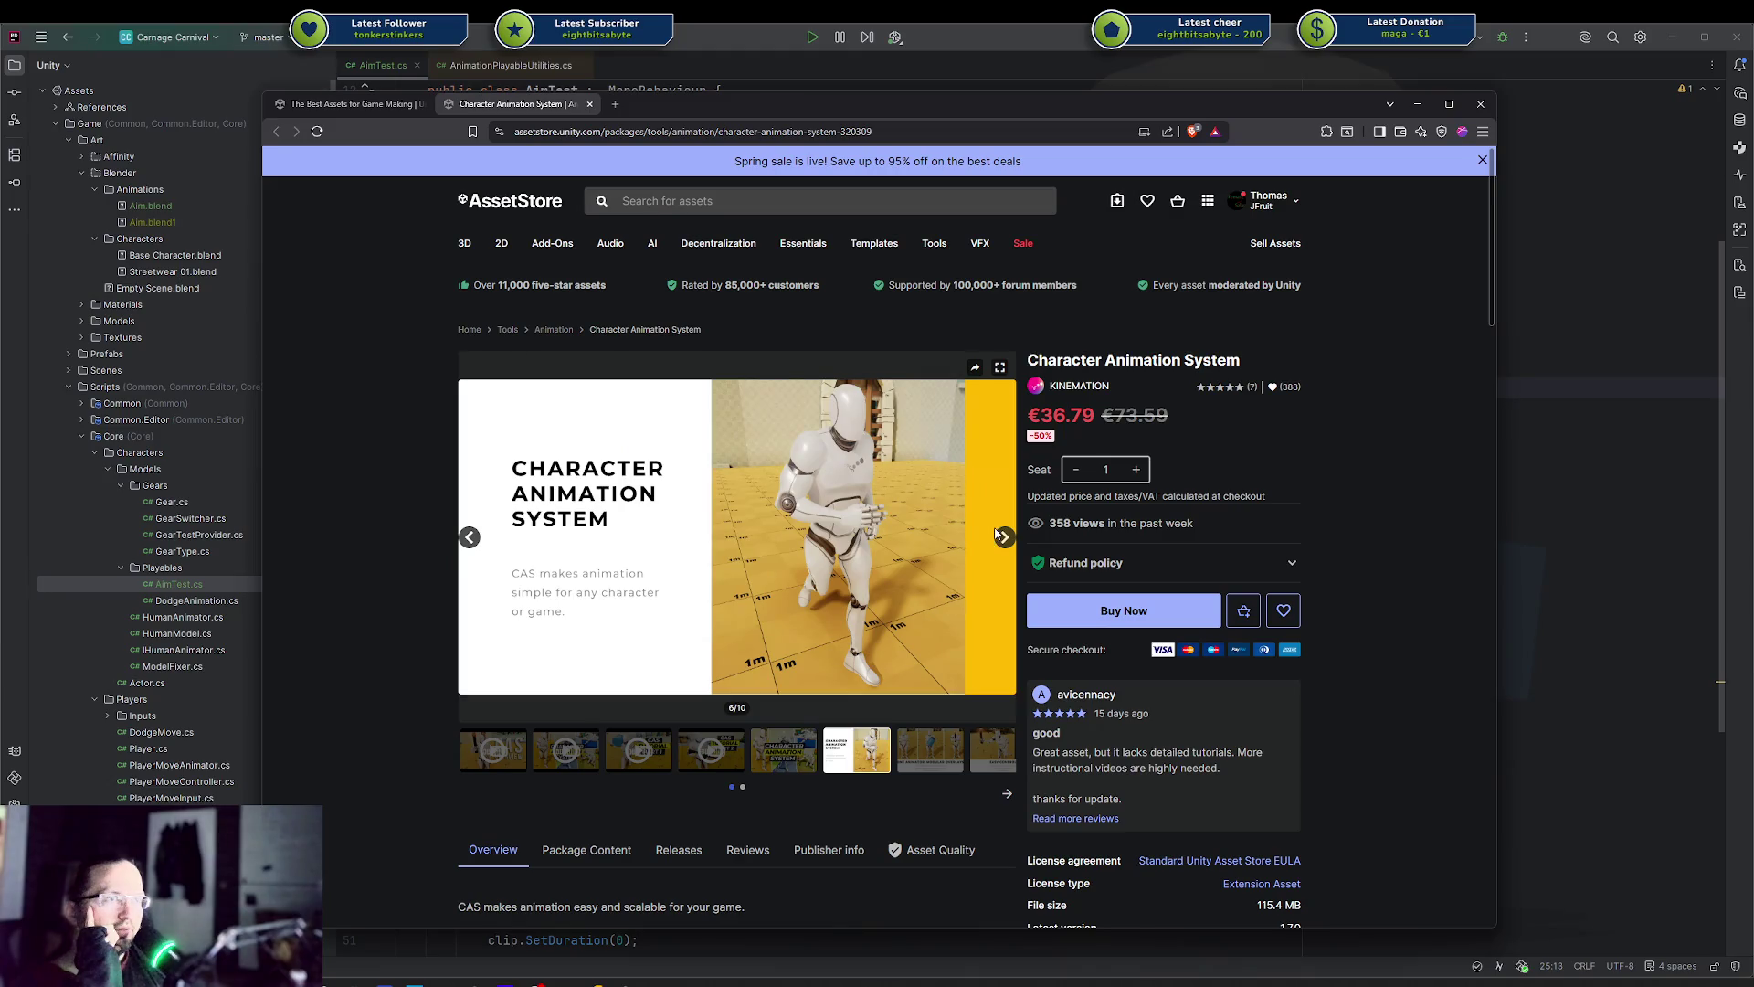
left_click(1004, 538)
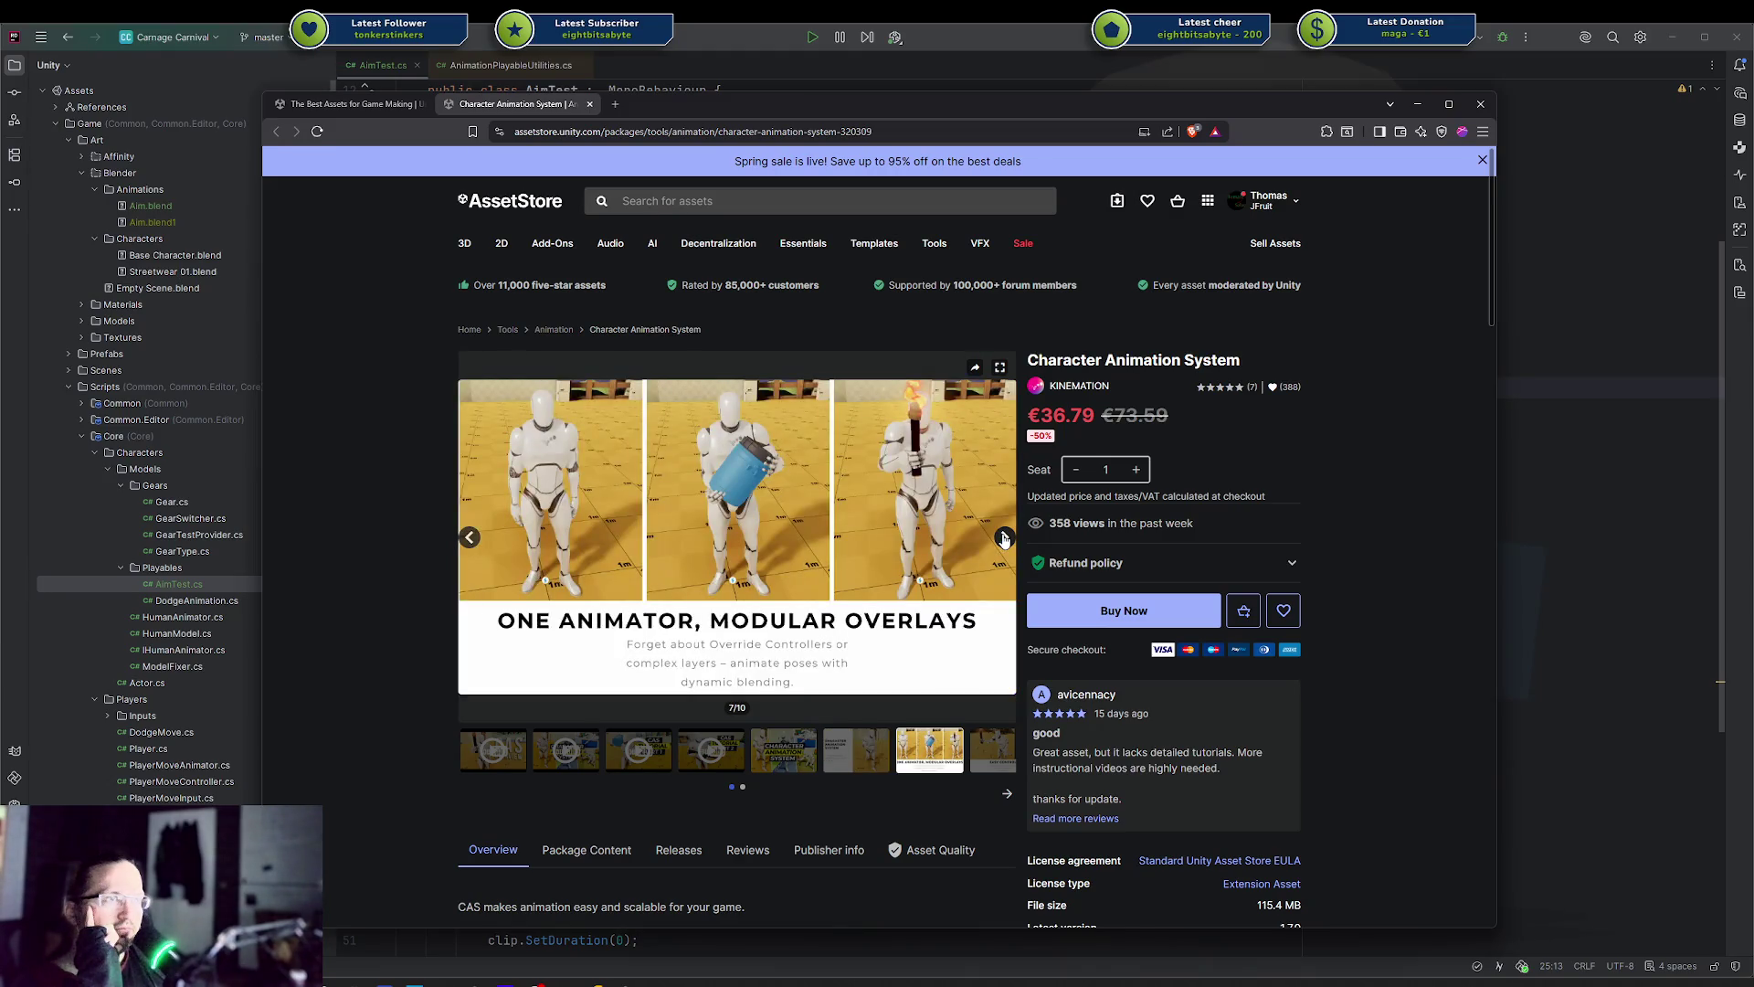
left_click(1003, 539)
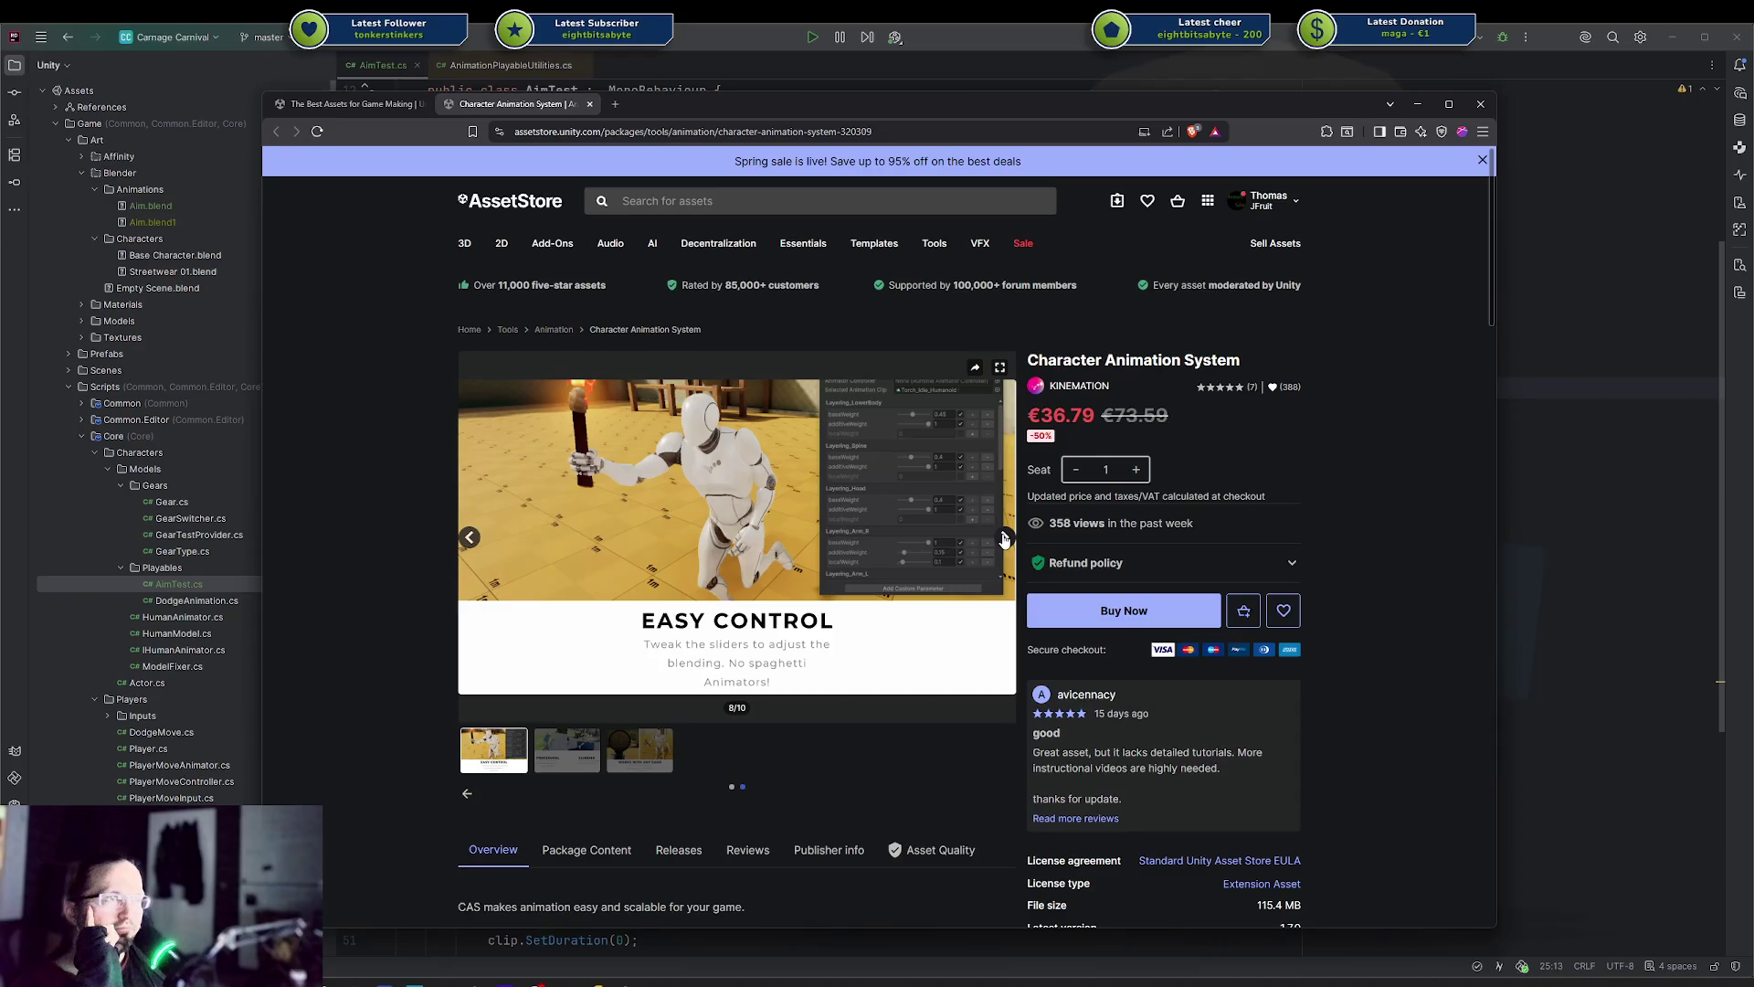
left_click(1004, 539)
left_click(1004, 538)
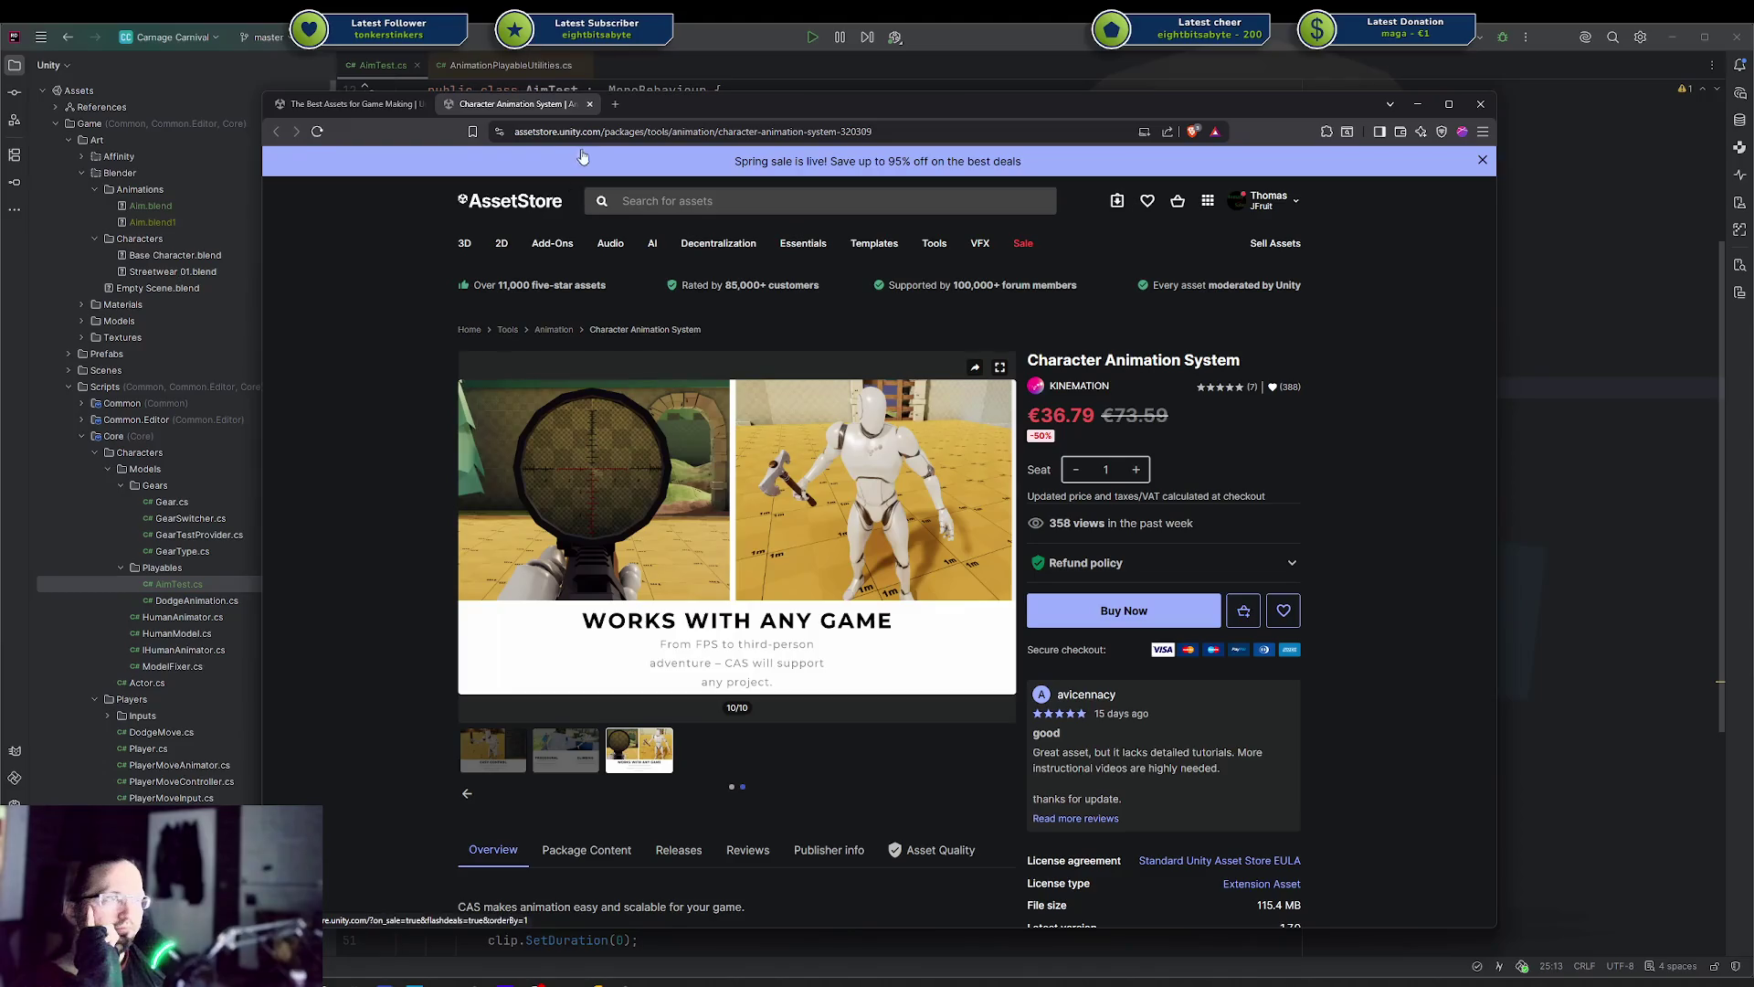
Close the Character Animation System tab, then the Asset Store browser, returning to AimTest.cs
key("ctrl+w")
scroll(420, 484, "down", 3)
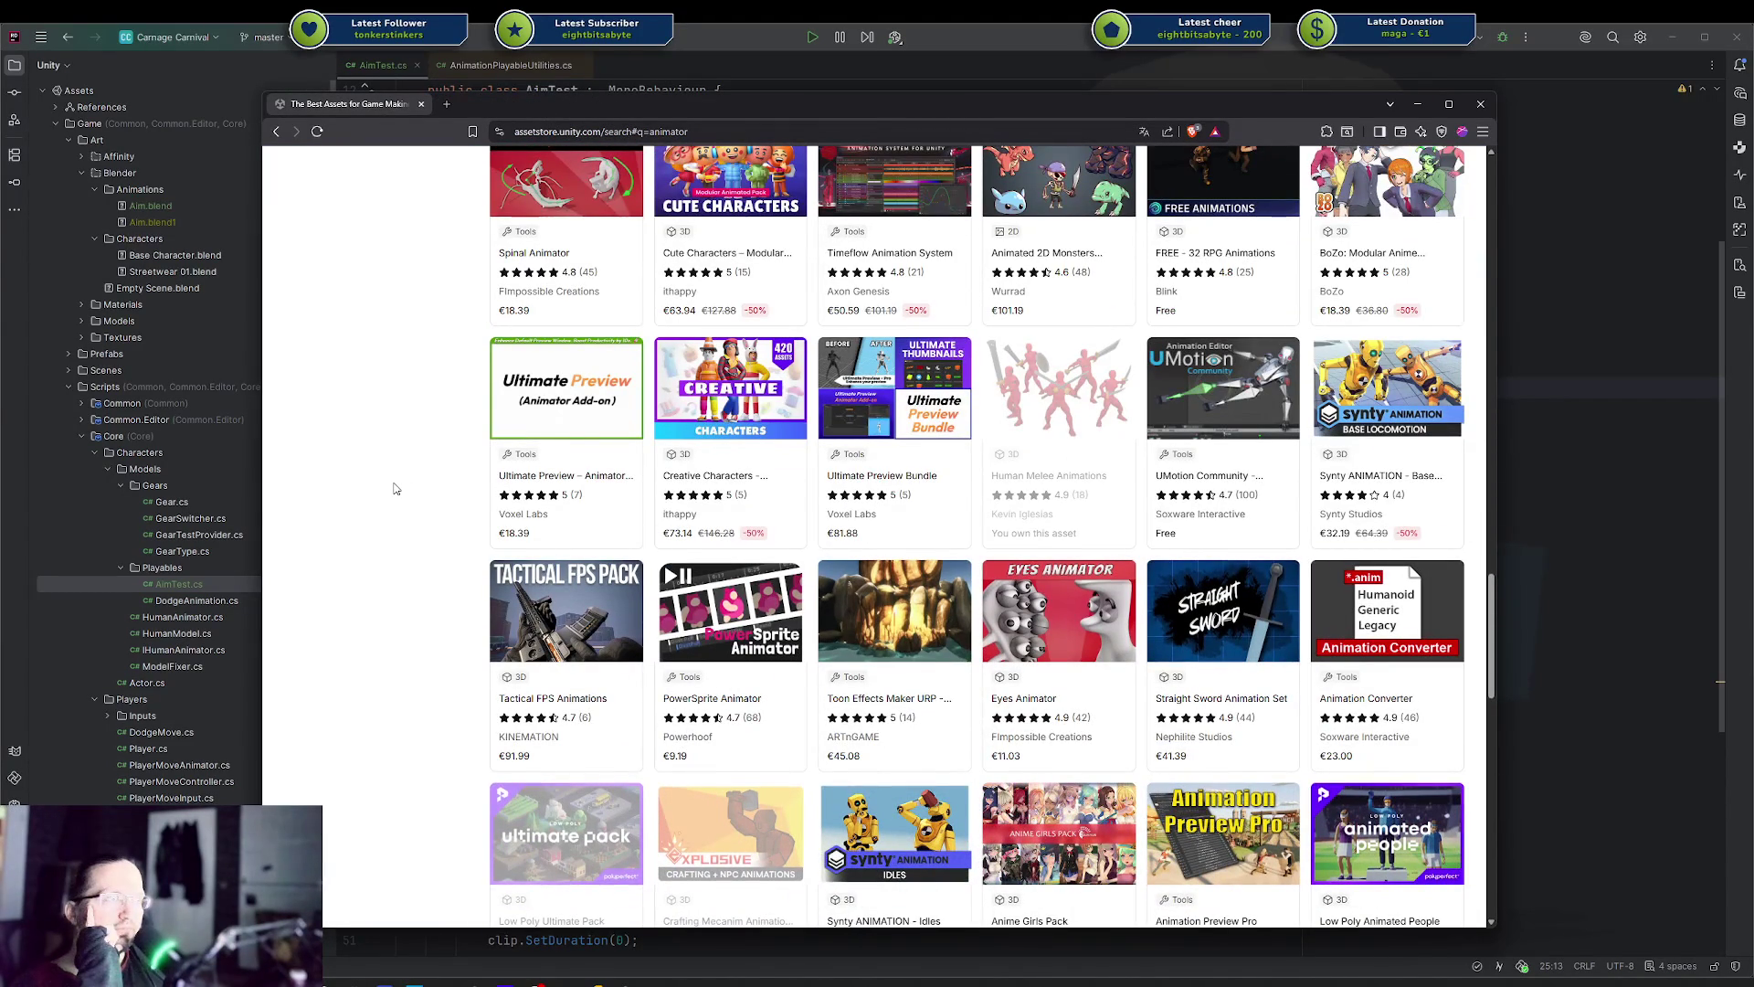
scroll(394, 489, "down", 1)
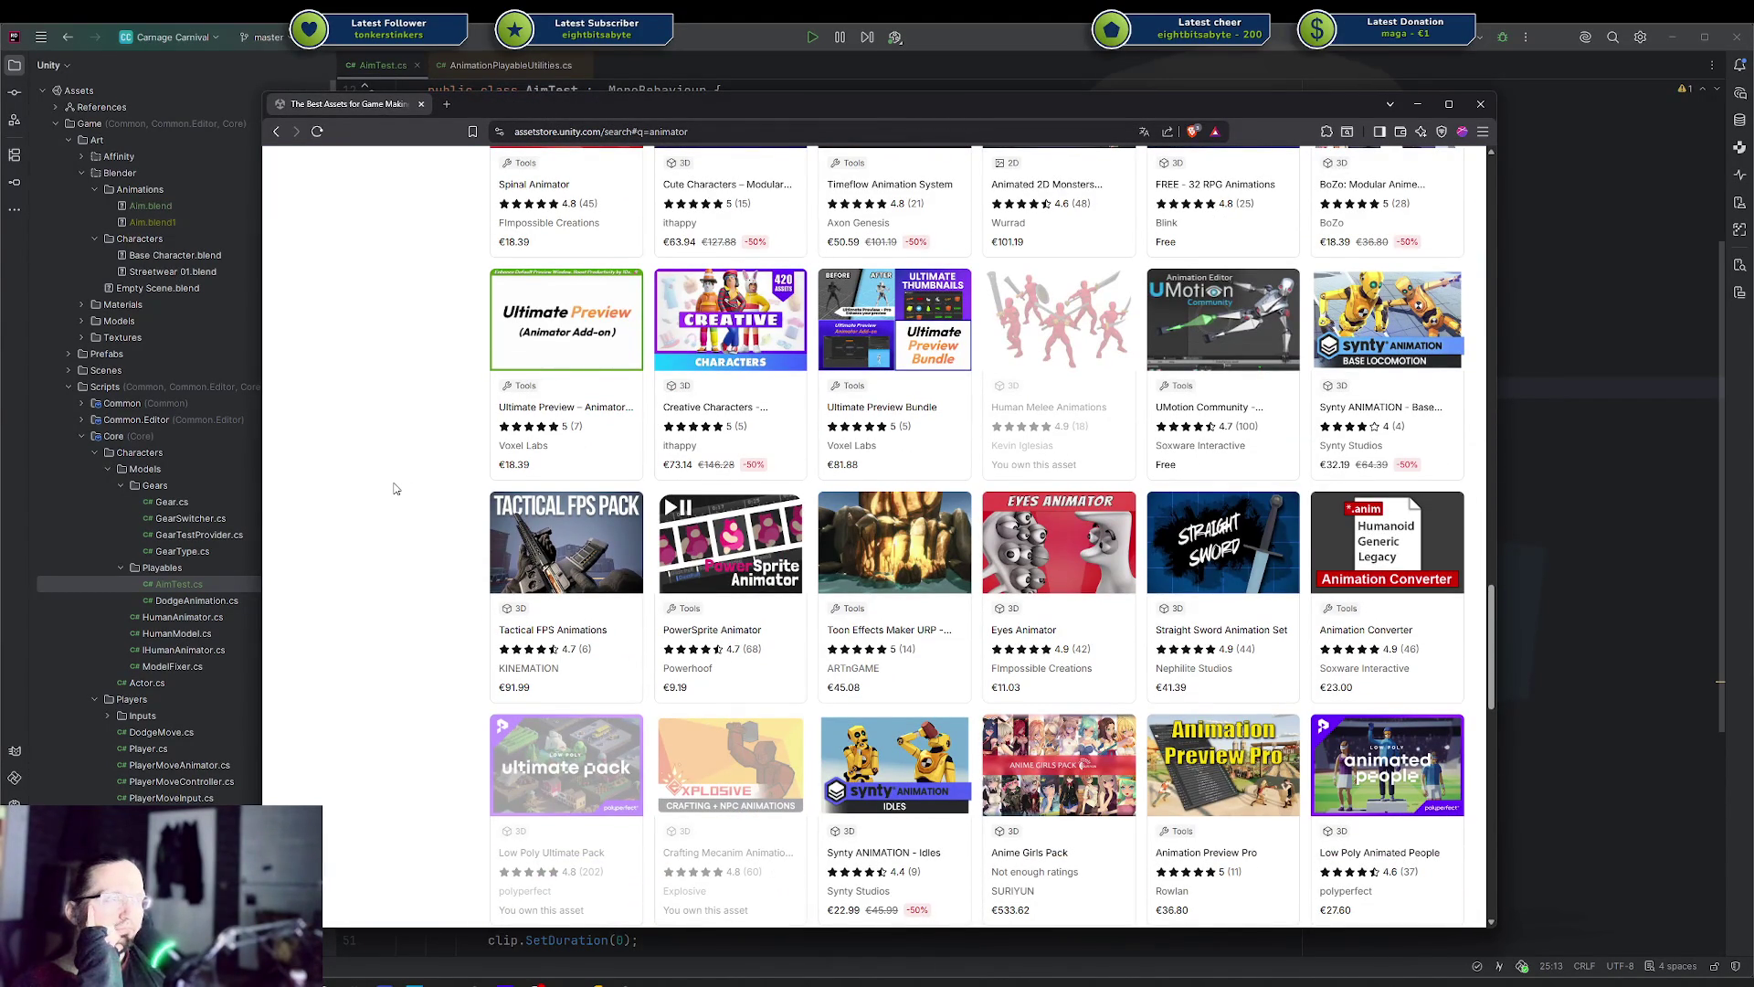
scroll(393, 488, "down", 5)
scroll(393, 488, "down", 5)
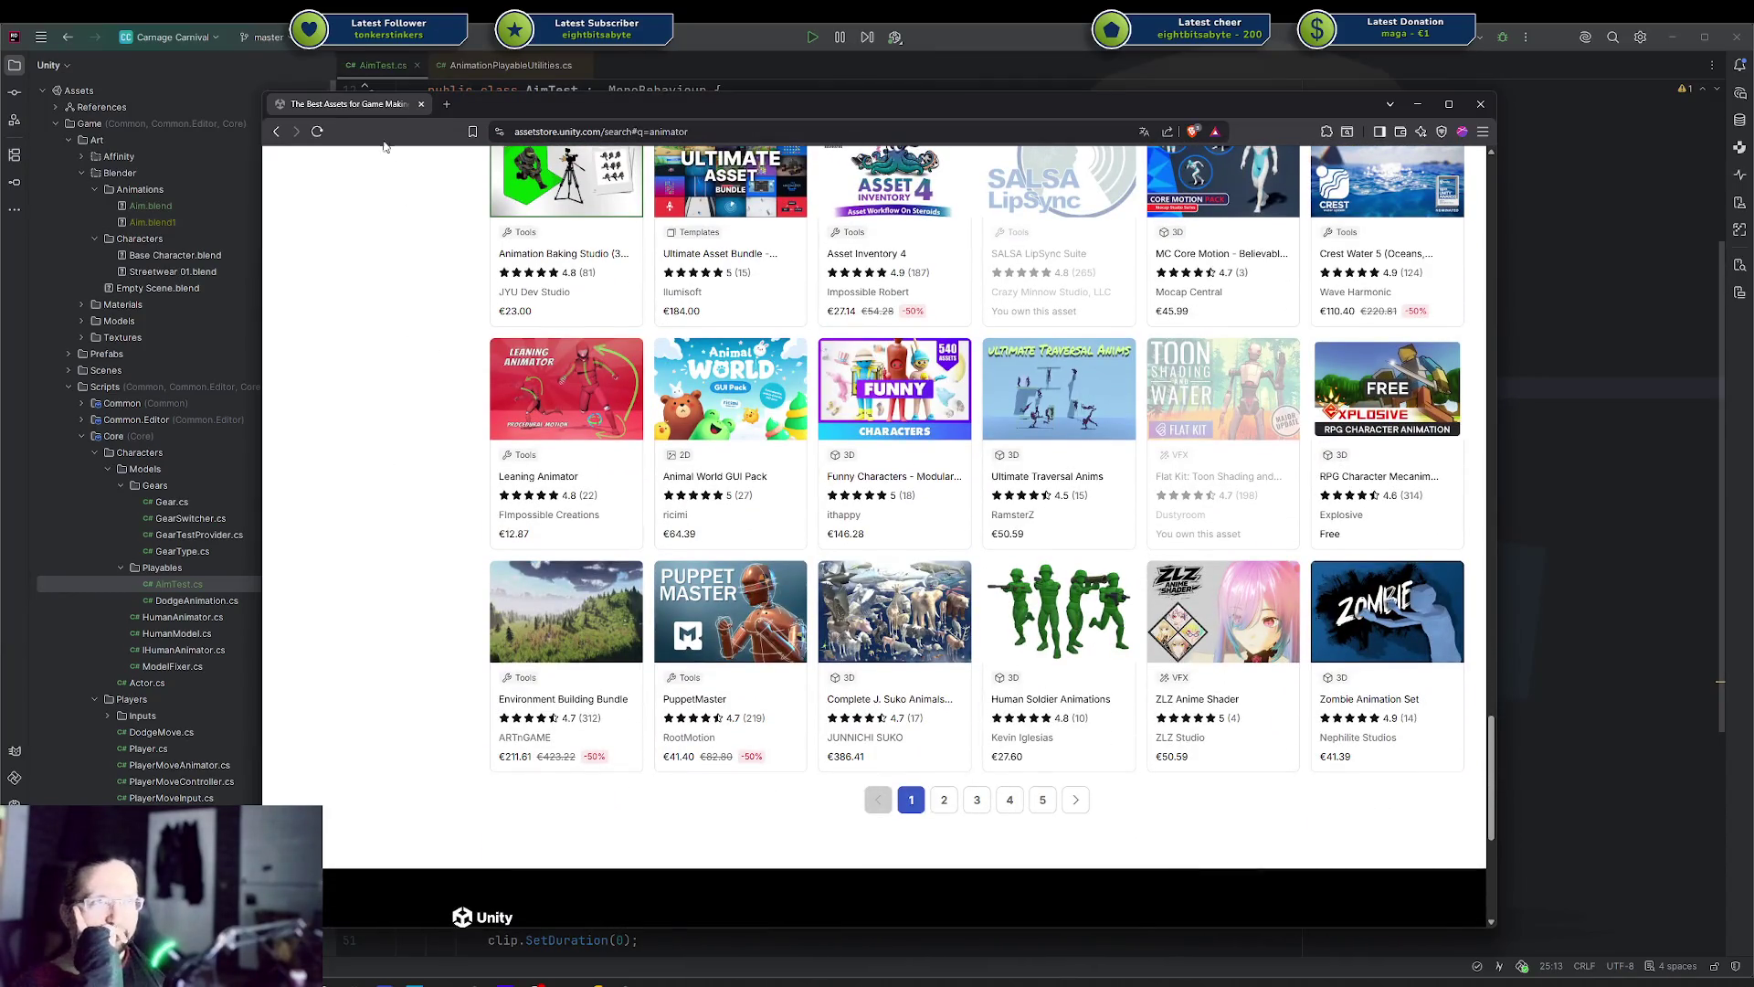
middle_click(365, 108)
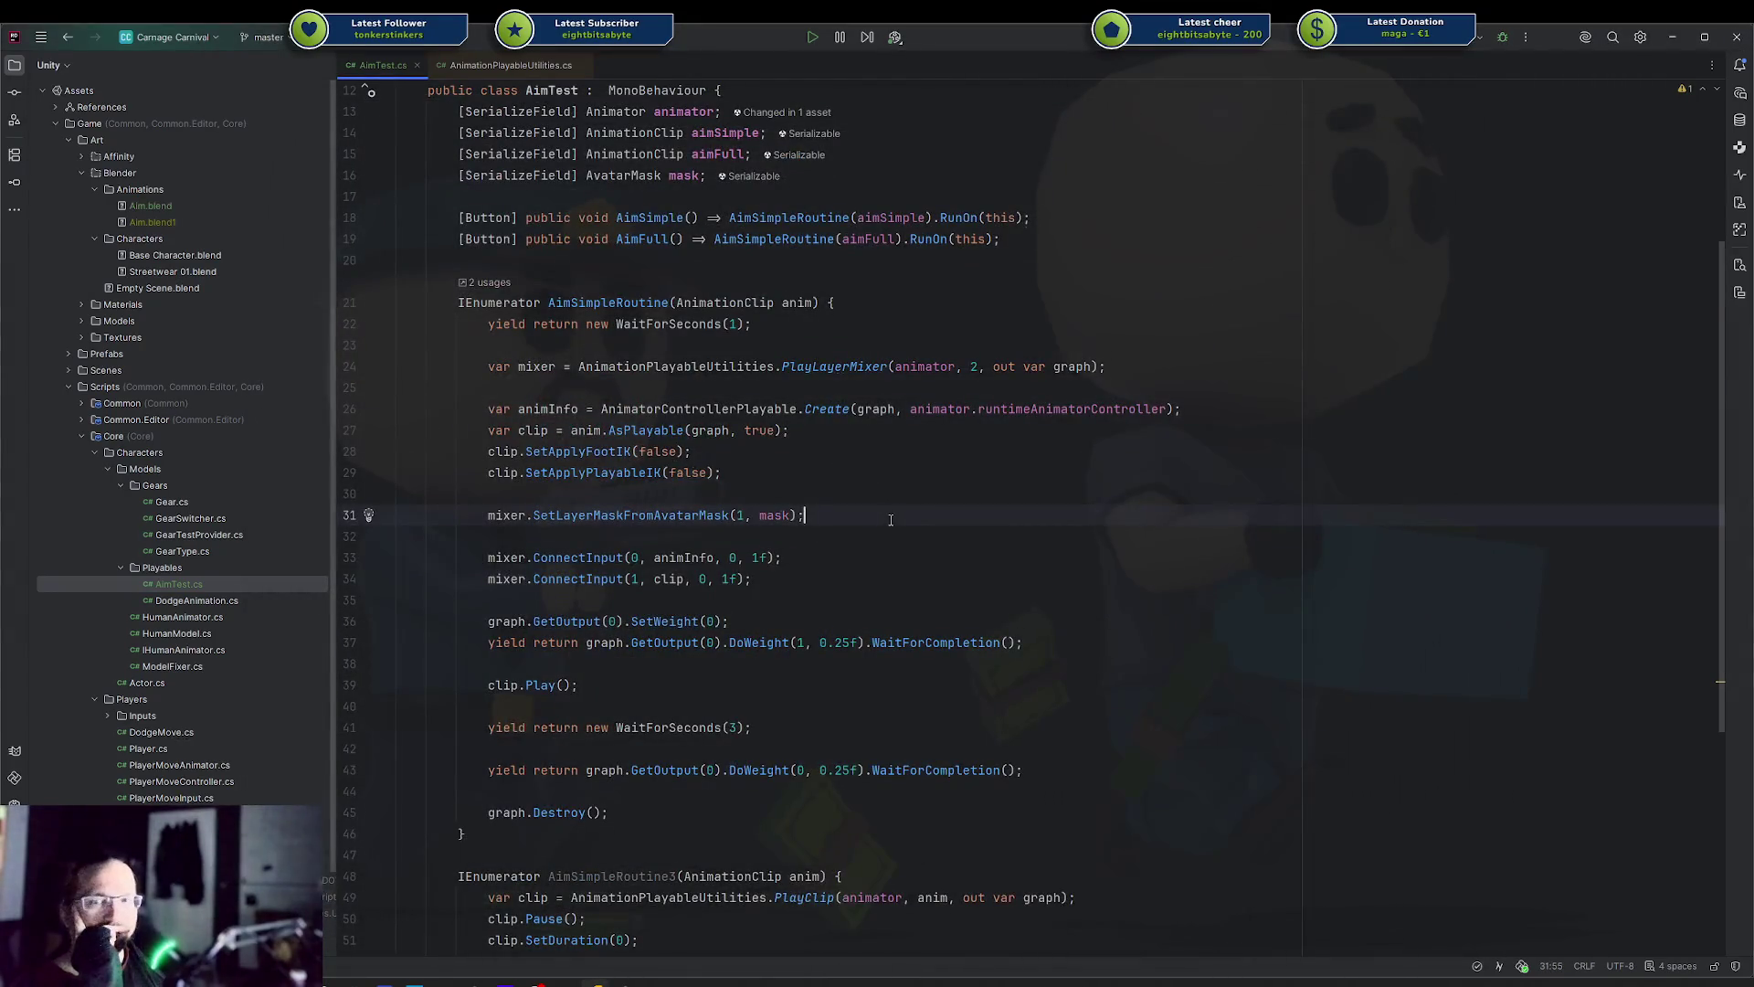
Back in Unity, frame the Scene view close on the Player and show the Animations folder
key("alt+Tab")
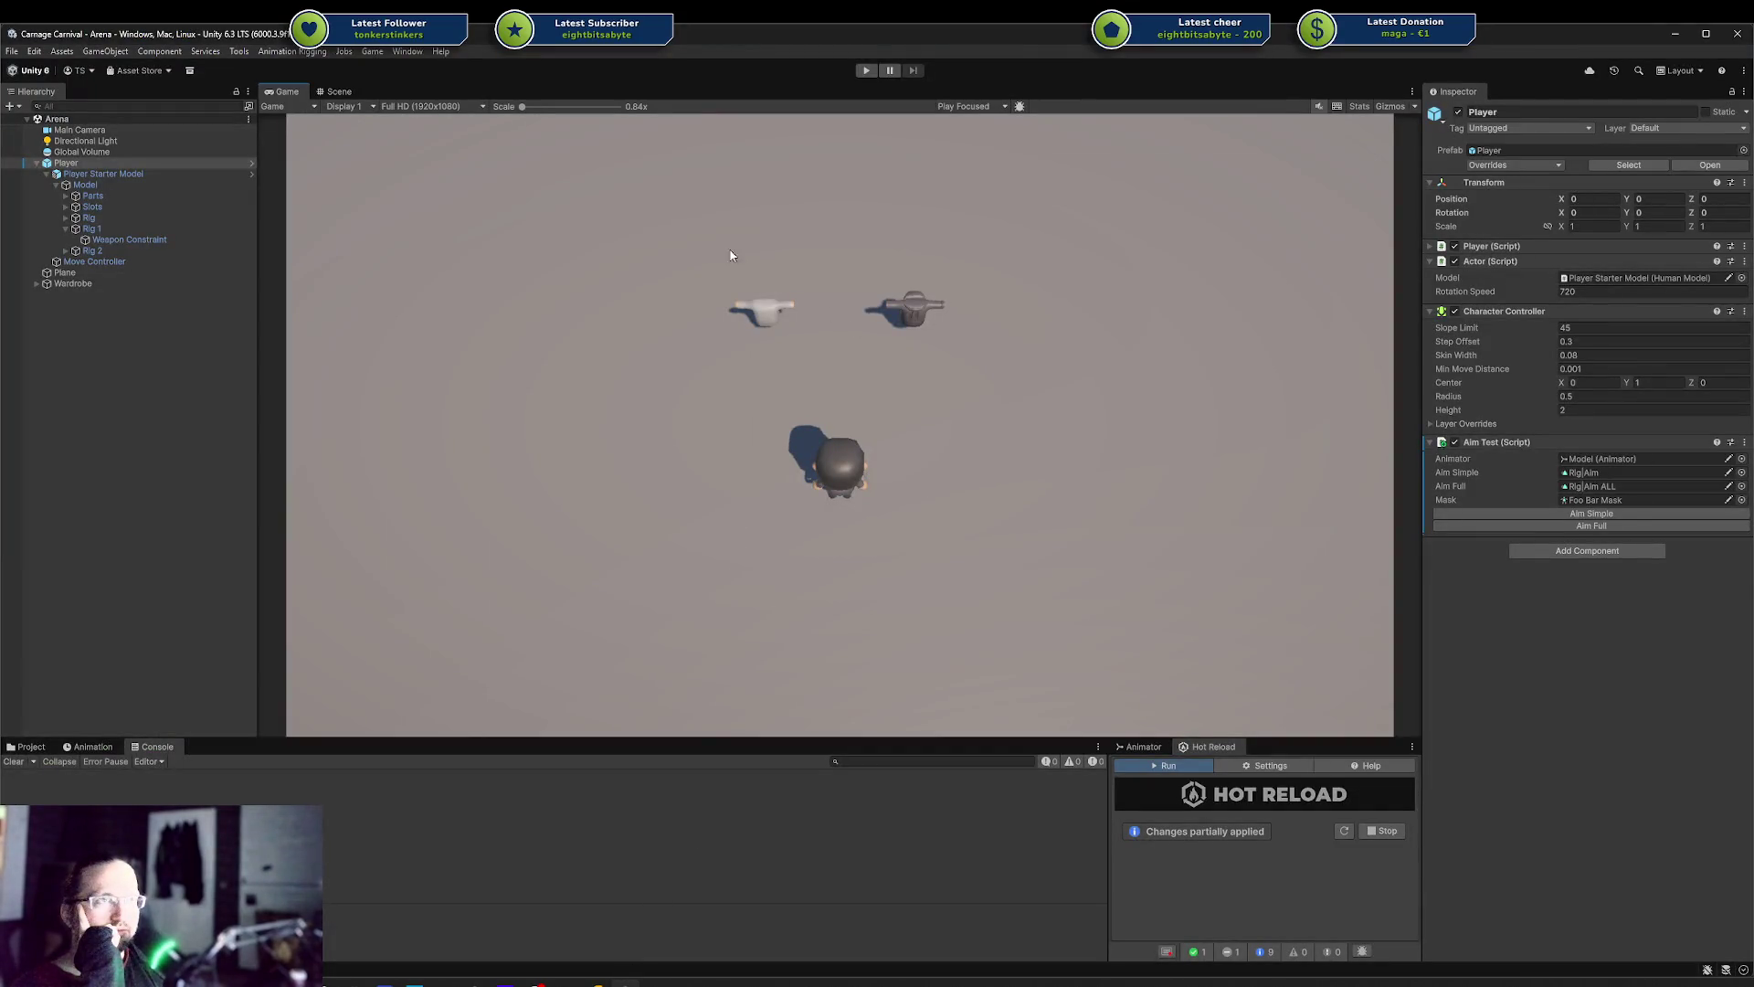
left_click(338, 91)
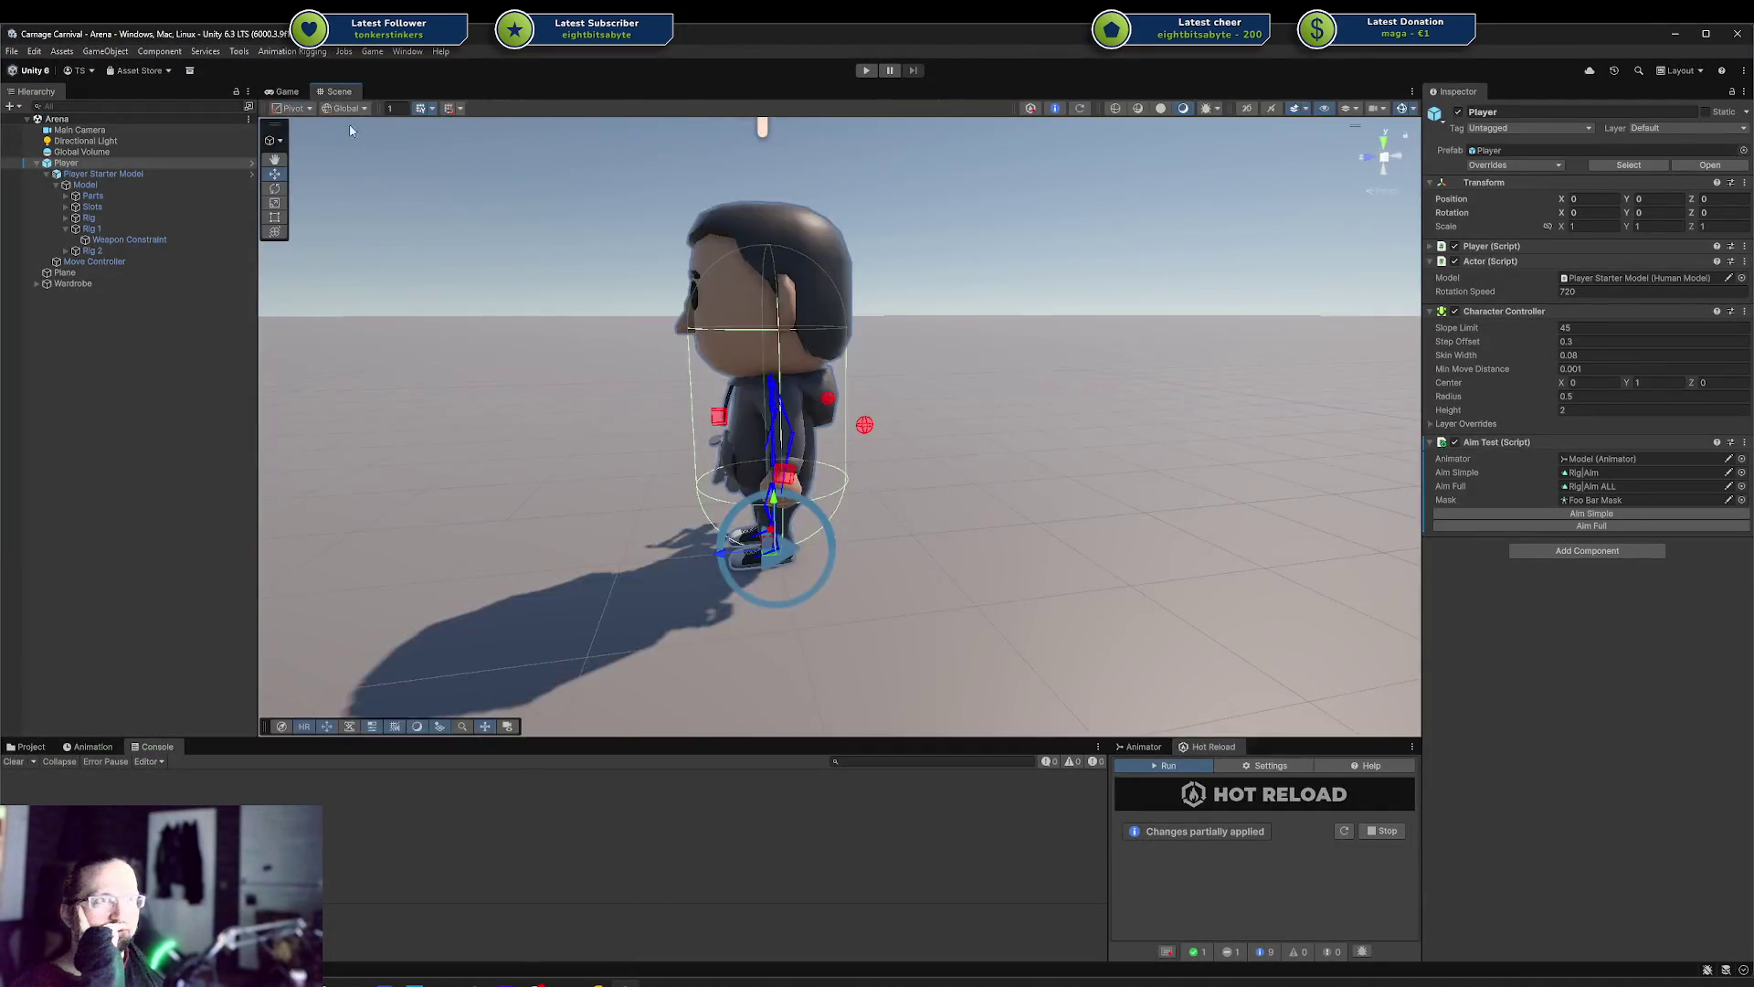
mouse_move(607, 360)
left_mouse_down()
mouse_move(1140, 416)
mouse_move(1081, 418)
left_mouse_up()
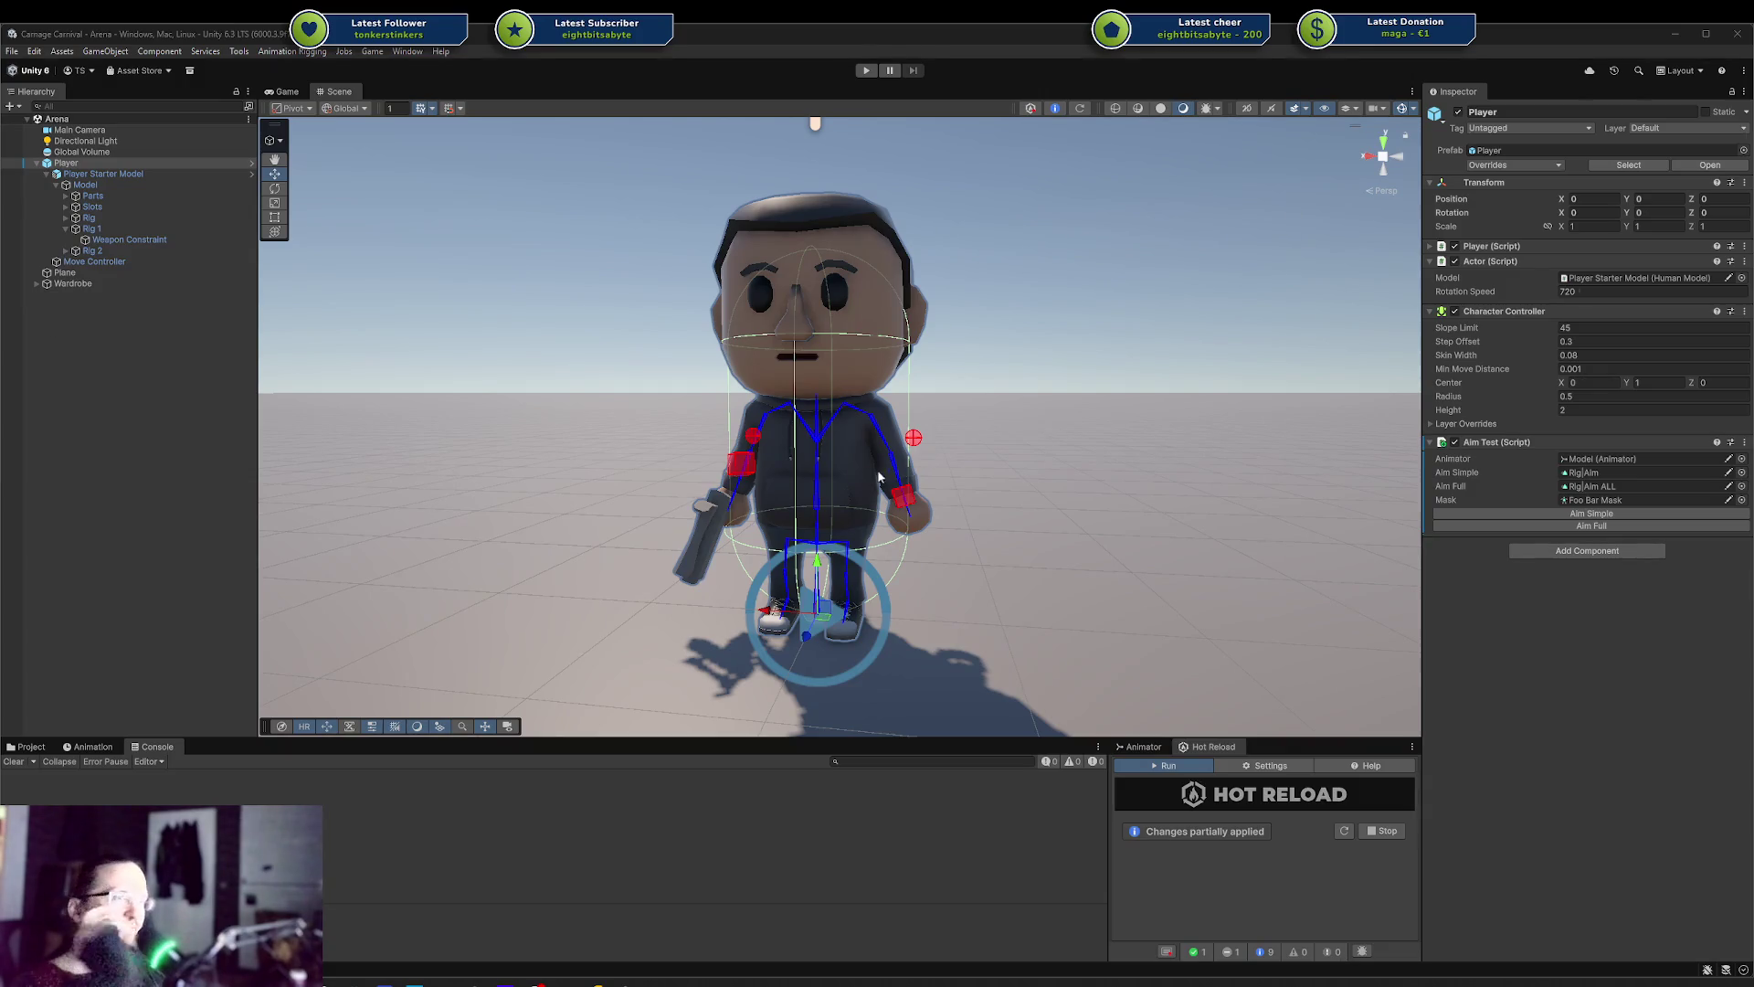
left_click_drag(708, 503, 639, 511)
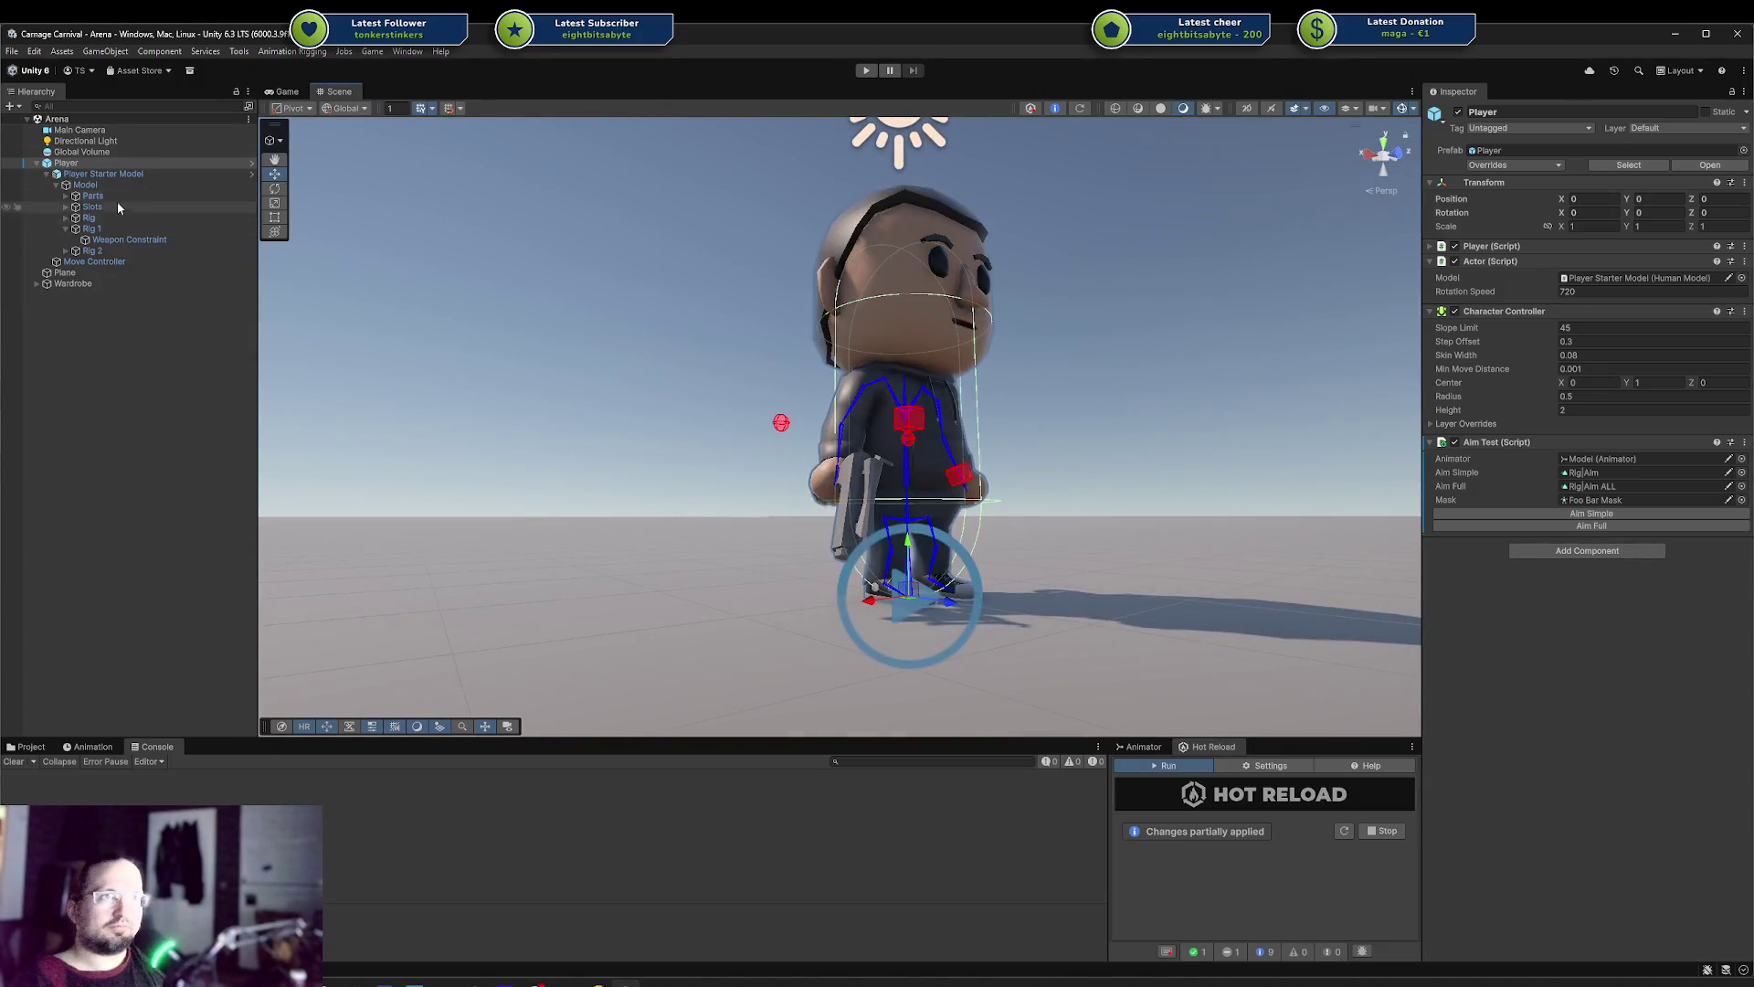
left_click(27, 746)
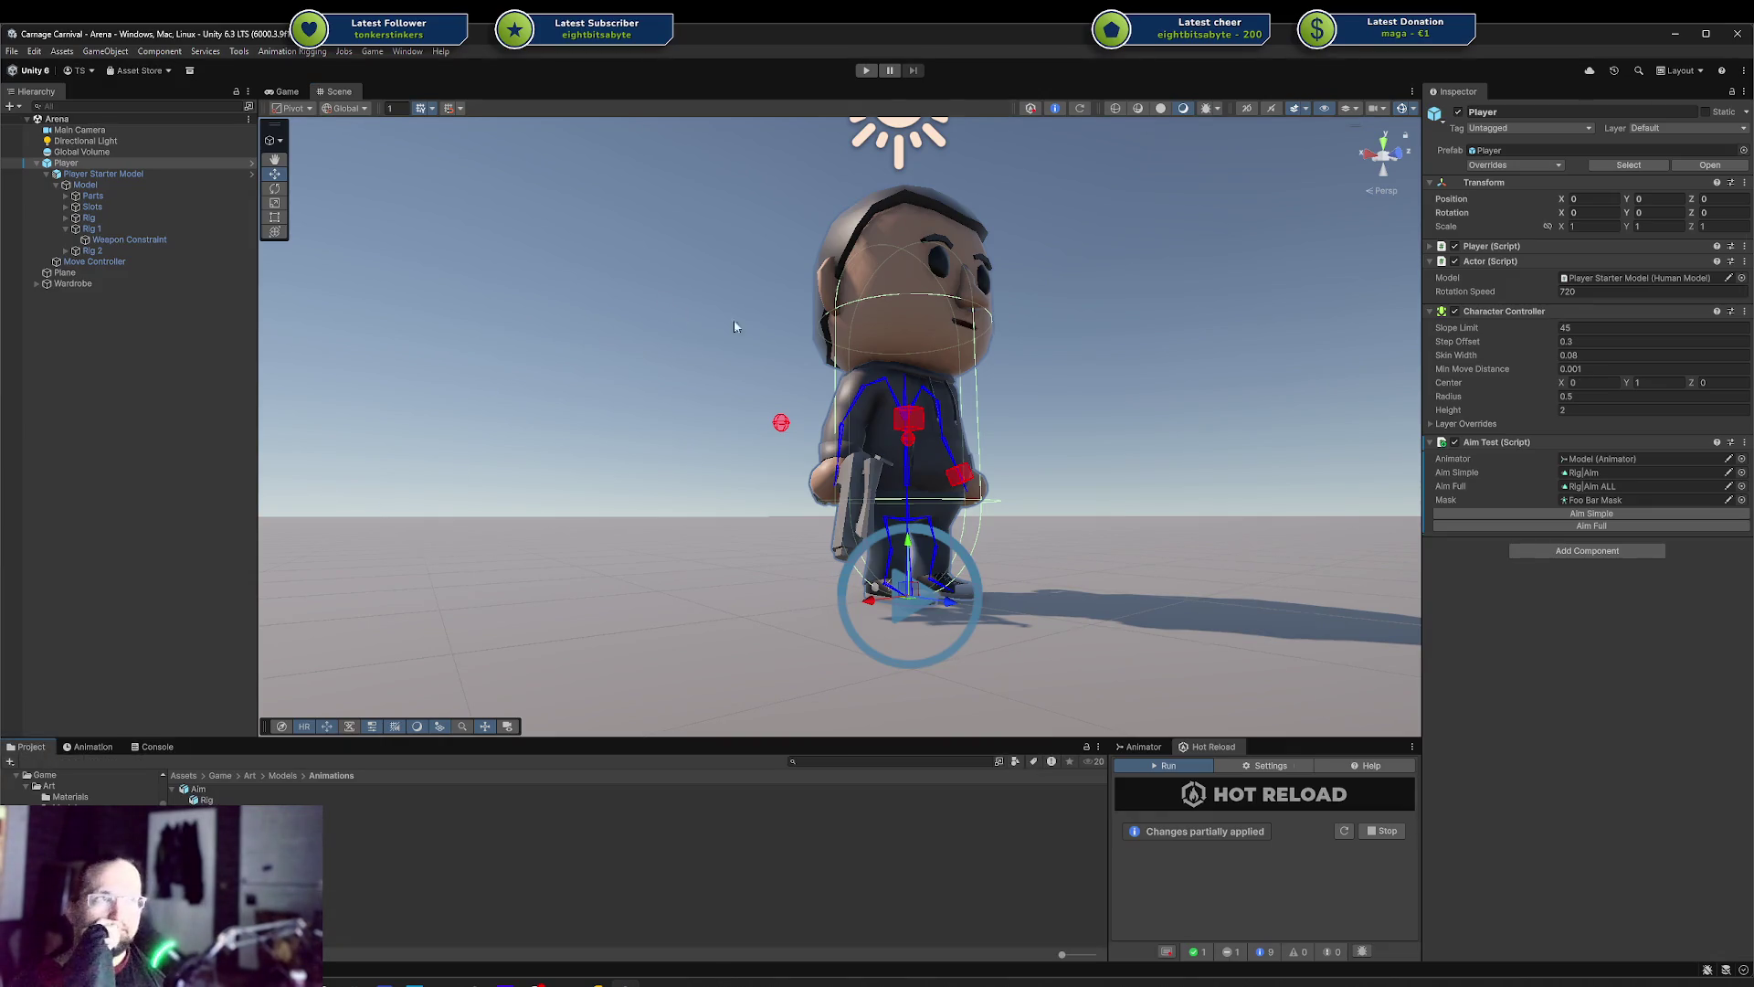
mouse_move(734, 326)
left_mouse_down()
mouse_move(926, 481)
mouse_move(967, 488)
mouse_move(917, 502)
mouse_move(1087, 471)
mouse_move(998, 444)
mouse_move(1087, 443)
mouse_move(928, 453)
left_mouse_up()
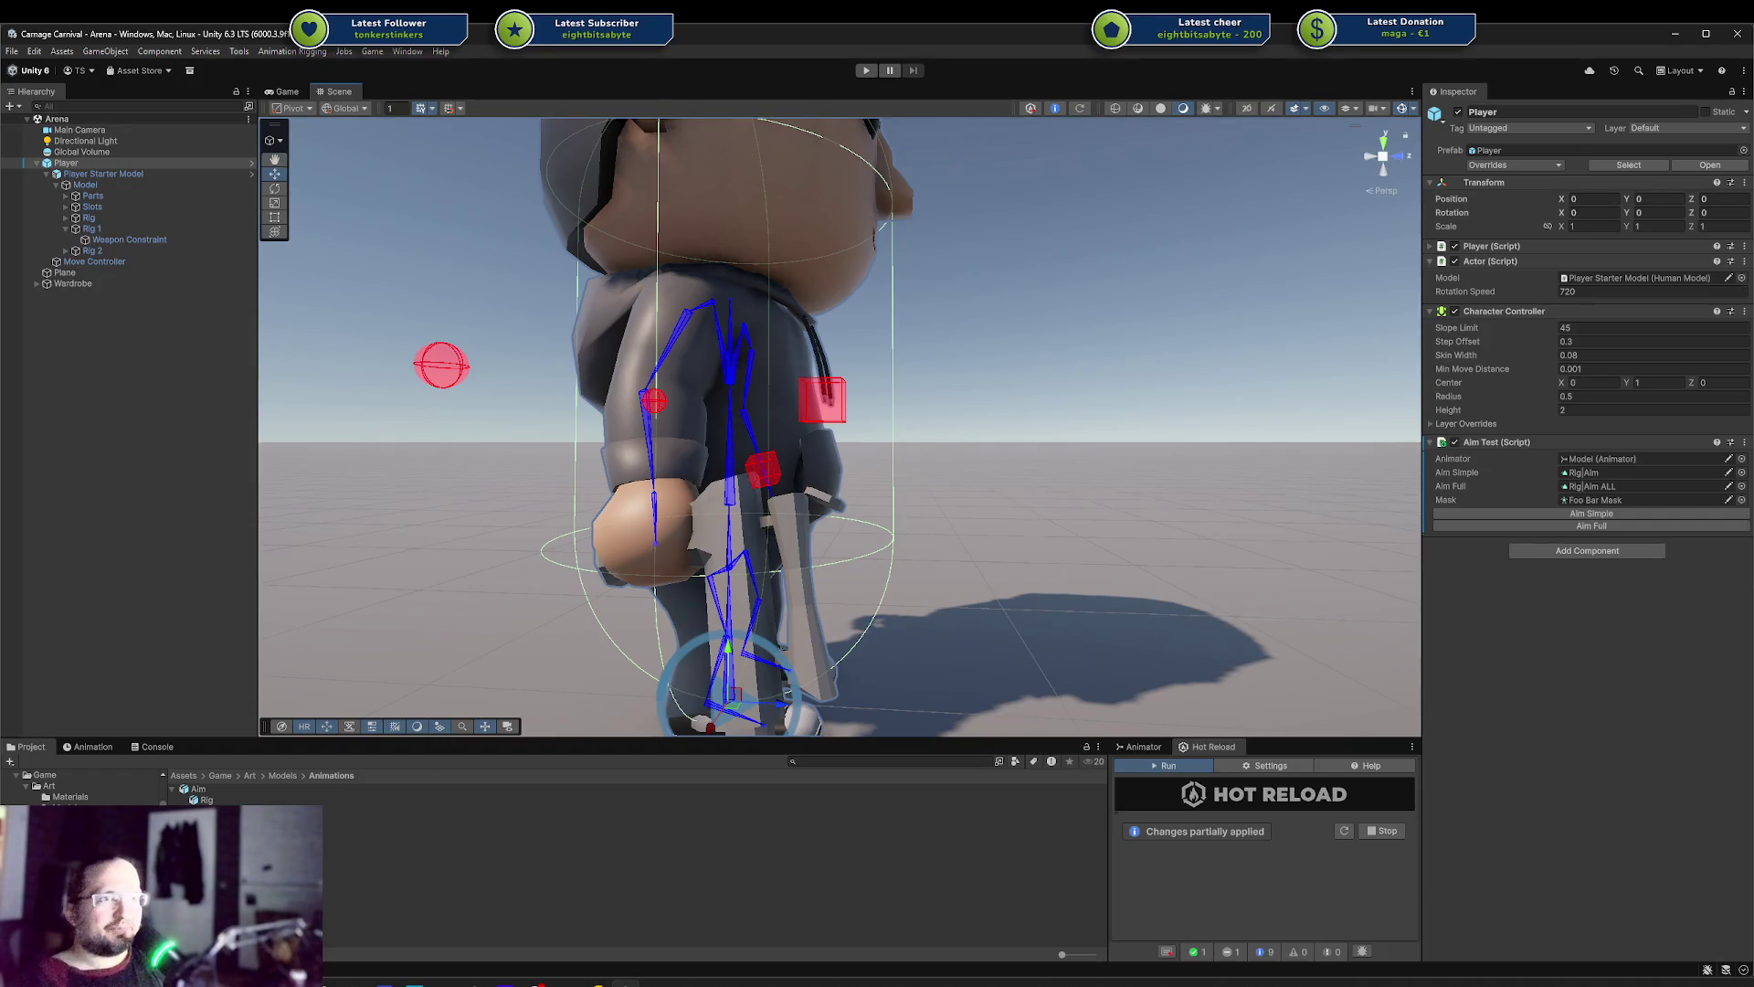
Check the Rig|Aim ALL clip and Foo Bar Mask, then open the Base Human Model prefab
left_click(220, 821)
left_click(219, 832)
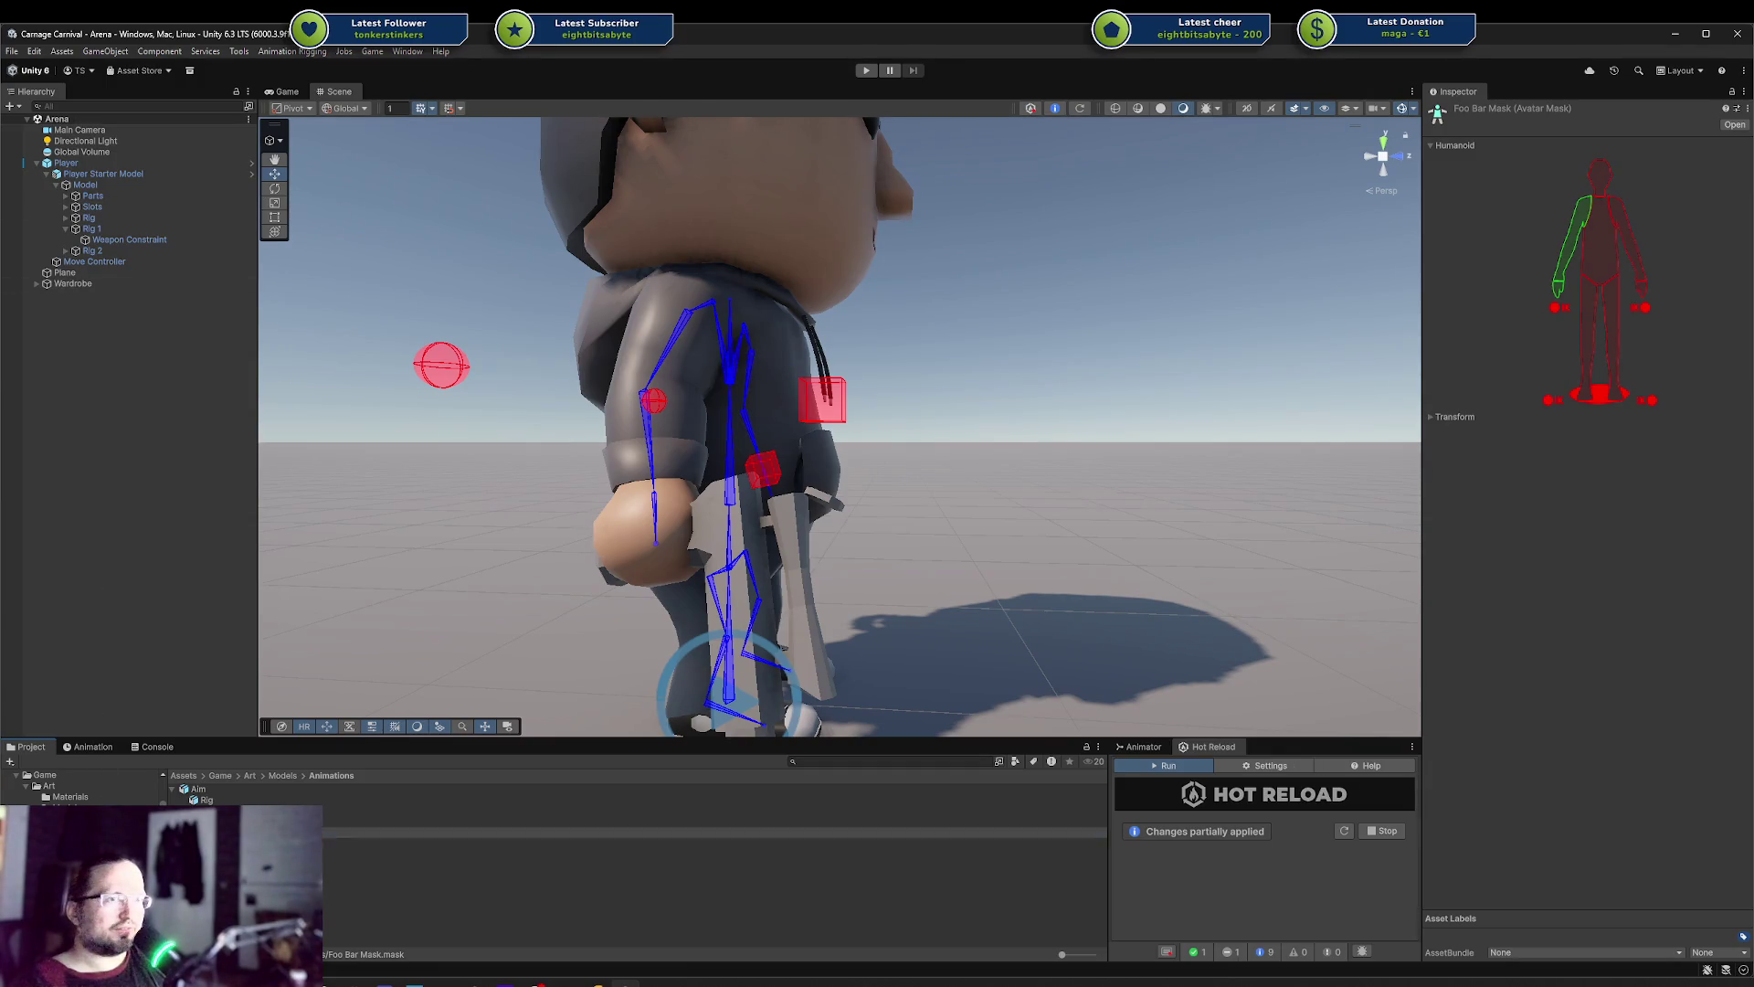
left_click(78, 830)
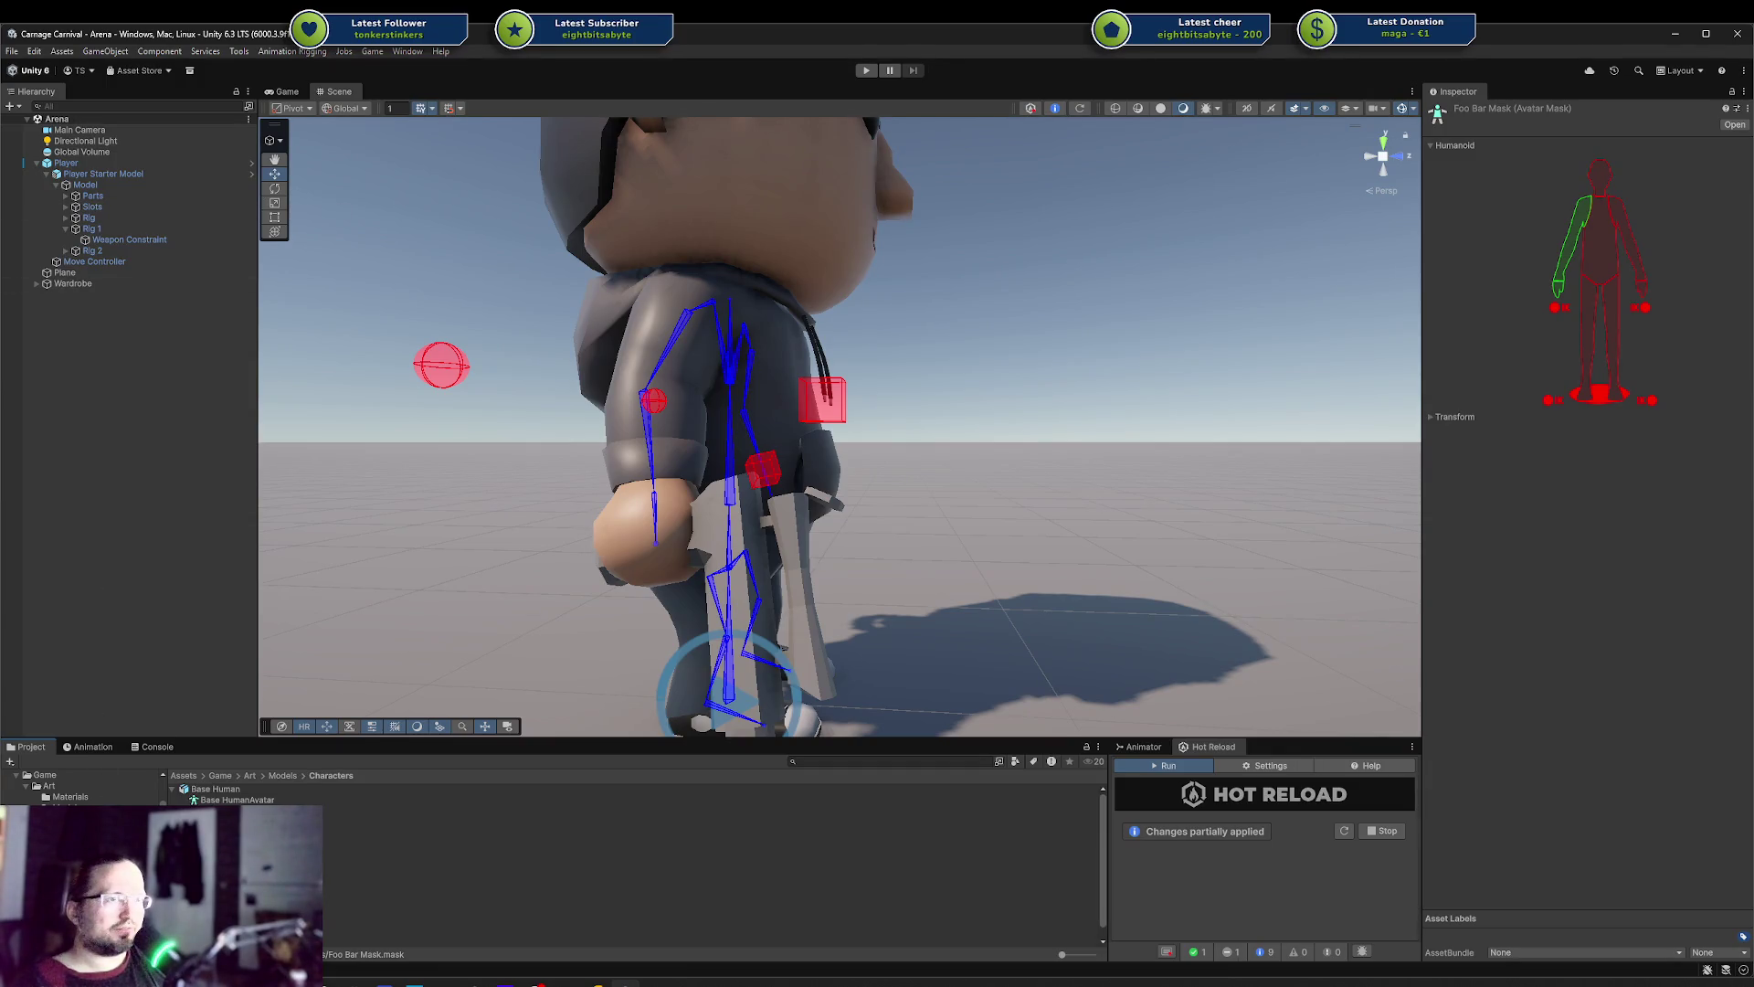
left_click(175, 789)
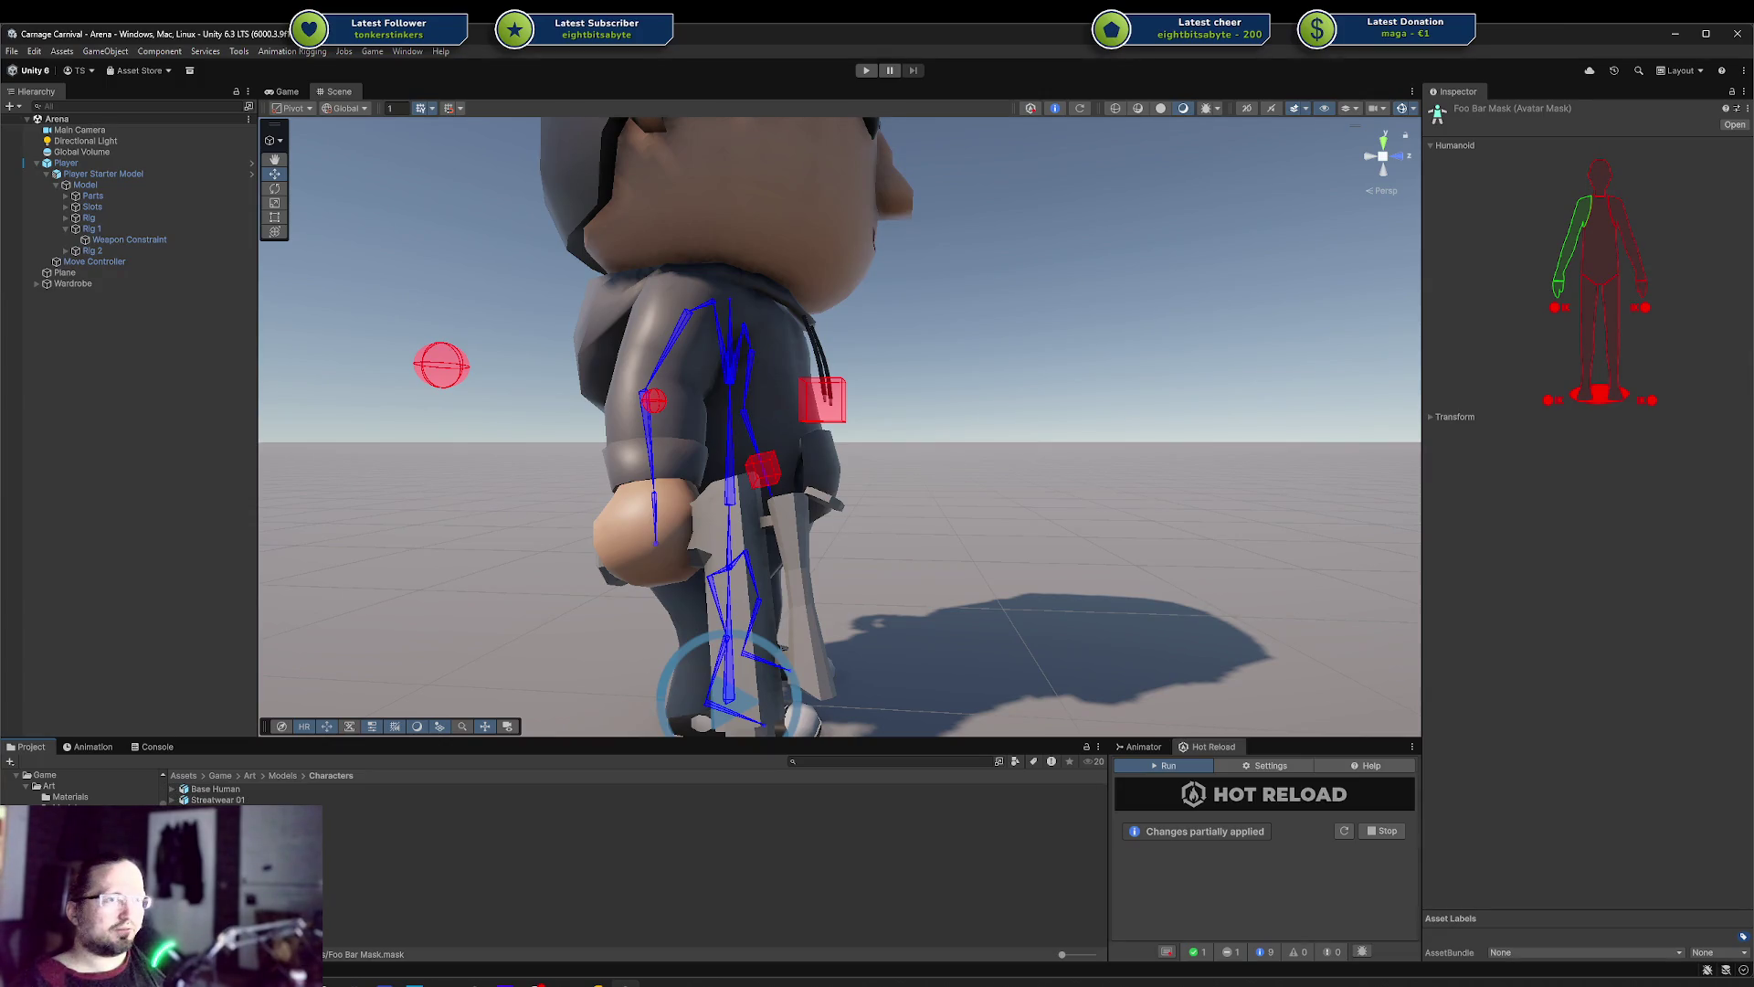
left_click(86, 862)
left_click(96, 873)
left_click(86, 863)
double_click(219, 810)
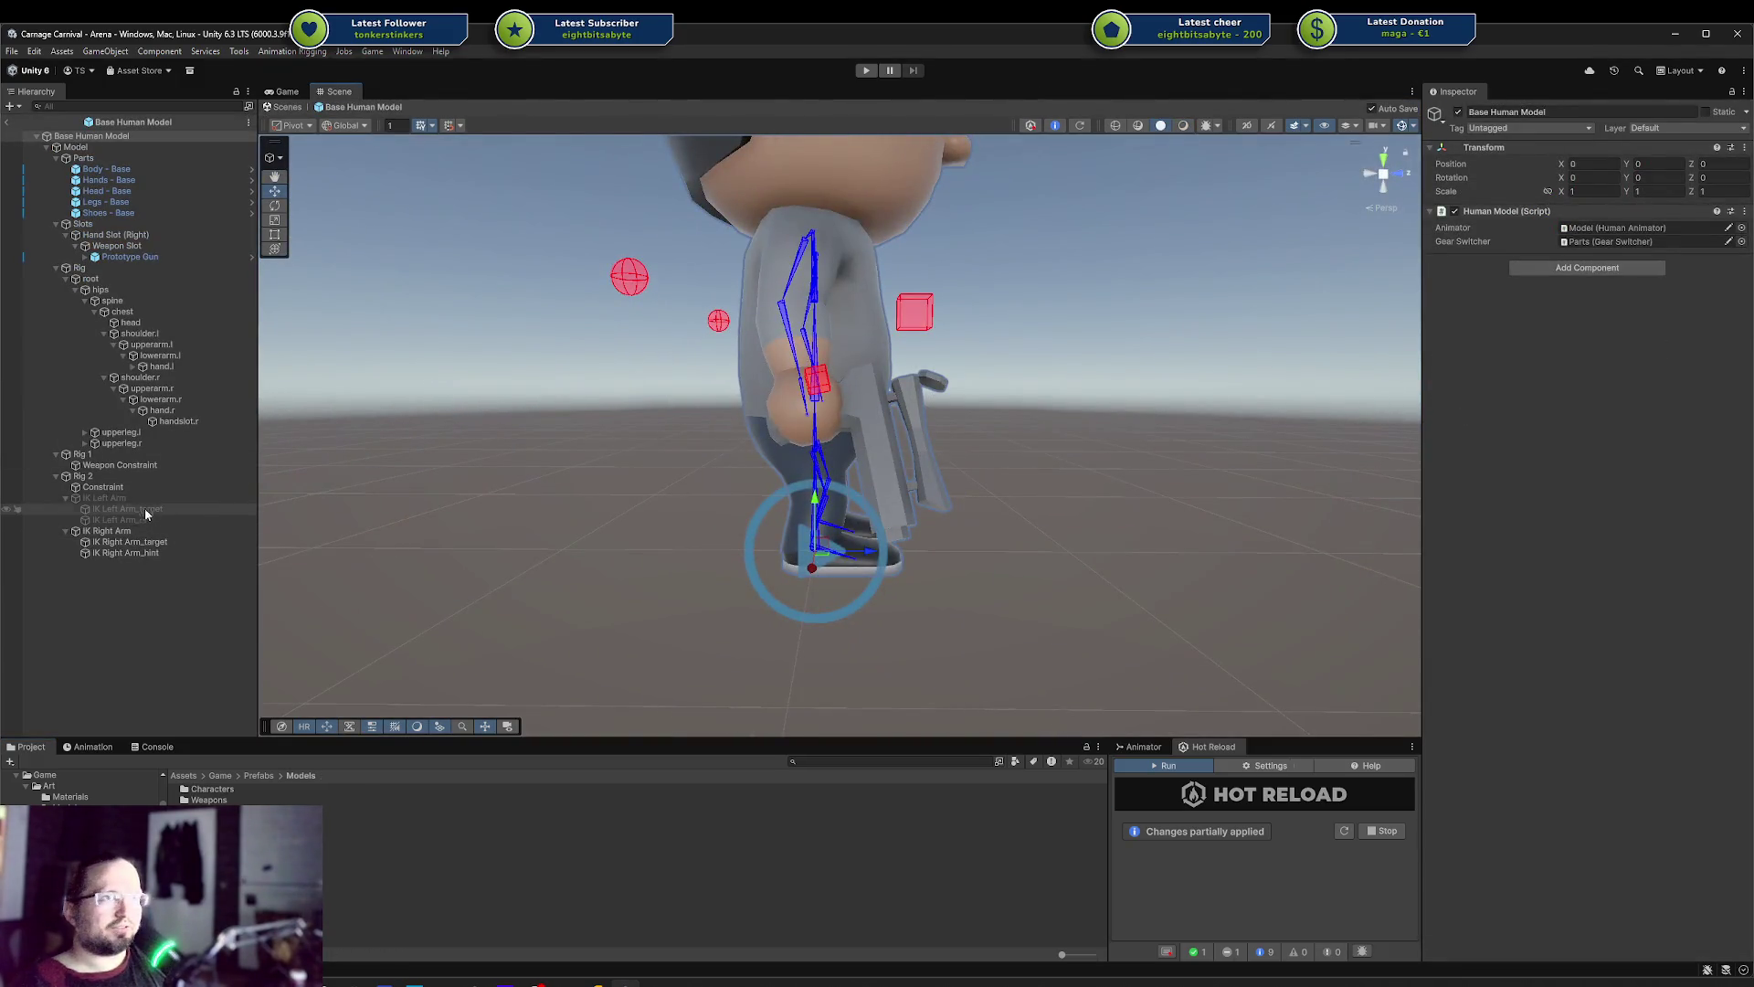
Preview the HumanM@Walk01_Forward clip on the character with Rig 2's weight raised to 1
left_click(87, 476)
left_click(92, 747)
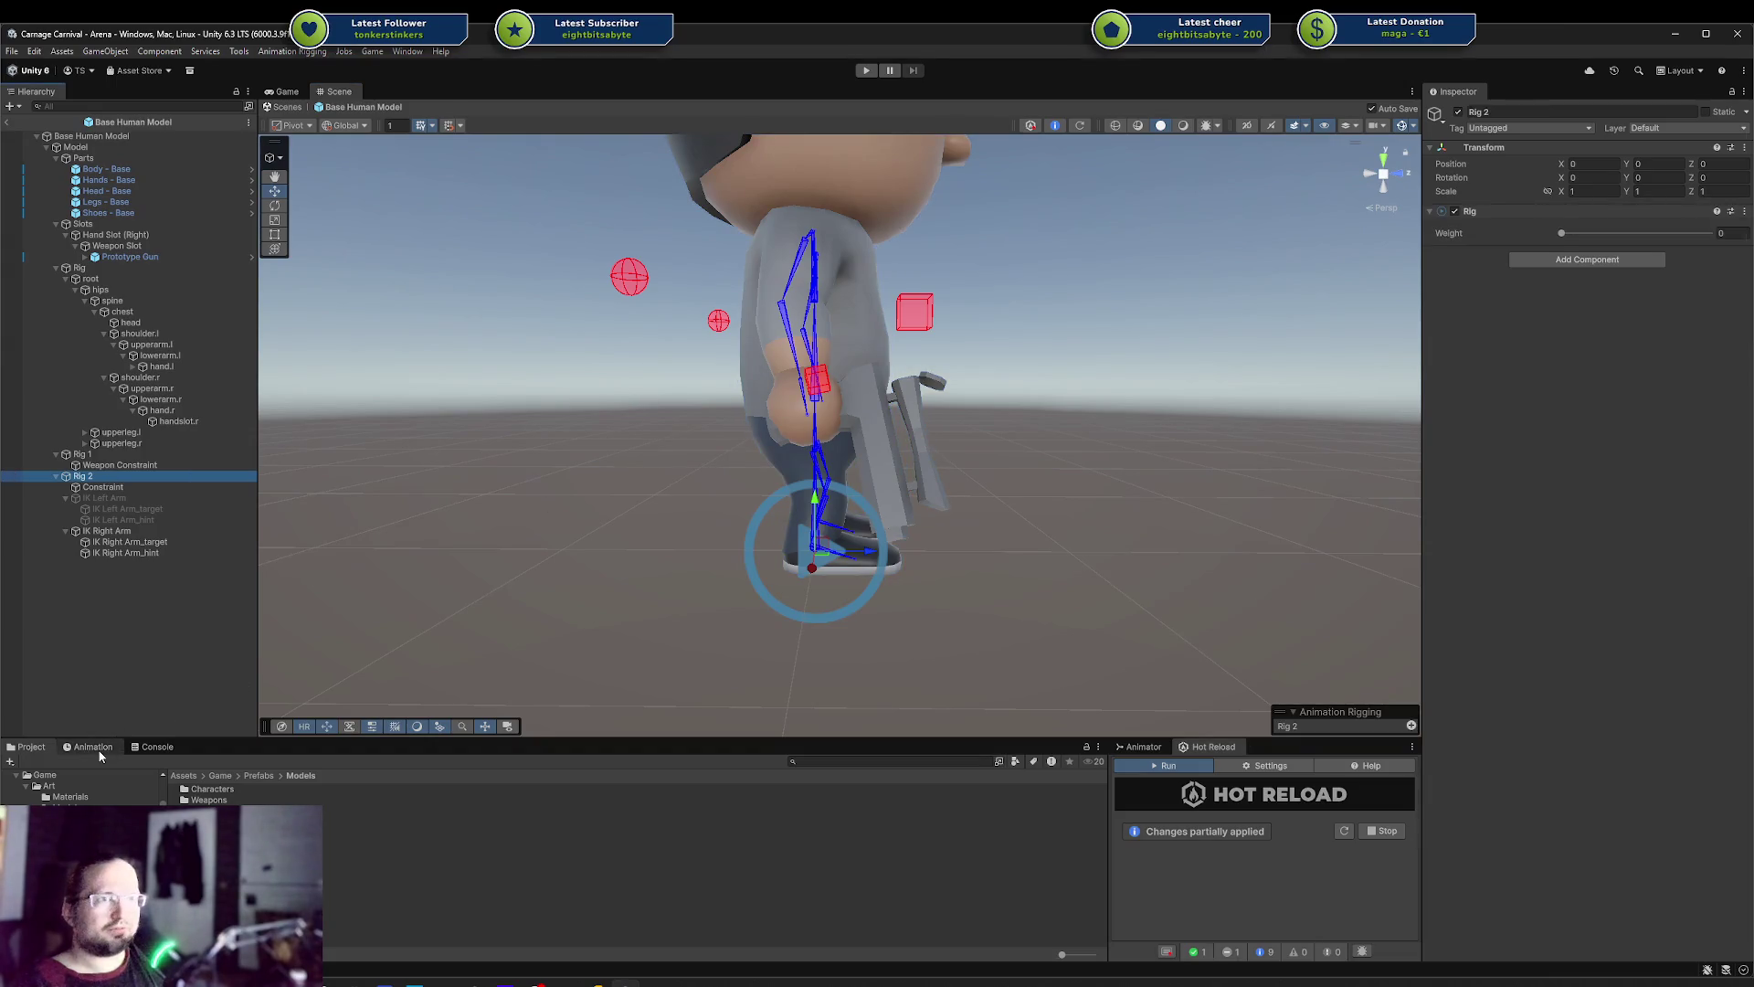
mouse_move(347, 681)
left_mouse_down()
mouse_move(417, 676)
mouse_move(1023, 435)
mouse_move(986, 443)
left_mouse_up()
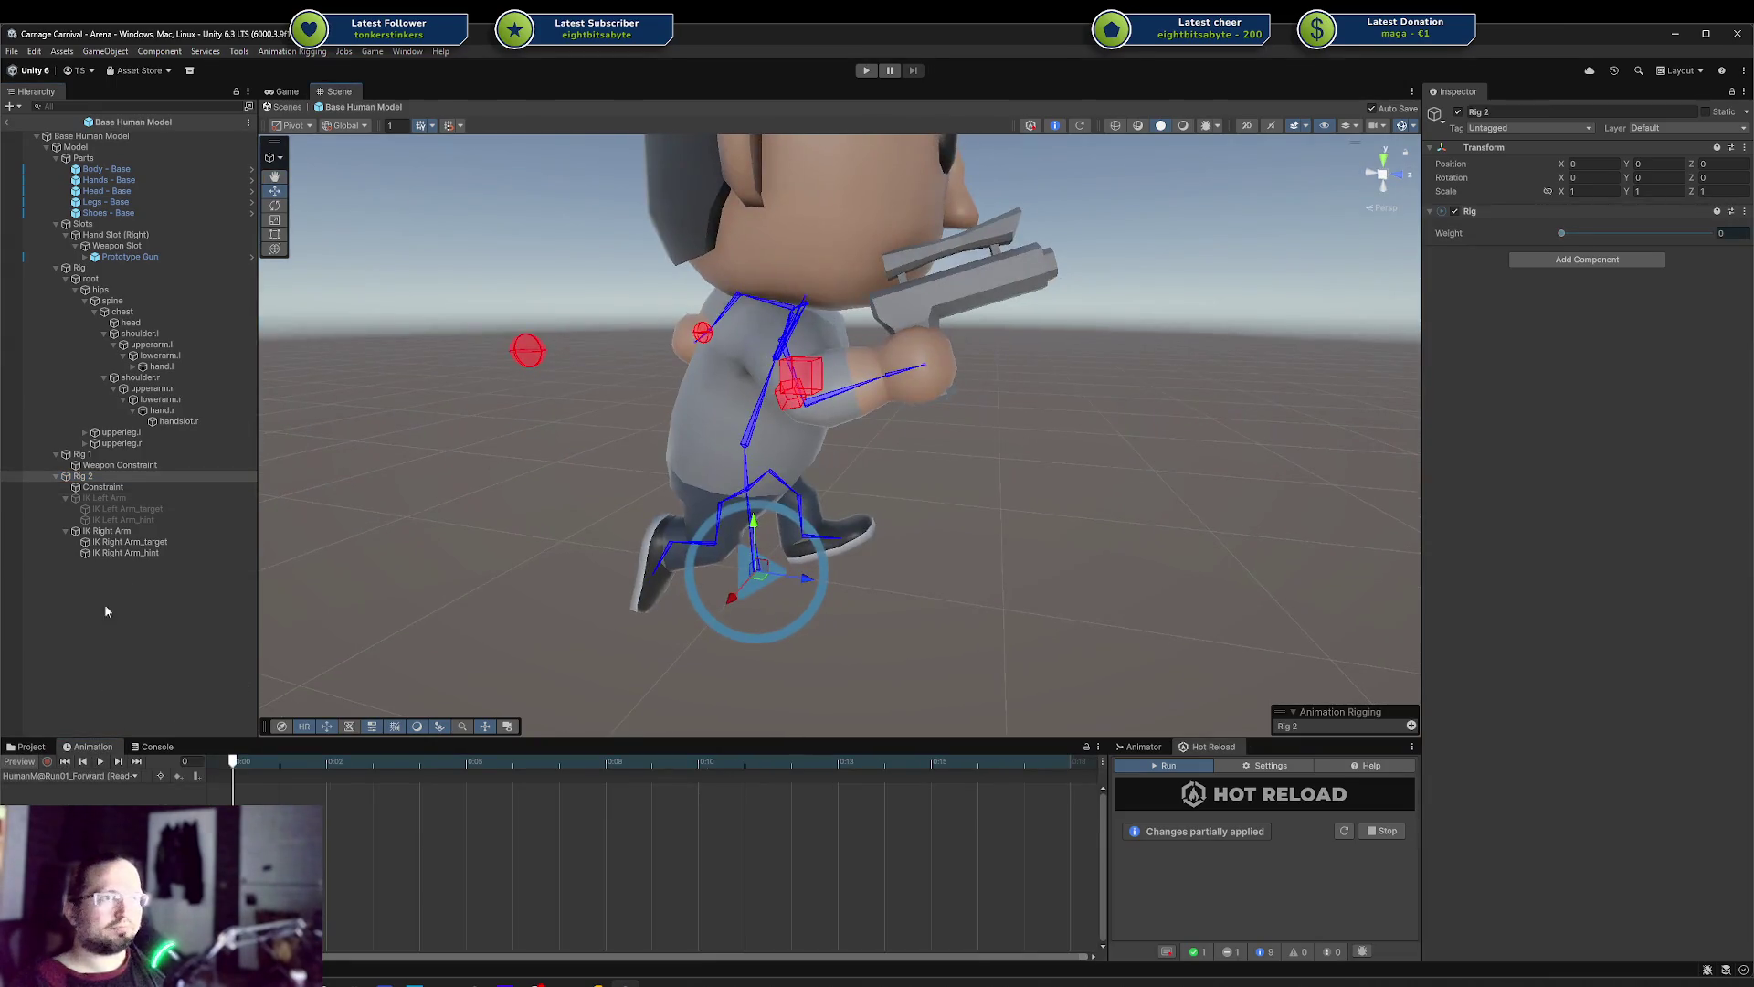
left_click(88, 776)
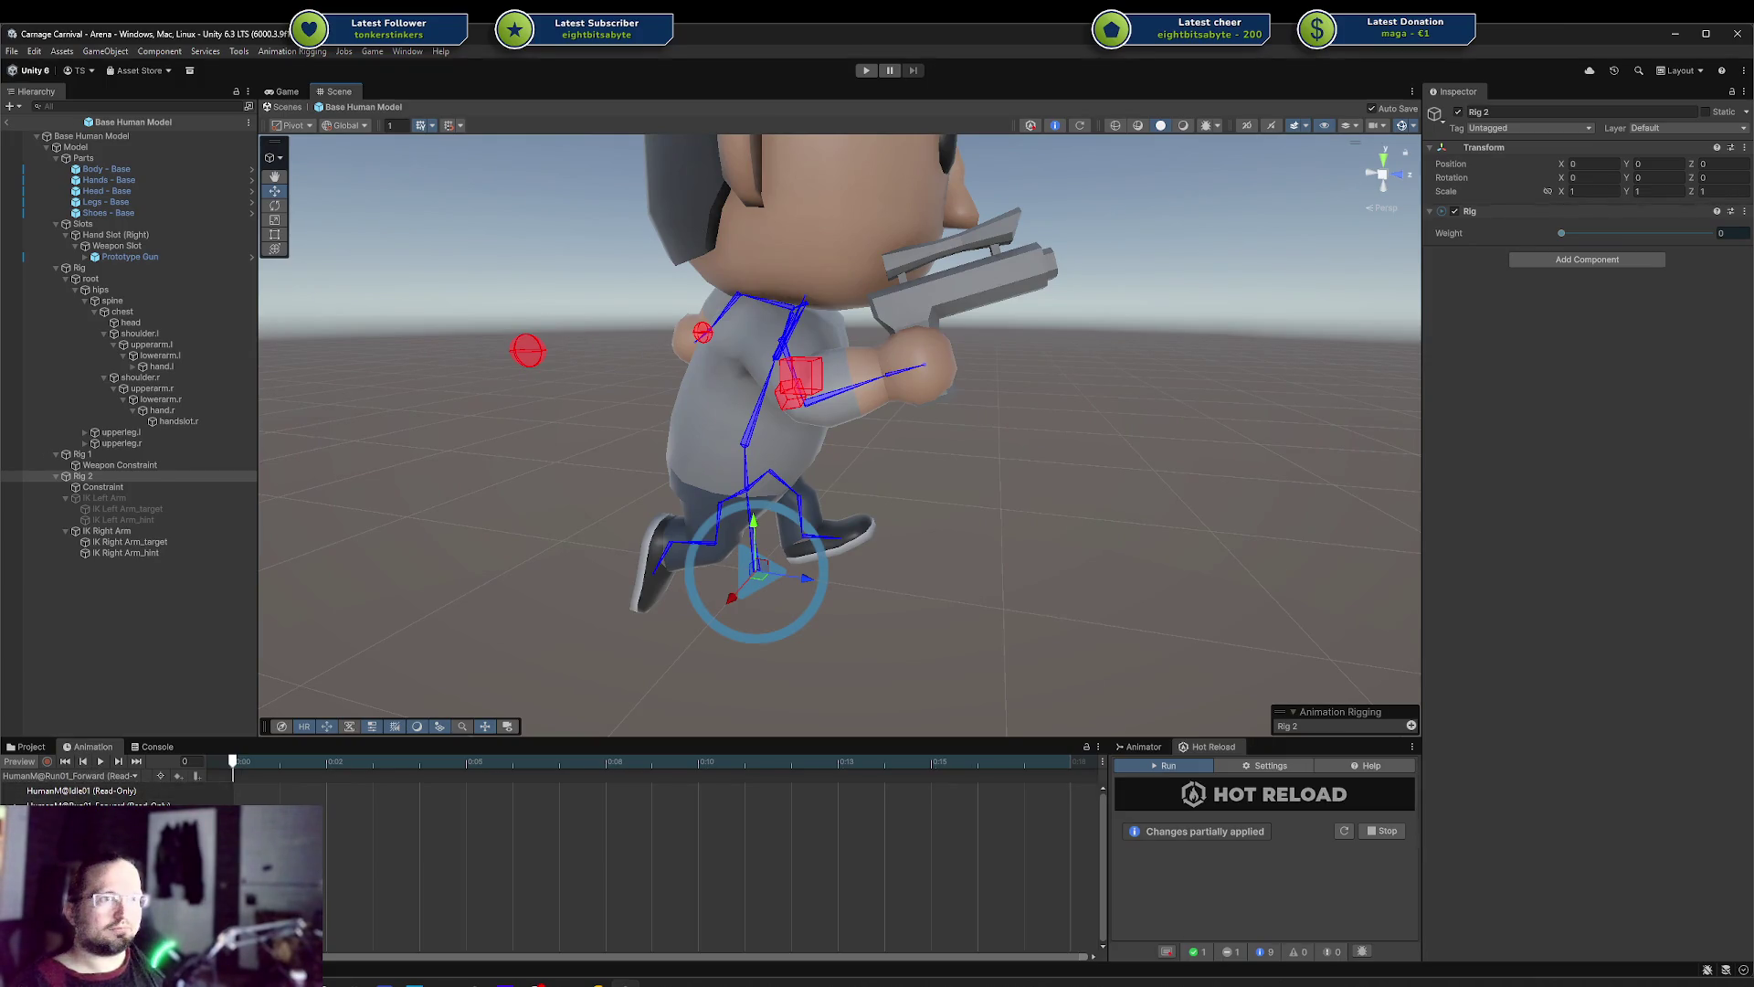
left_click(83, 818)
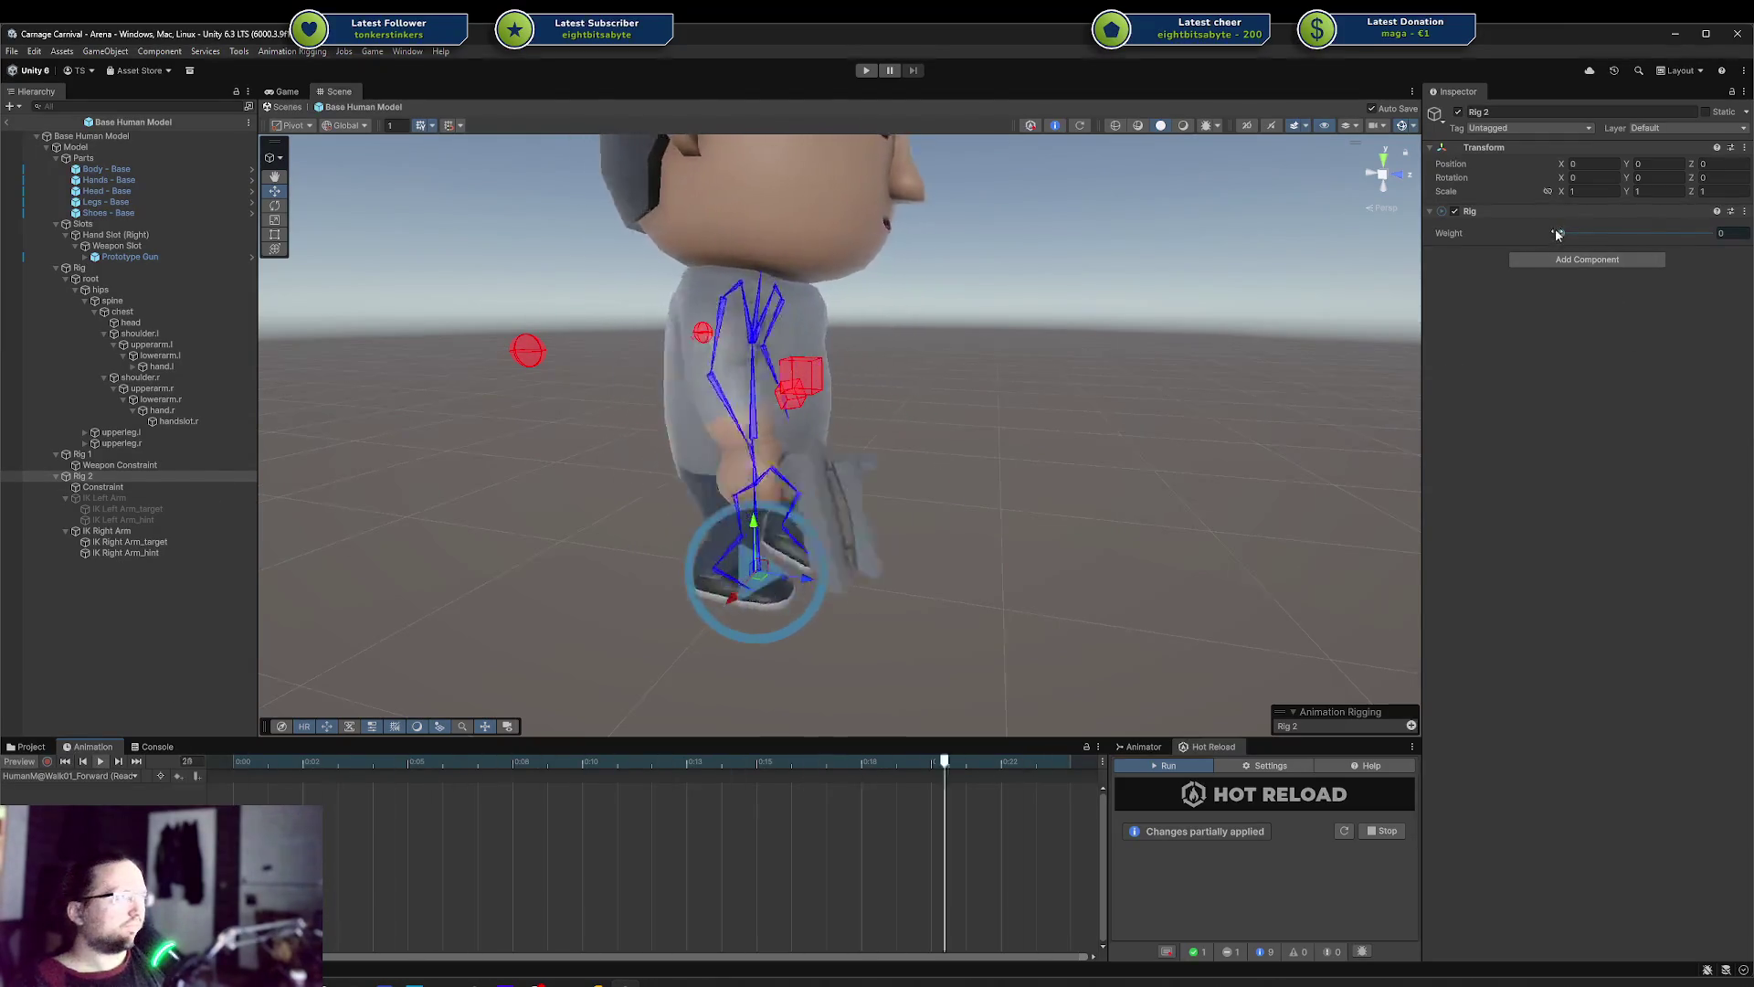
left_click_drag(1557, 233, 1713, 234)
mouse_move(1242, 365)
left_mouse_down()
mouse_move(853, 403)
mouse_move(791, 431)
mouse_move(1202, 384)
left_mouse_up()
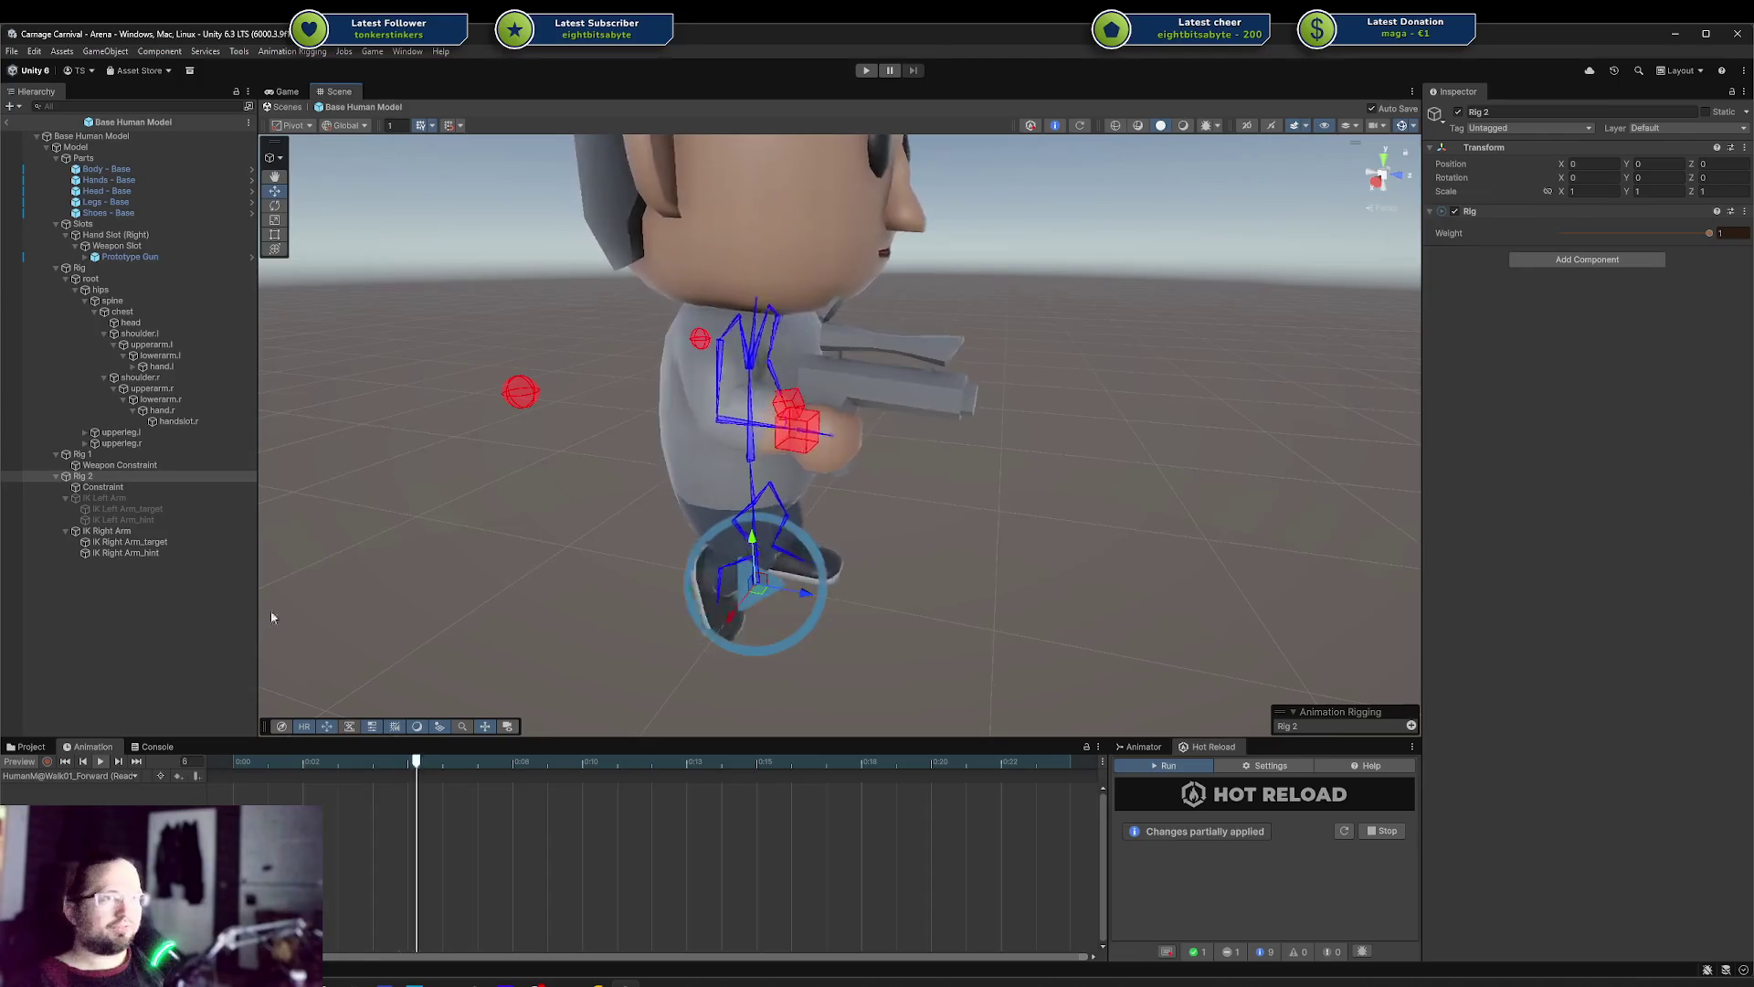
Select the Art/Models/Animations folder and bring up its delete confirmation
left_click(31, 746)
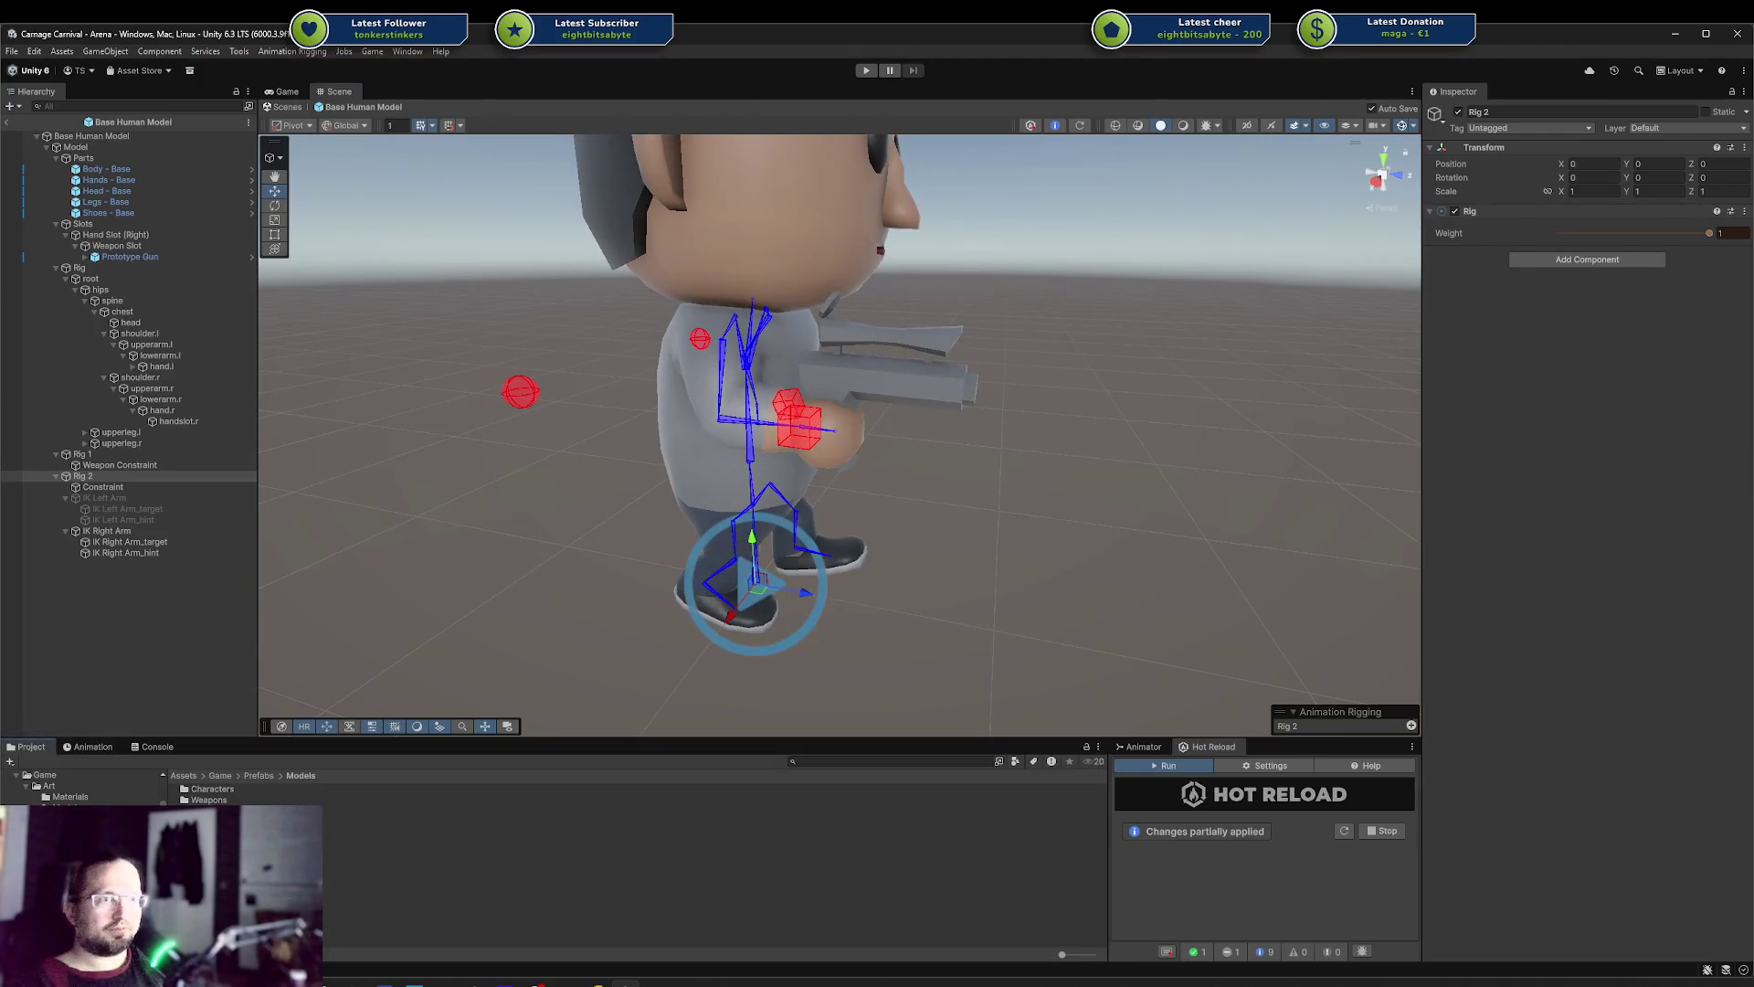
left_click(82, 817)
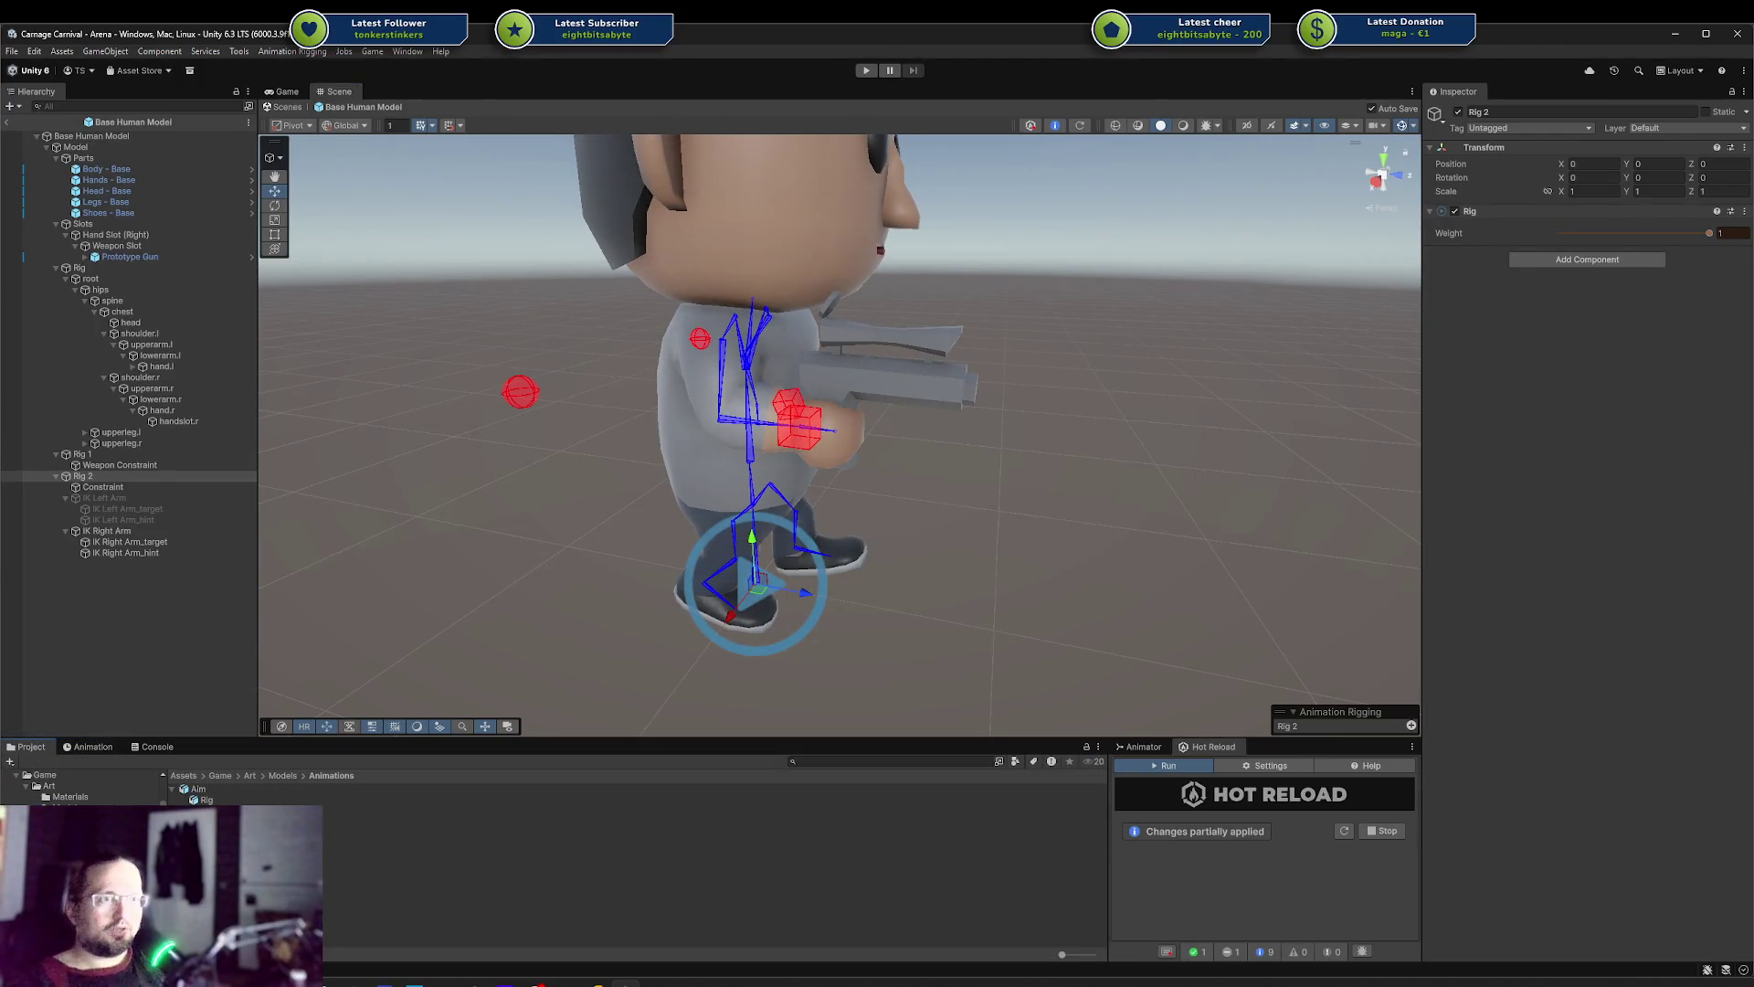
key("Delete")
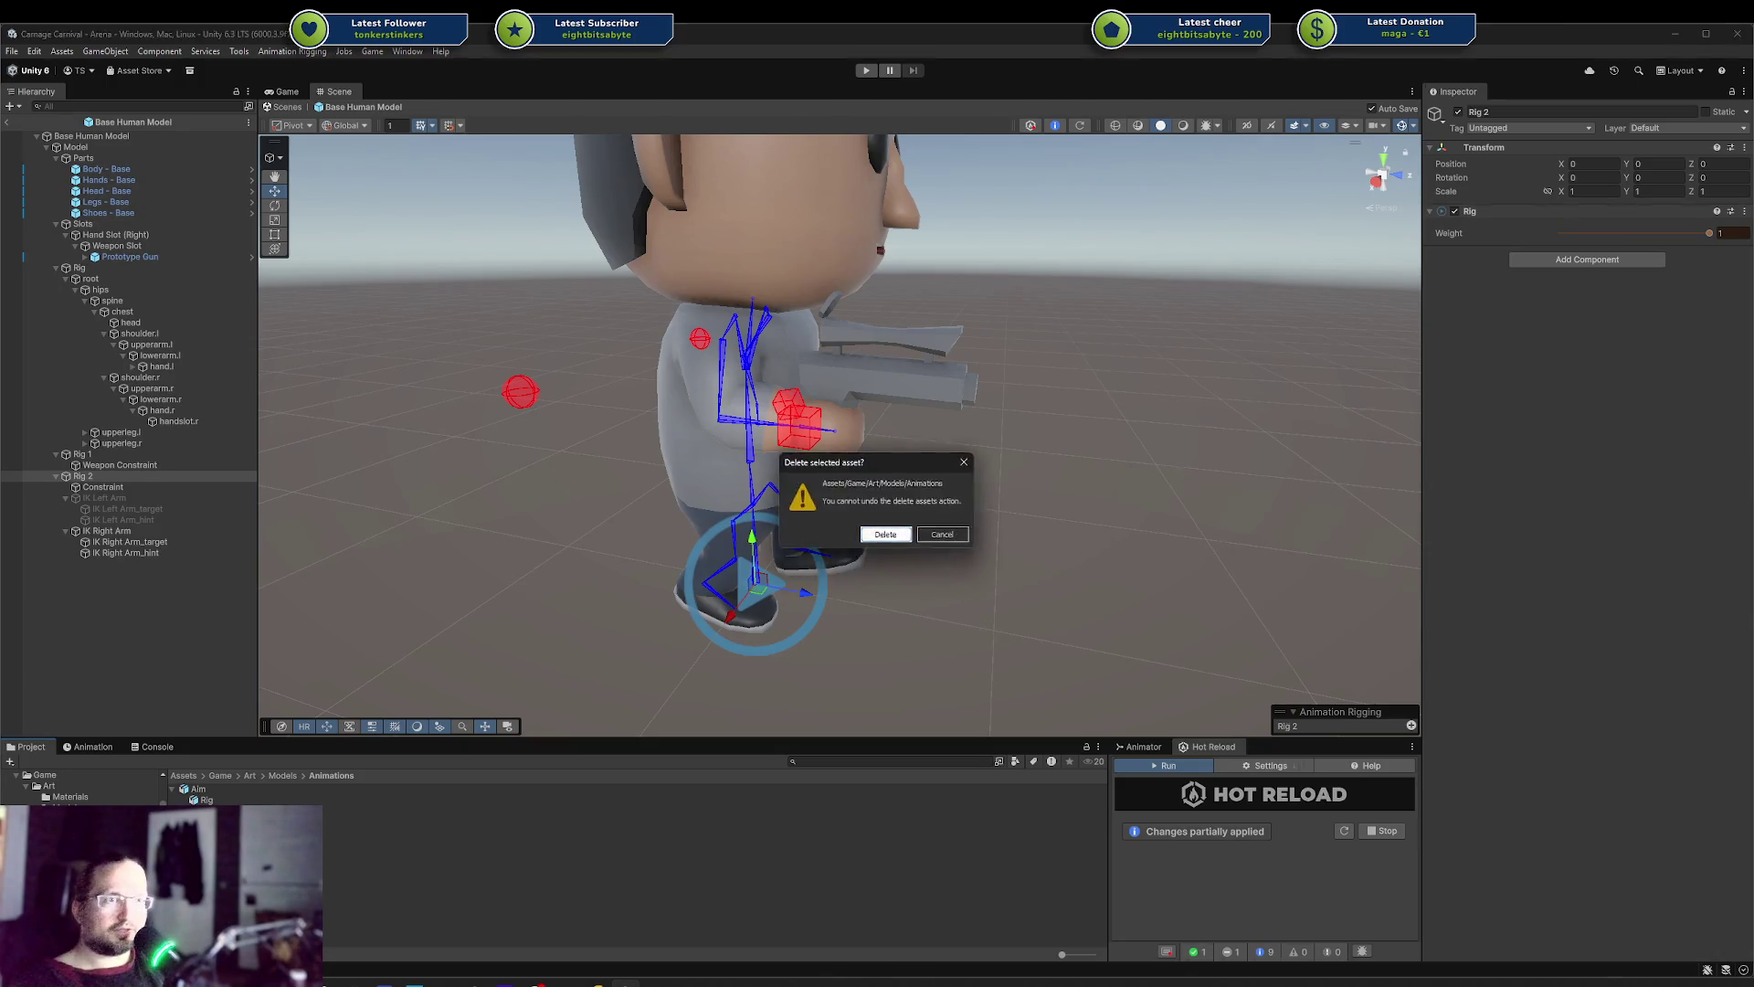
Confirm the Animations folder deletion, remove Aim Test from the Player, and save the Arena scene
key("Return")
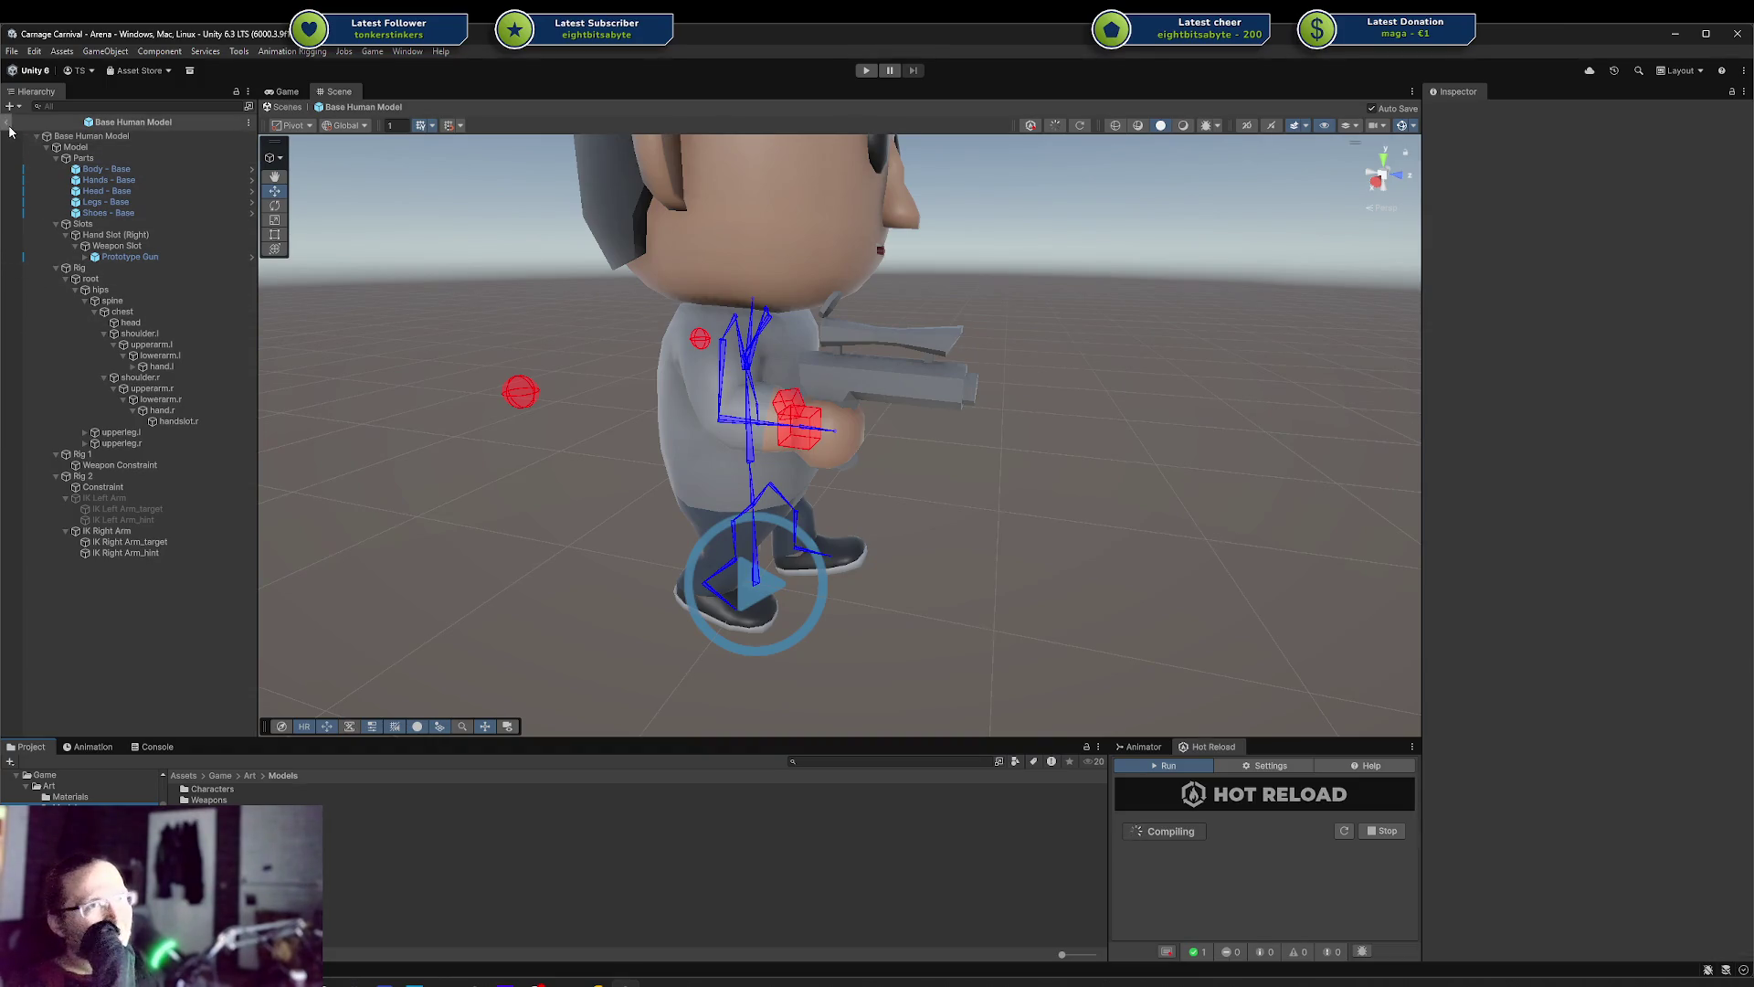
left_click(6, 121)
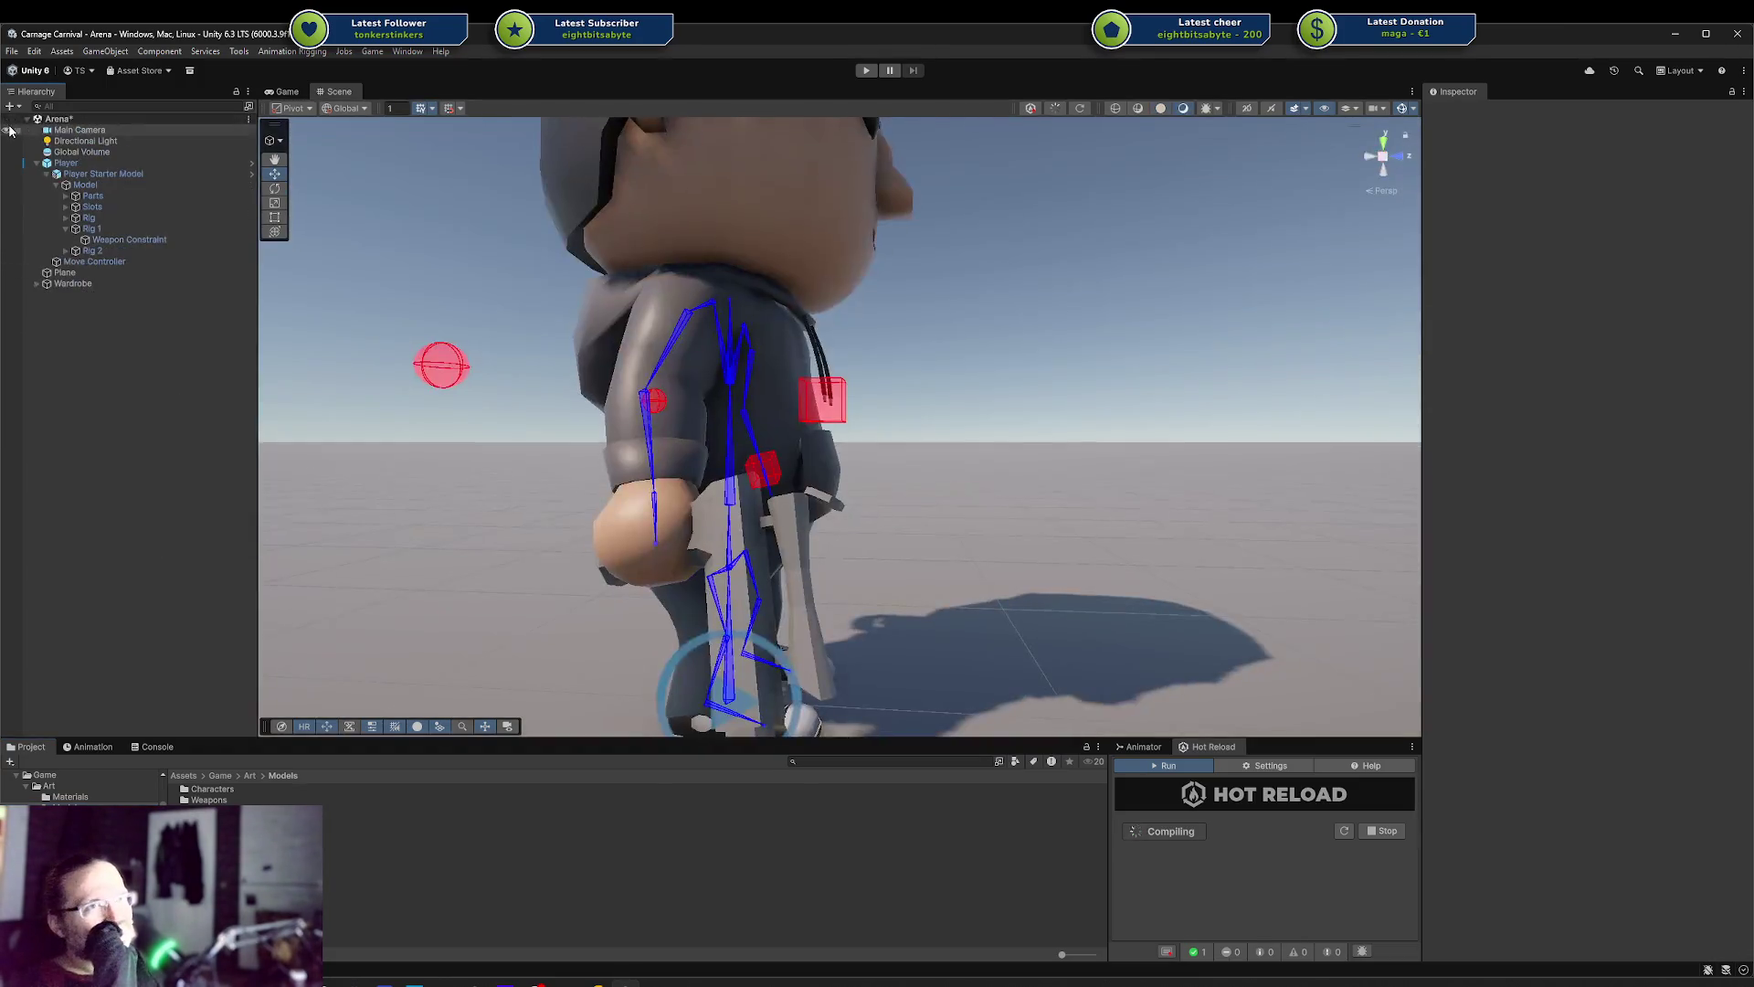
left_click(121, 161)
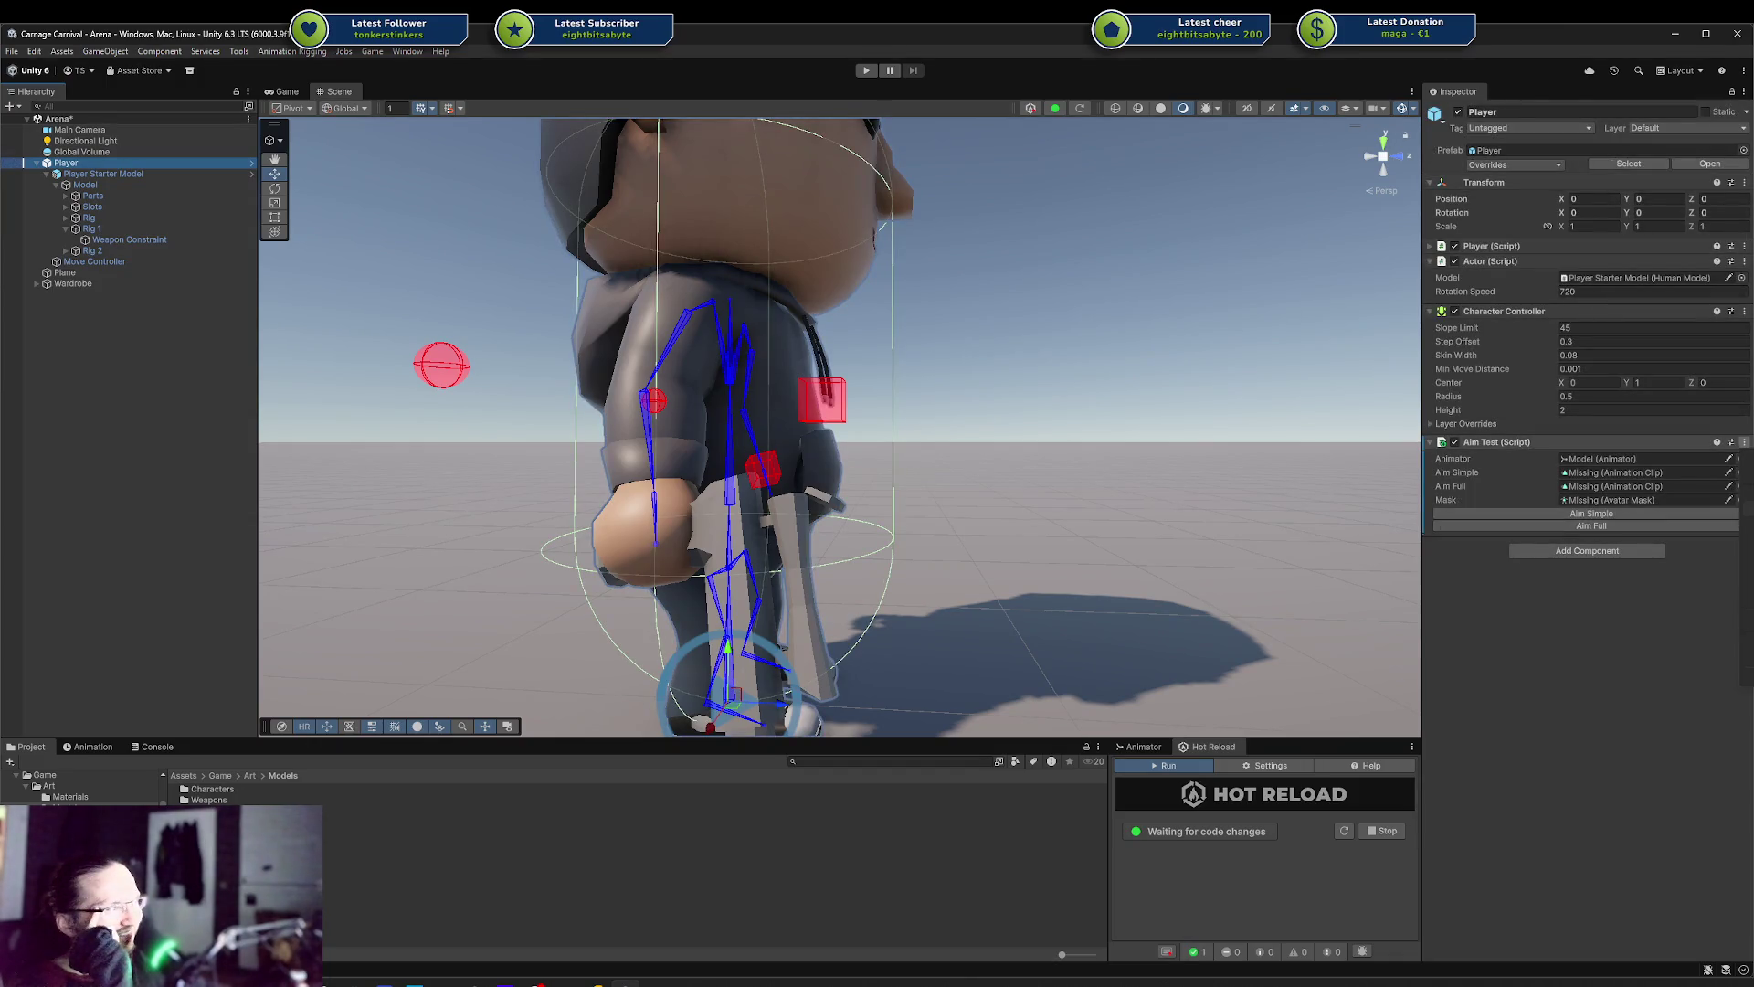
left_click(1744, 442)
left_click(1690, 477)
key("ctrl+s")
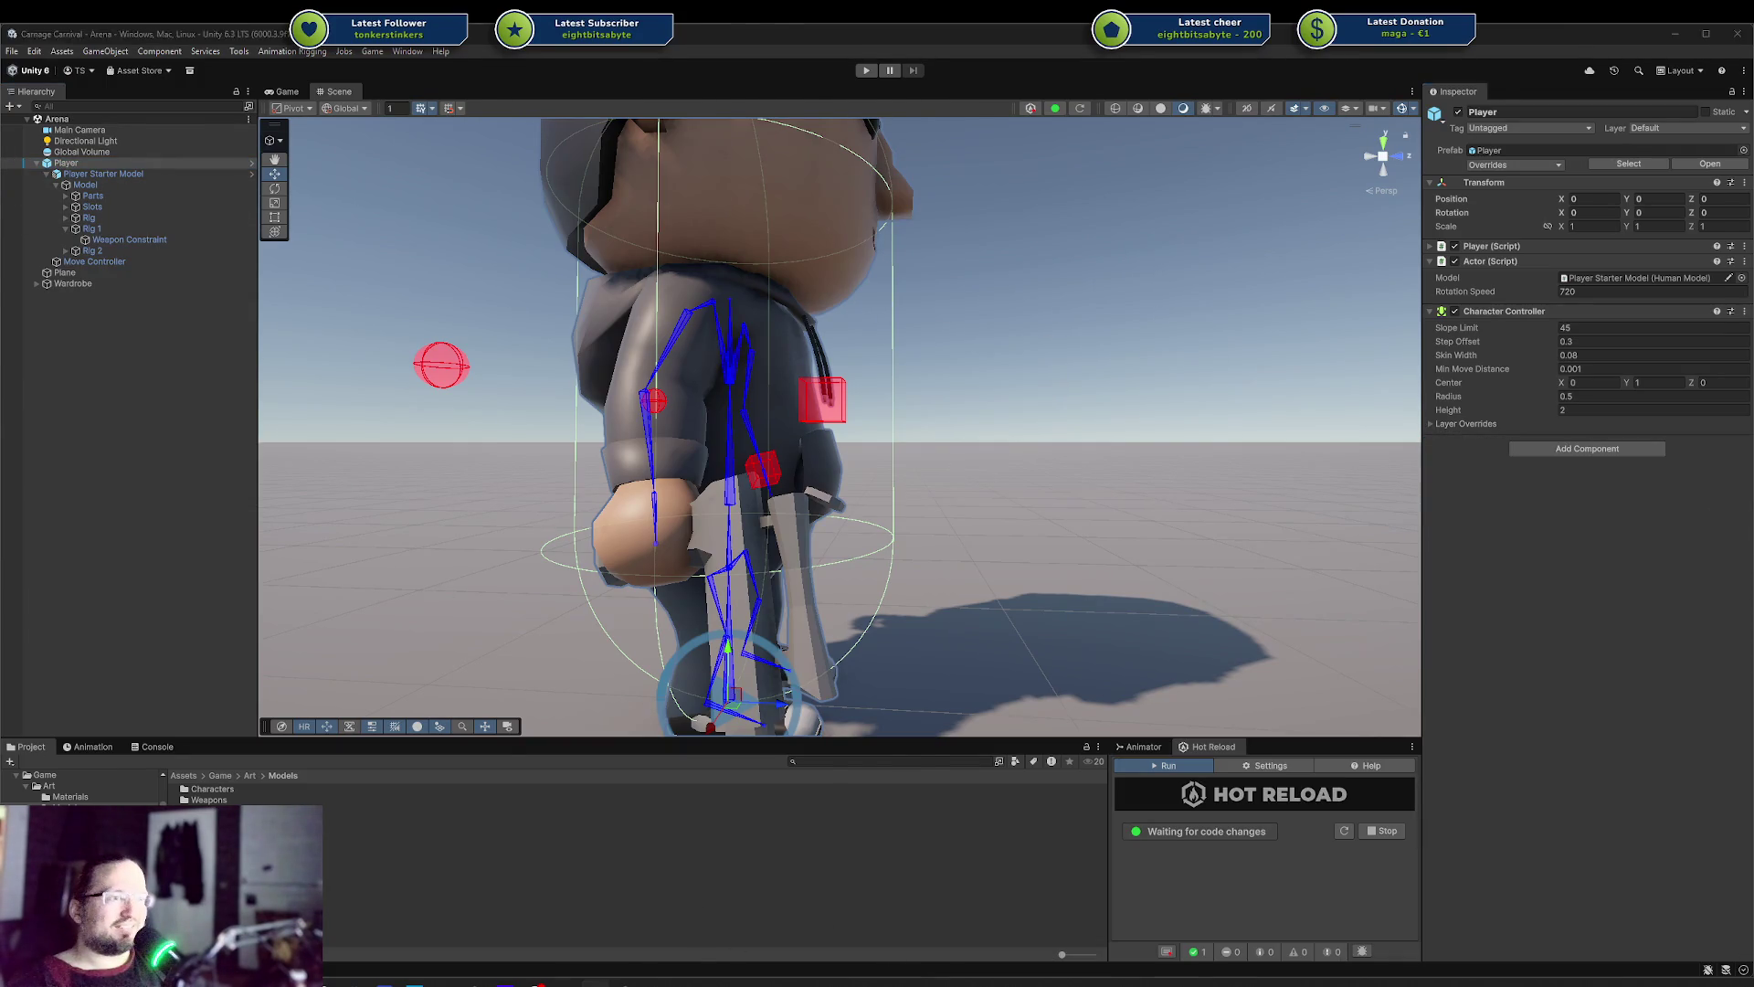
In Rider, delete the AimTest.cs script and confirm the deletion
key("alt+Tab")
left_click(182, 599)
left_click(179, 587)
key("Delete")
key("Return")
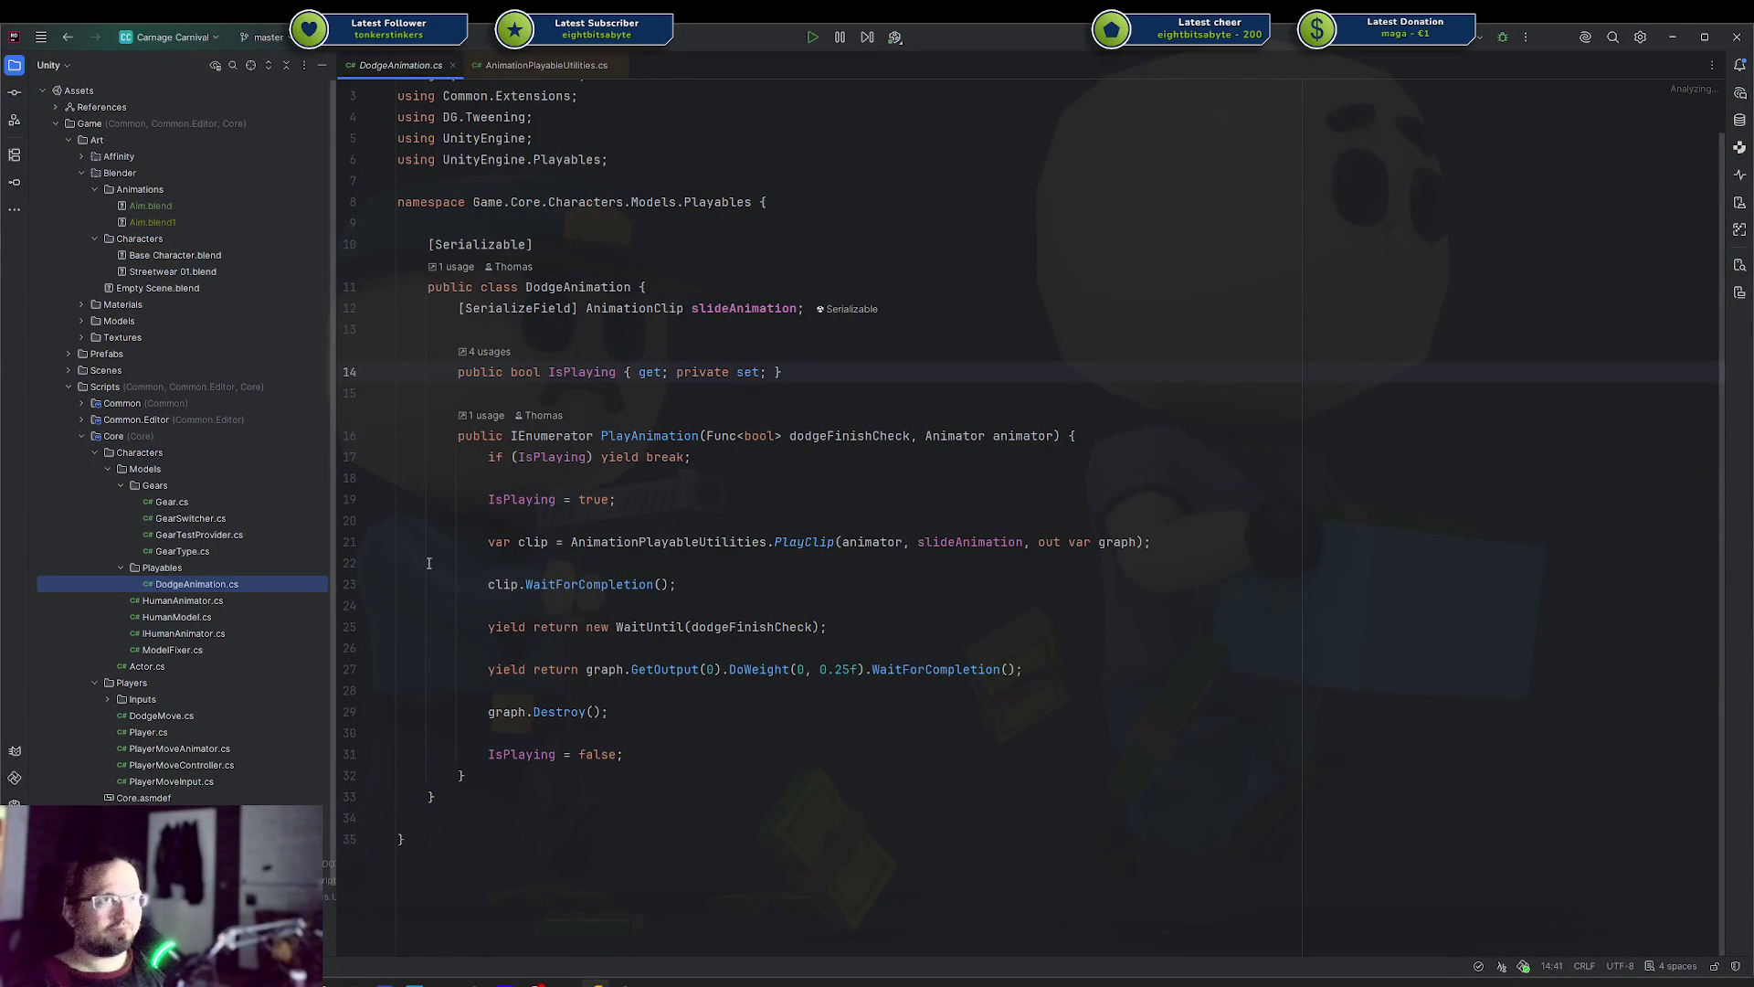
key("alt+Tab")
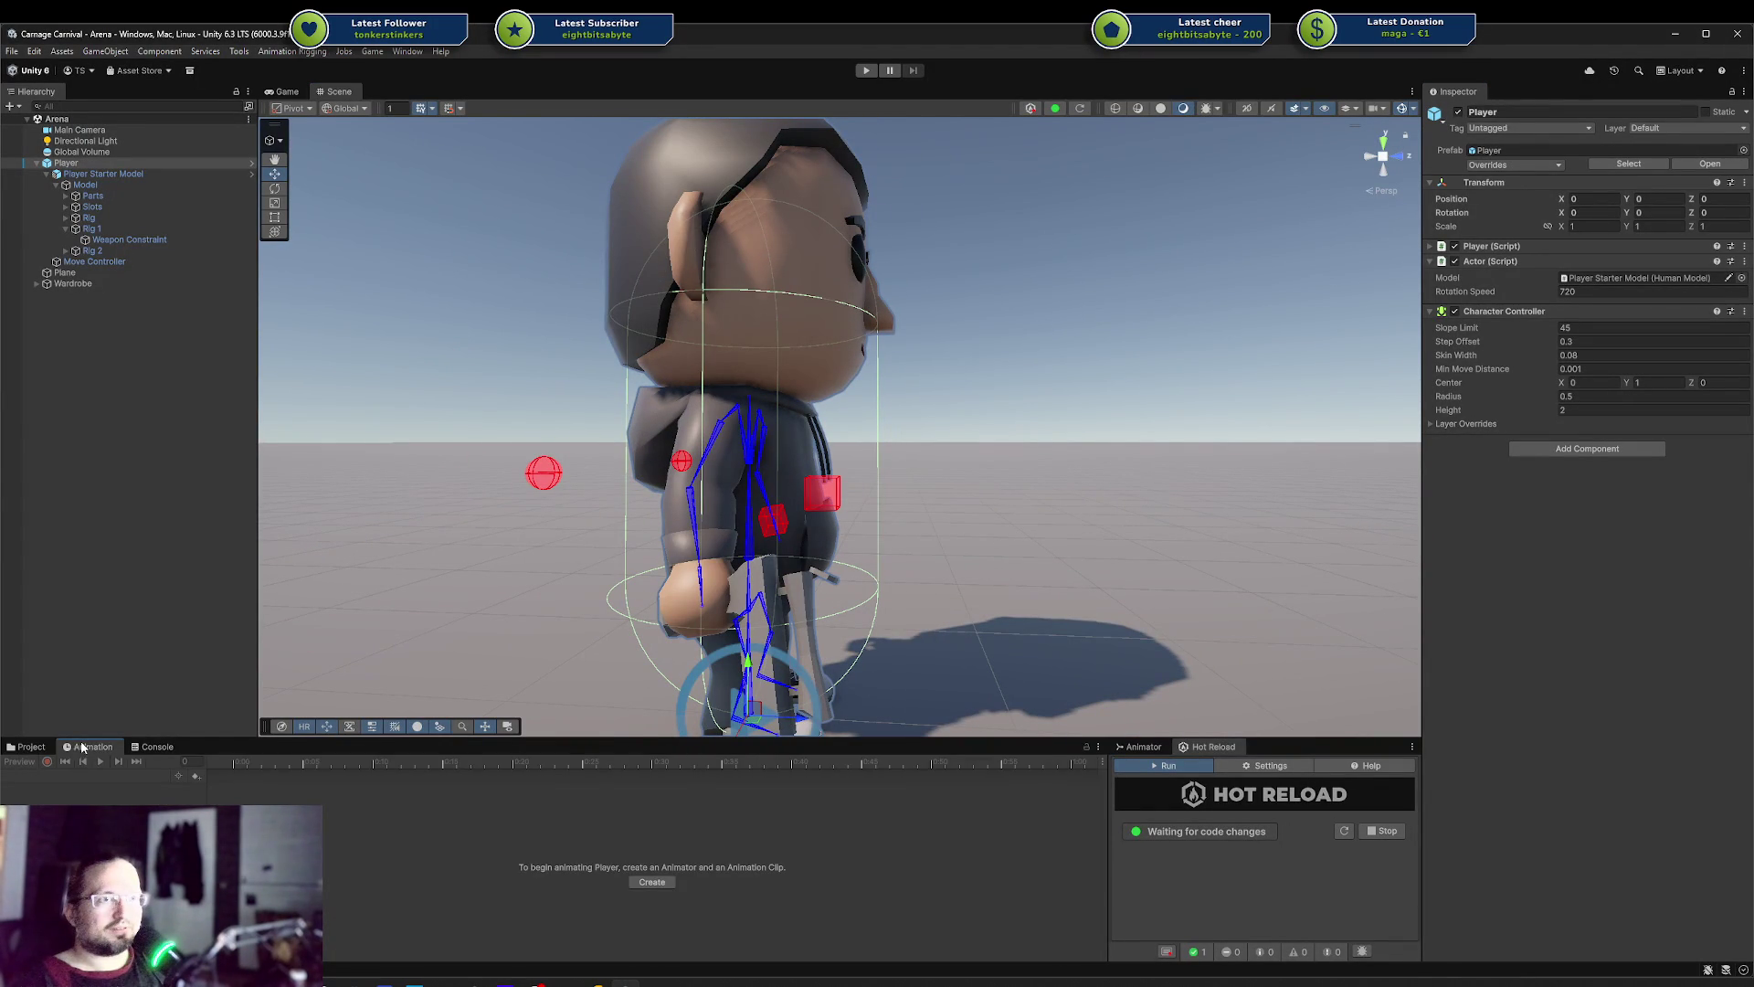
left_click(157, 746)
left_click(19, 748)
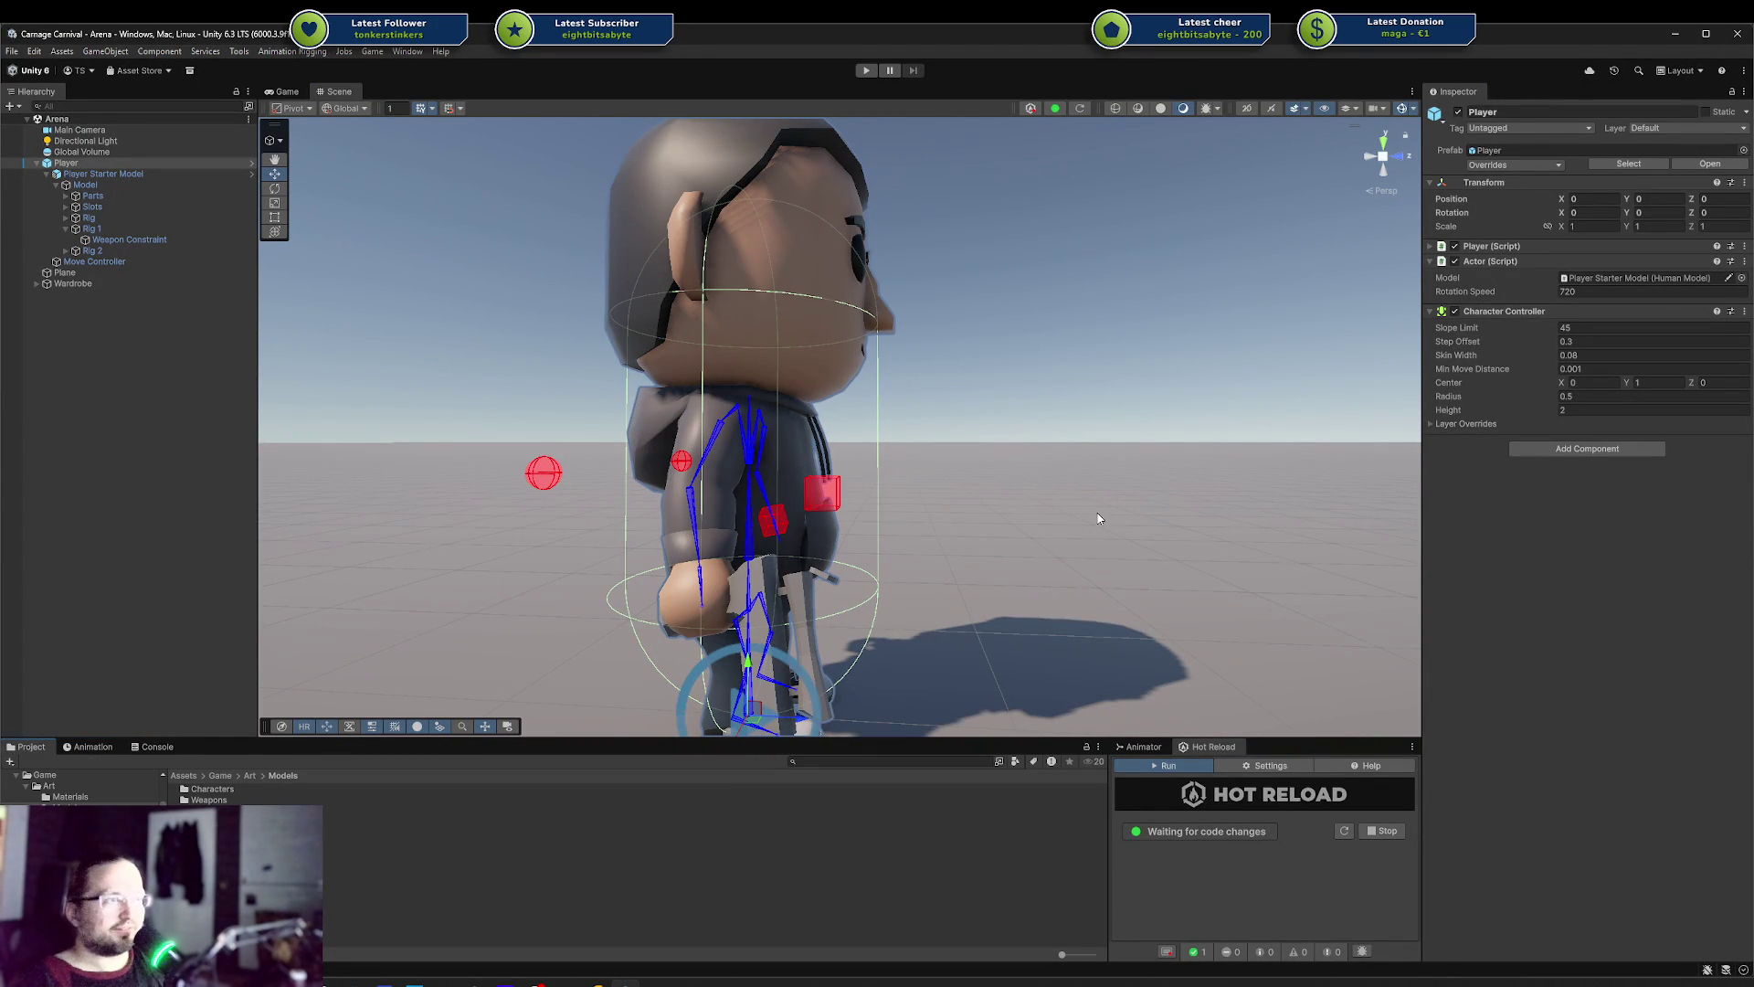
left_click_drag(882, 472, 855, 499)
mouse_move(821, 498)
left_mouse_down()
mouse_move(690, 310)
mouse_move(664, 386)
mouse_move(776, 371)
left_mouse_up()
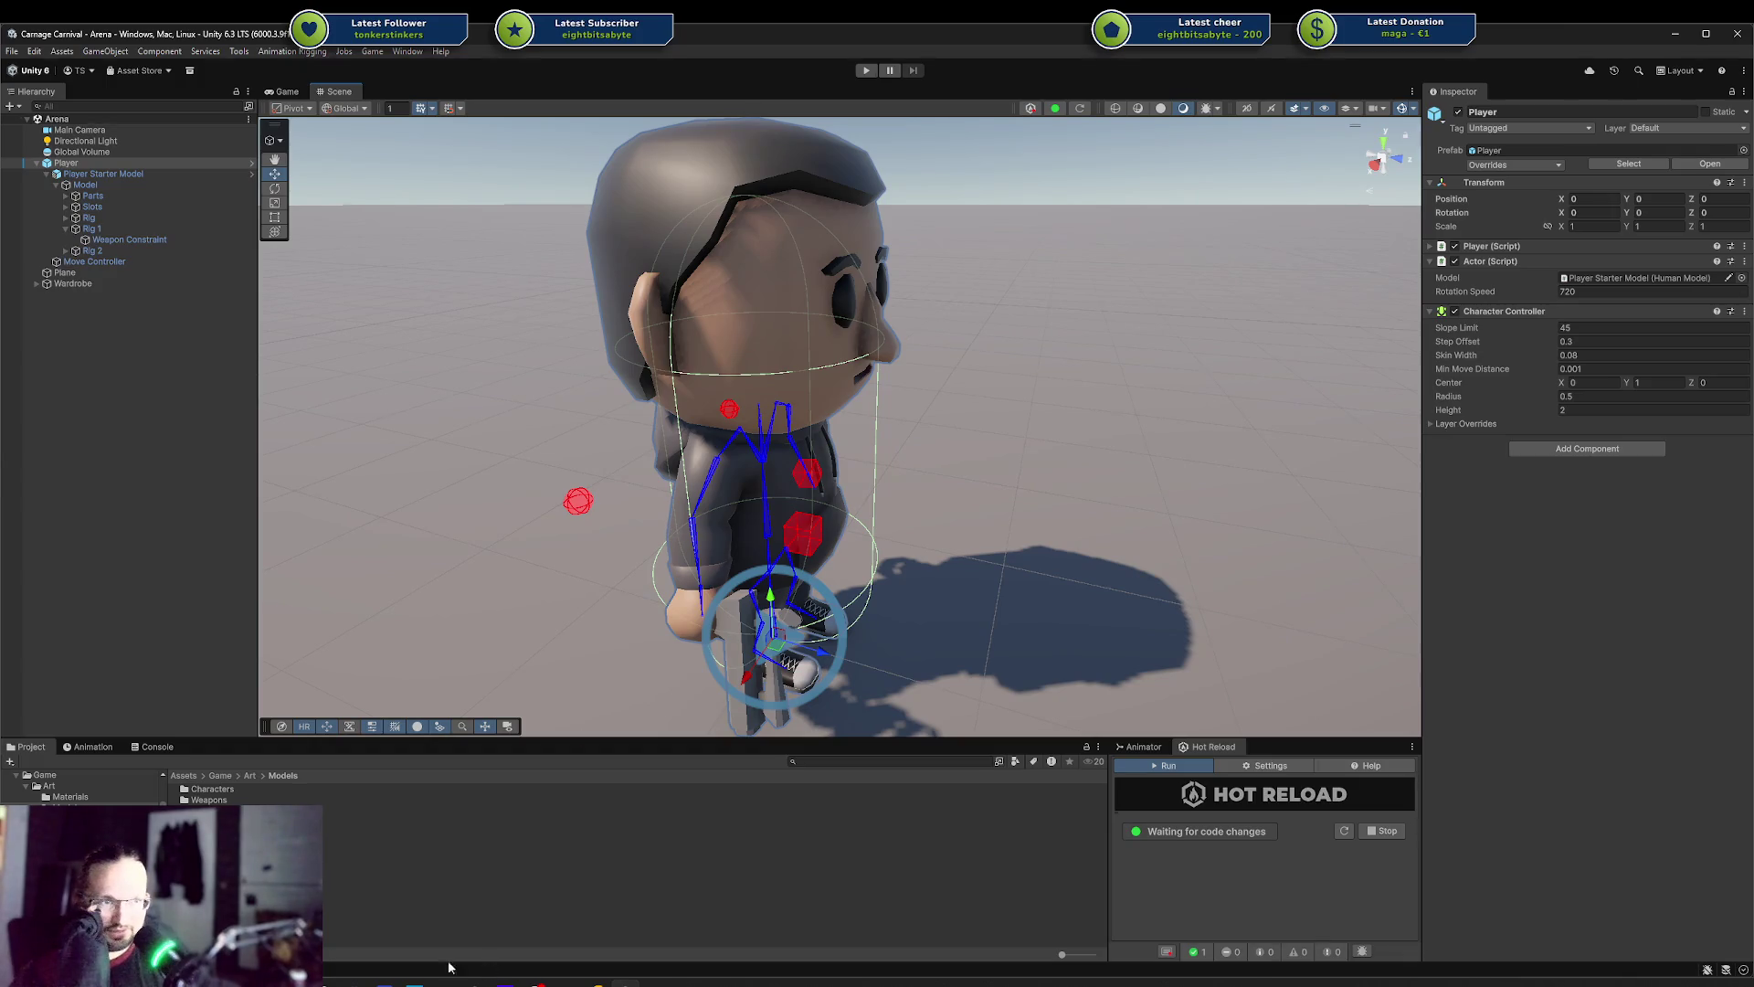
left_click(595, 982)
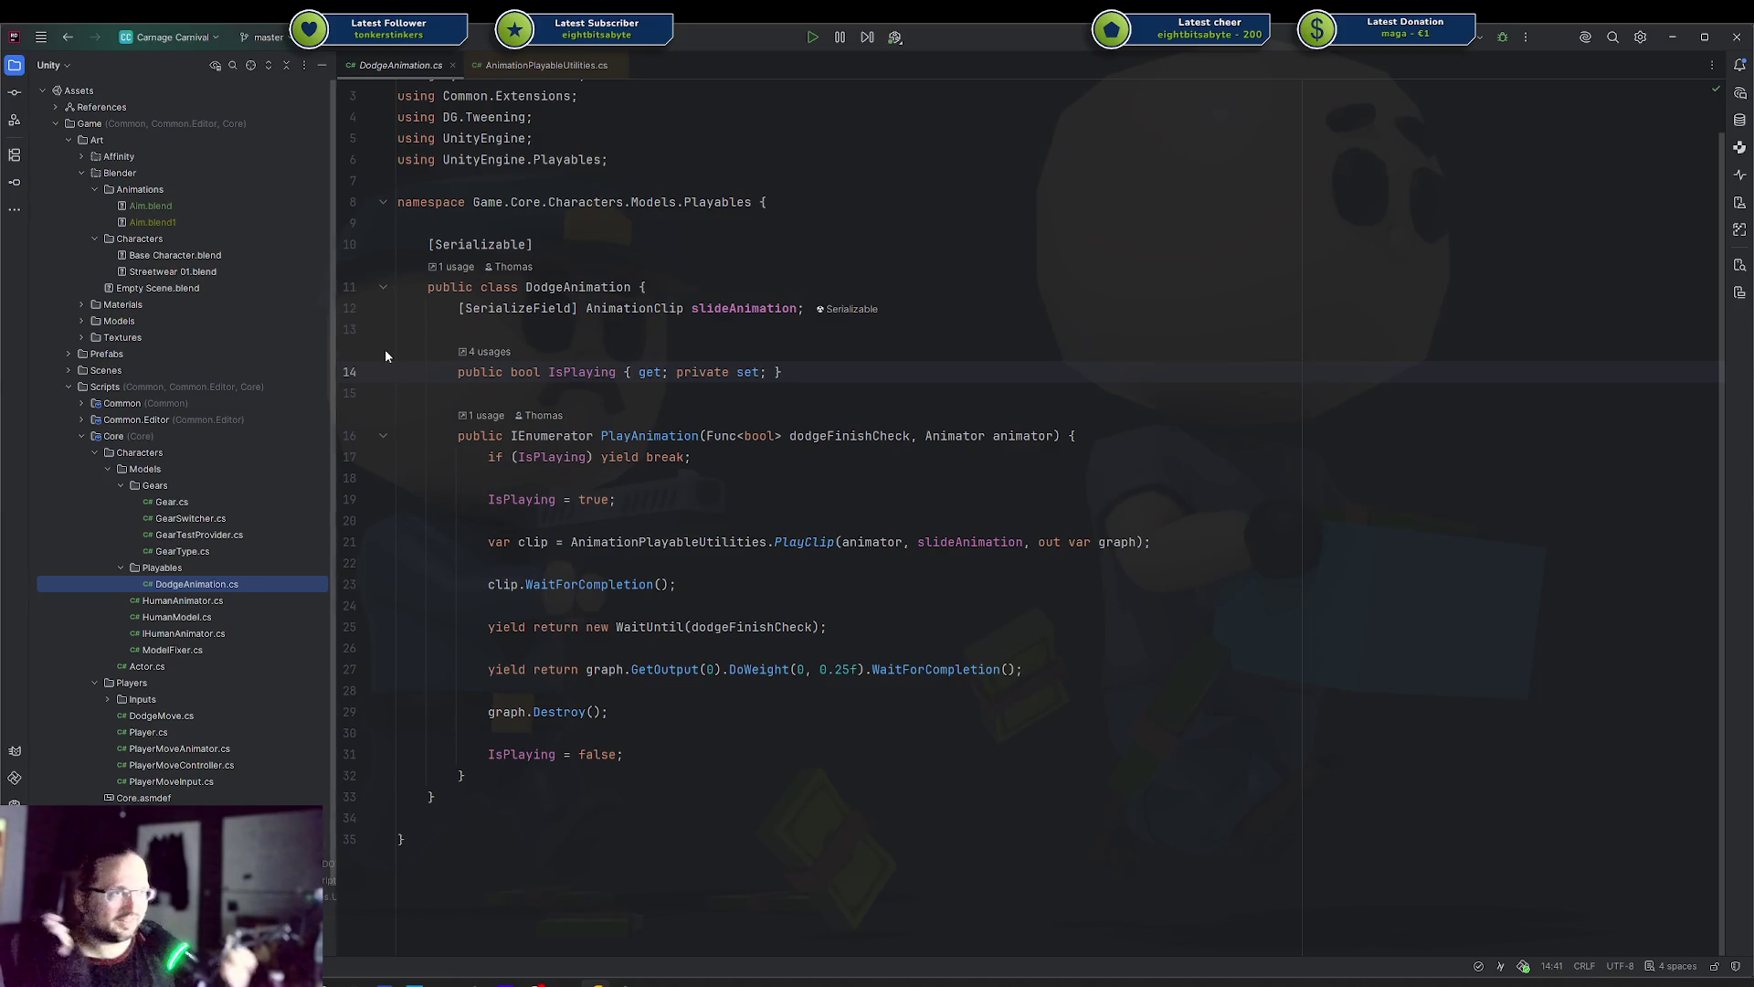
Place the caret at the end of line 11 in DodgeAnimation.cs, then return to Unity
left_click(719, 270)
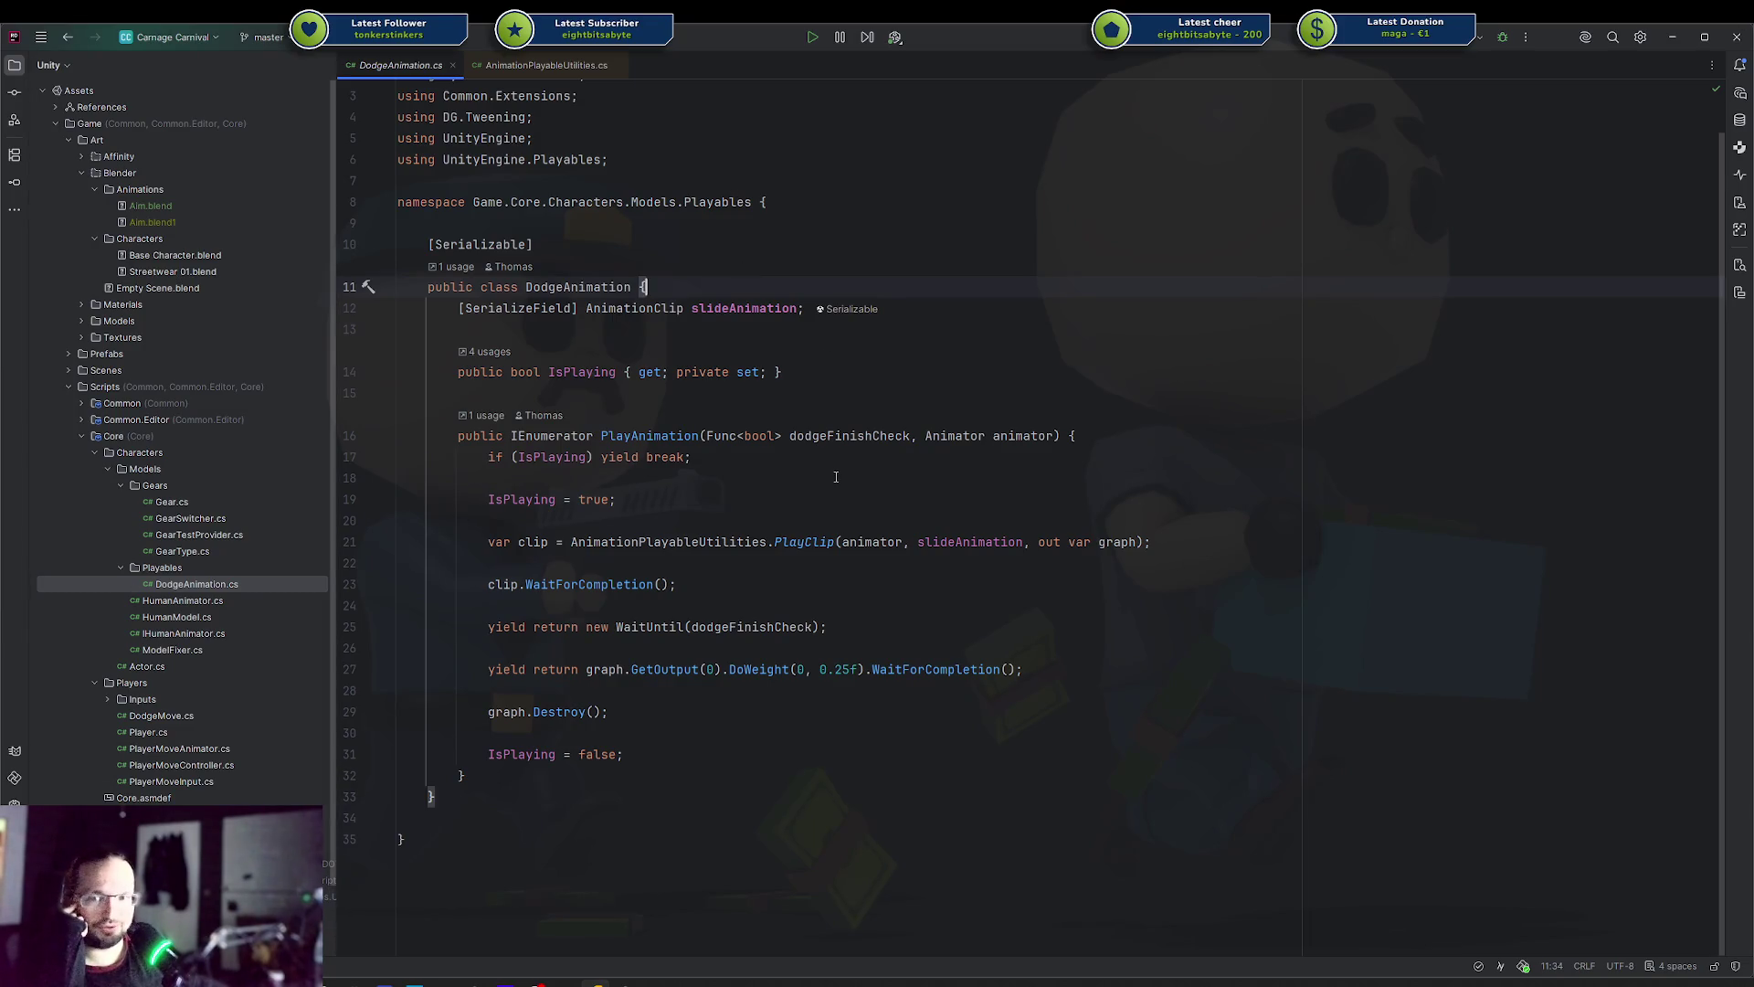
key("alt+Tab")
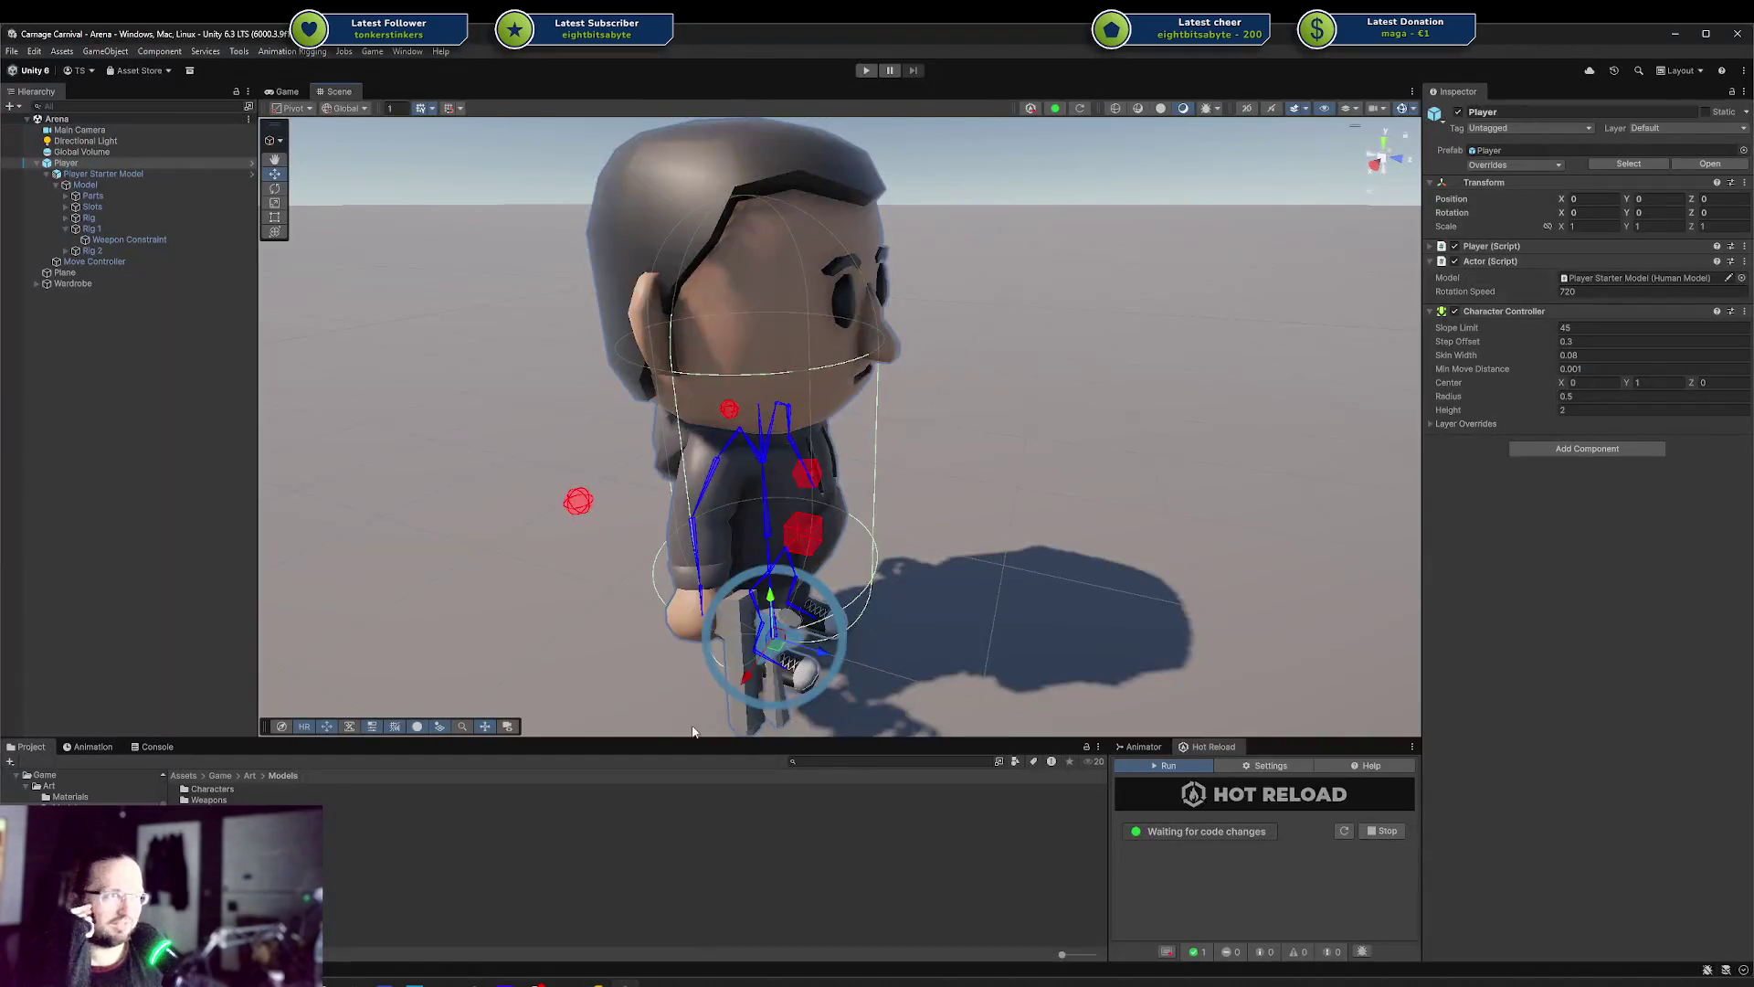
Open the Animator window, widen its graph area, and frame all the Base Layer states
scroll(882, 403, "down", 5)
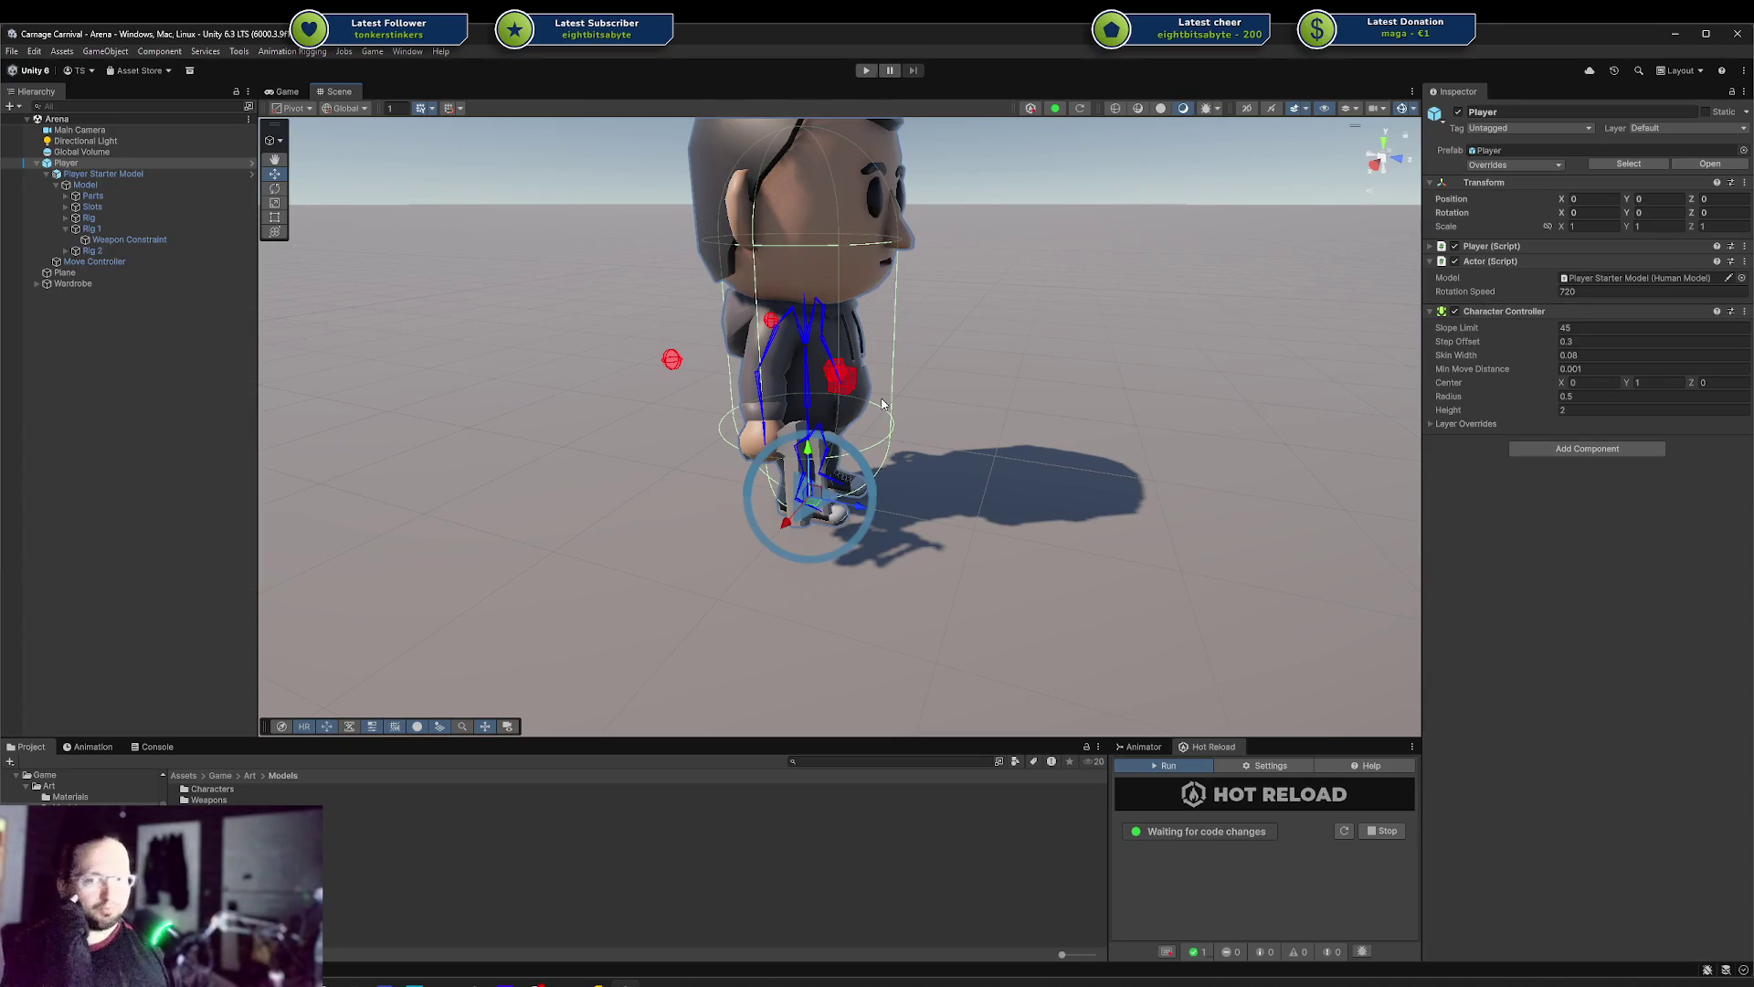
mouse_move(521, 282)
left_mouse_down()
mouse_move(505, 345)
mouse_move(557, 338)
left_mouse_up()
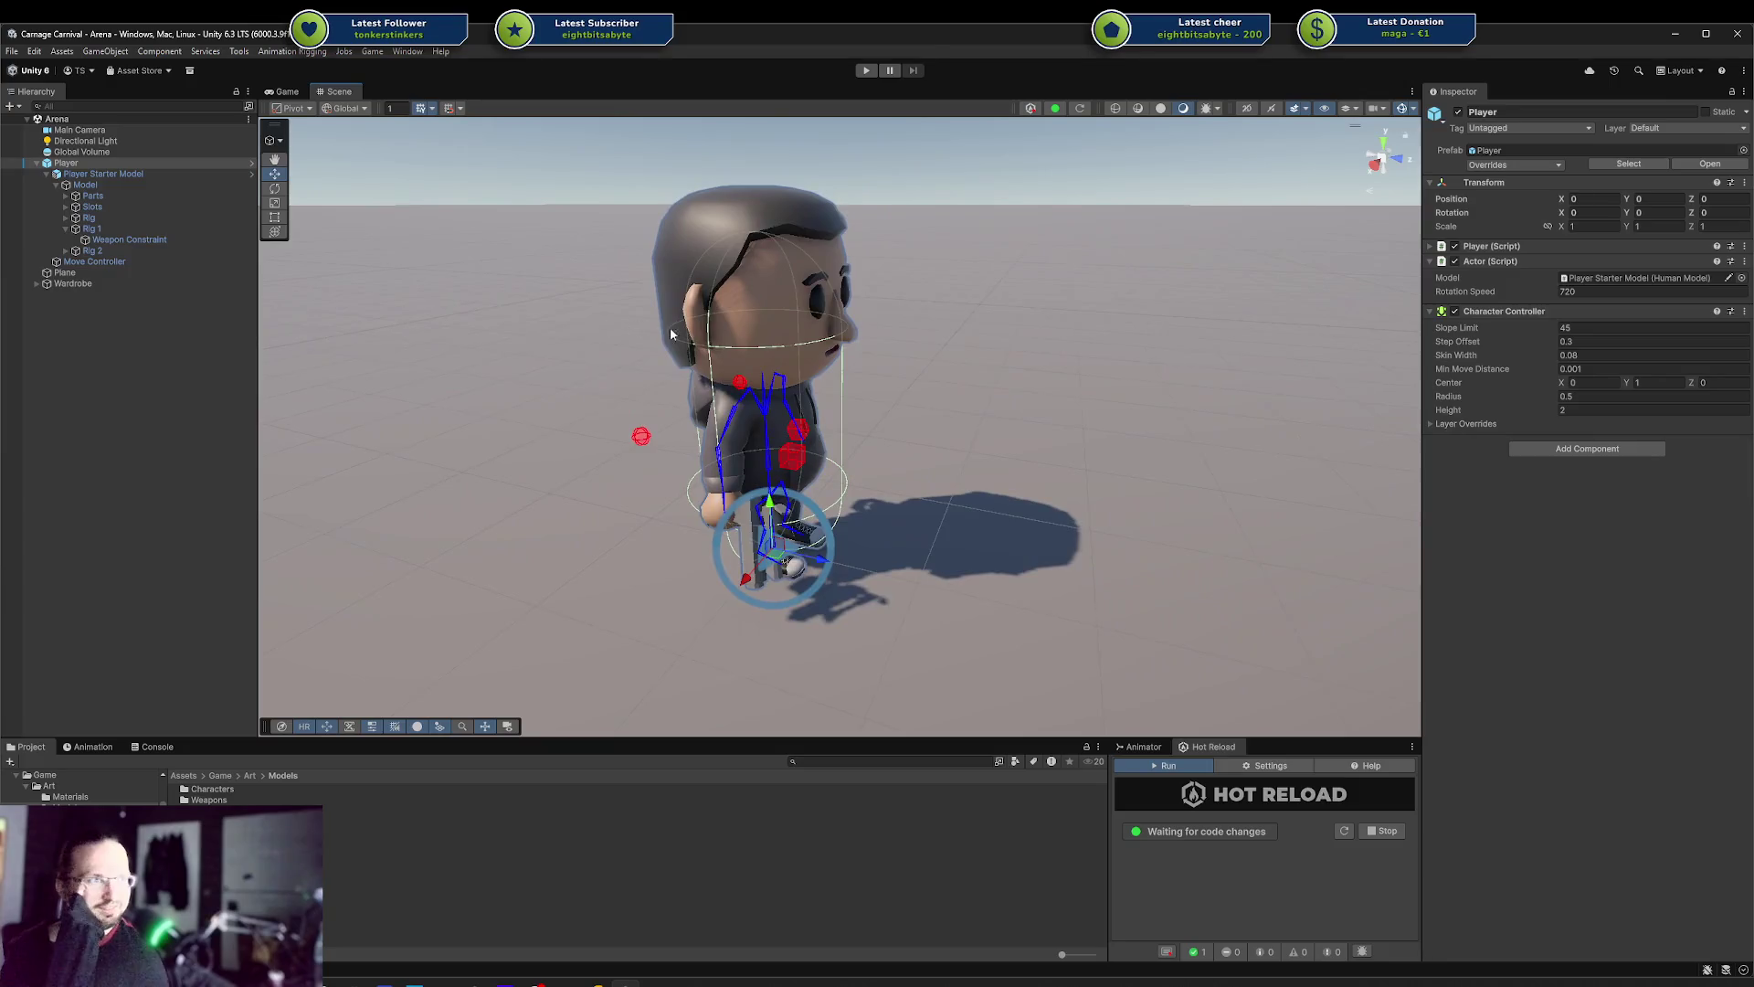
left_click(91, 746)
left_click(31, 746)
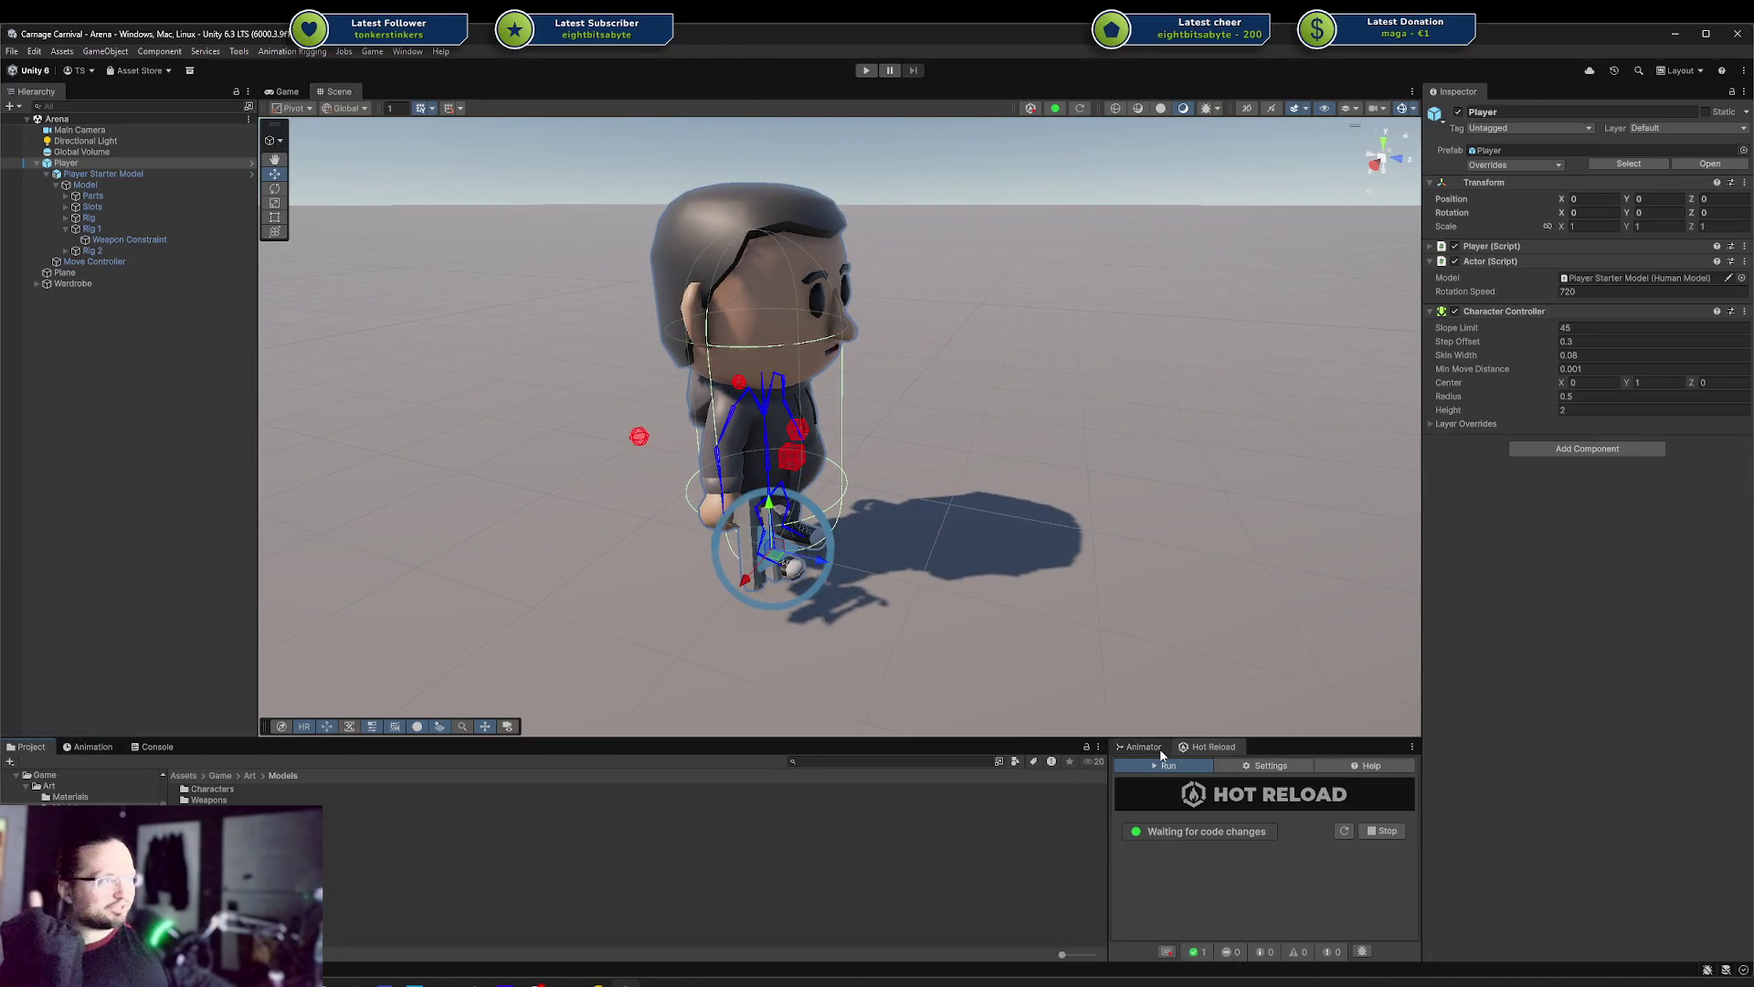
left_click(1157, 748)
left_click_drag(1104, 781, 875, 781)
key("a")
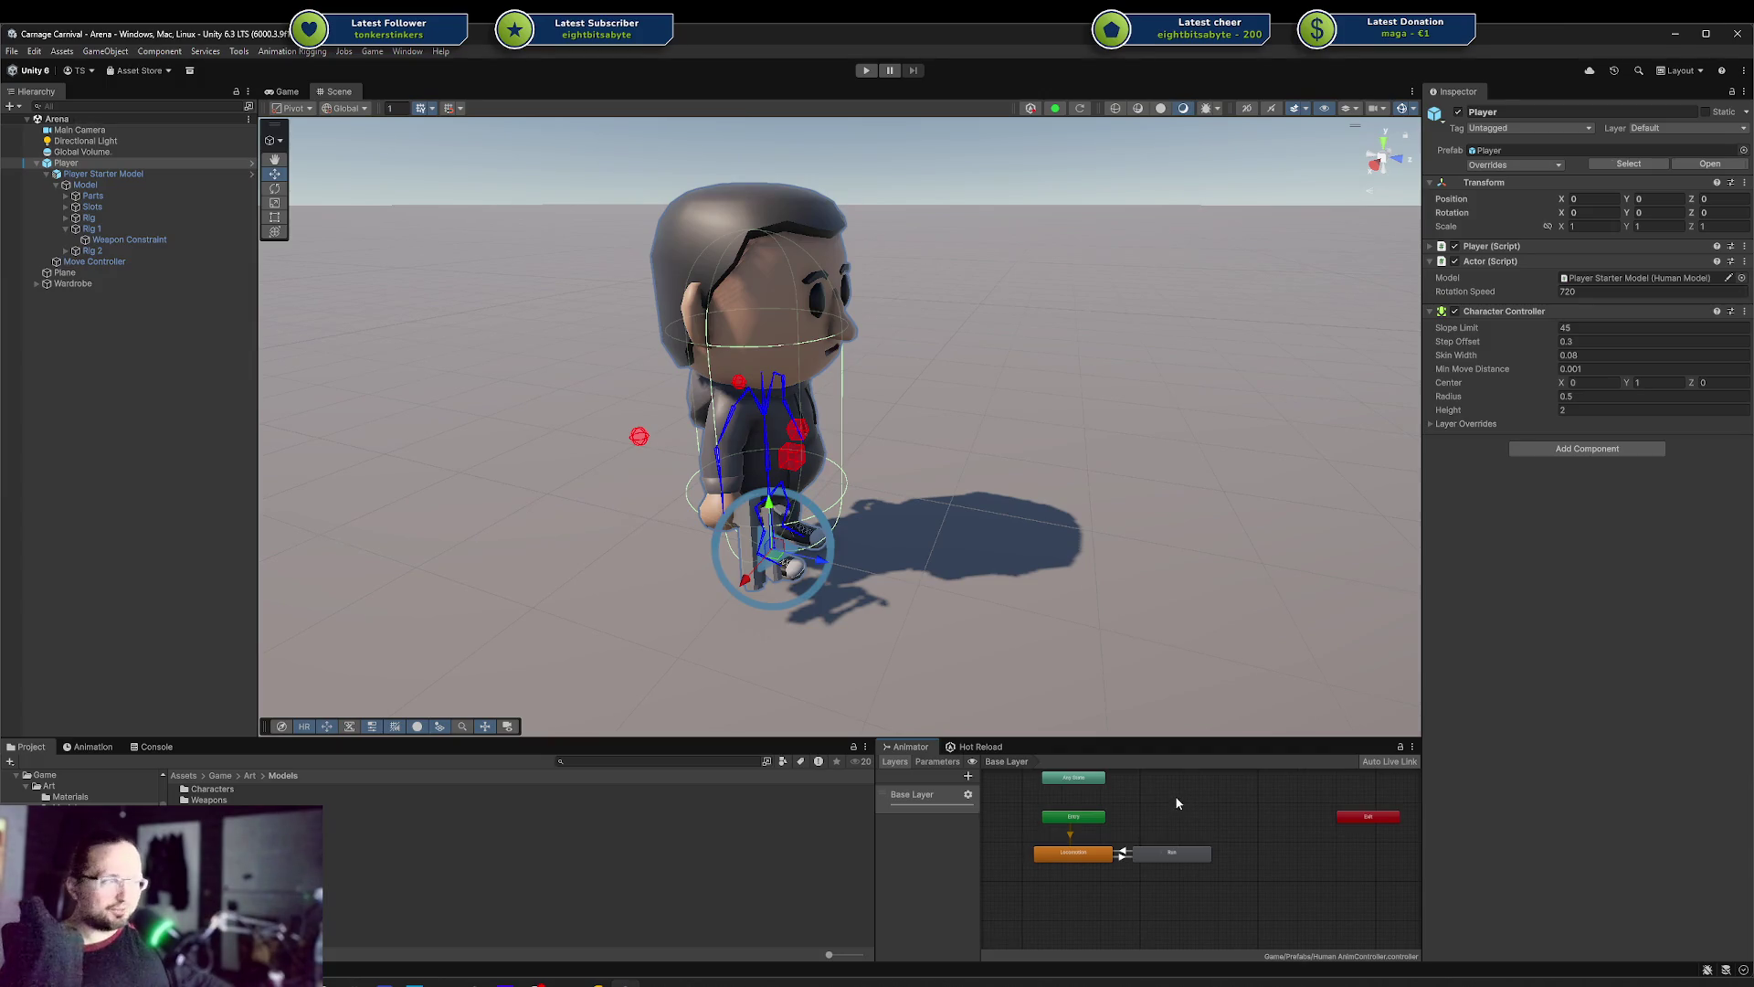
Review the Locomotion and Run state settings, such as Run's HumanM@Run01_Forward motion at speed 1
left_click_drag(1178, 801, 1166, 826)
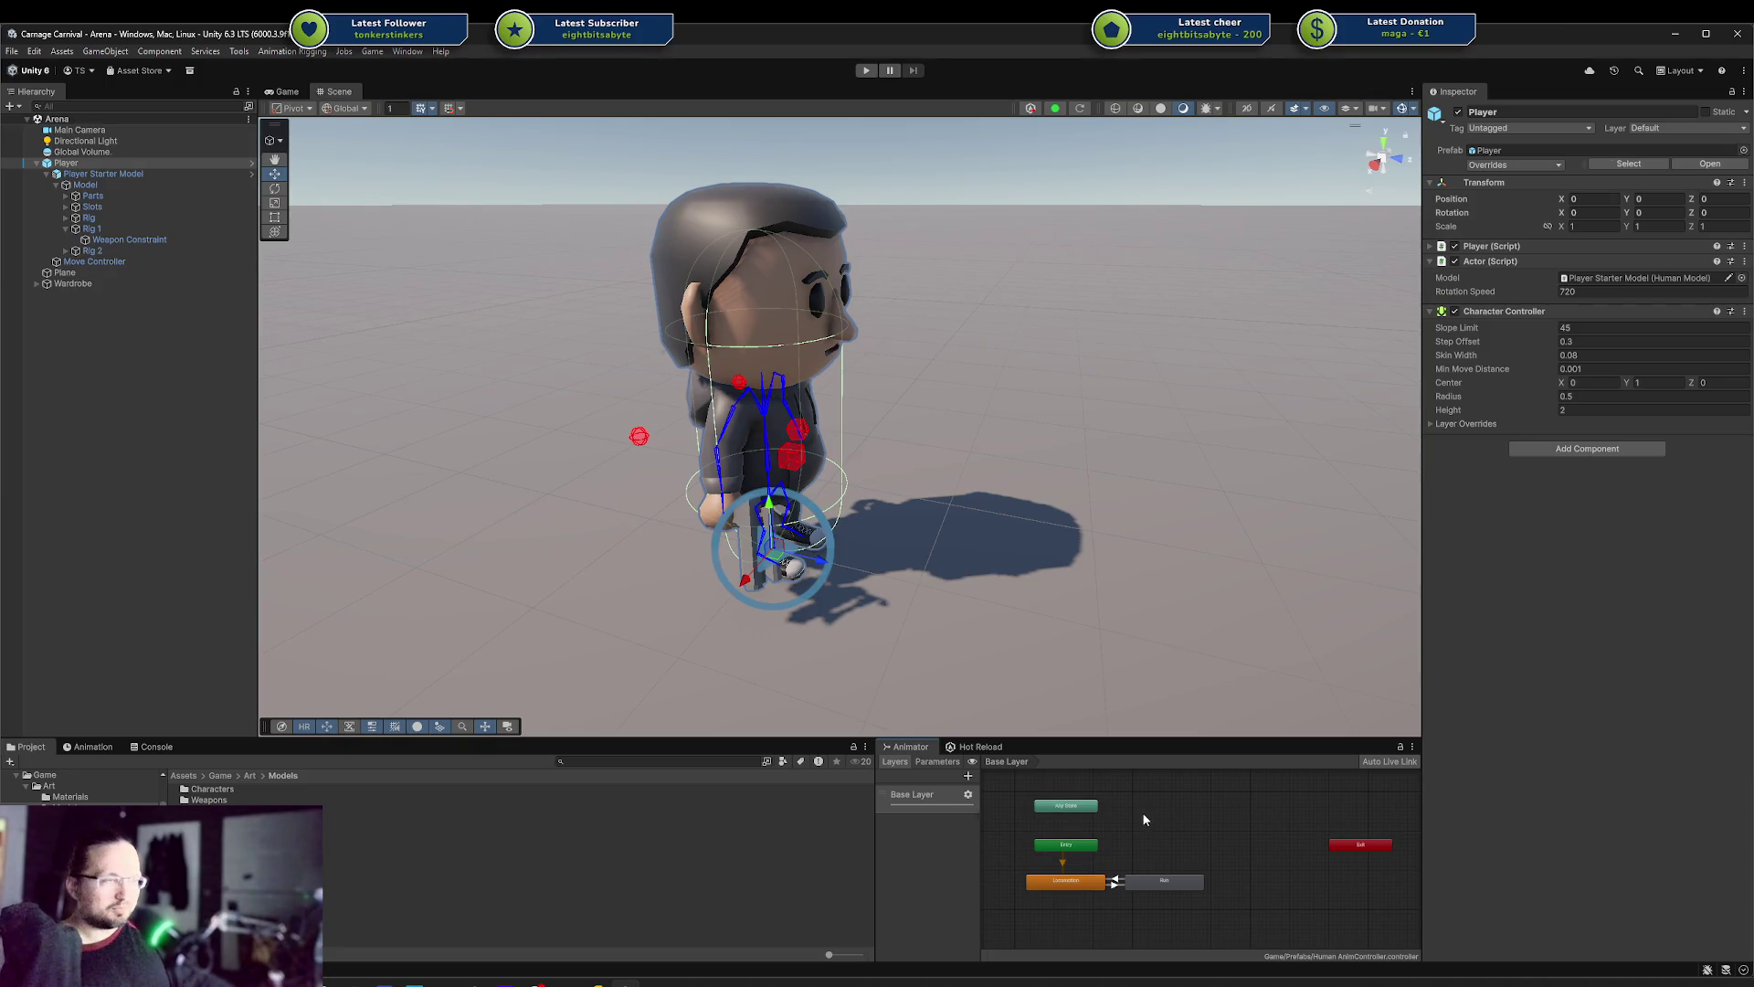
scroll(1113, 818, "up", 1)
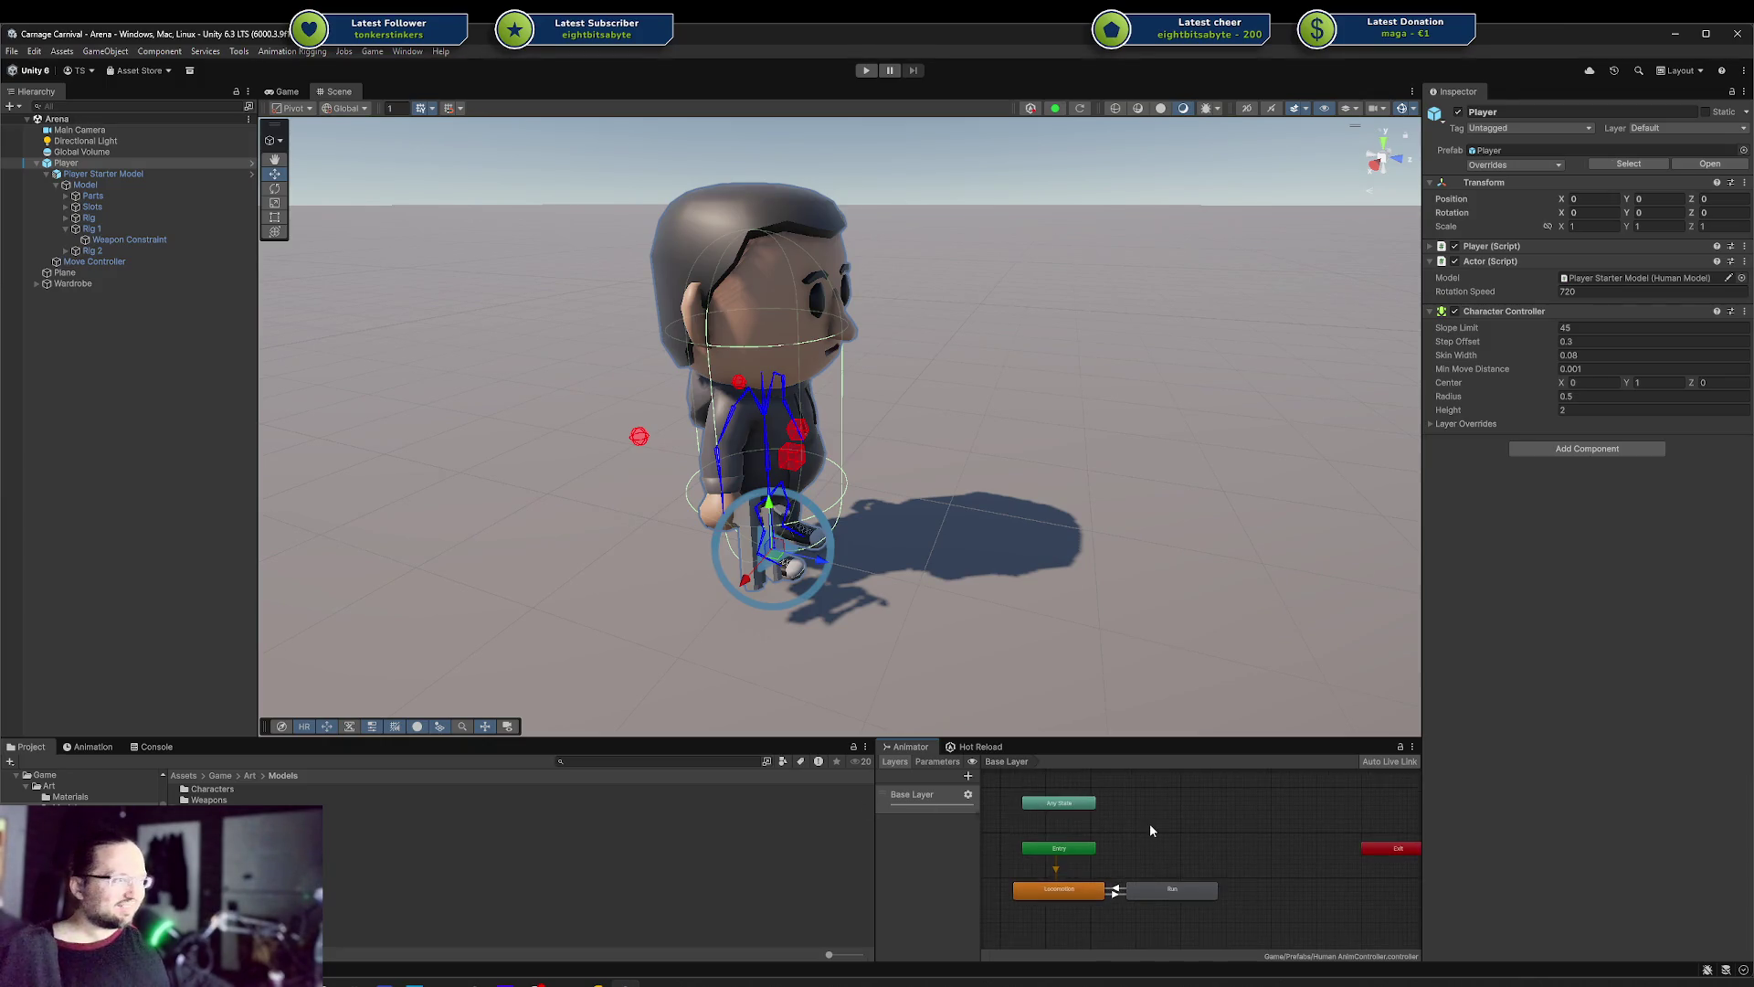
left_click_drag(1150, 824, 1142, 821)
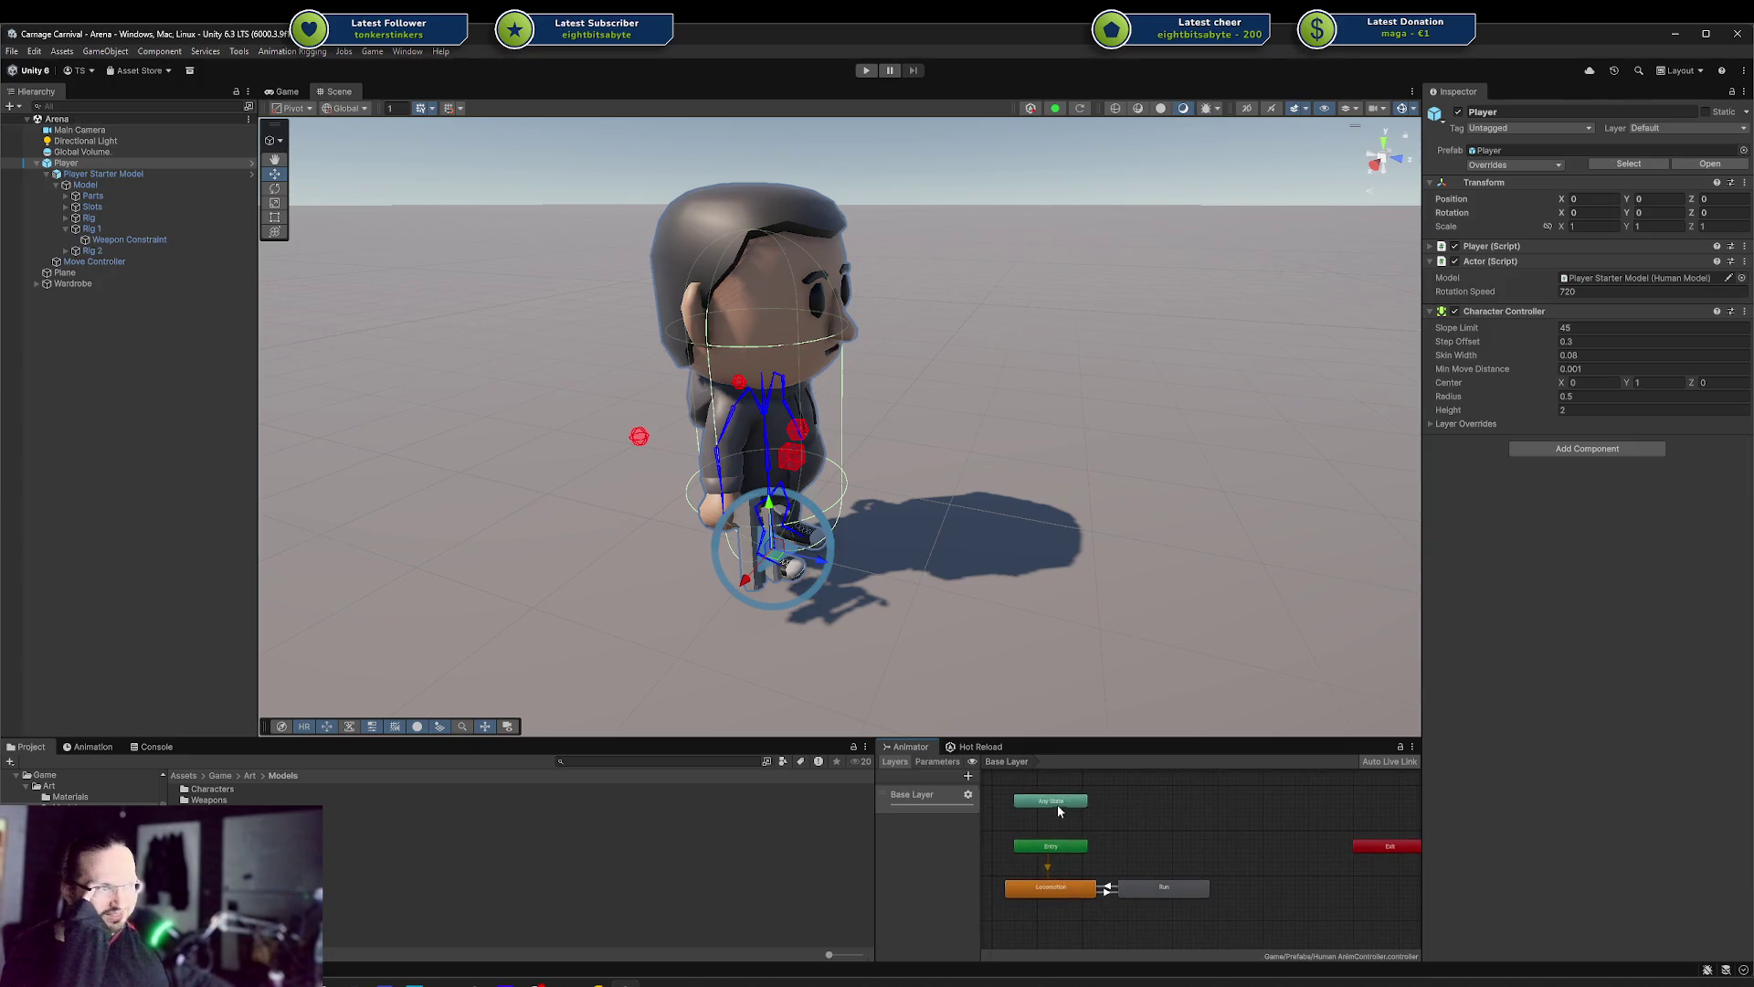
left_click(1071, 889)
left_click(1162, 857)
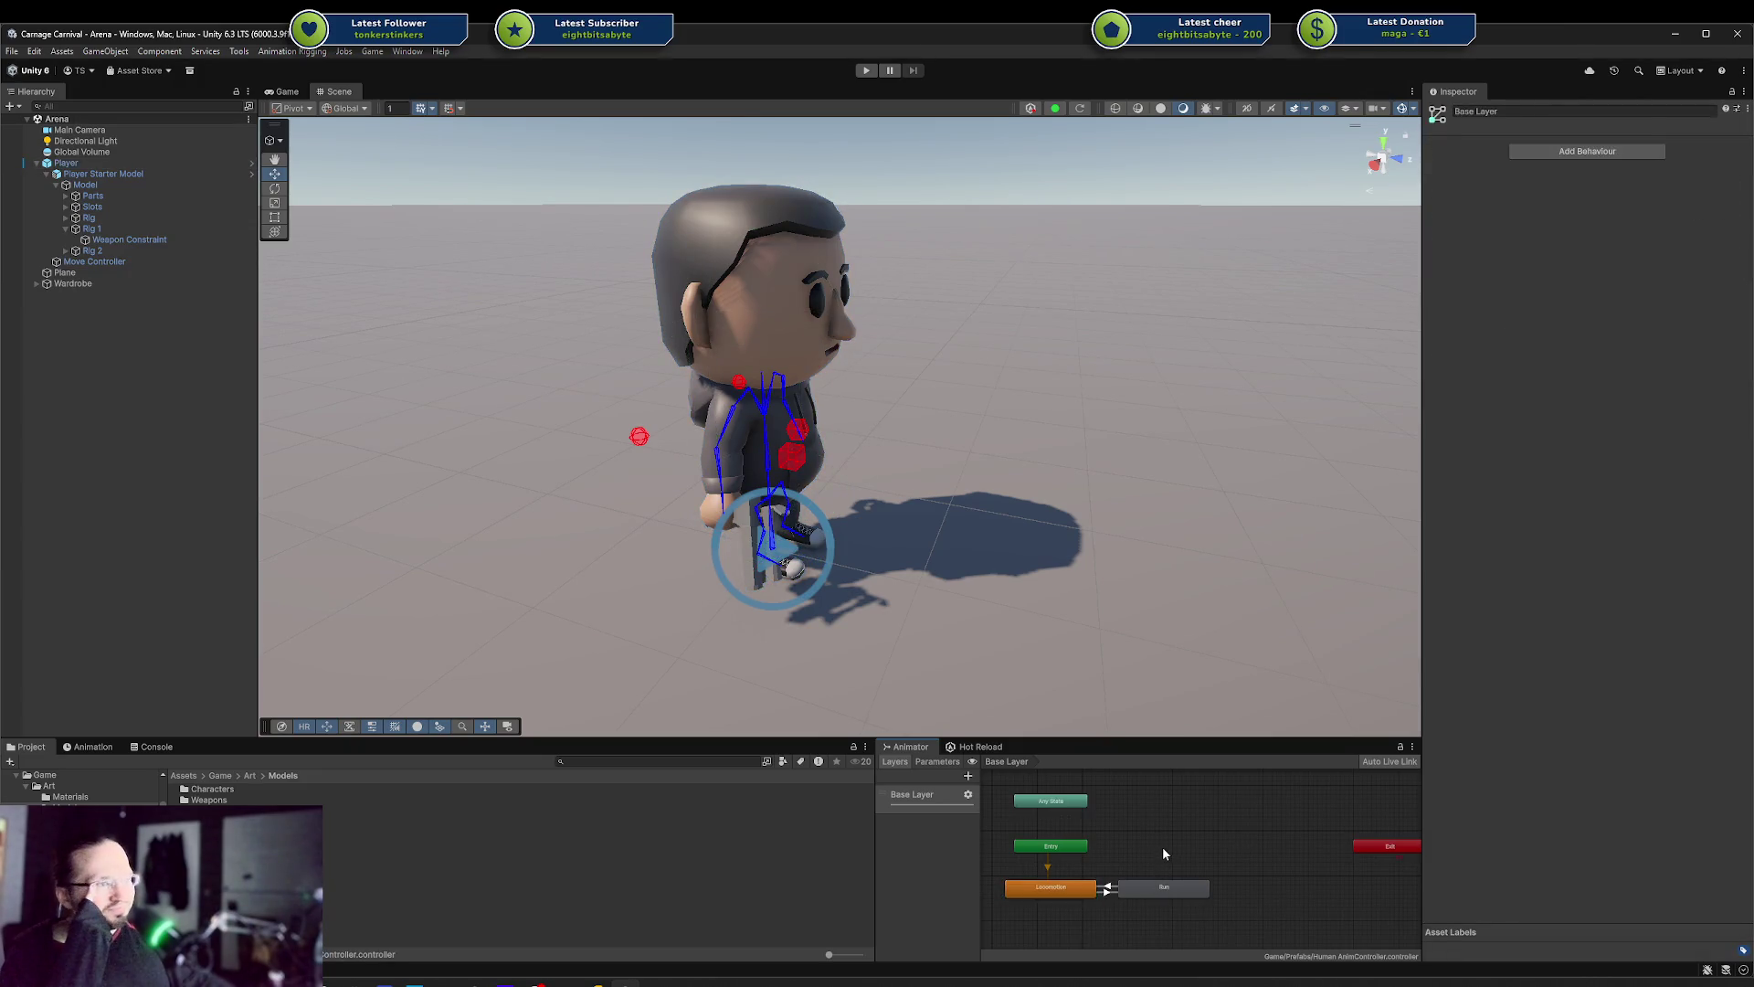
left_click(1175, 886)
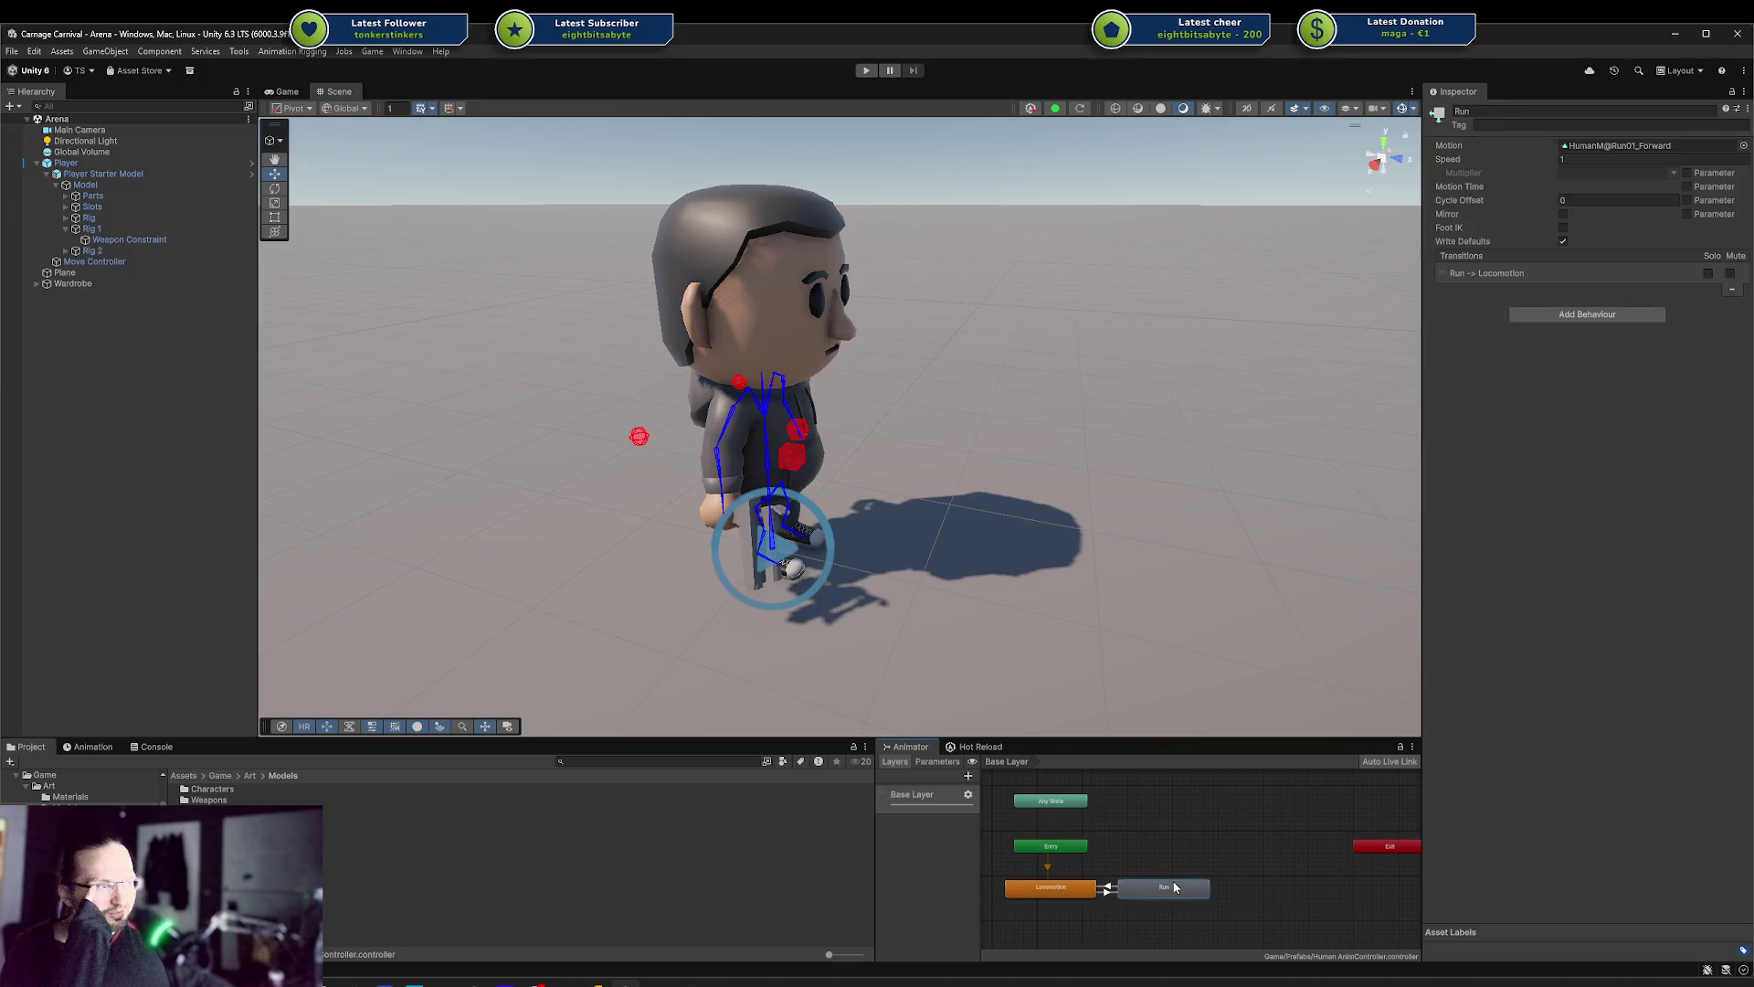
left_click(1093, 868)
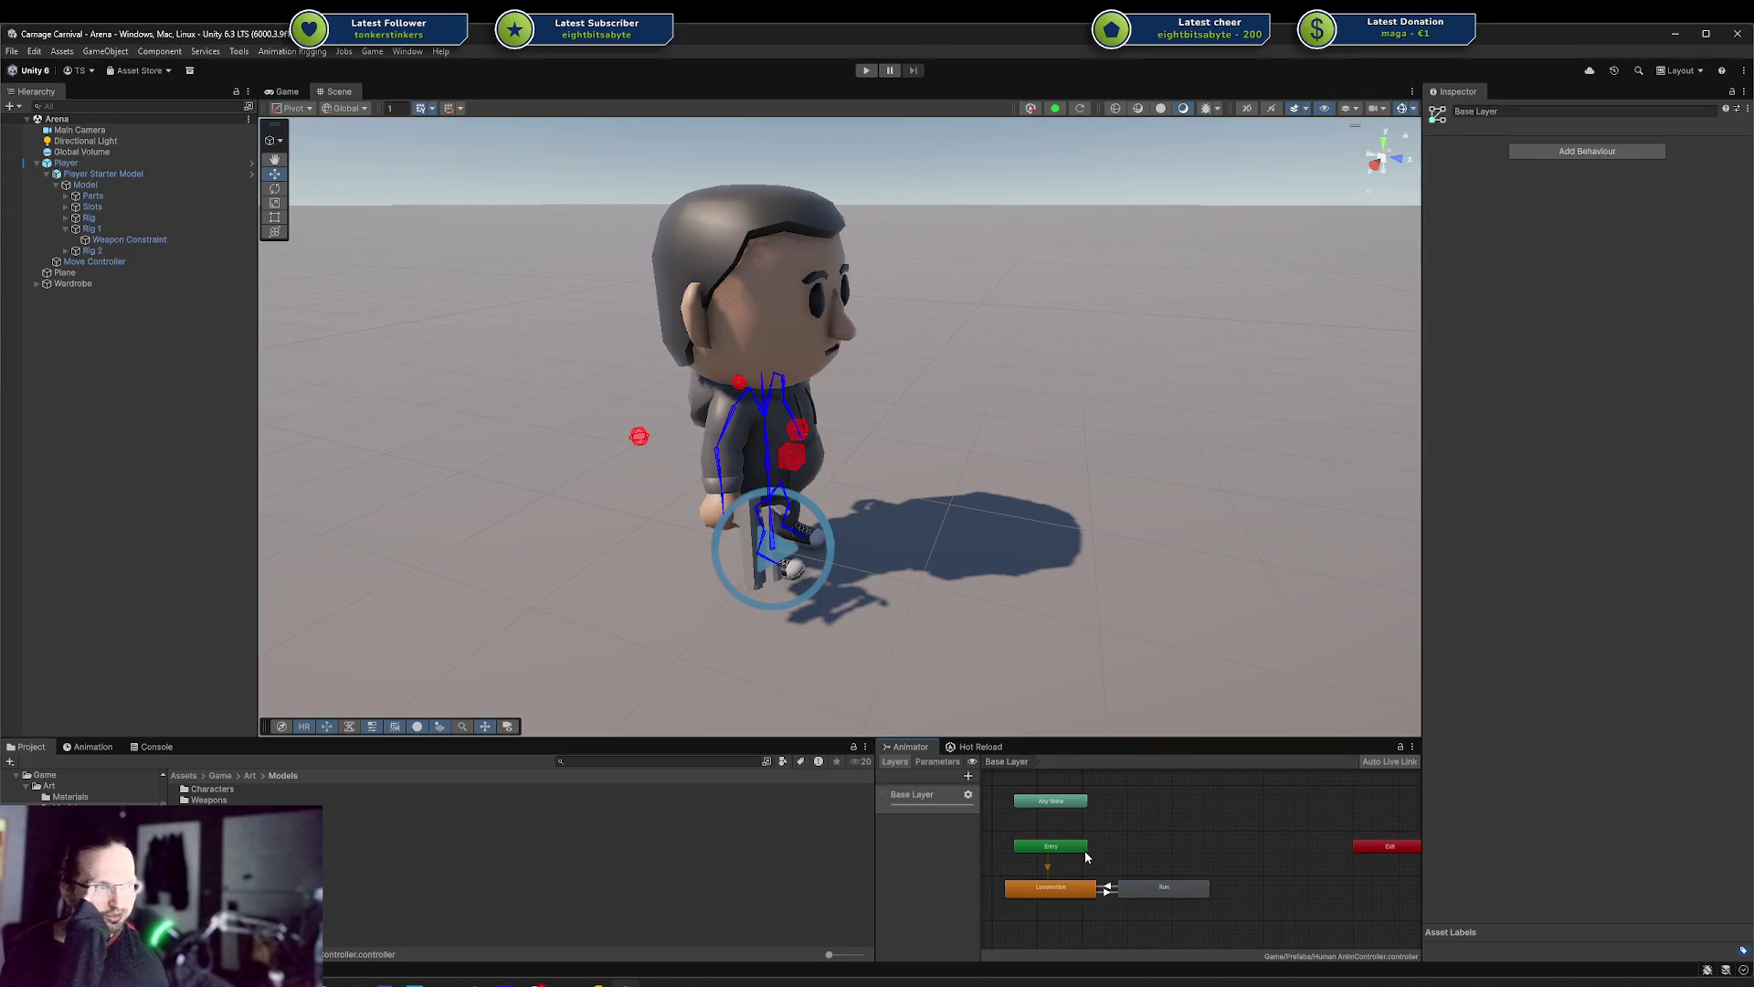
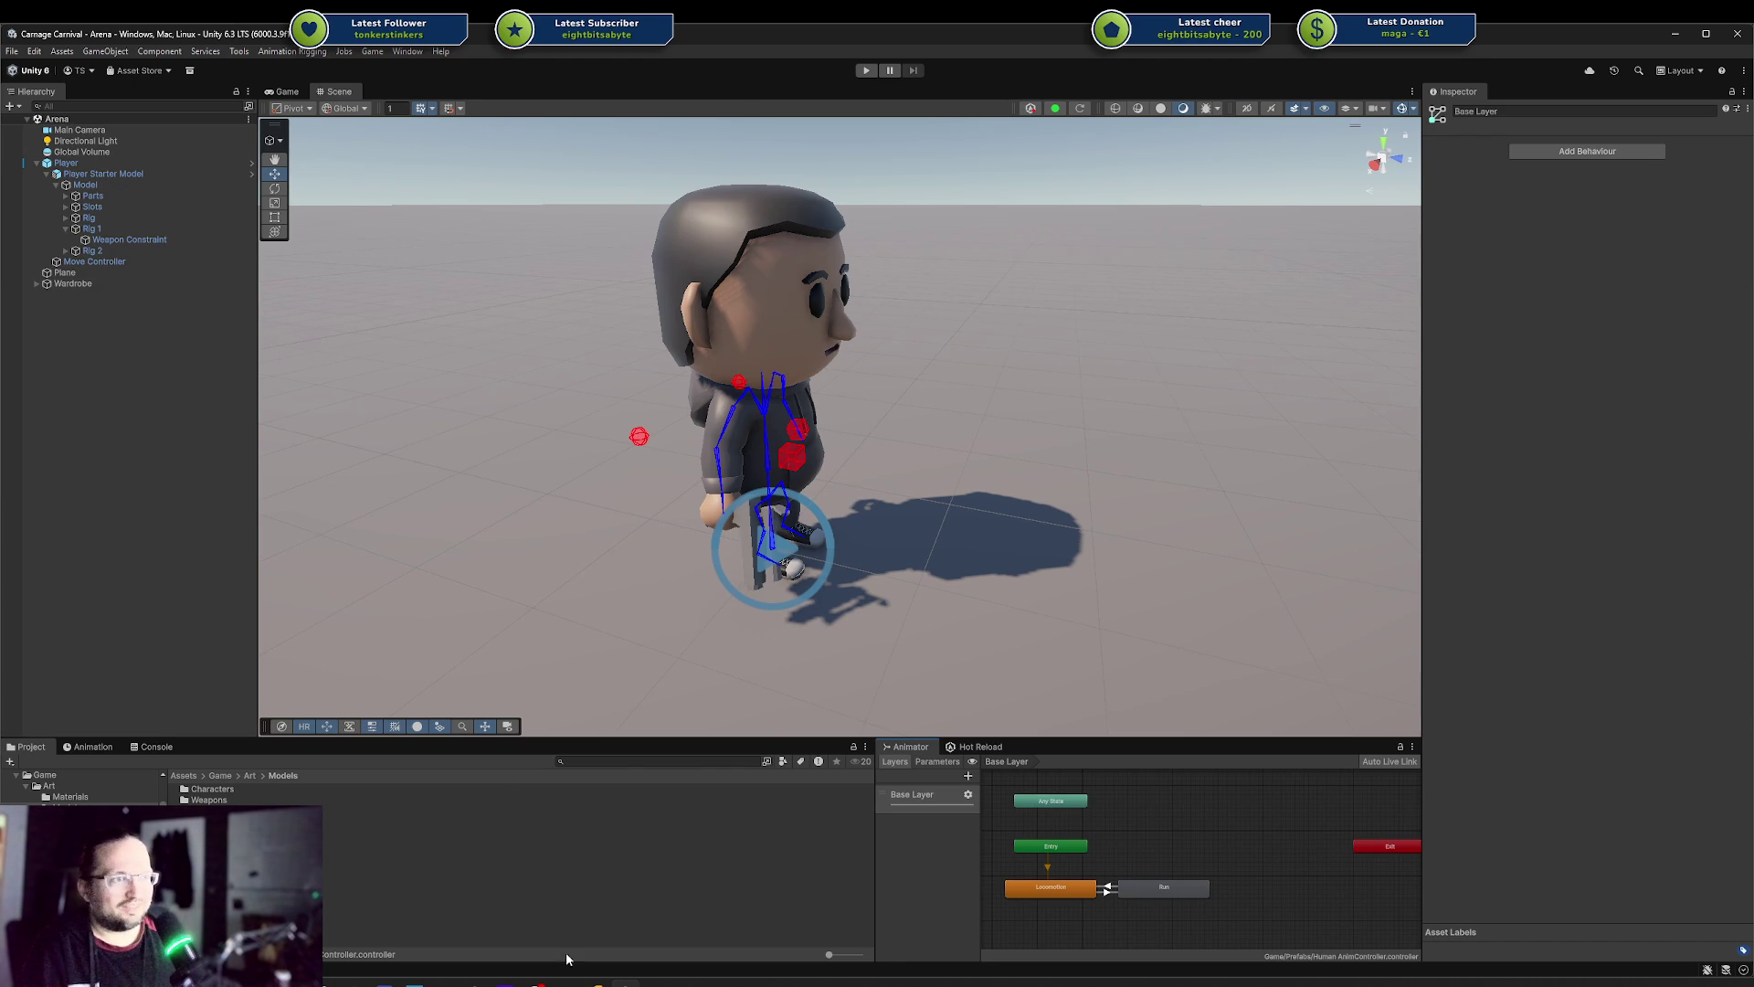
Switch from Unity to JetBrains Rider to view the DodgeAnimation.cs script
key("alt+Tab")
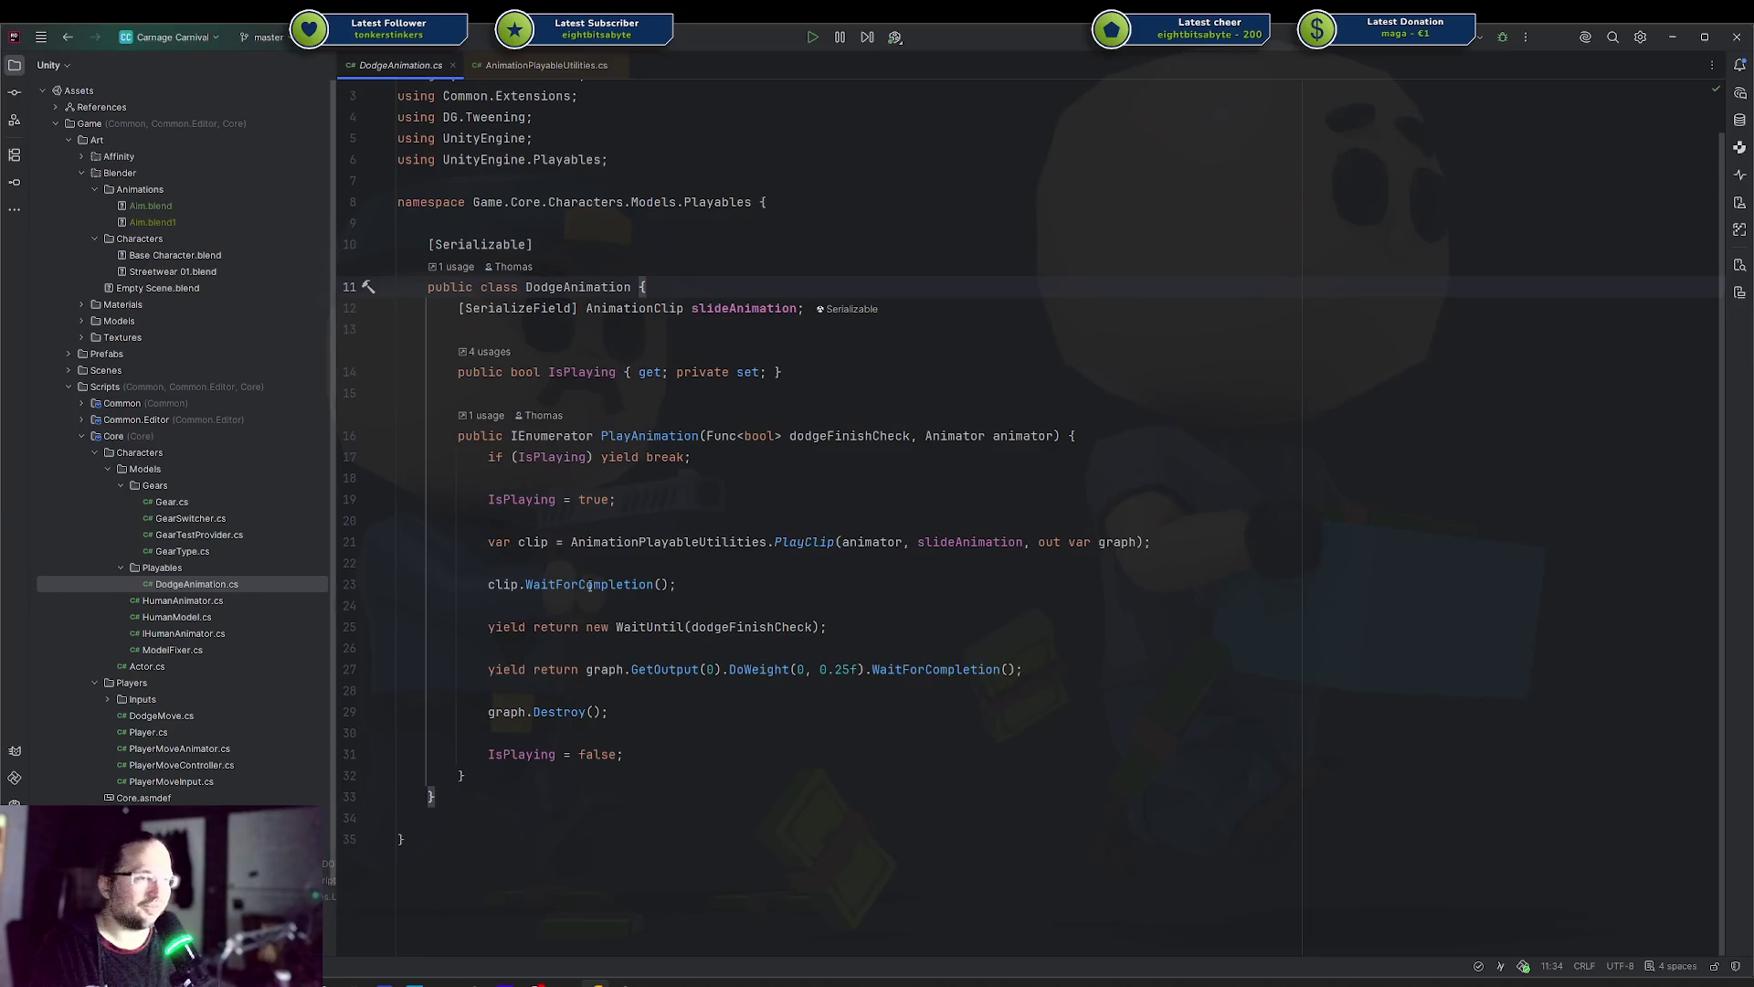
Switch from Rider back to the Unity editor showing the Arena scene
left_click(627, 982)
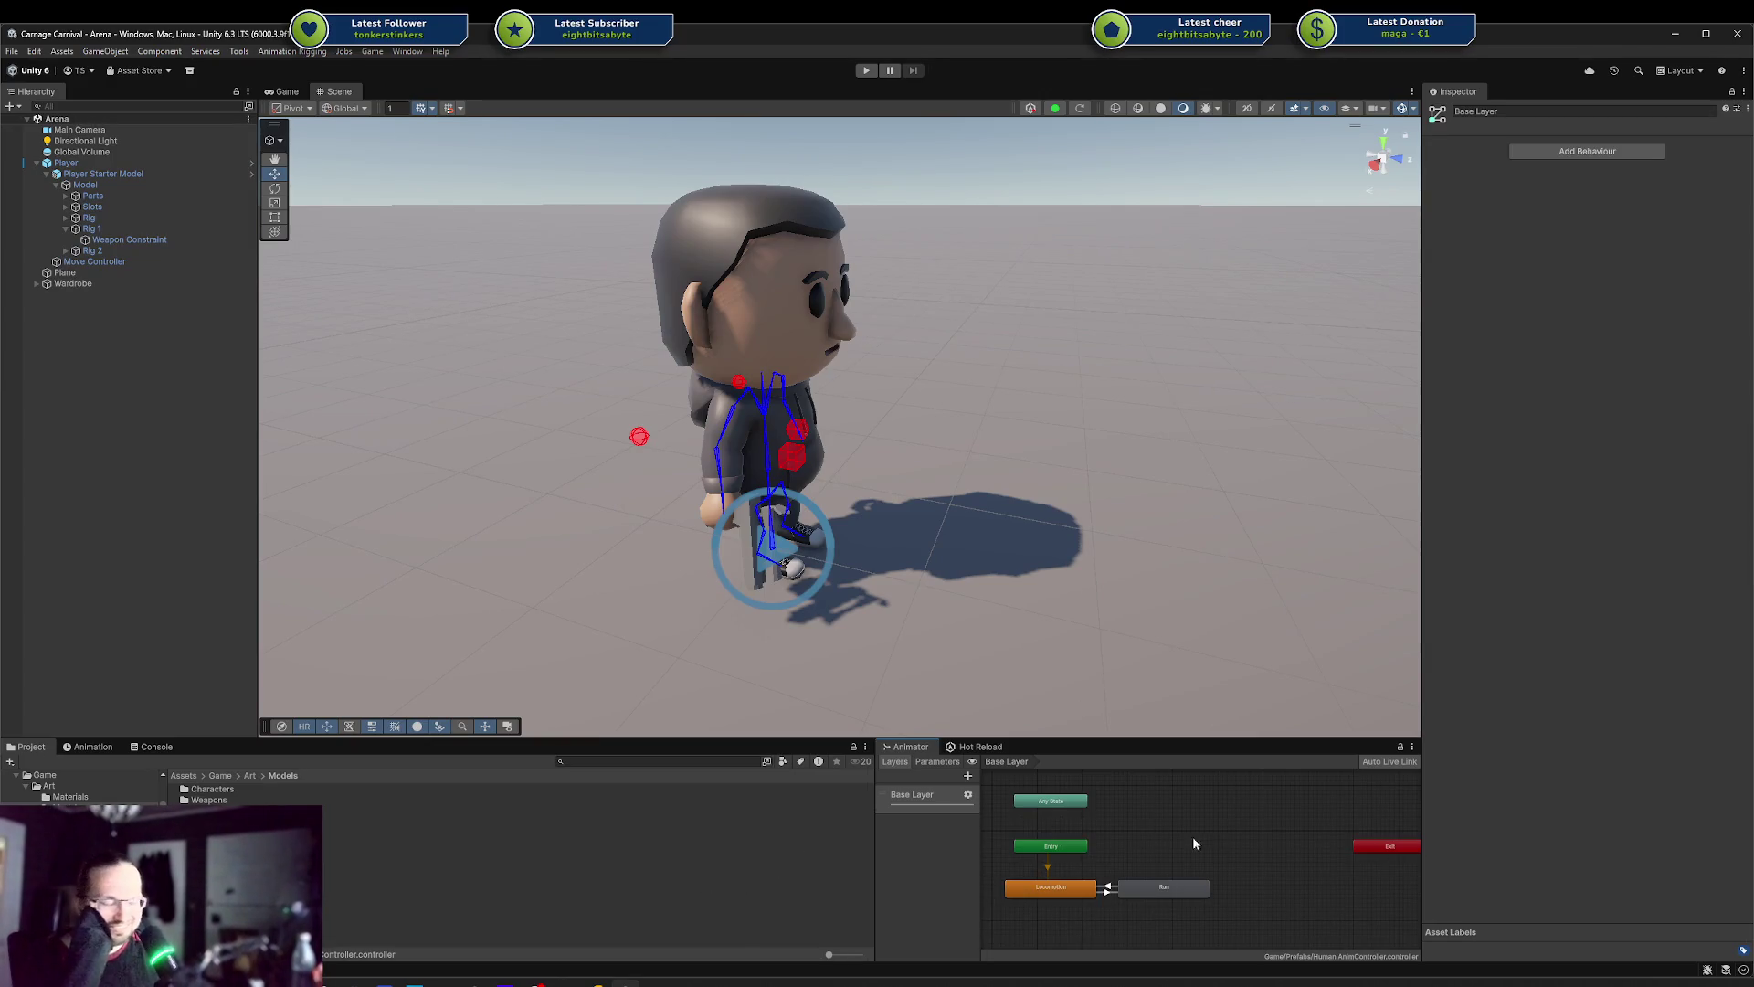
scroll(1113, 874, "up", 4)
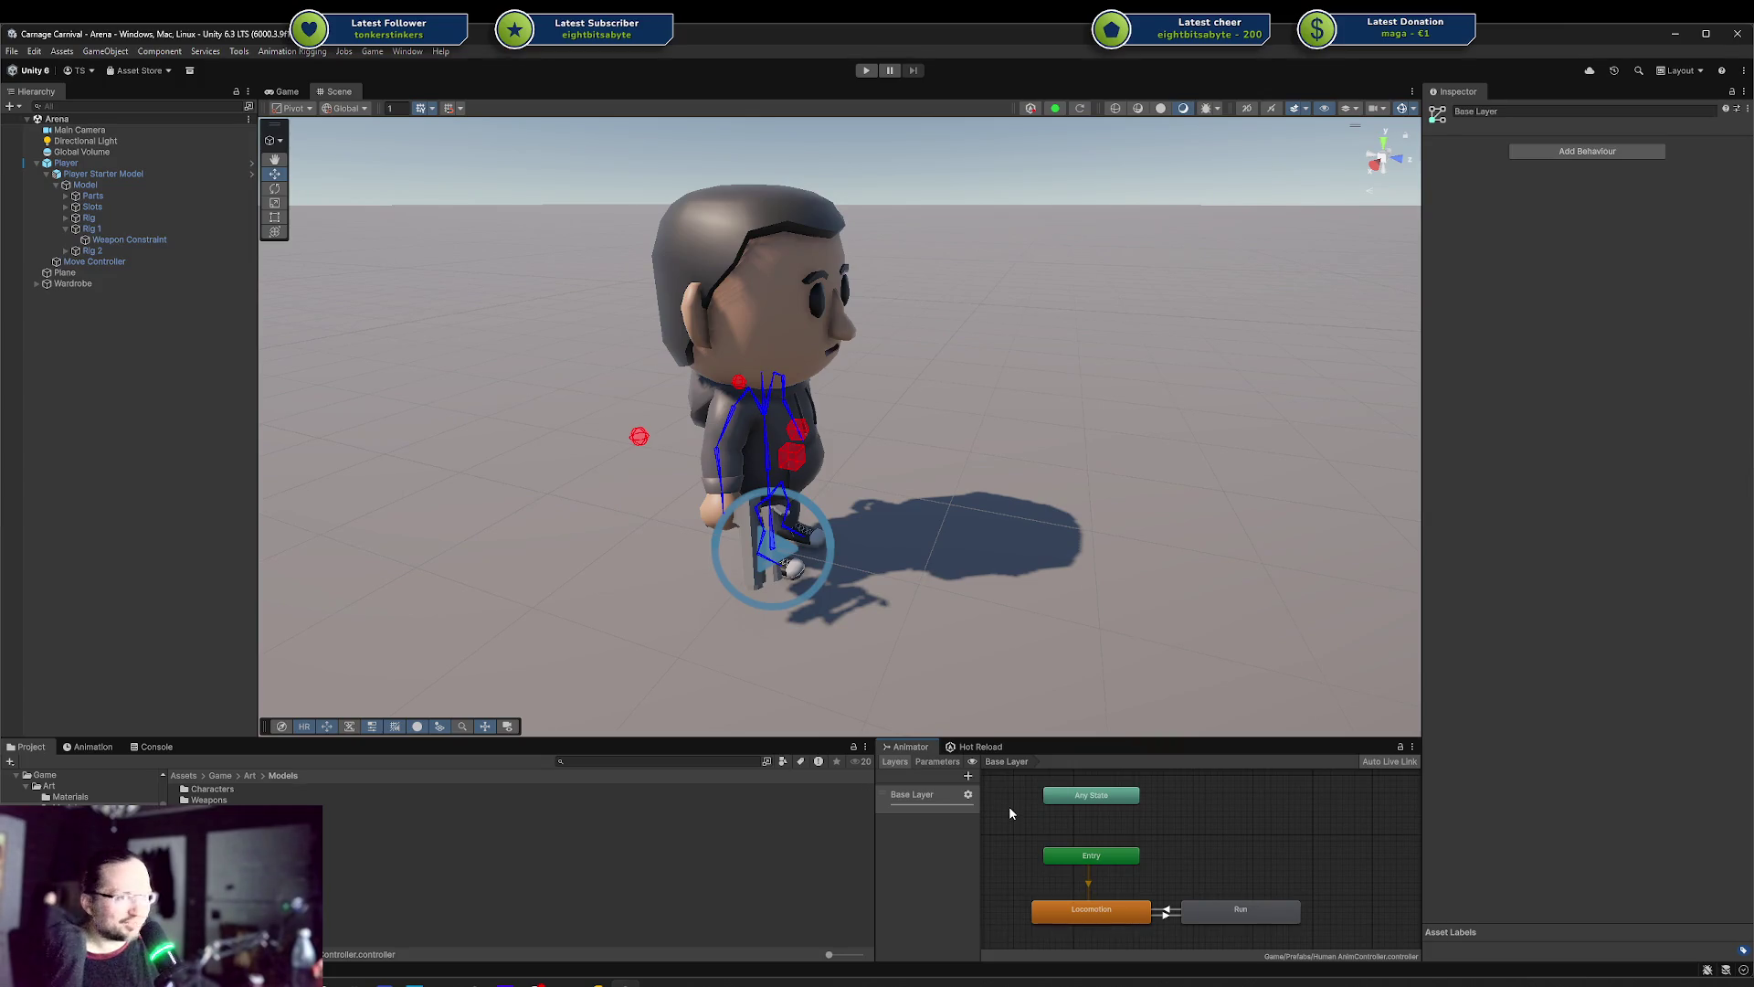
mouse_move(1006, 781)
left_mouse_down()
mouse_move(1053, 825)
mouse_move(1262, 934)
mouse_move(1343, 925)
left_mouse_up()
mouse_move(1343, 918)
left_mouse_down()
mouse_move(1027, 841)
mouse_move(1016, 786)
mouse_move(1180, 904)
mouse_move(1294, 928)
left_mouse_up()
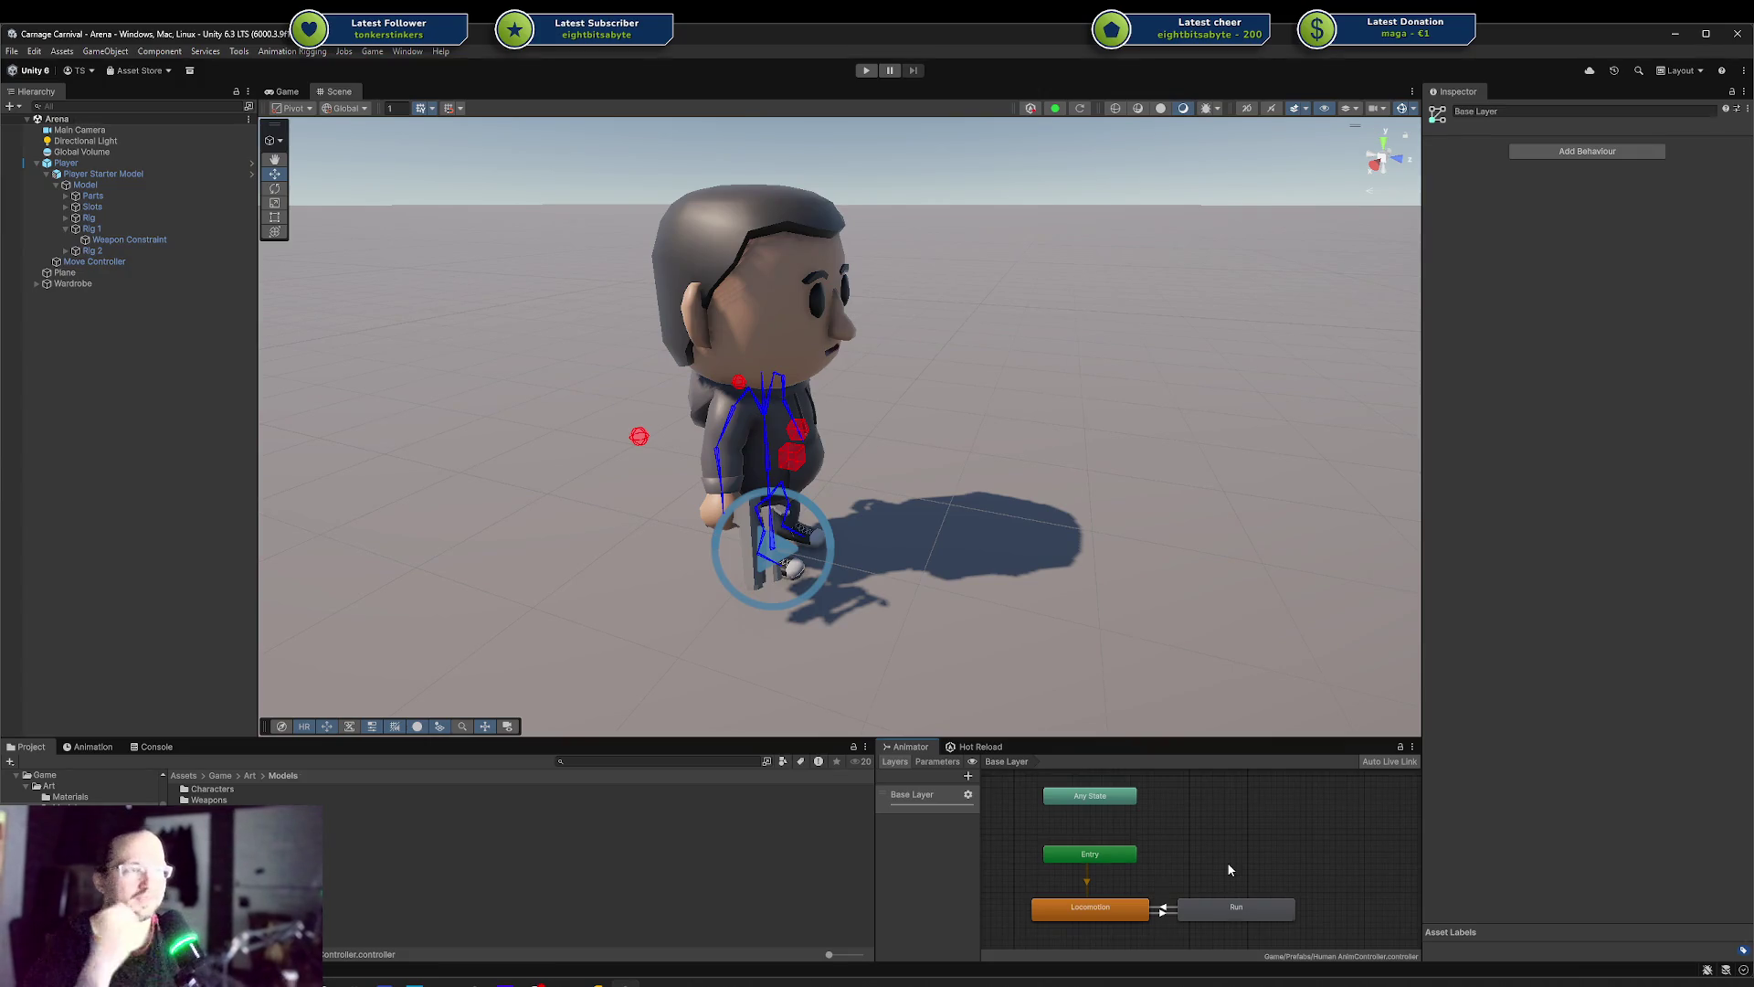
mouse_move(1019, 778)
left_mouse_down()
mouse_move(1296, 923)
mouse_move(1294, 951)
mouse_move(1306, 941)
mouse_move(1033, 775)
mouse_move(1248, 923)
mouse_move(1318, 937)
left_mouse_up()
left_click(1032, 776)
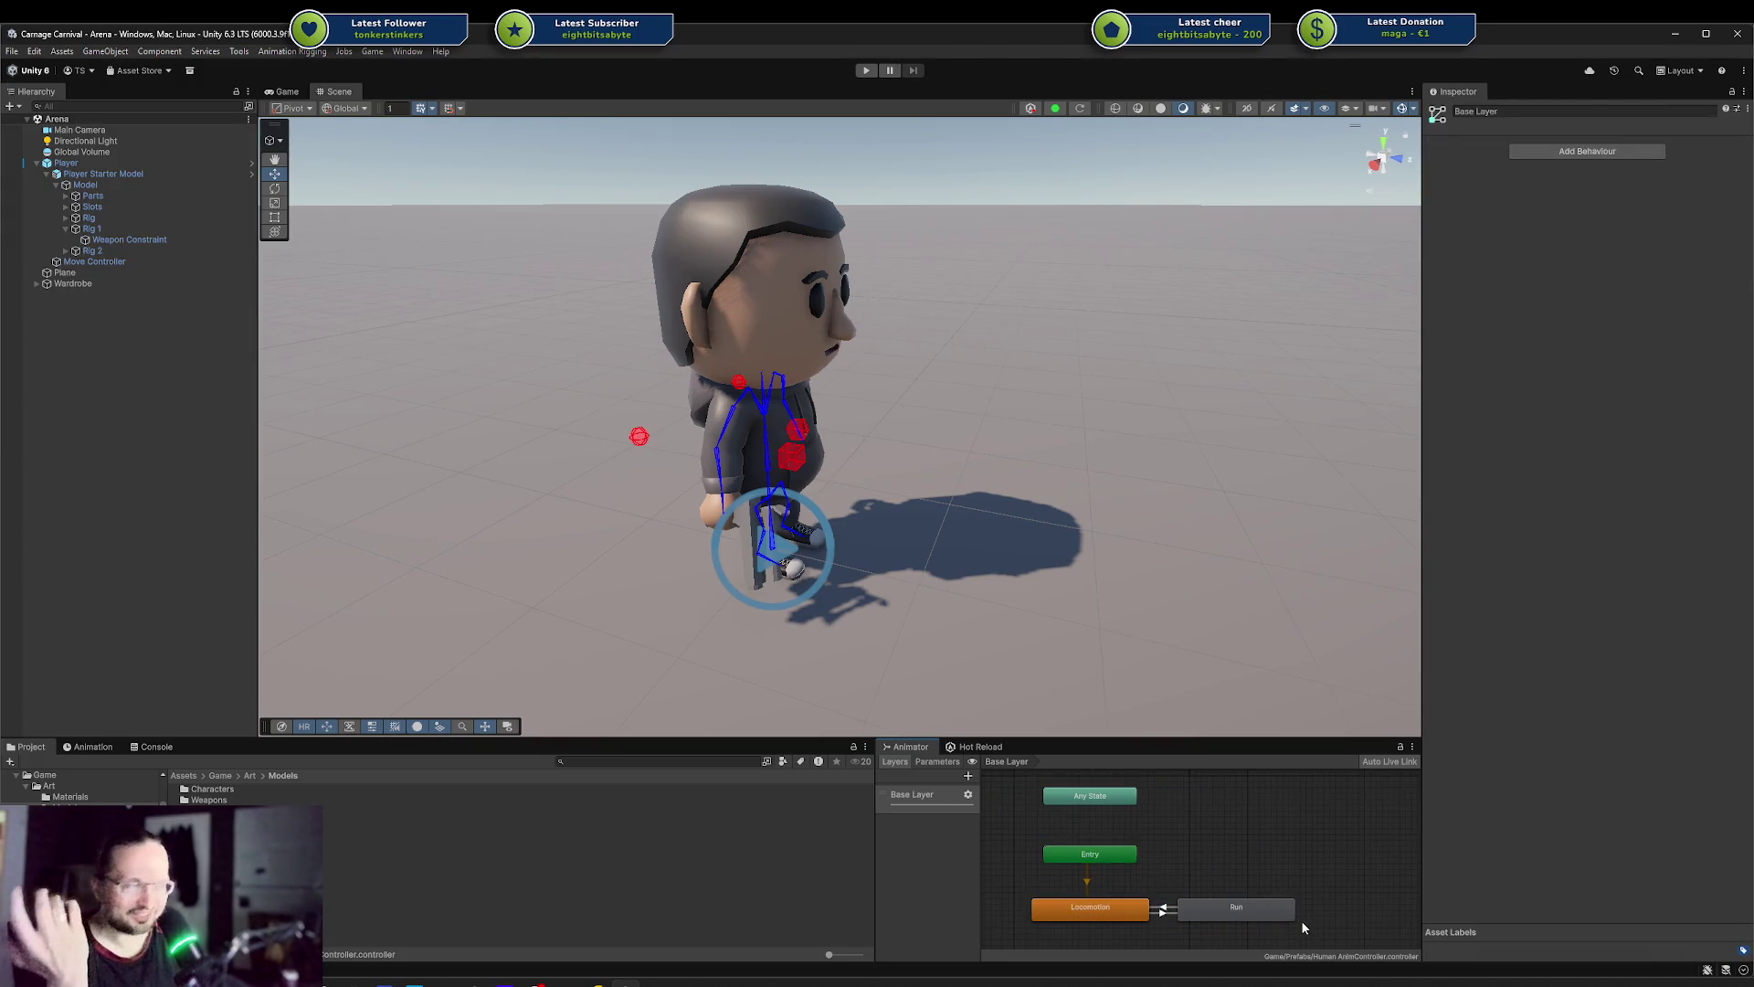
mouse_move(1351, 927)
left_mouse_down()
mouse_move(1220, 890)
mouse_move(1014, 781)
left_mouse_up()
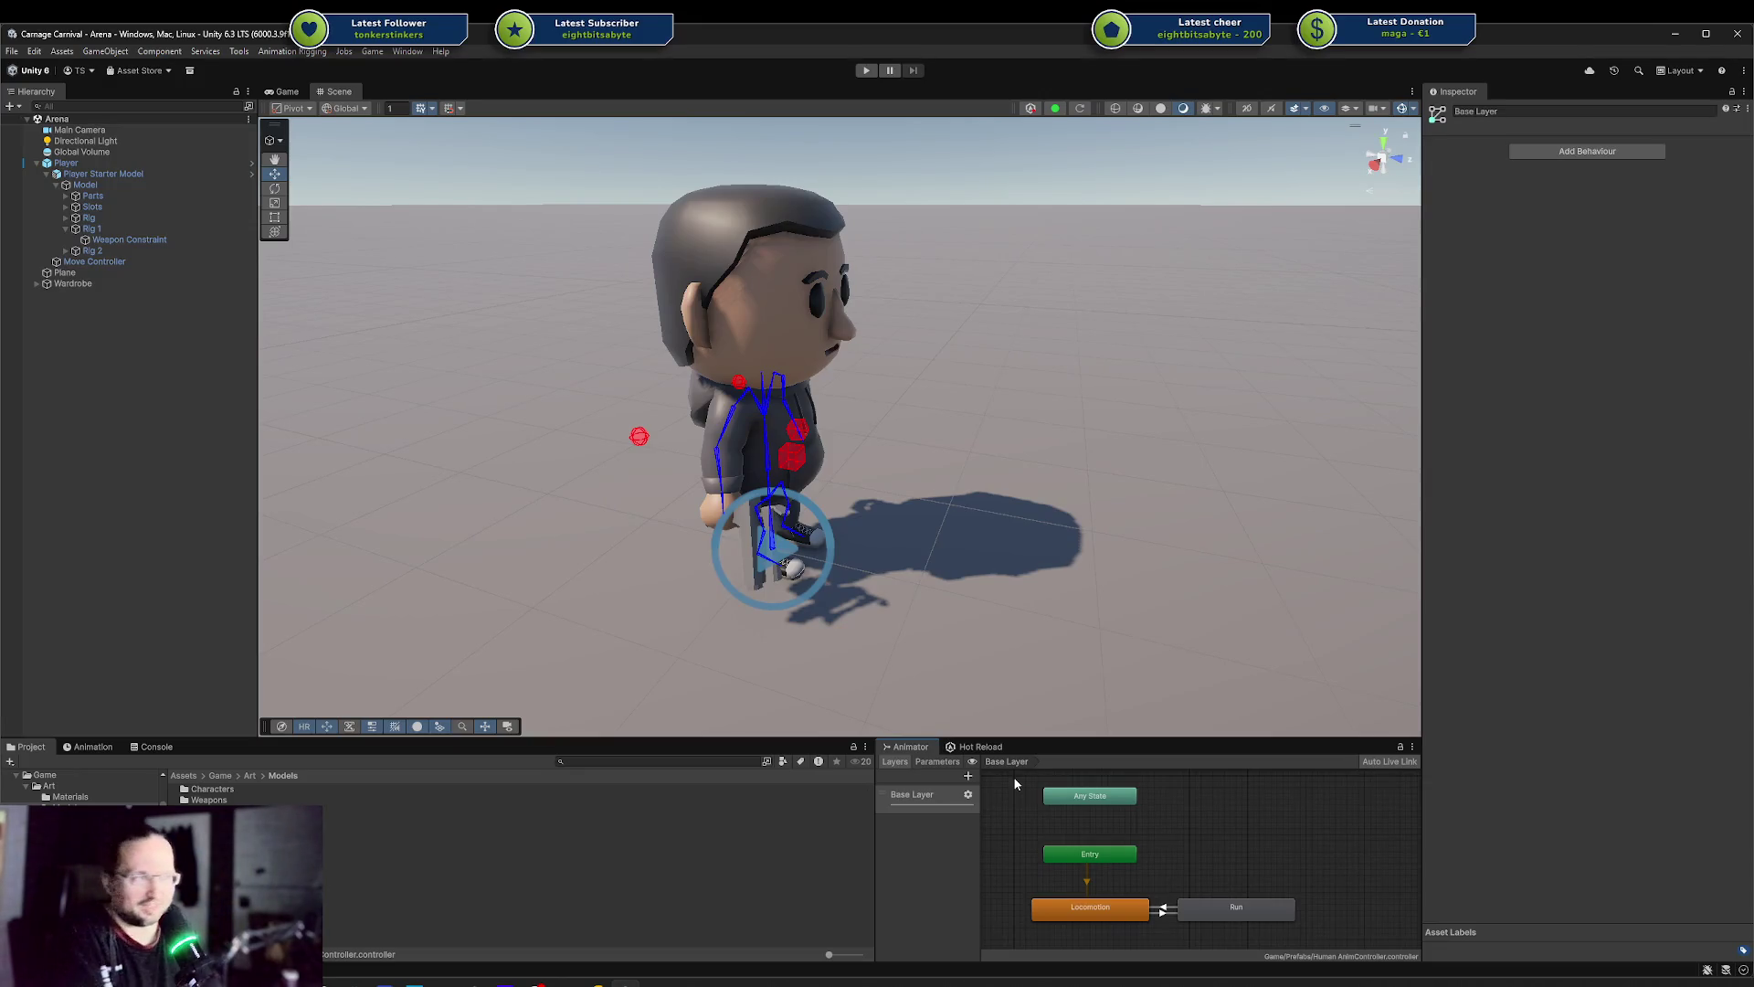
mouse_move(1014, 783)
left_mouse_down()
mouse_move(1298, 946)
mouse_move(1322, 931)
left_mouse_up()
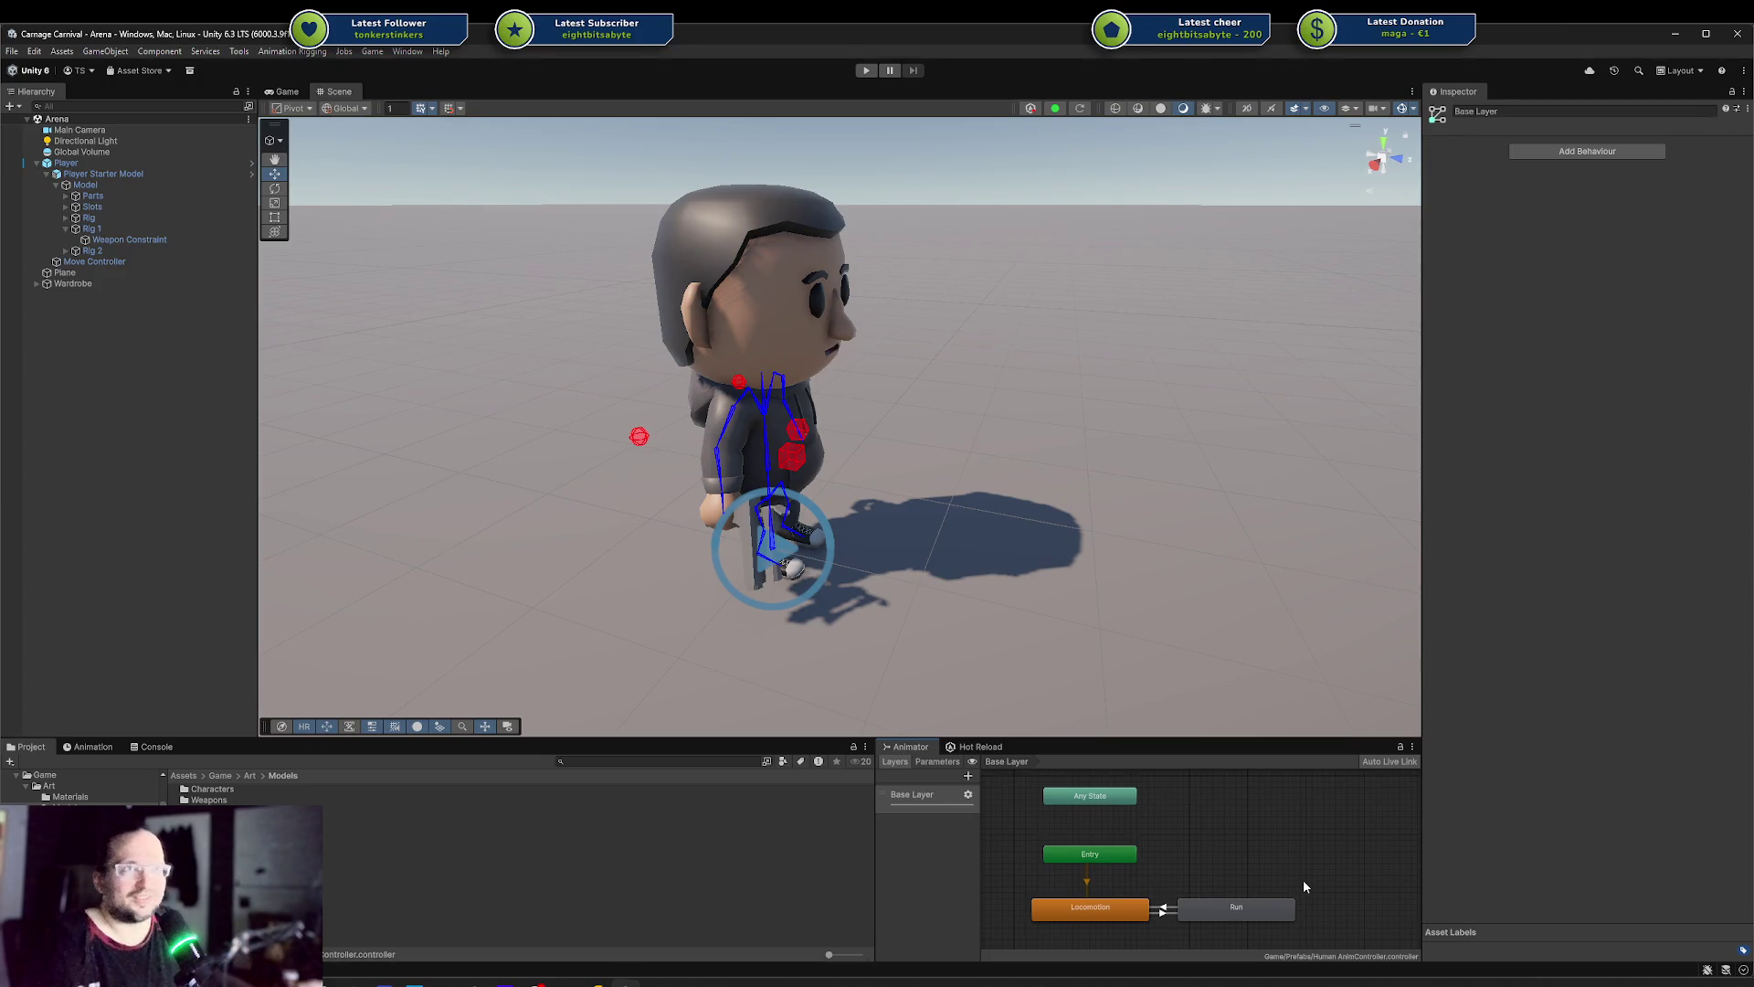
left_click(139, 177)
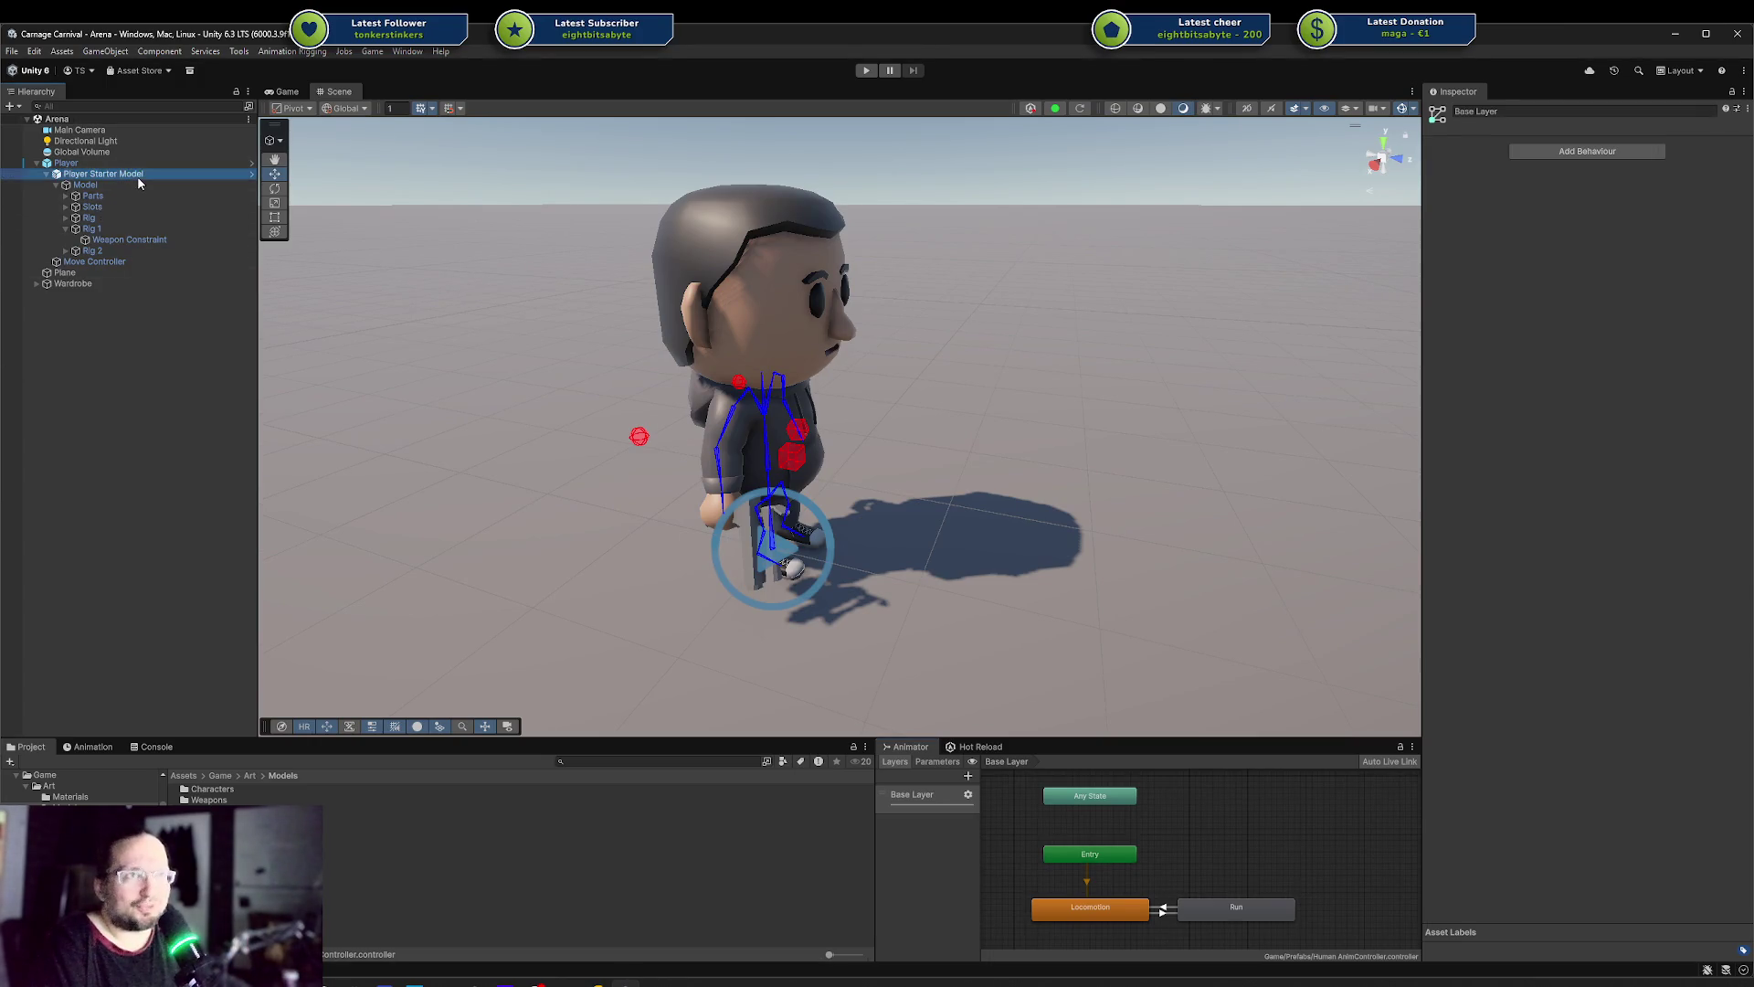
Inspect Rig 2 and Player Starter Model, then open the Player prefab in Prefab Mode
left_click(146, 347)
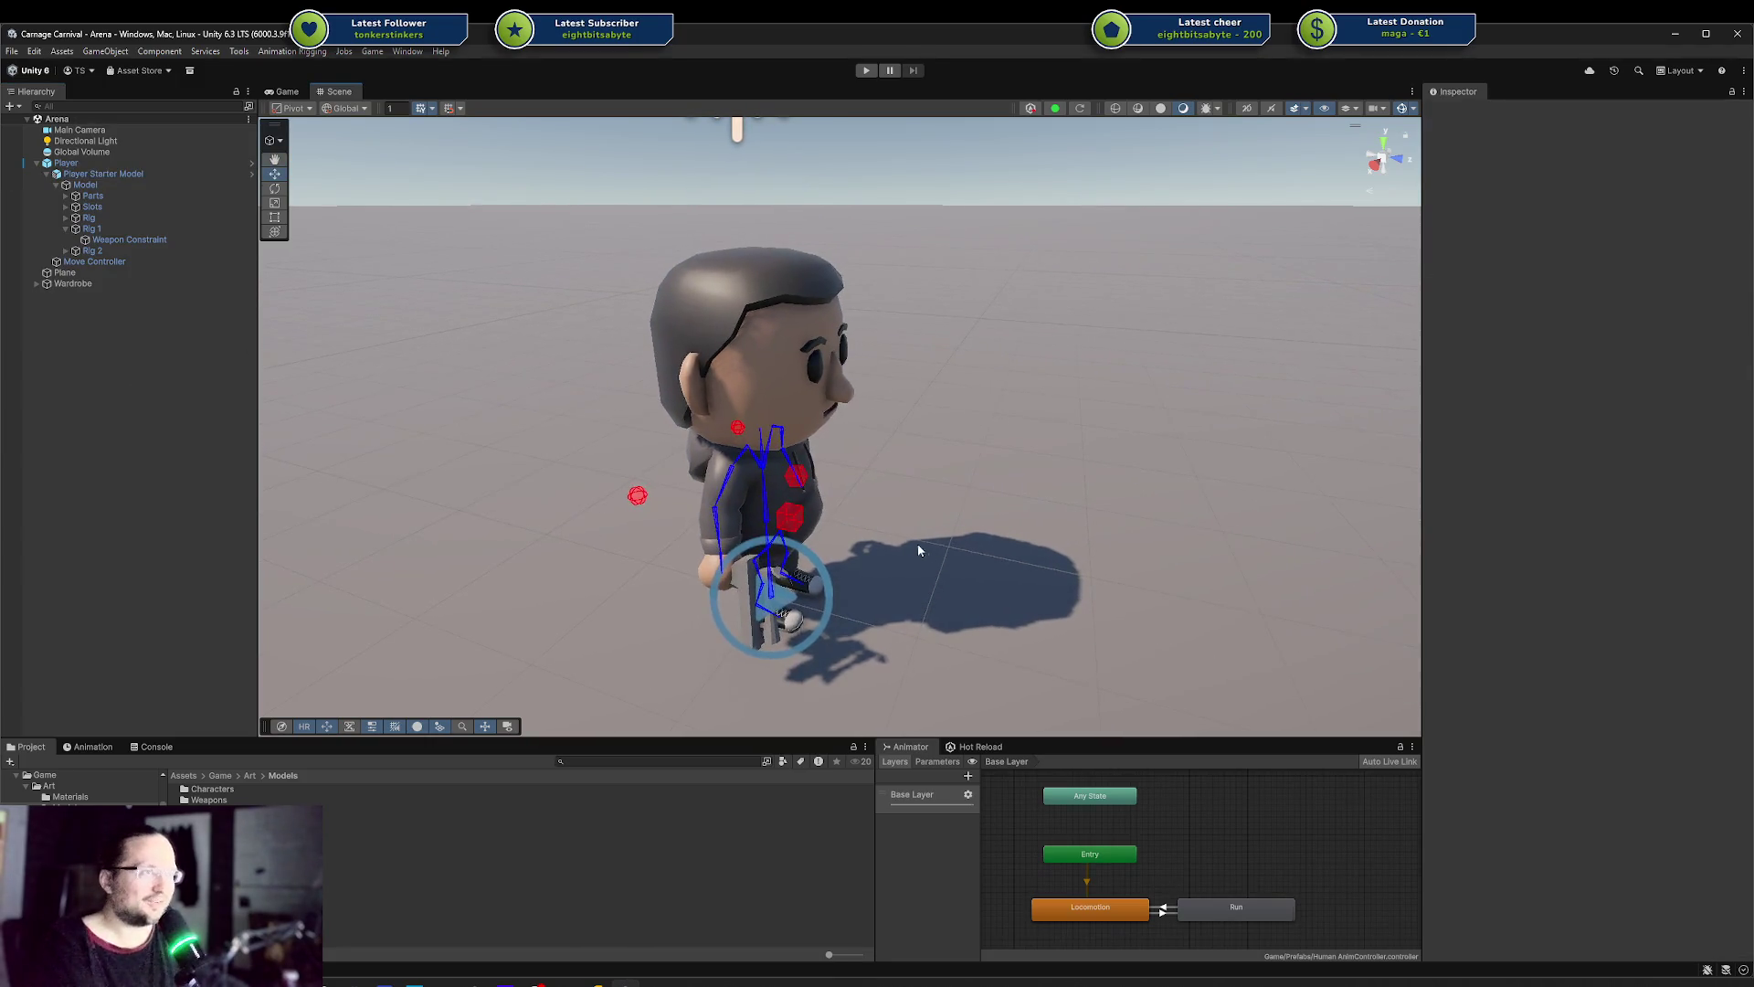
mouse_move(919, 549)
left_mouse_down()
mouse_move(793, 431)
mouse_move(805, 480)
left_mouse_up()
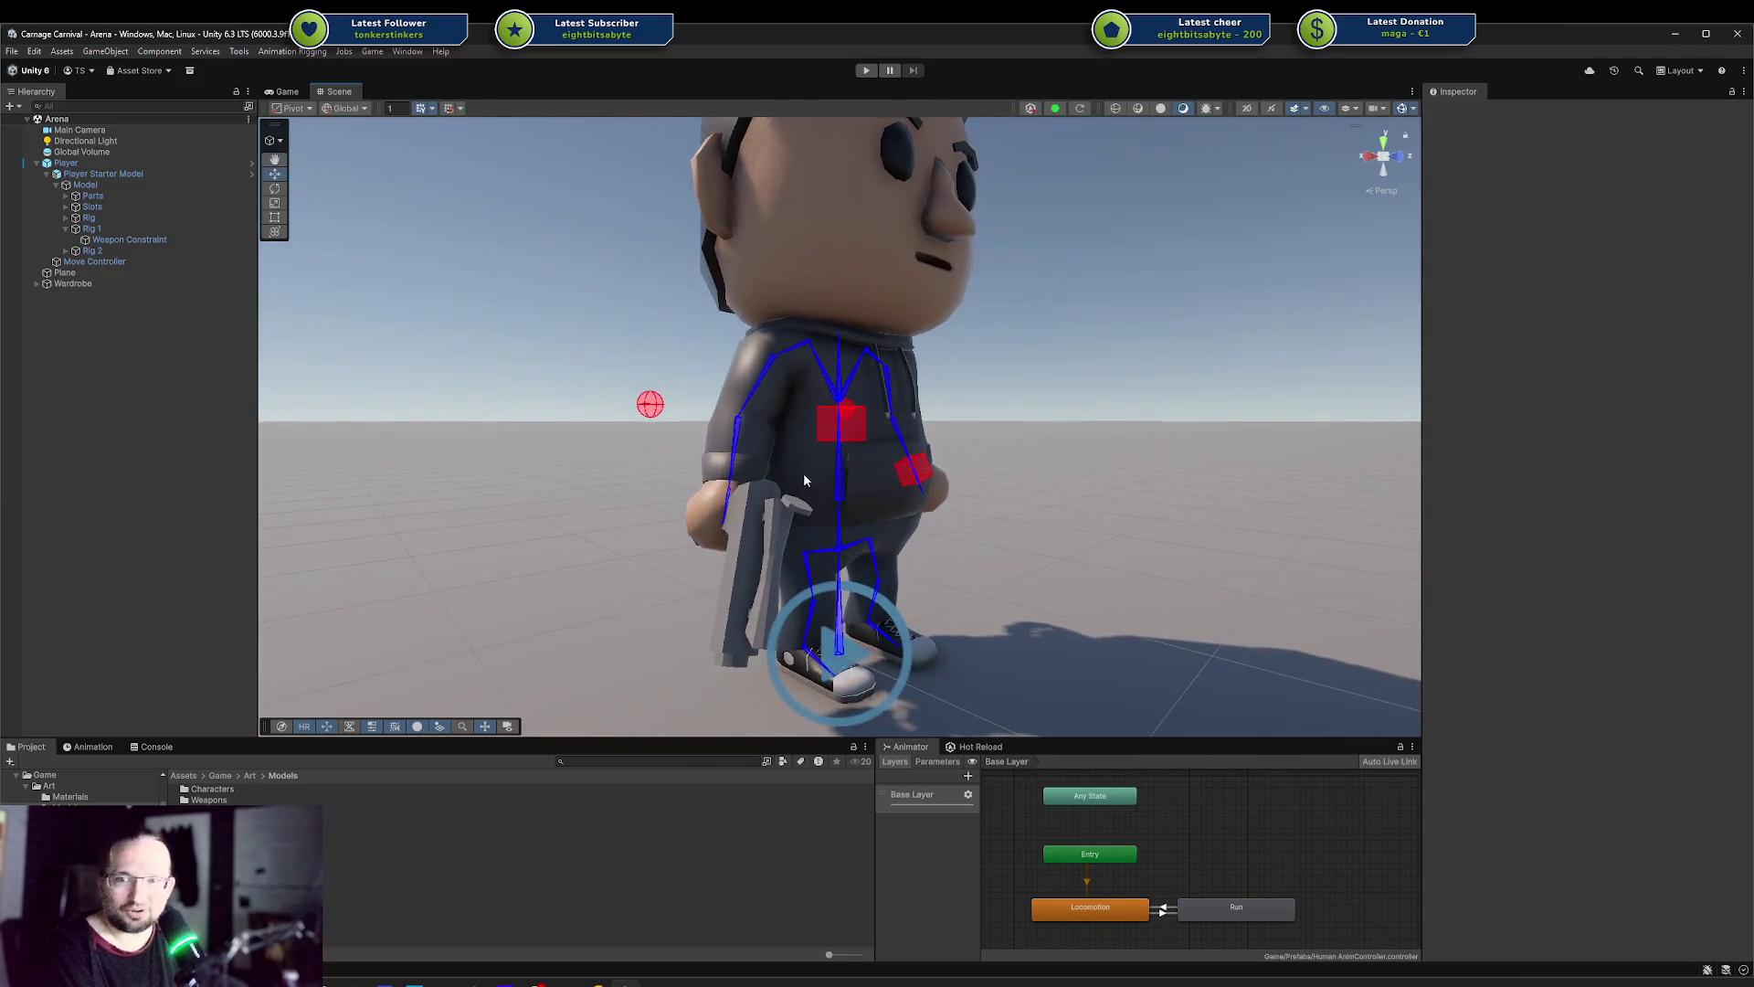
mouse_move(1097, 559)
left_mouse_down()
mouse_move(705, 627)
mouse_move(1170, 649)
left_mouse_up()
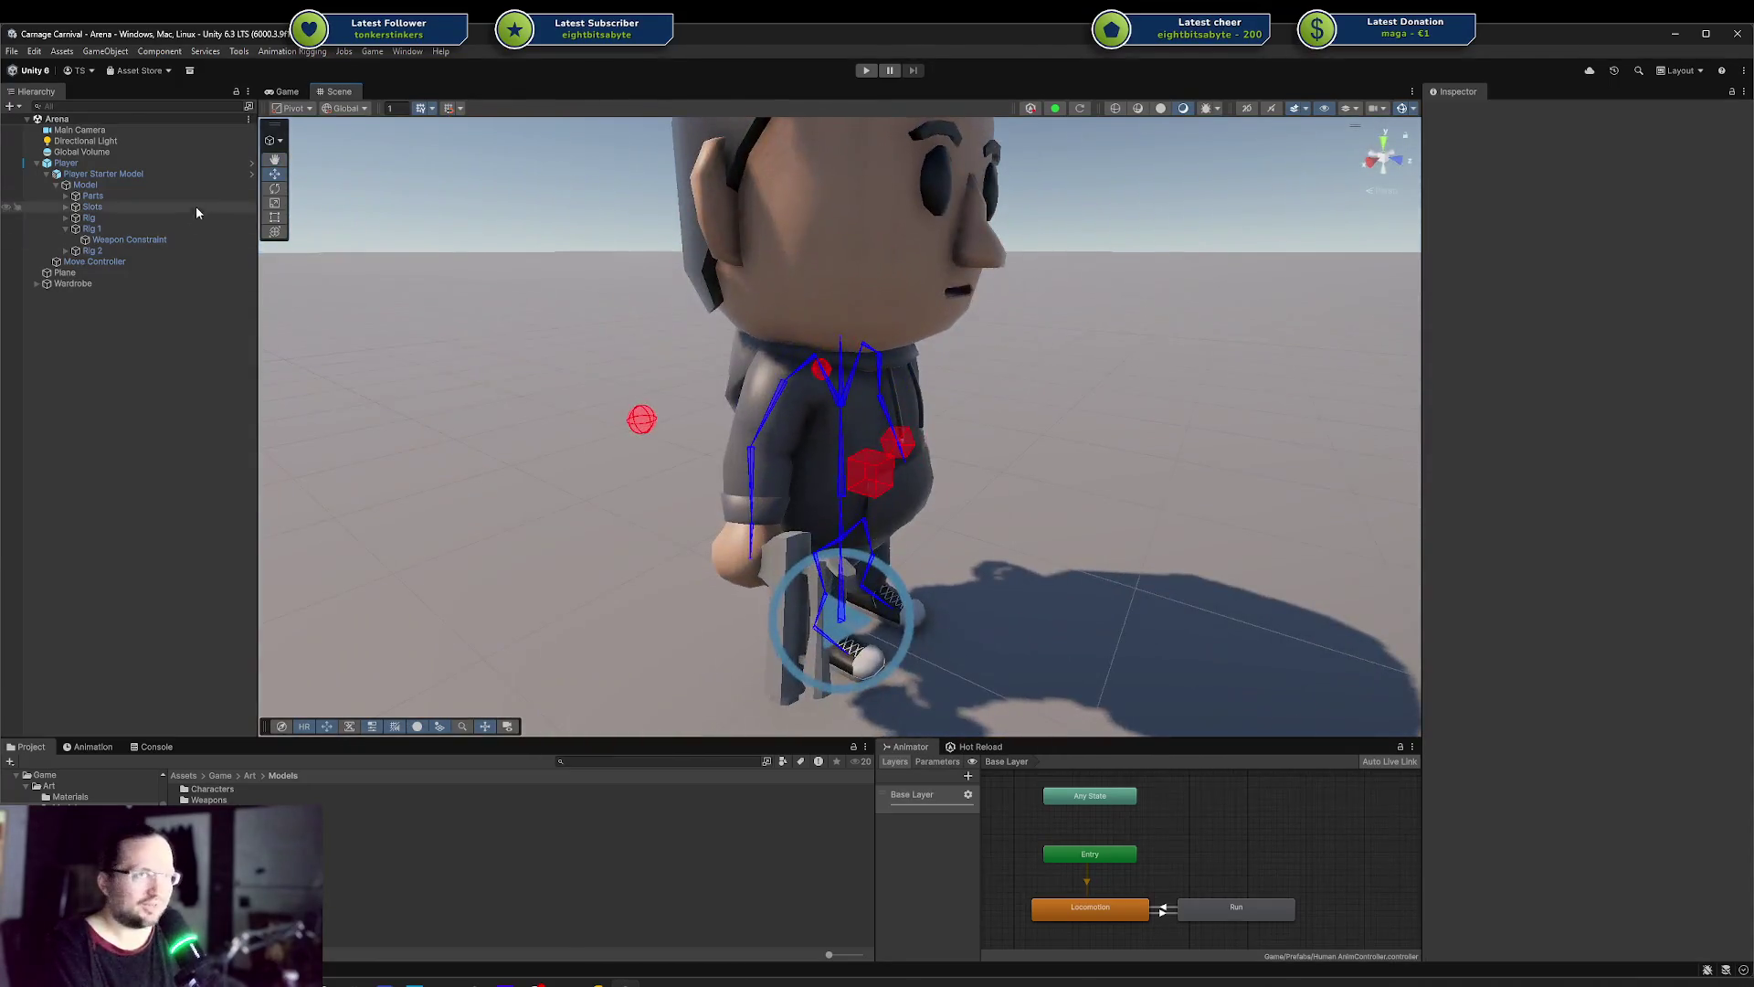
left_click(141, 253)
left_click(110, 175)
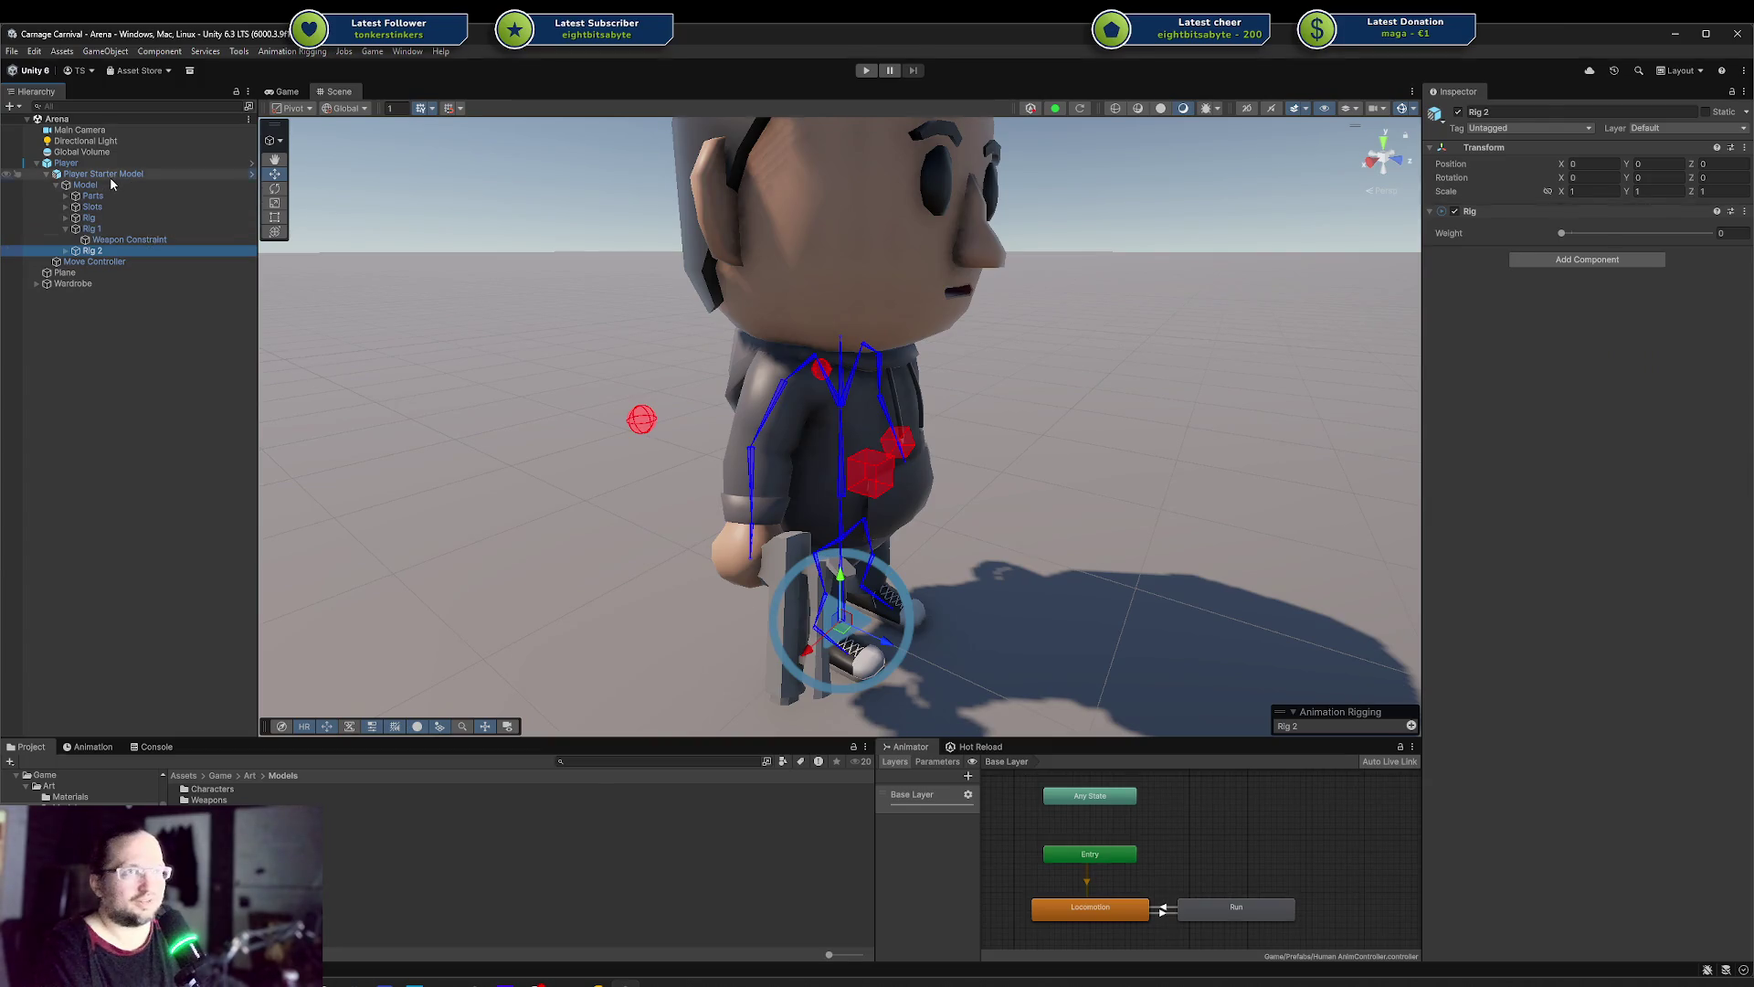
left_click(252, 163)
left_click(219, 138)
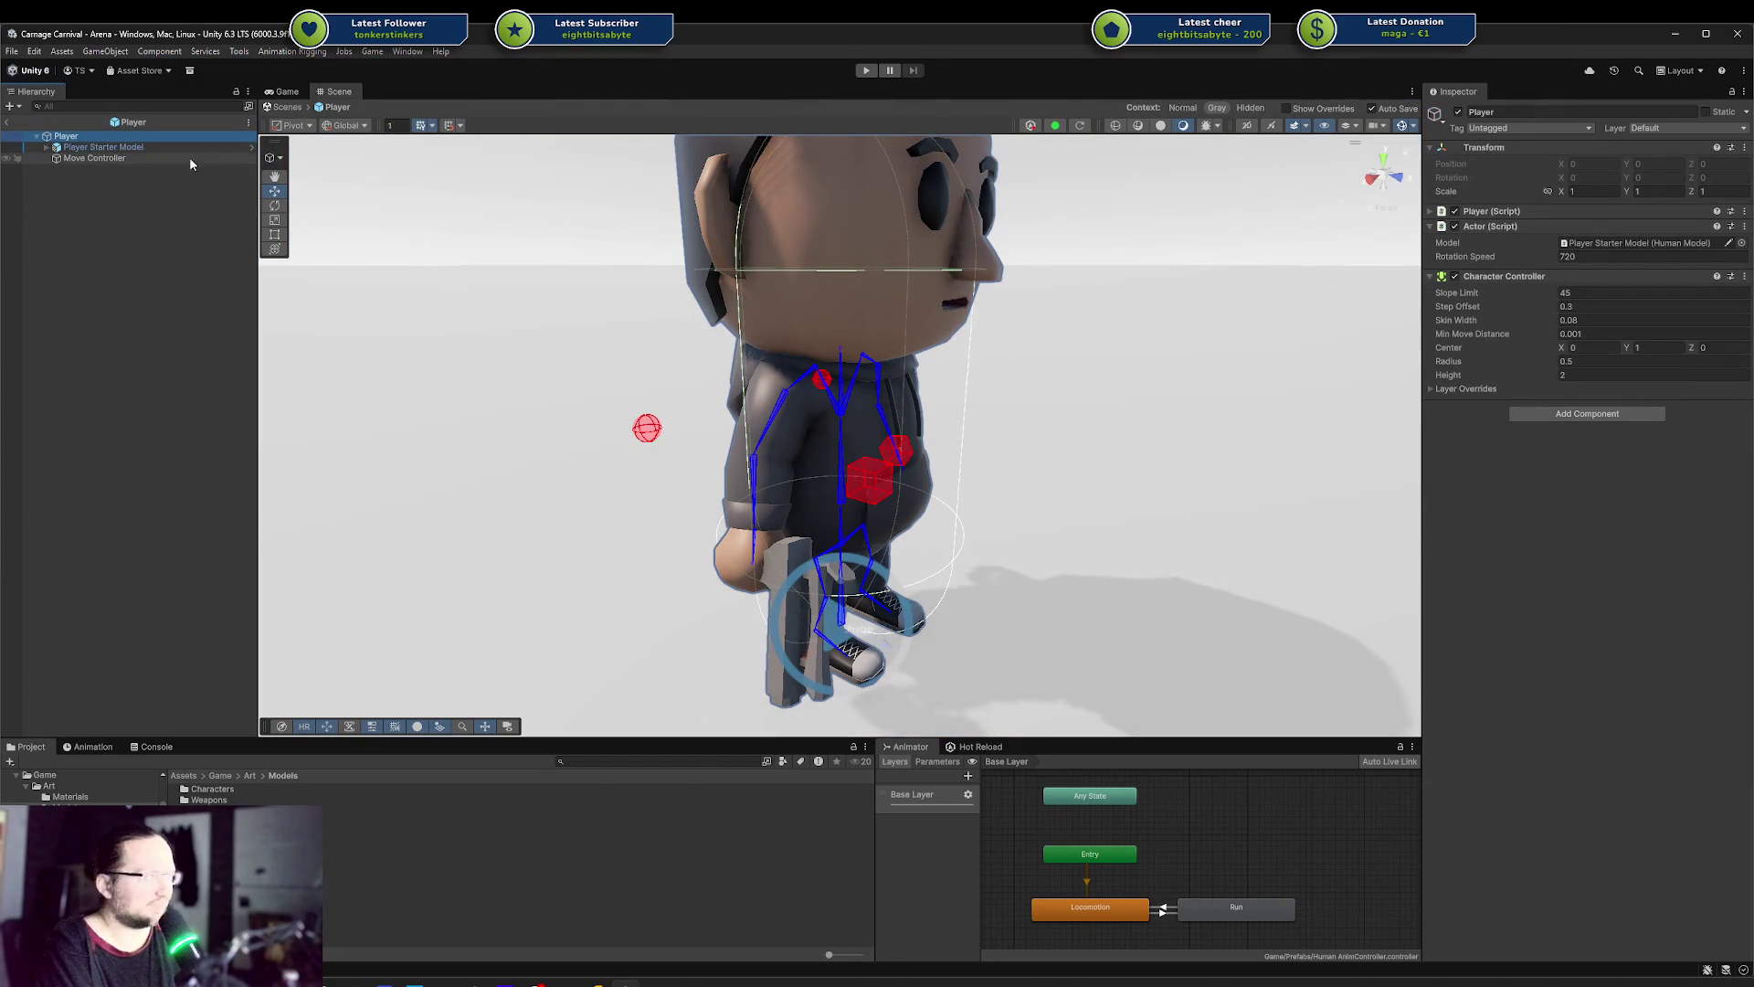
Exit Player prefab editing back to the Arena scene via the Hierarchy breadcrumb
left_click(7, 122)
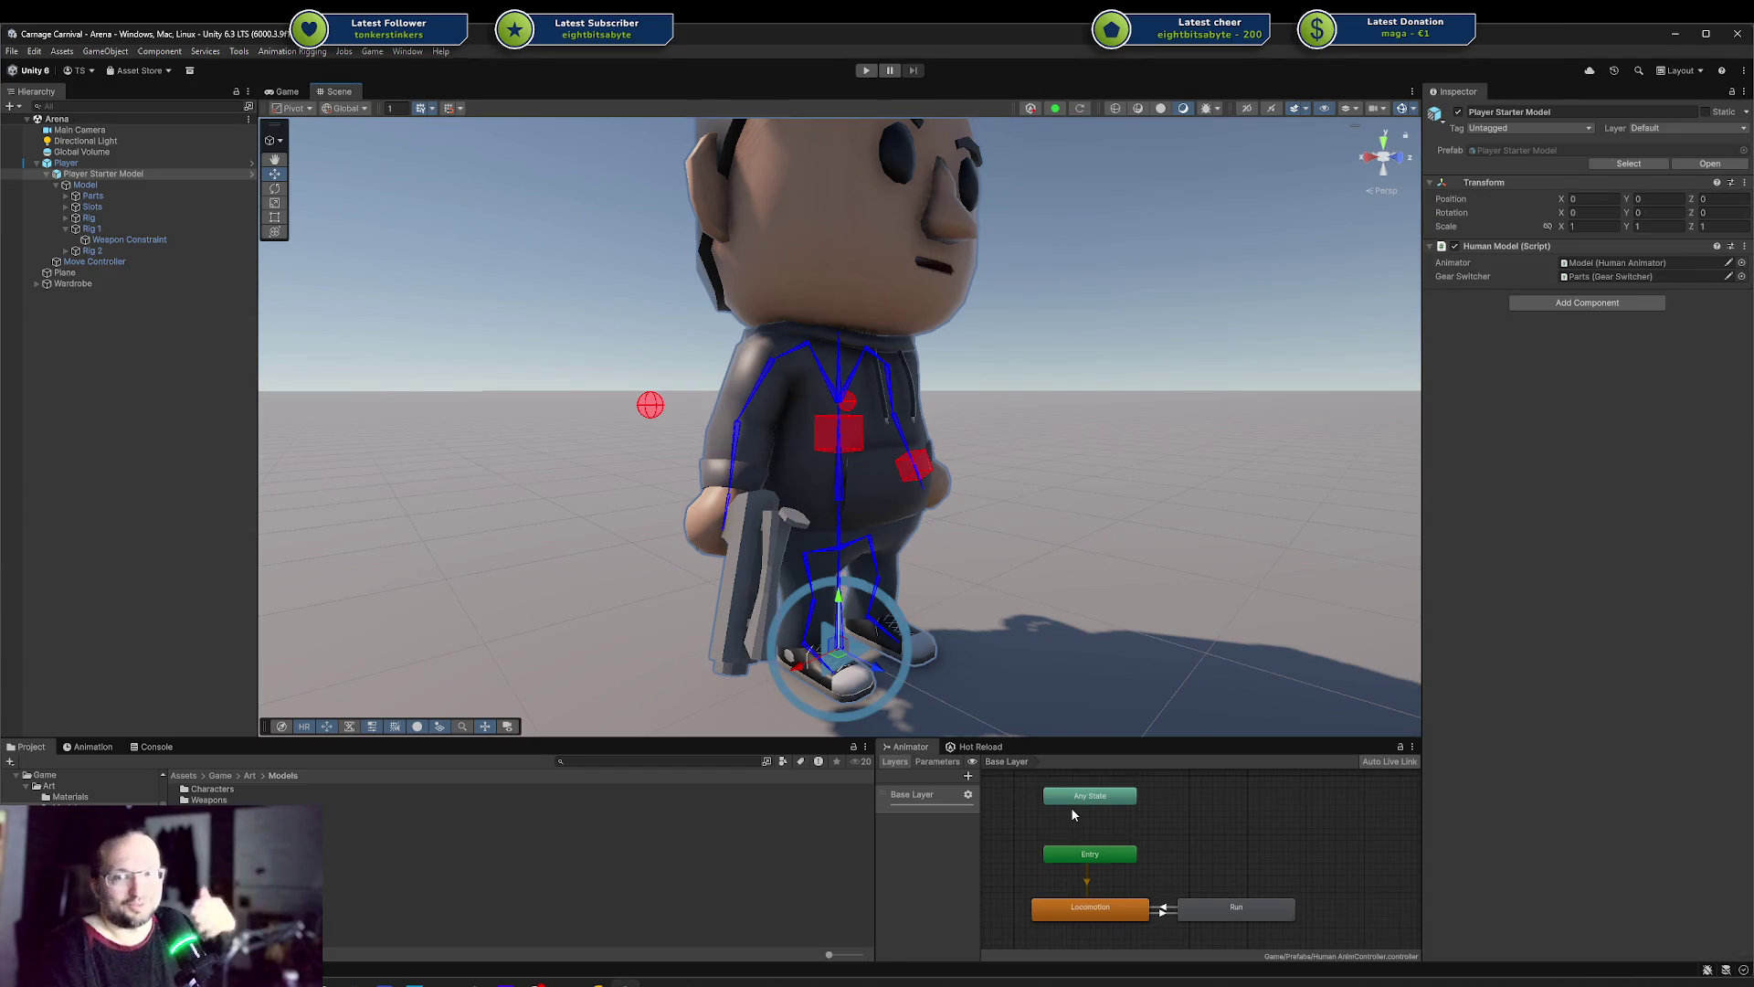
left_click_drag(1023, 585, 813, 558)
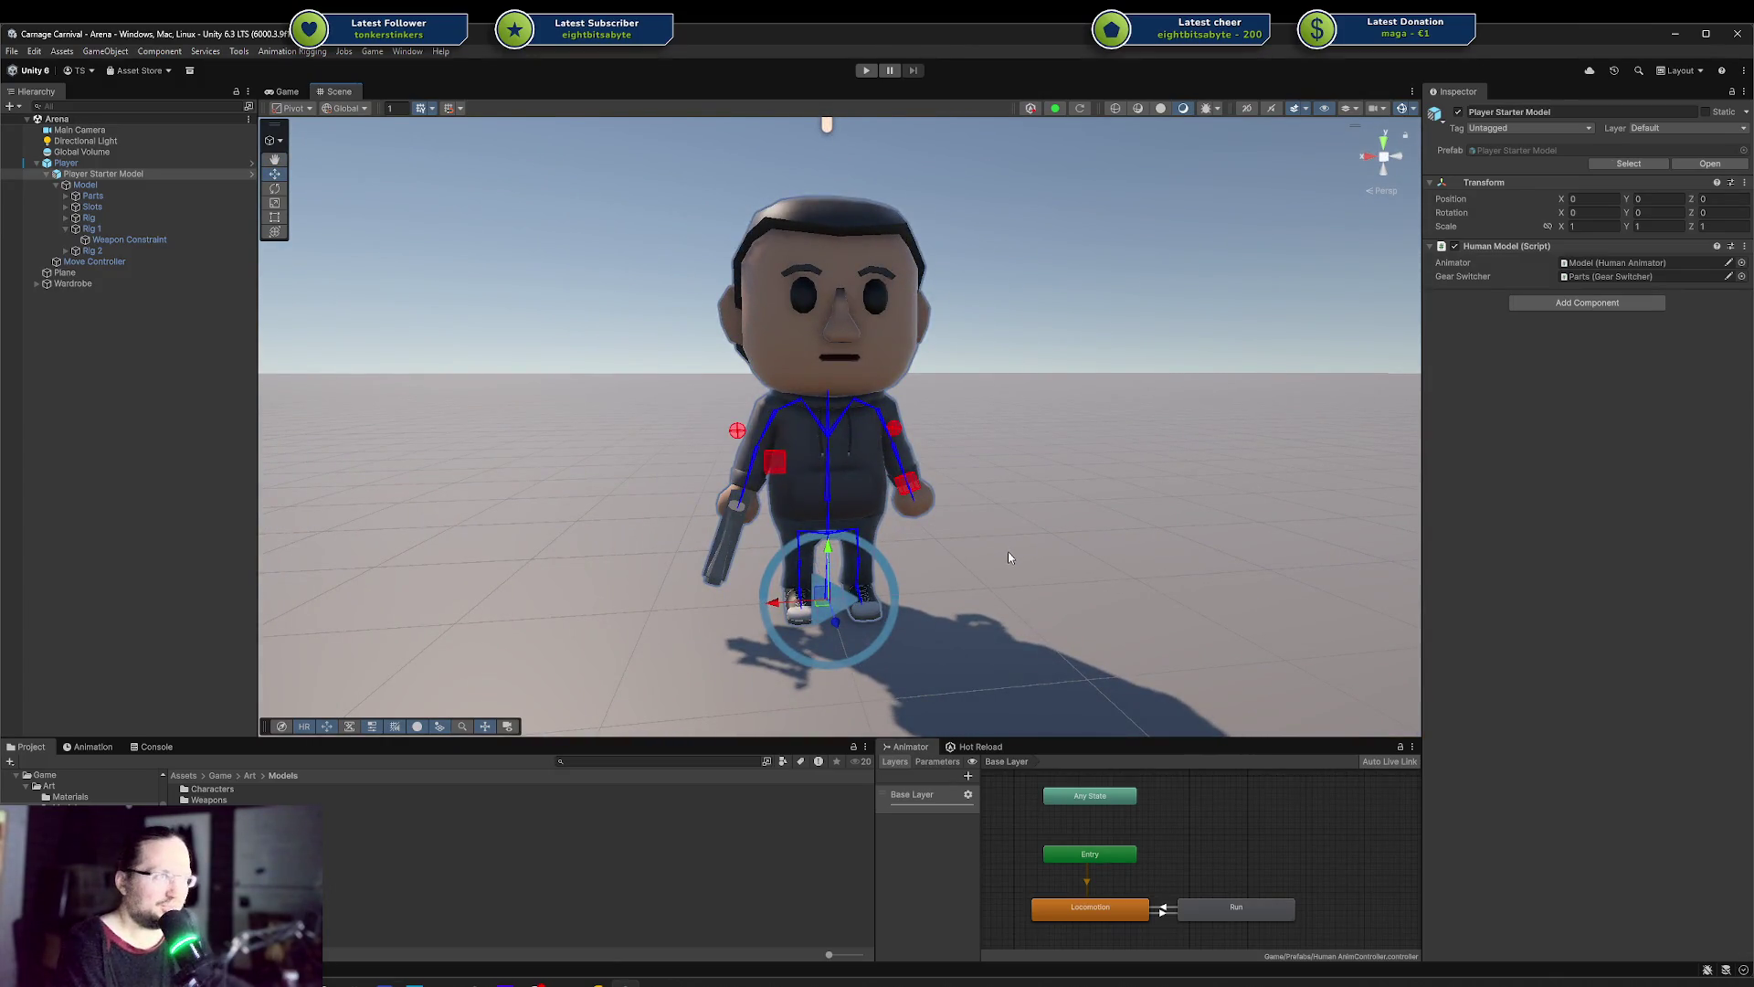
left_click_drag(1011, 550, 1010, 548)
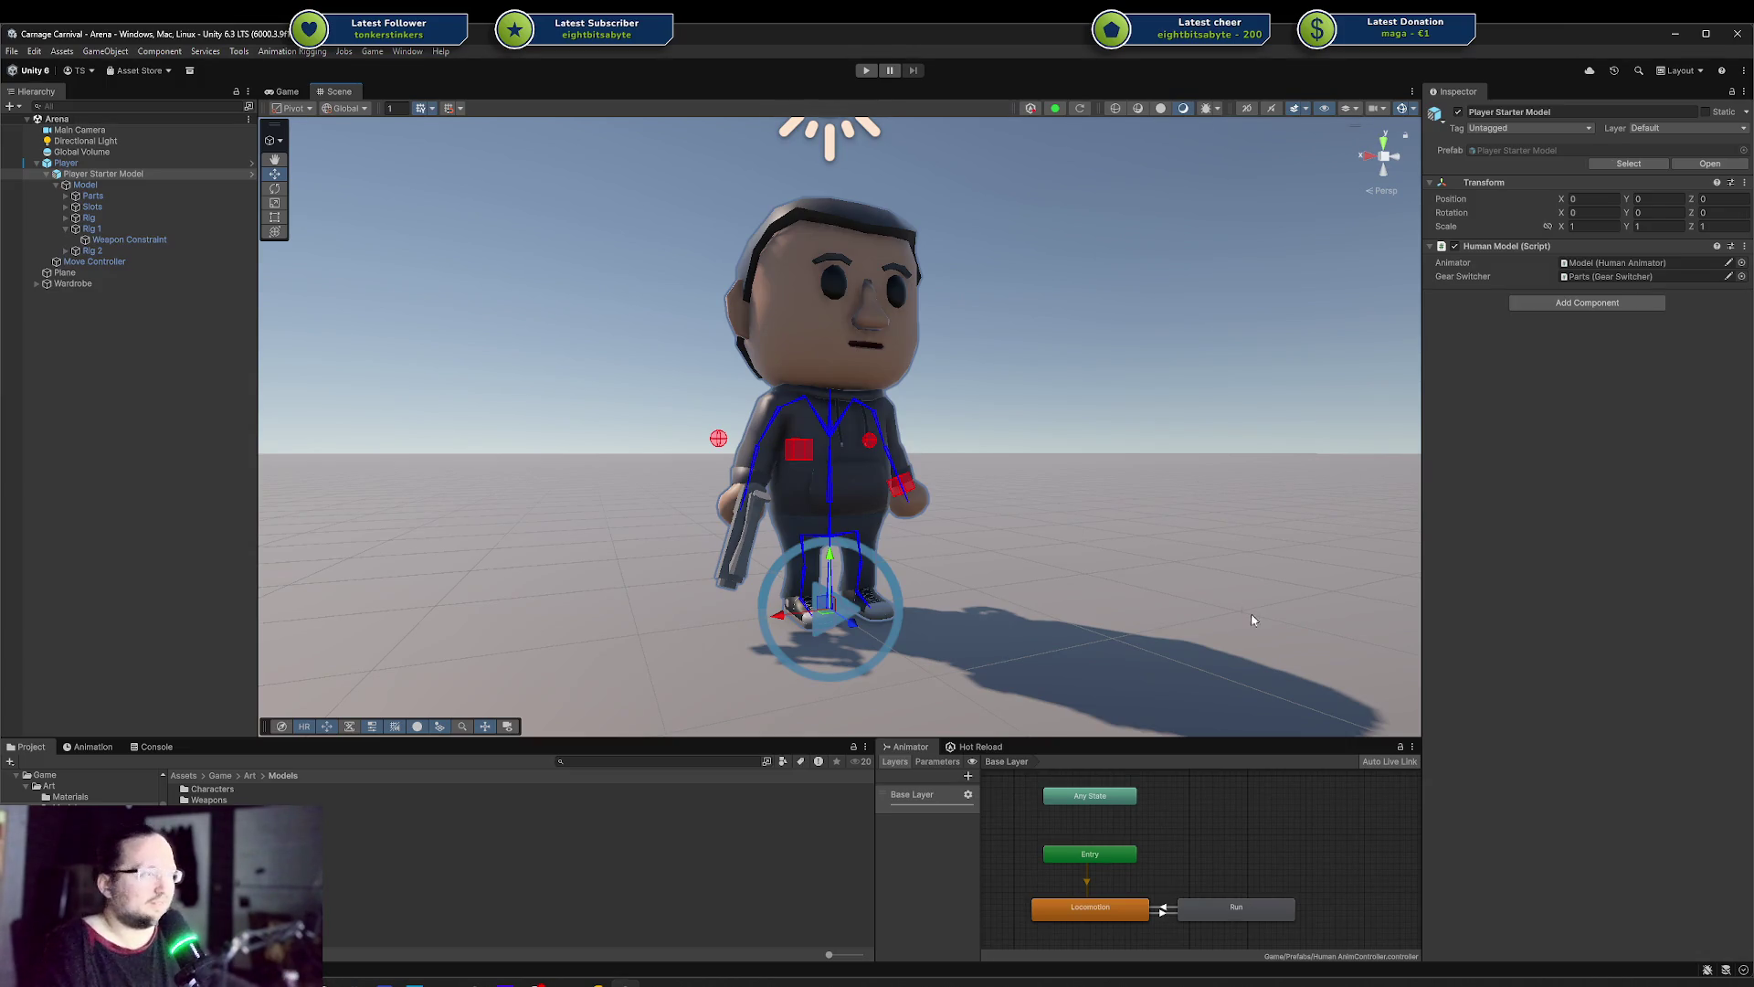
key("f")
left_click_drag(1185, 822, 1204, 815)
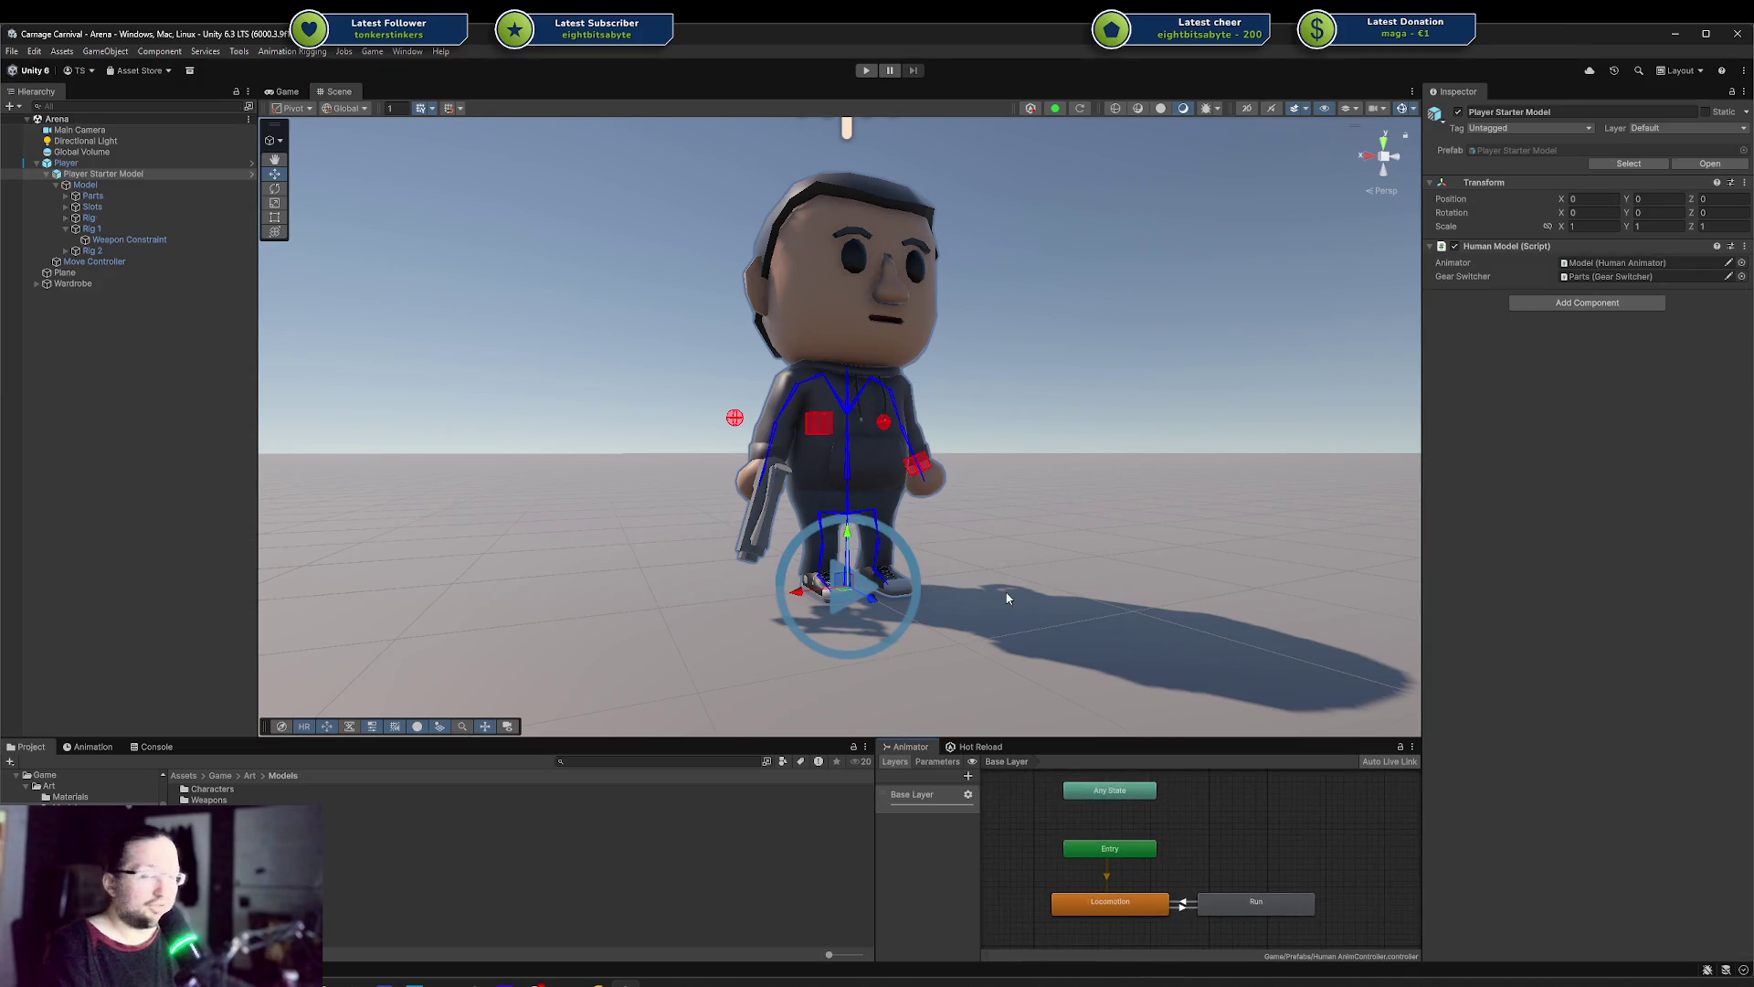
left_click_drag(1063, 466, 1100, 493, "alt")
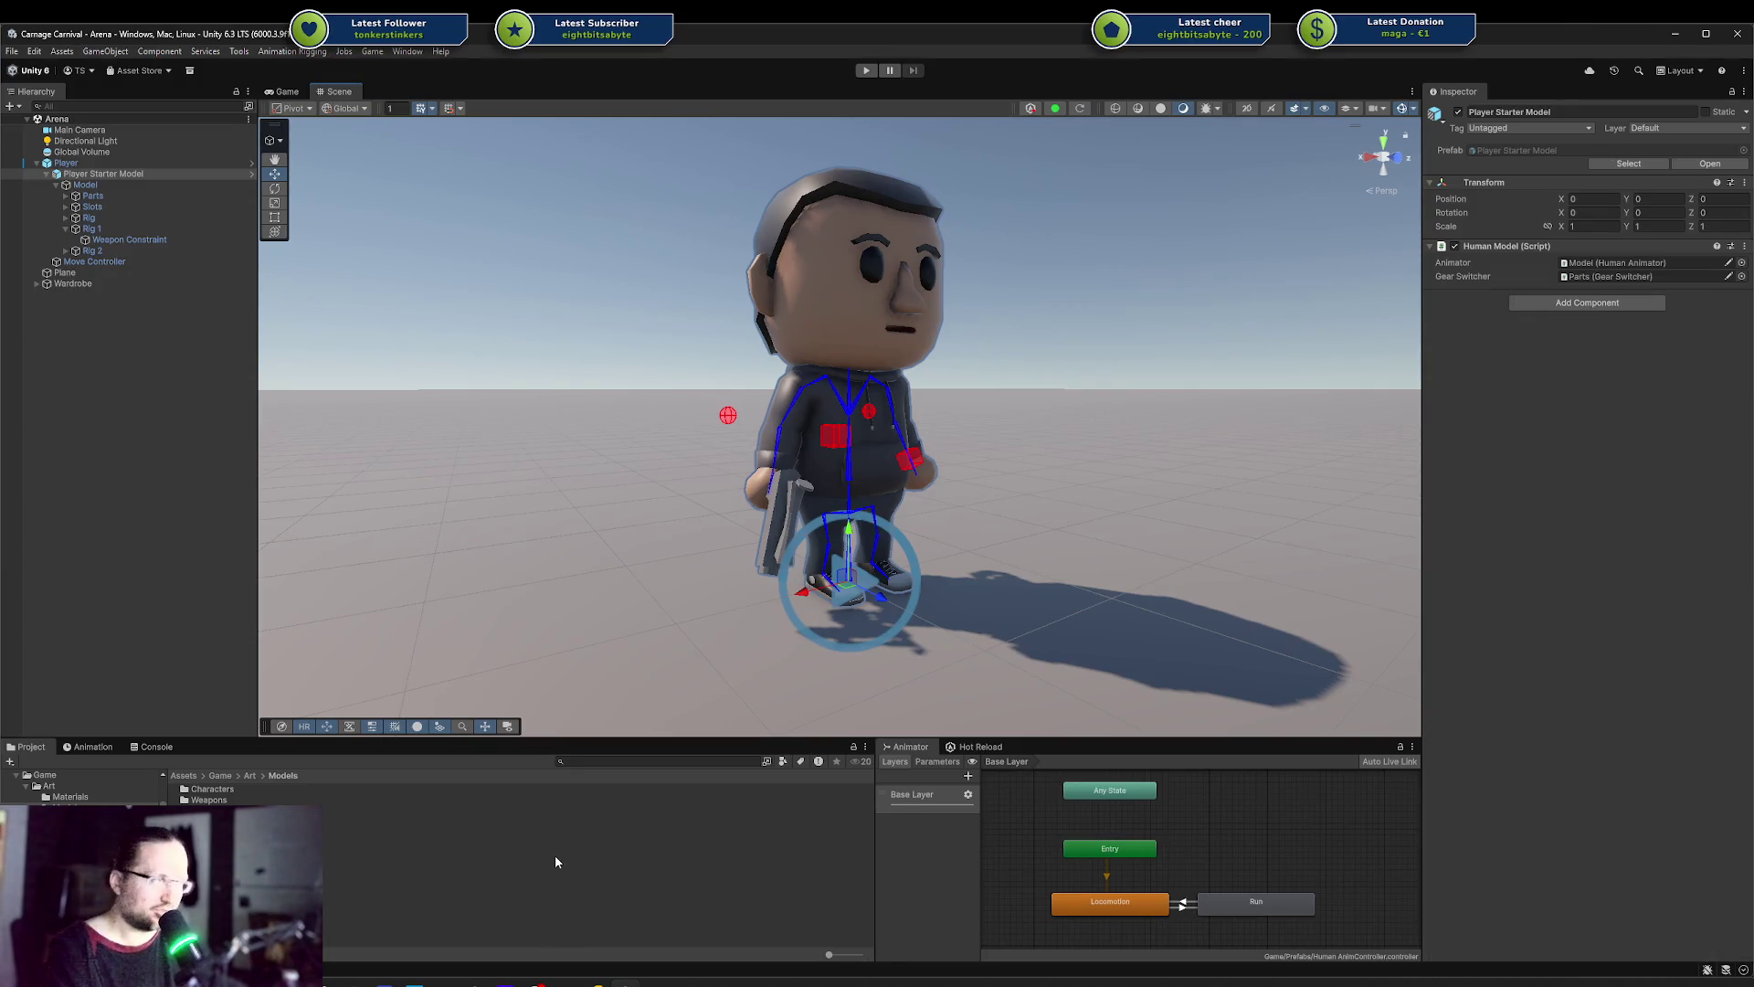
mouse_move(756, 541)
left_mouse_down("alt")
mouse_move(780, 427)
mouse_move(883, 437)
left_mouse_up("alt")
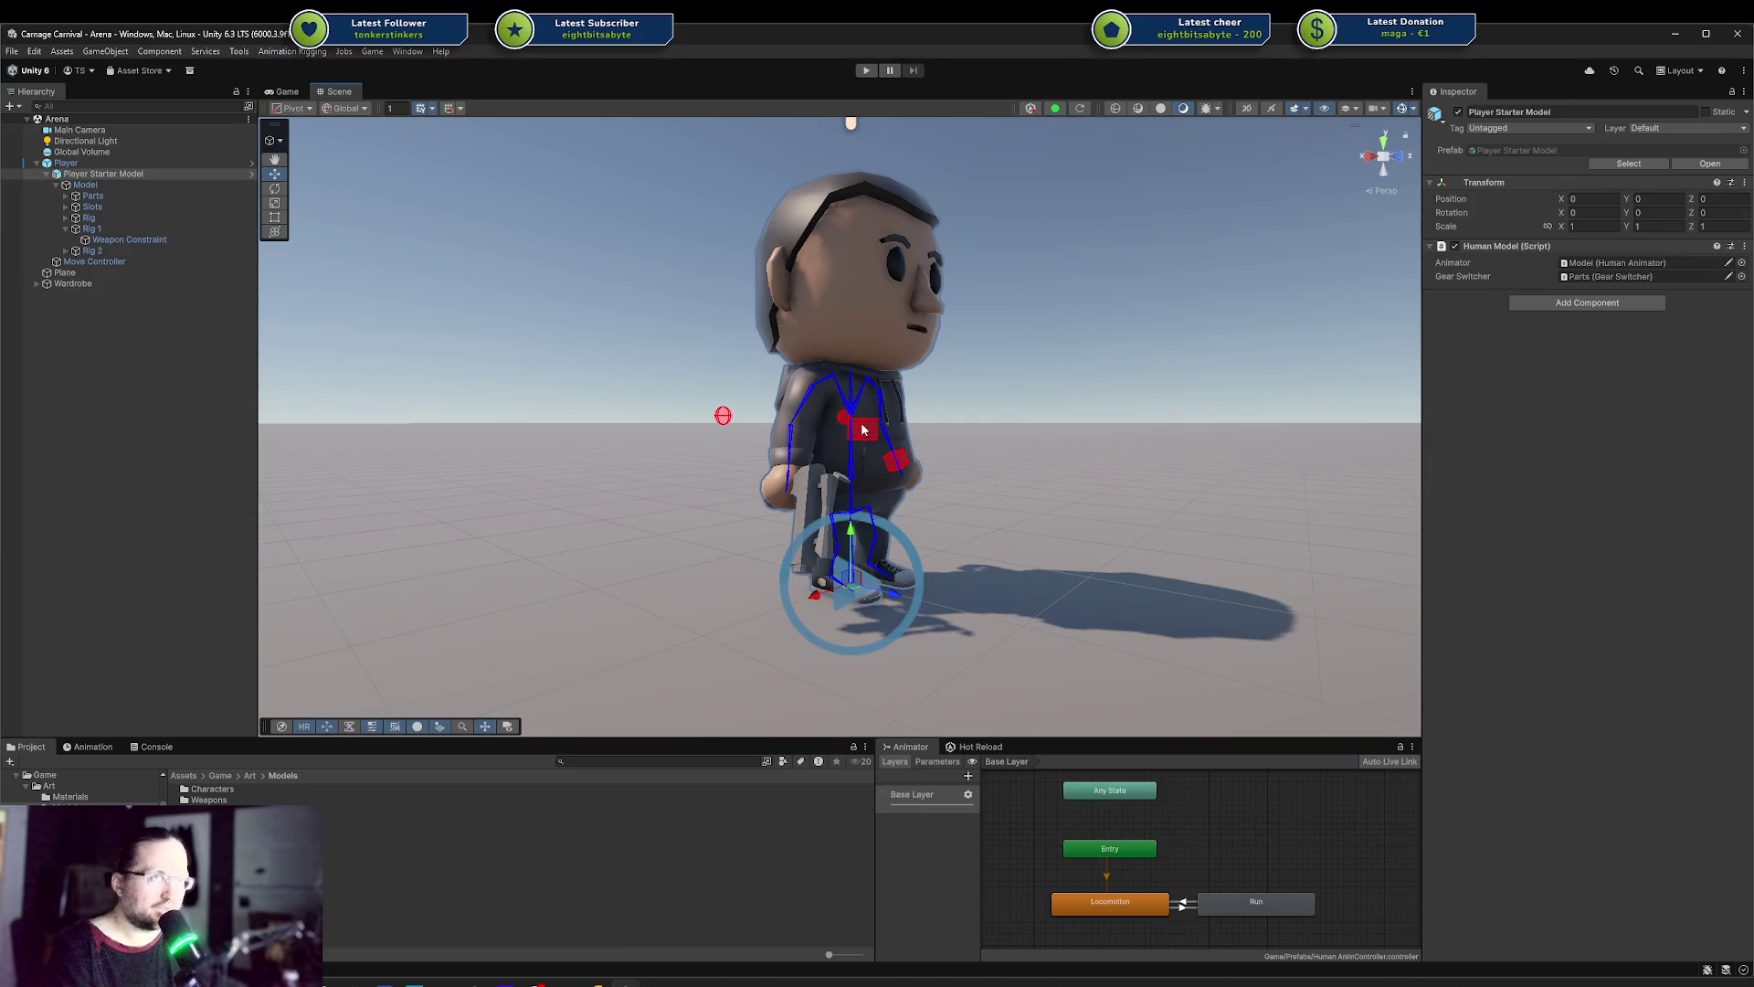
mouse_move(699, 422)
left_mouse_down()
mouse_move(760, 390)
mouse_move(803, 438)
mouse_move(737, 451)
left_mouse_up()
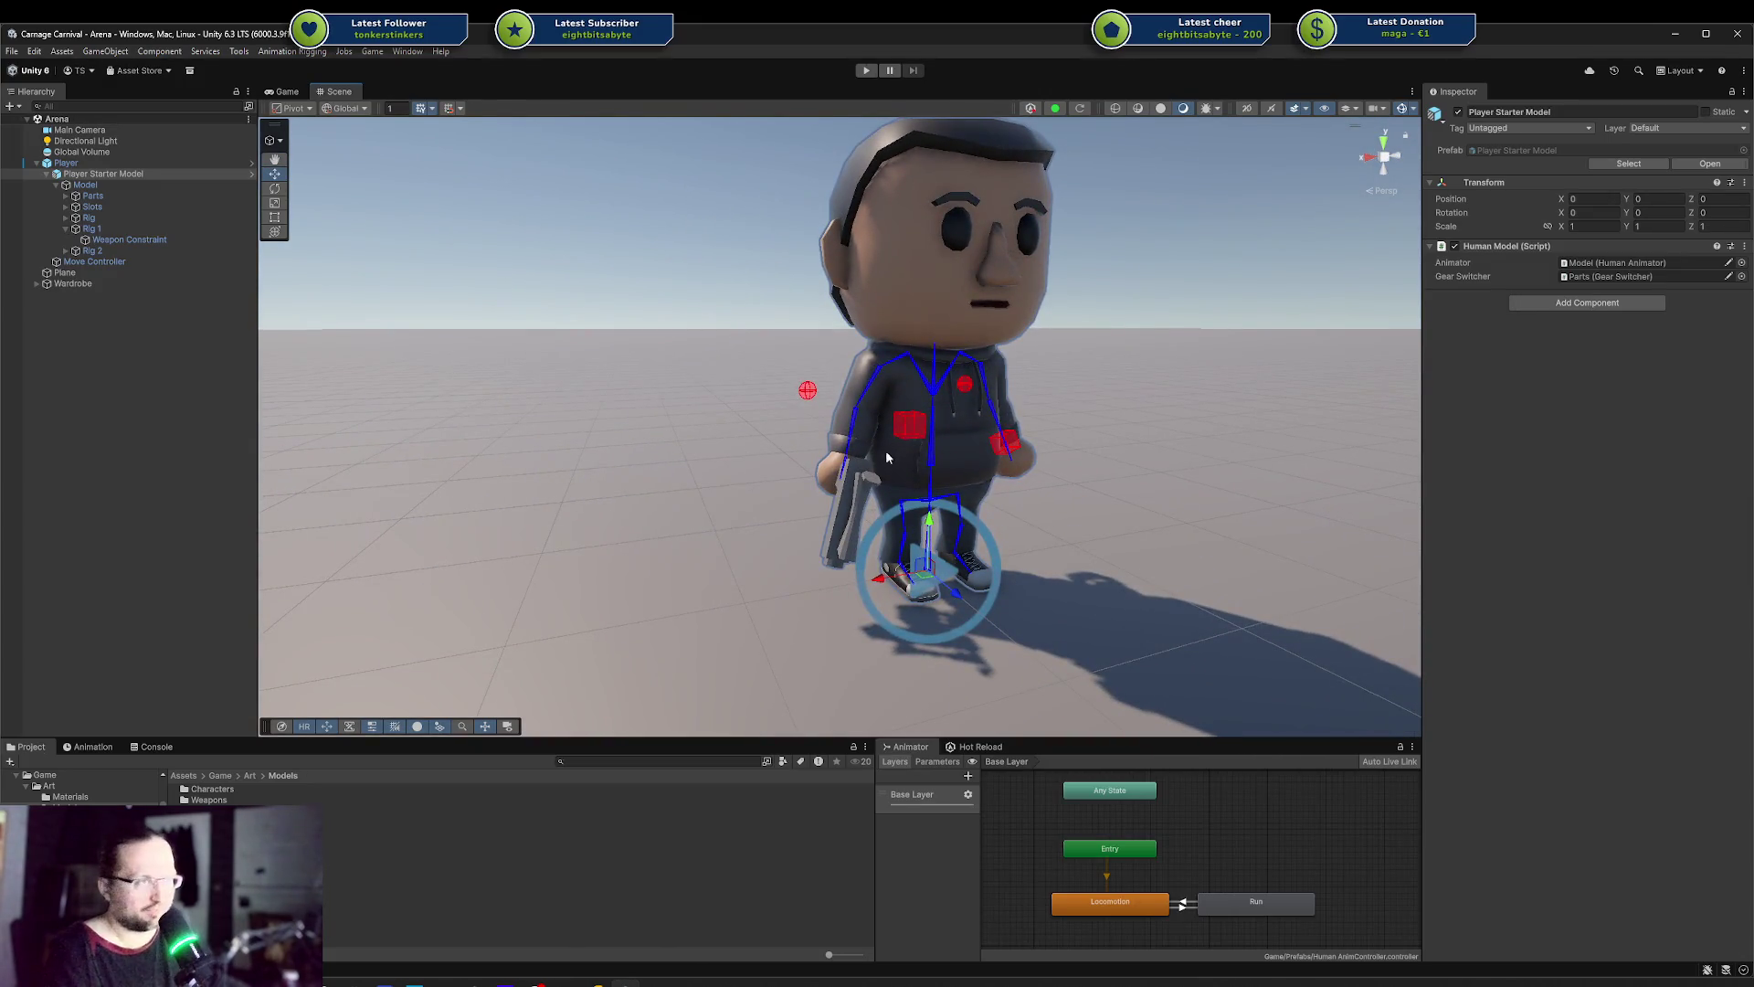
left_click_drag(886, 457, 872, 454, "alt")
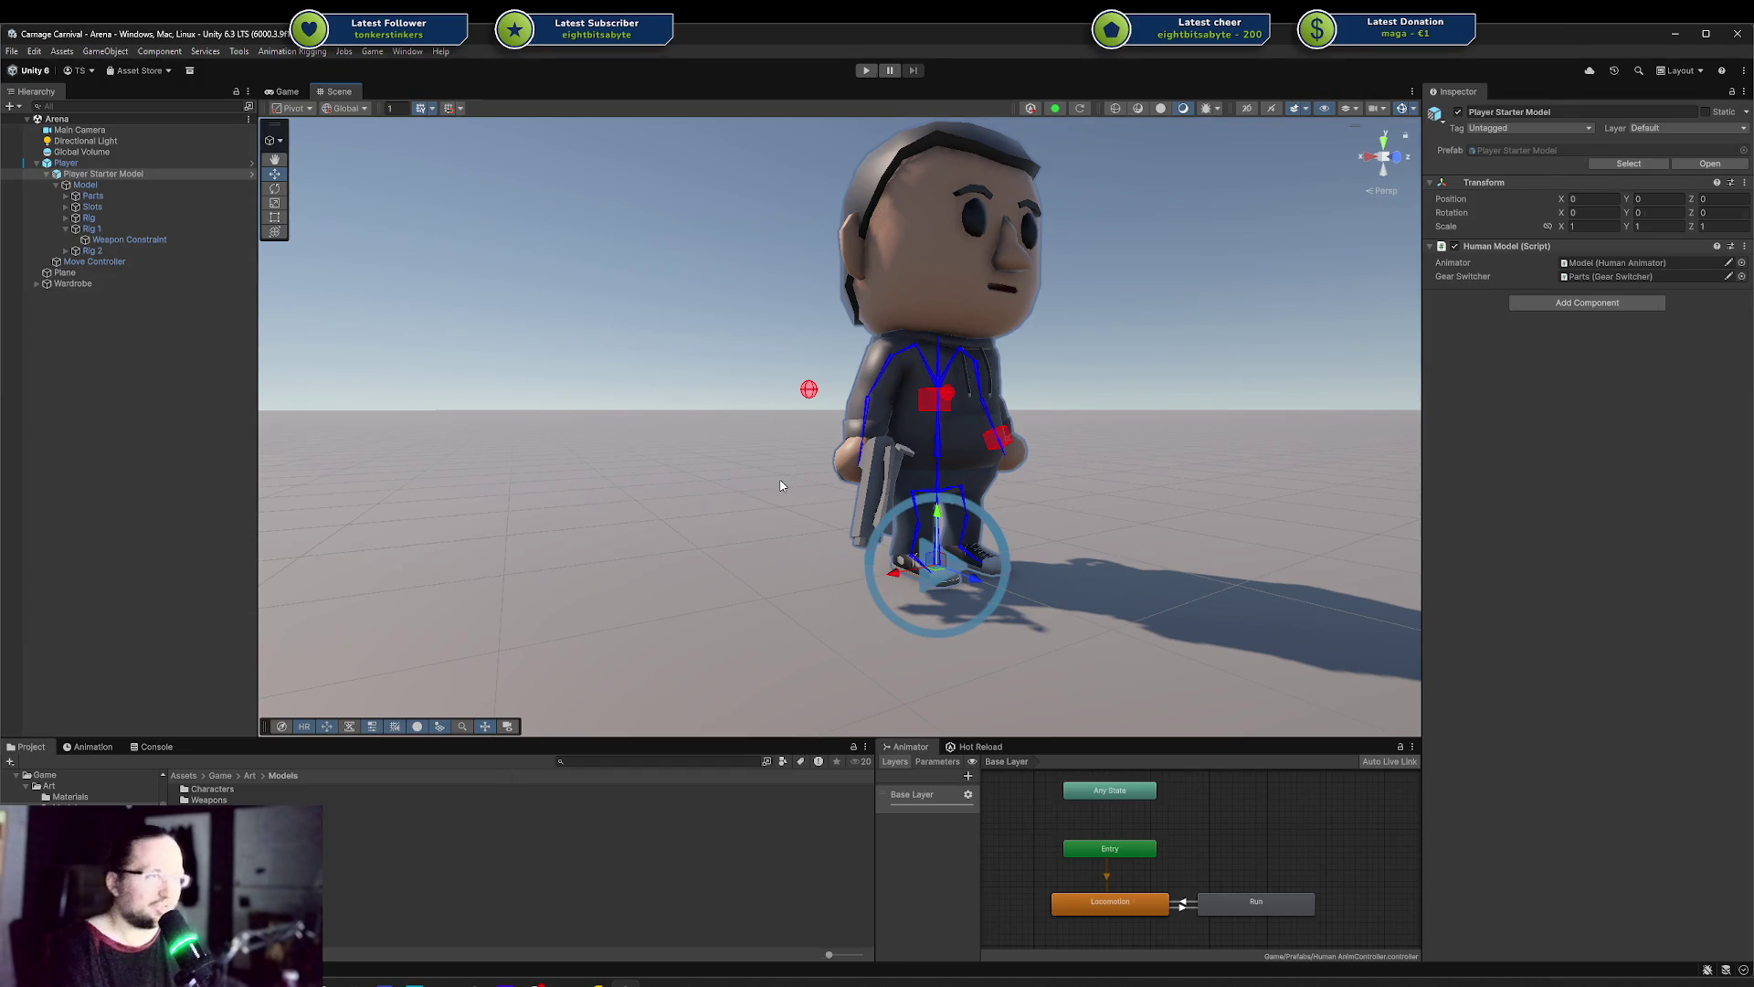
left_click_drag(781, 486, 1019, 503)
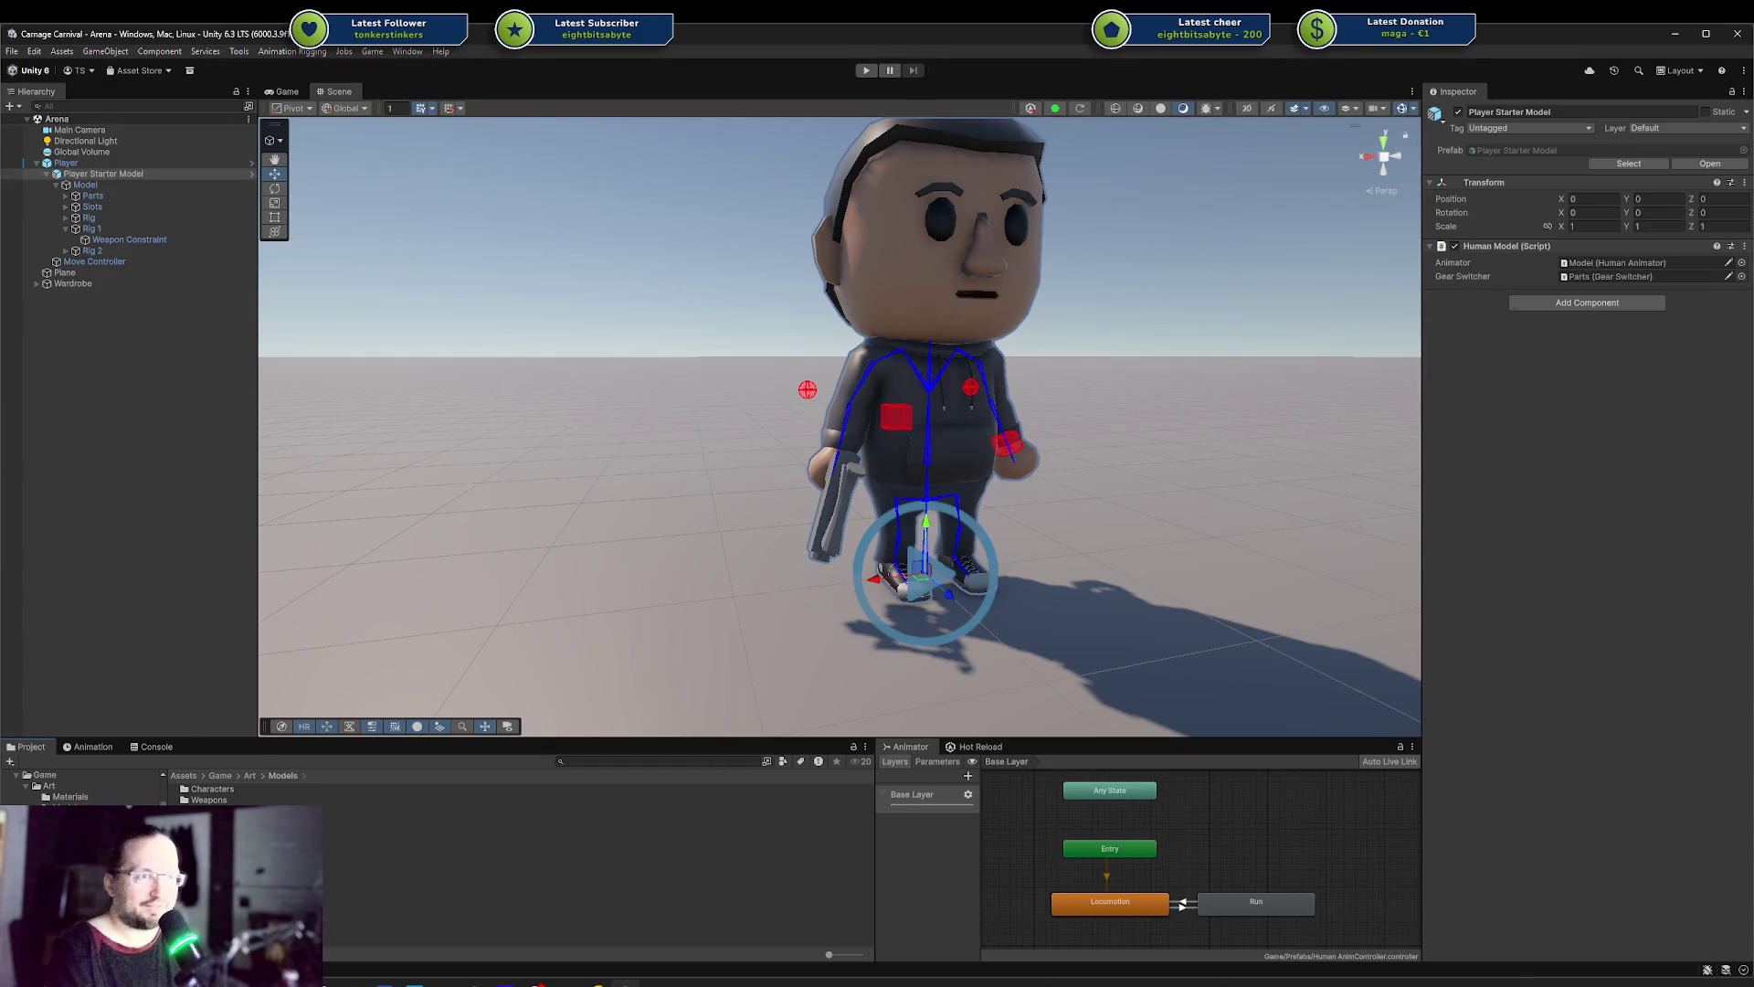
Open the Base Human Model prefab from Characters and show the Animation timeline
double_click(212, 788)
left_click(215, 789)
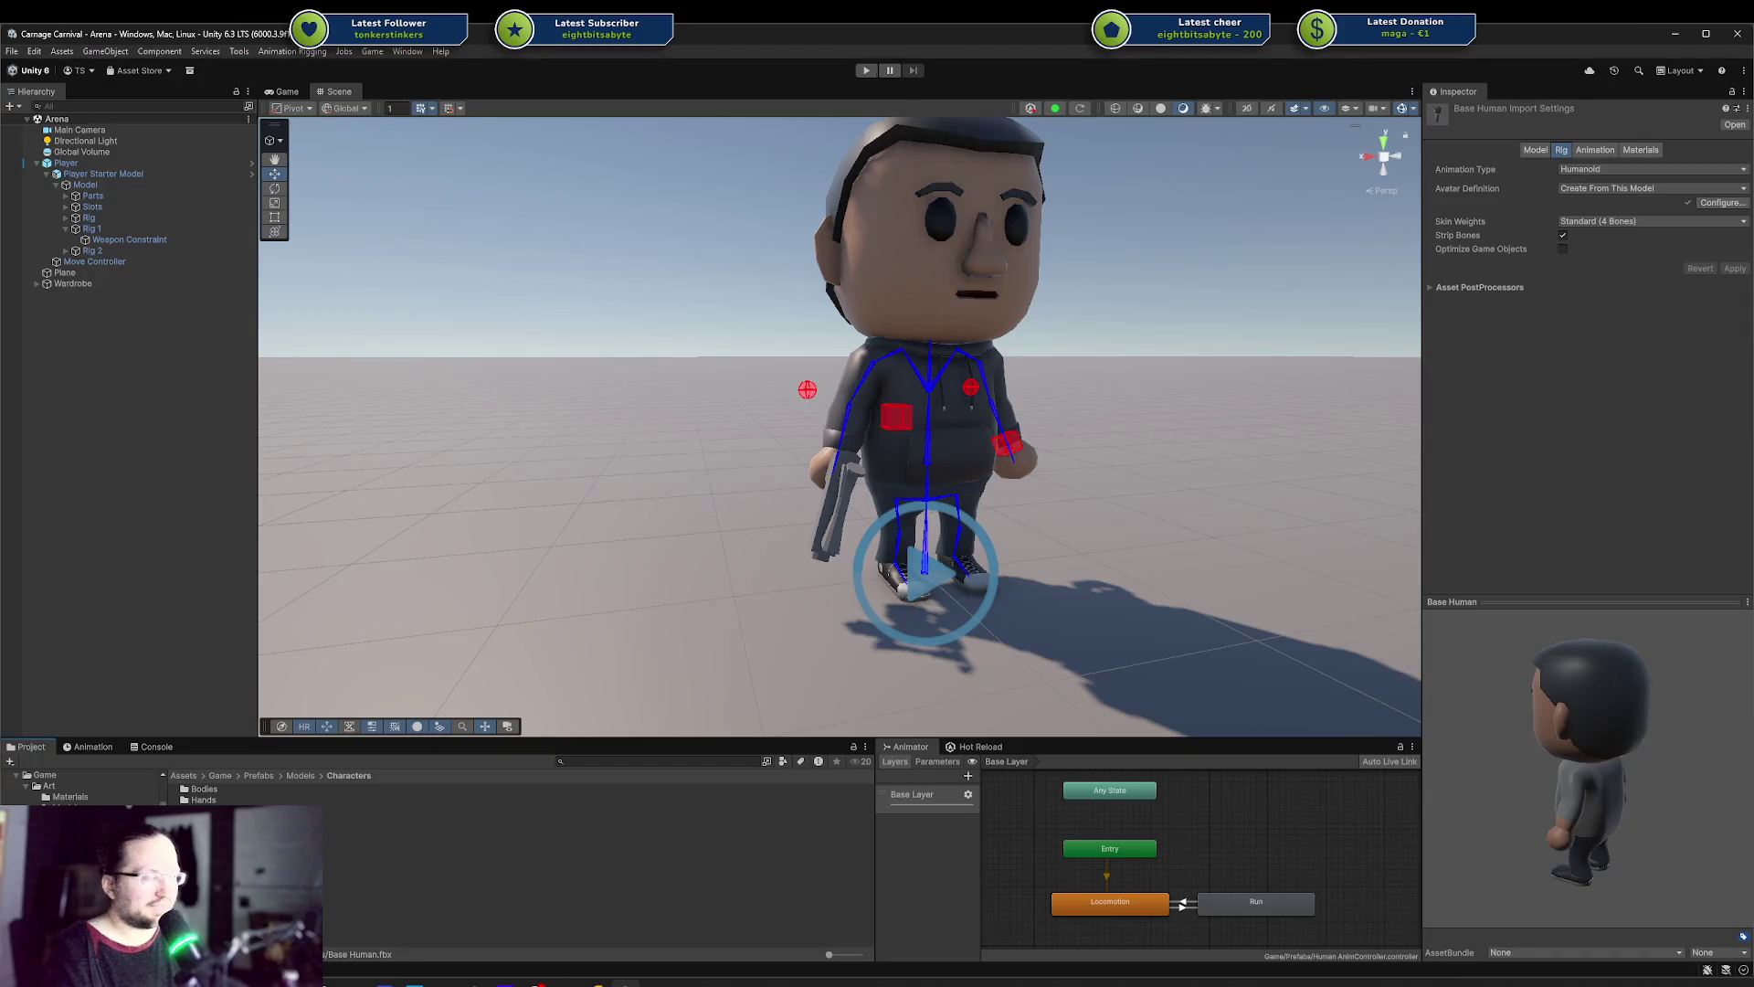
double_click(210, 810)
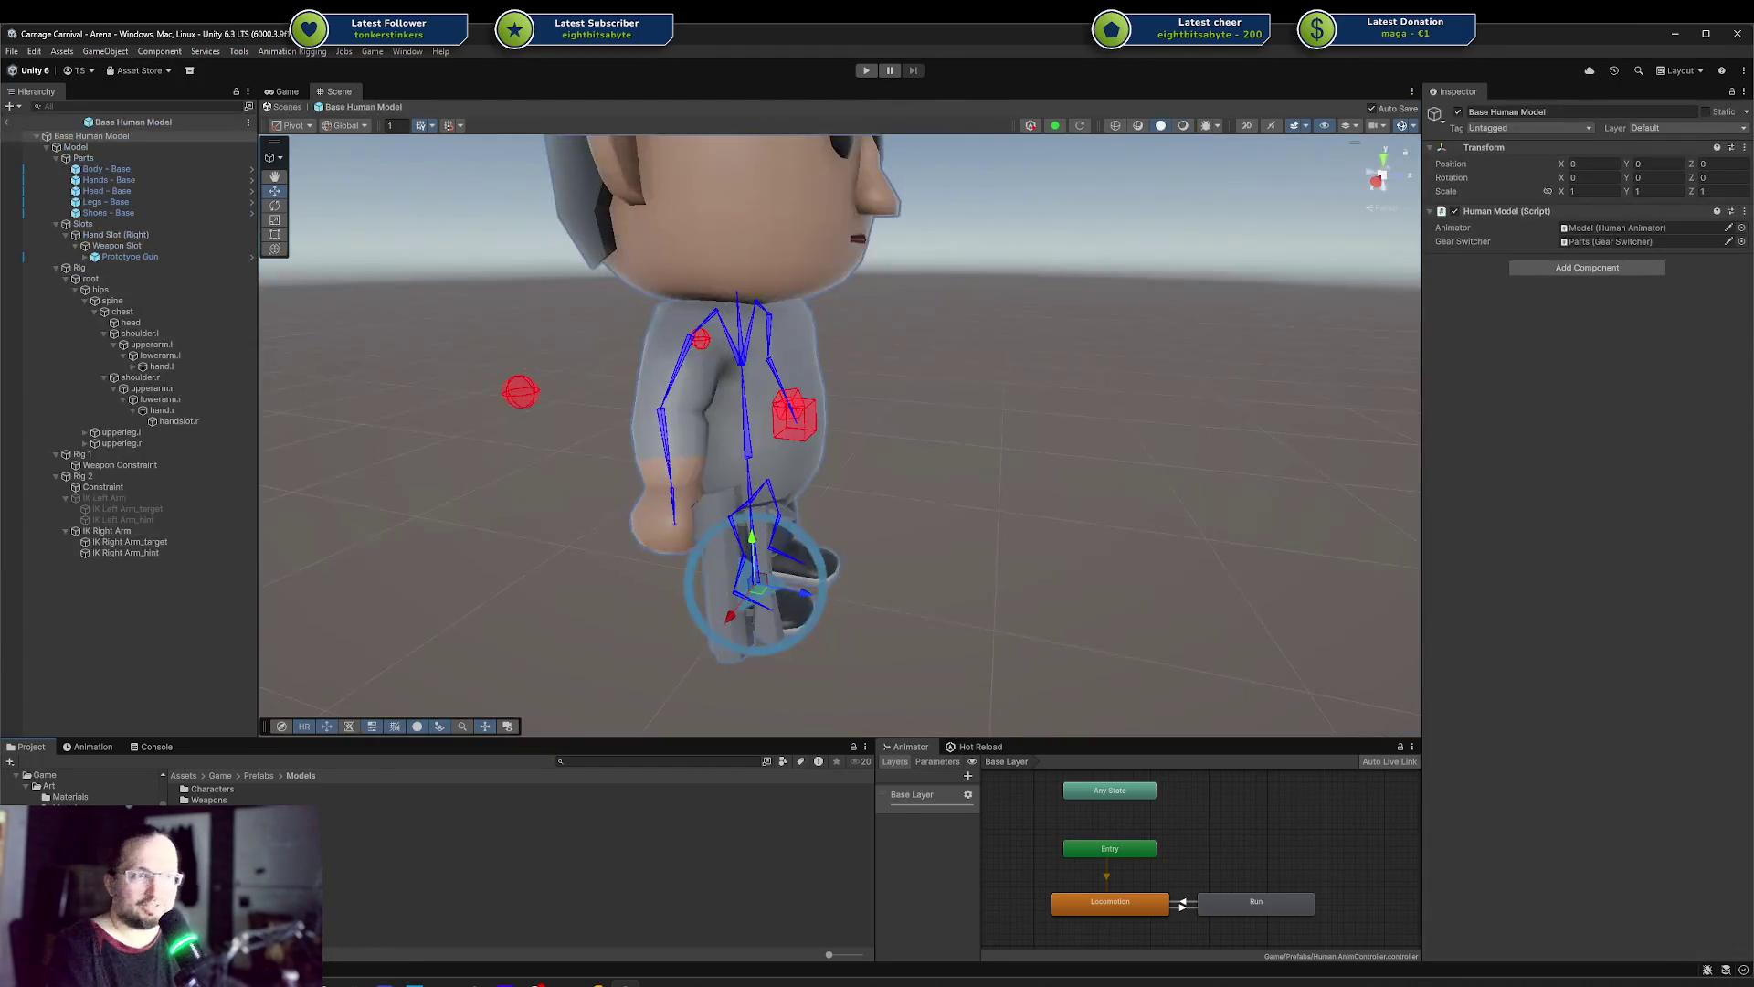
scroll(836, 399, "down", 5)
left_click_drag(837, 399, 824, 448)
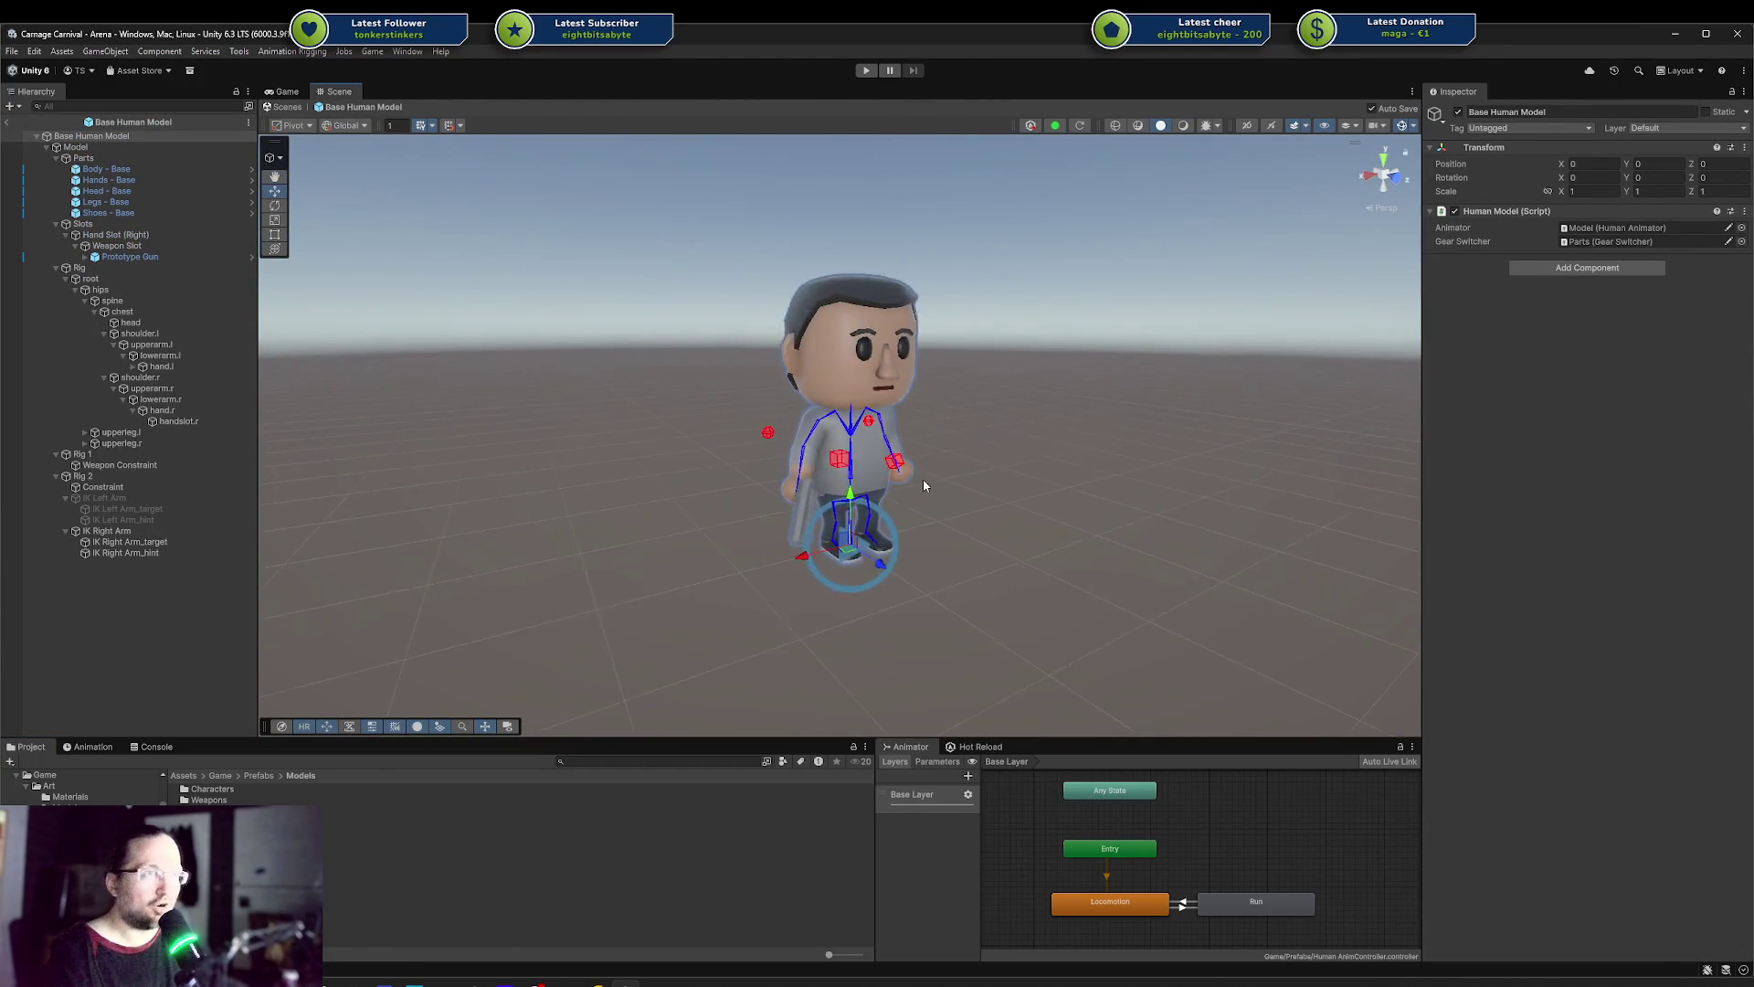
scroll(925, 489, "up", 5)
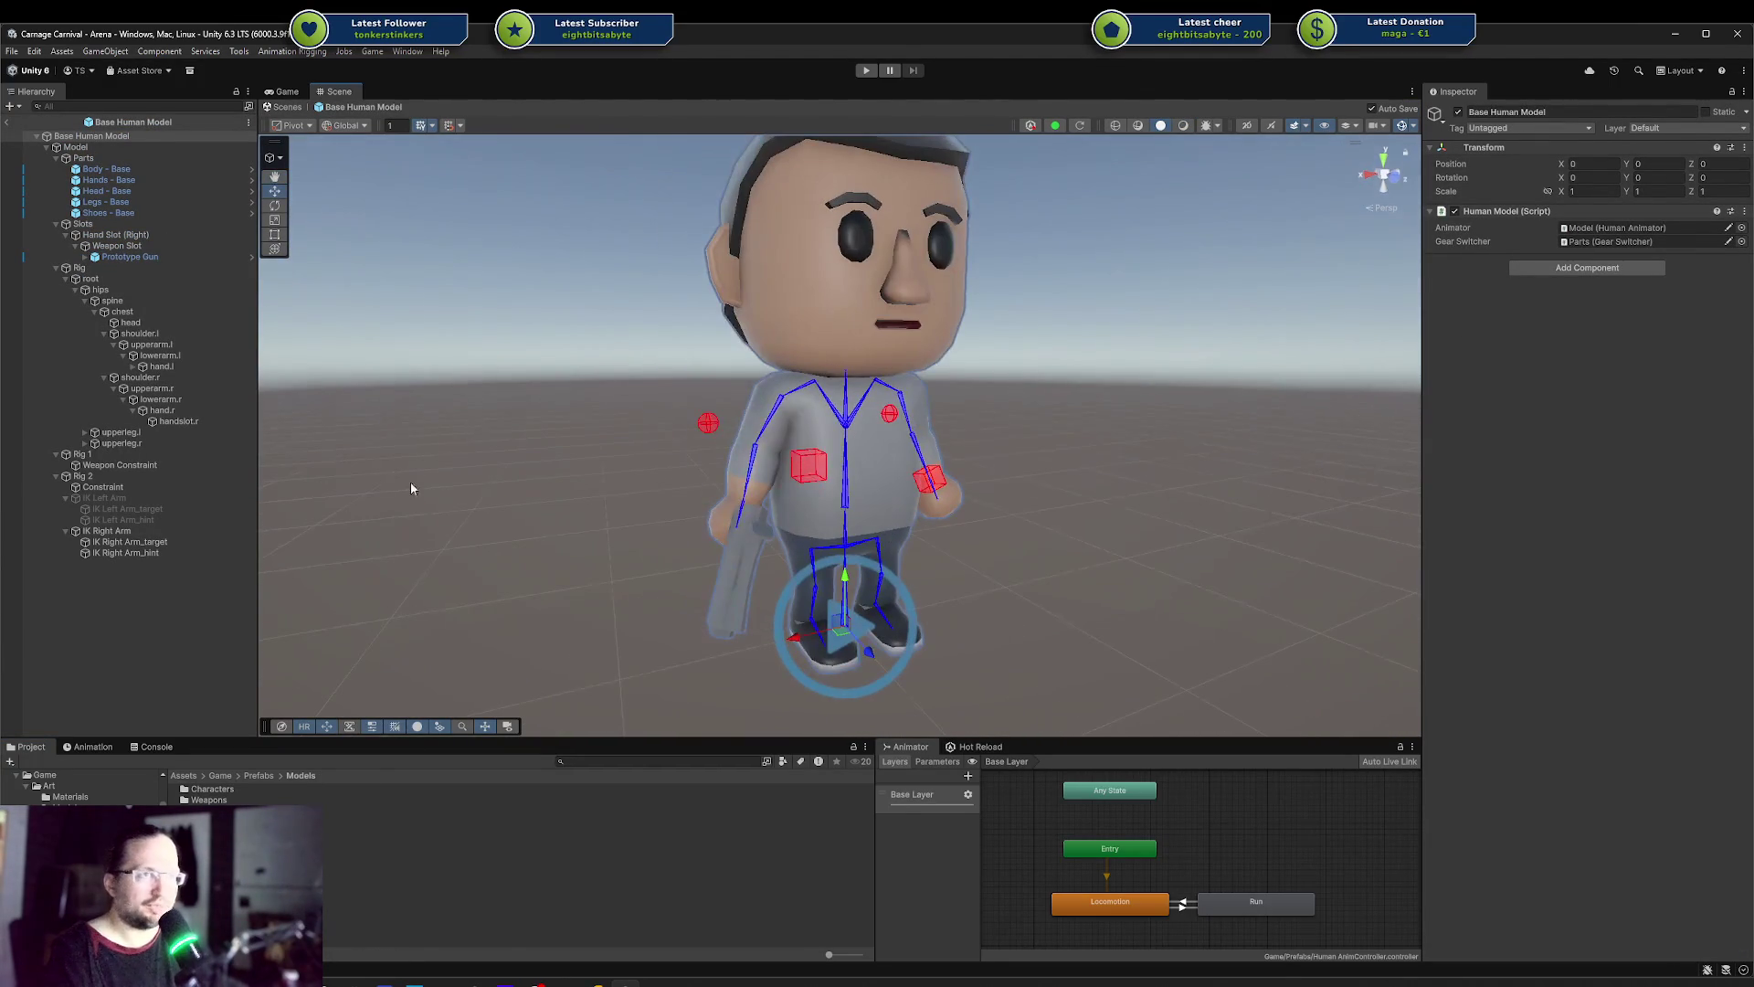
left_click(92, 747)
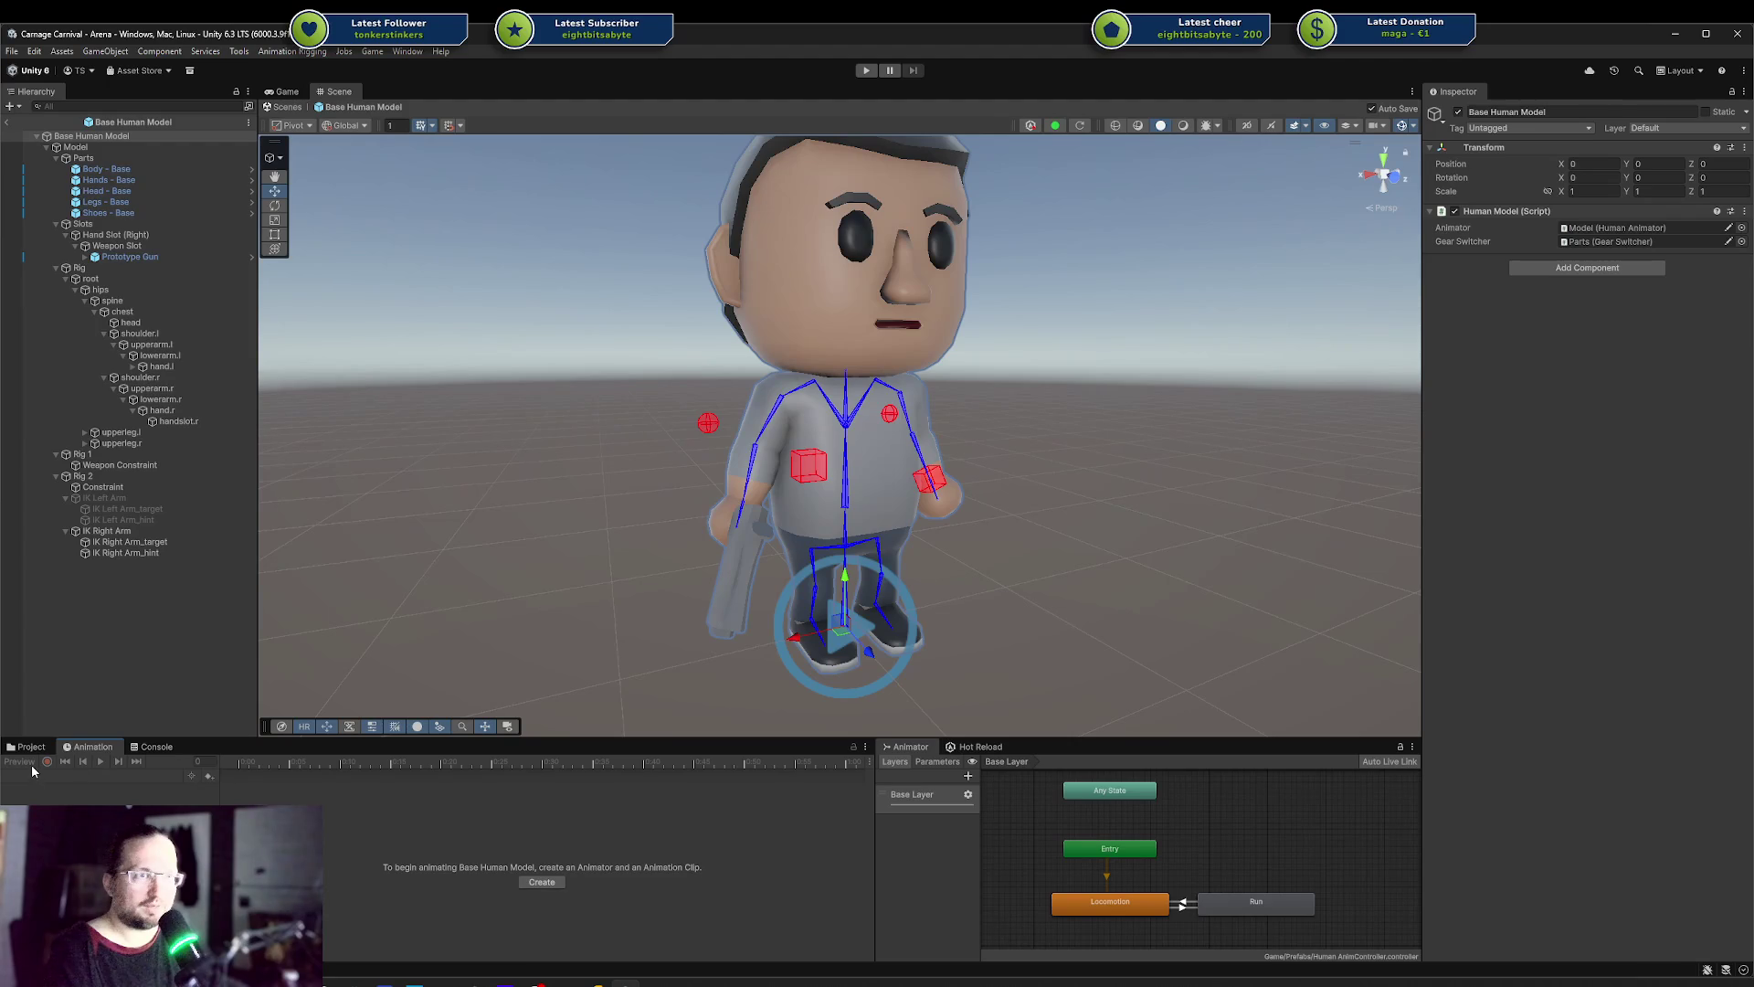
Preview and play the HumanM@Walk01_Forward clip on the Model in the Animation window
left_click(87, 147)
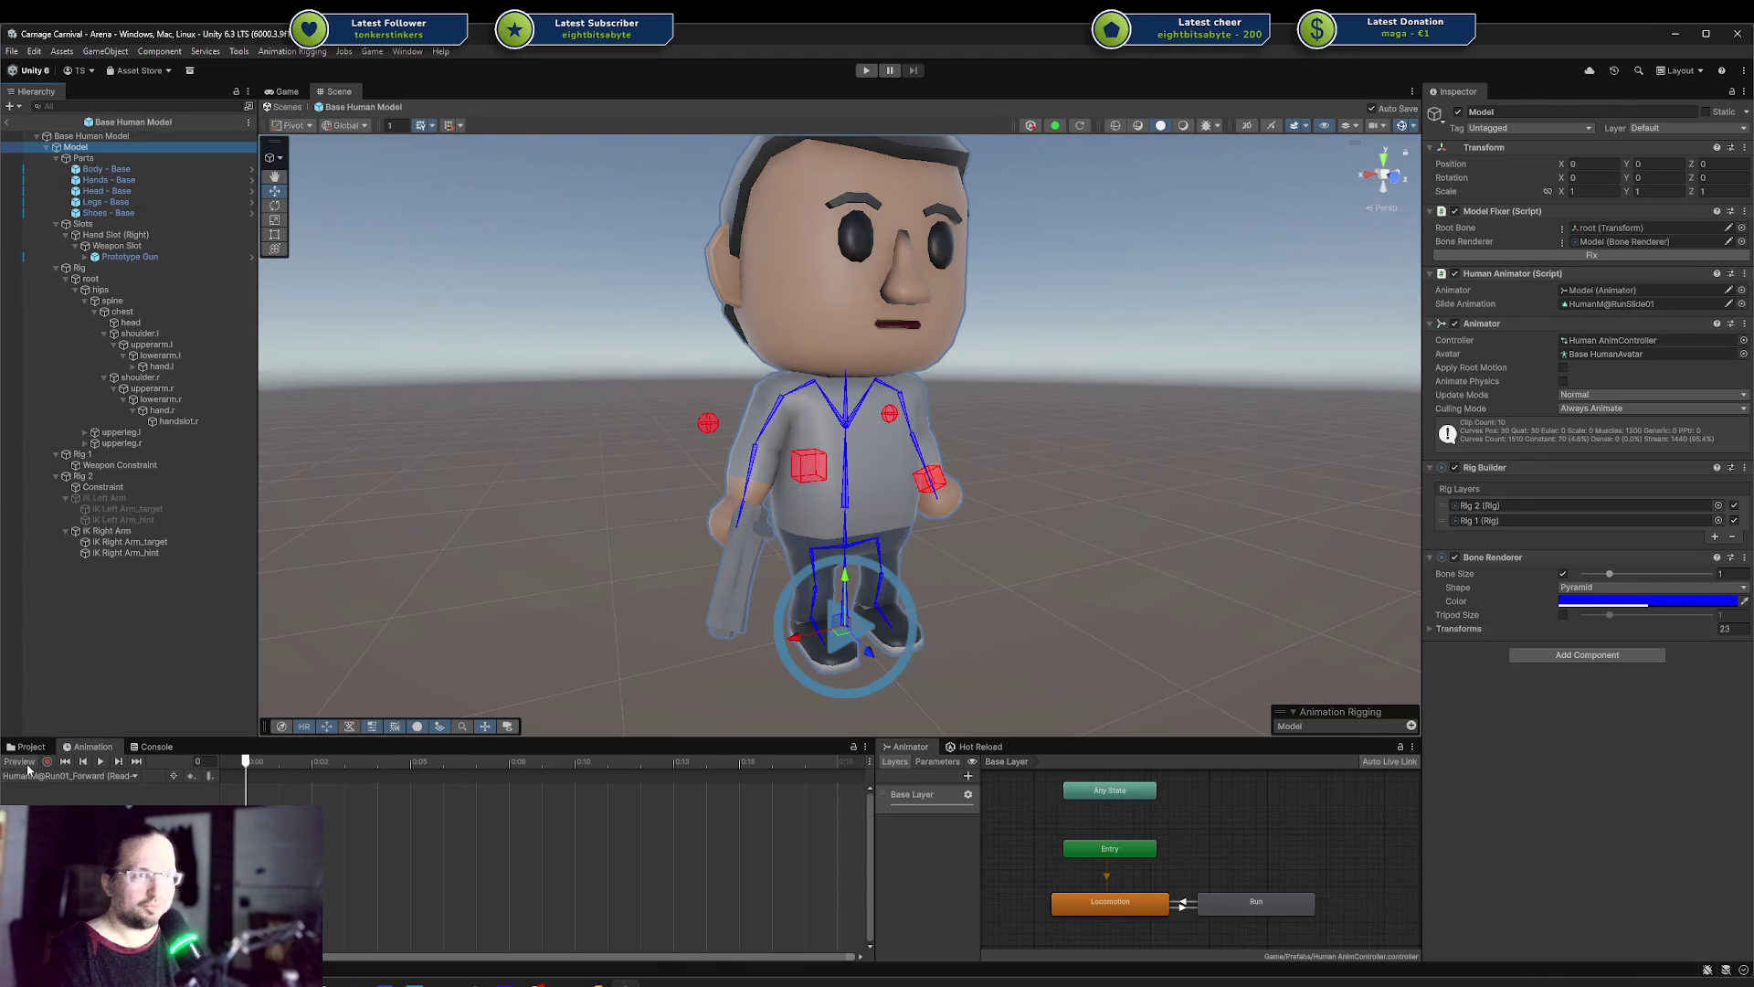
left_click(22, 761)
left_click(66, 776)
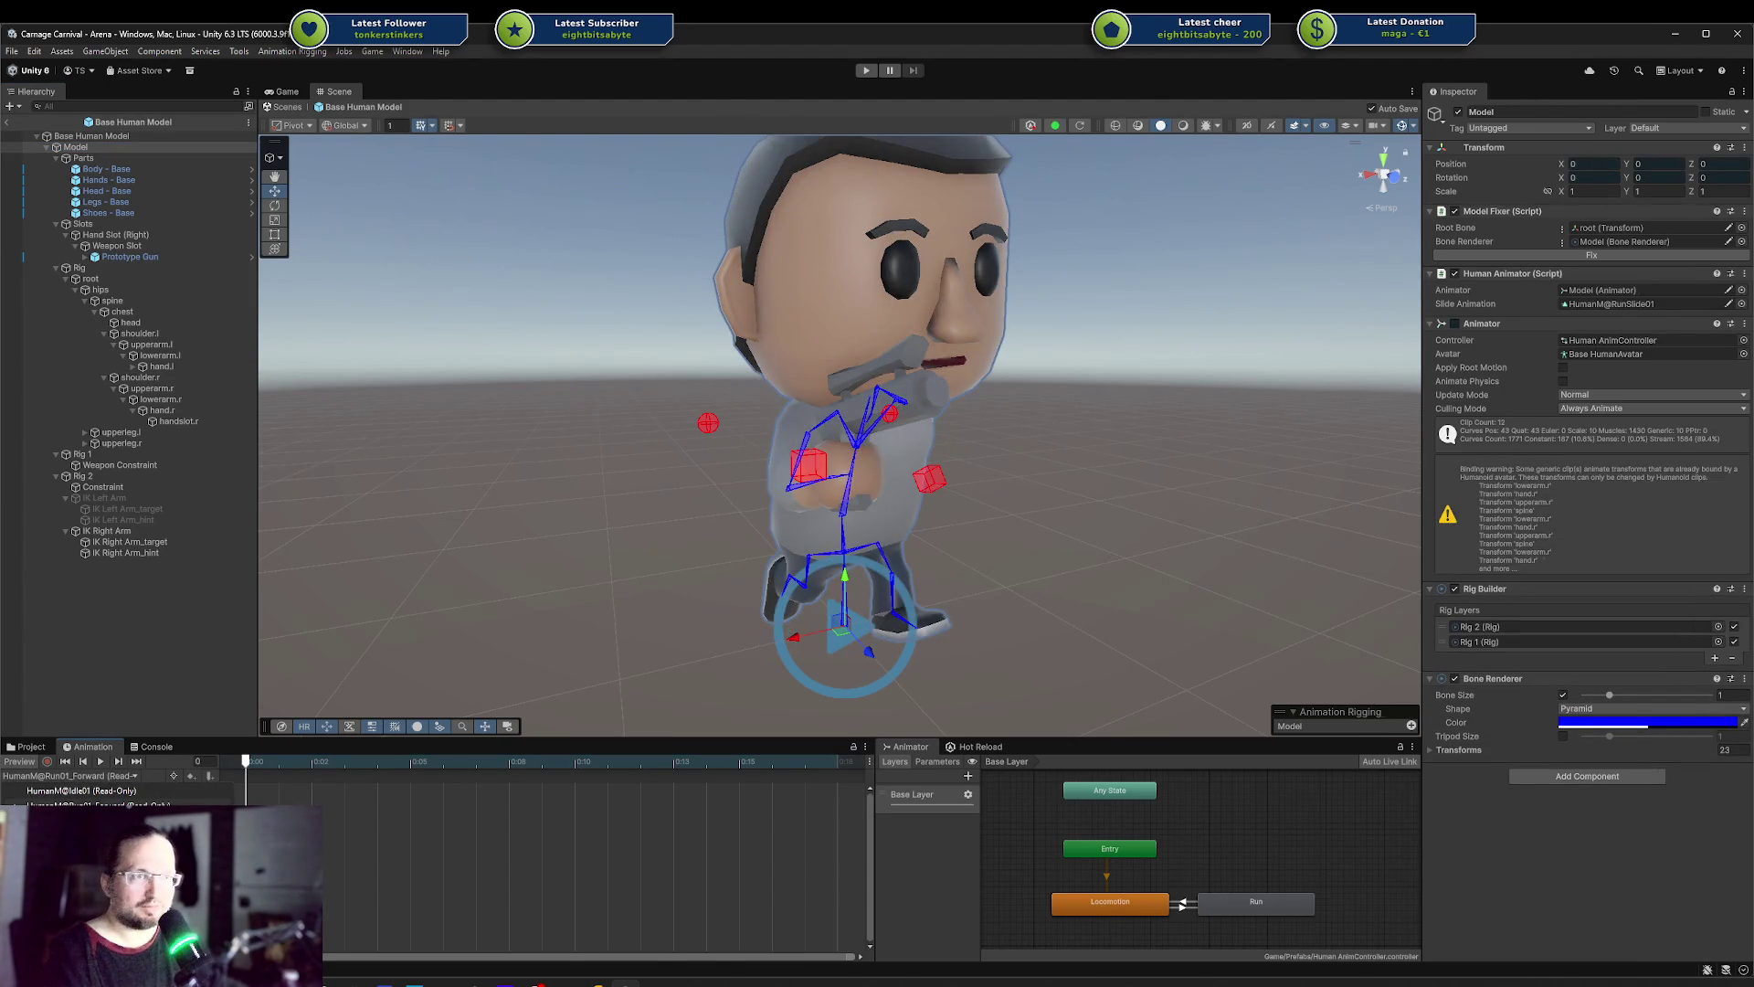
left_click(68, 827)
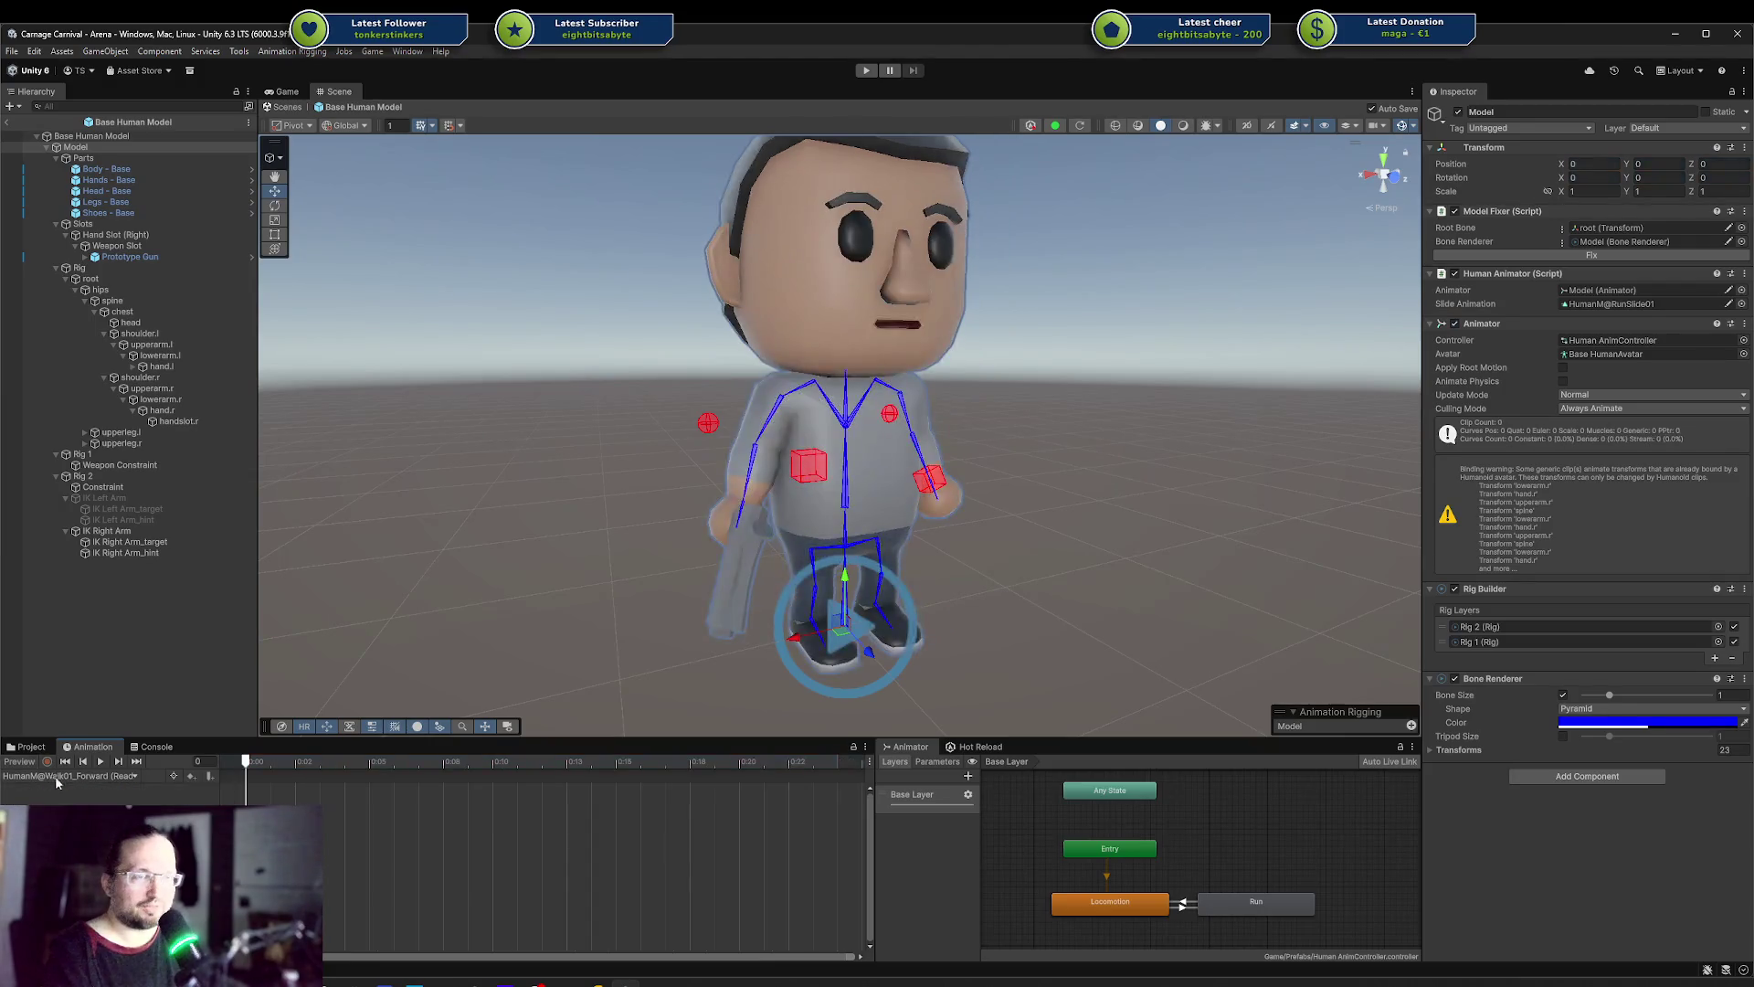
left_click(104, 765)
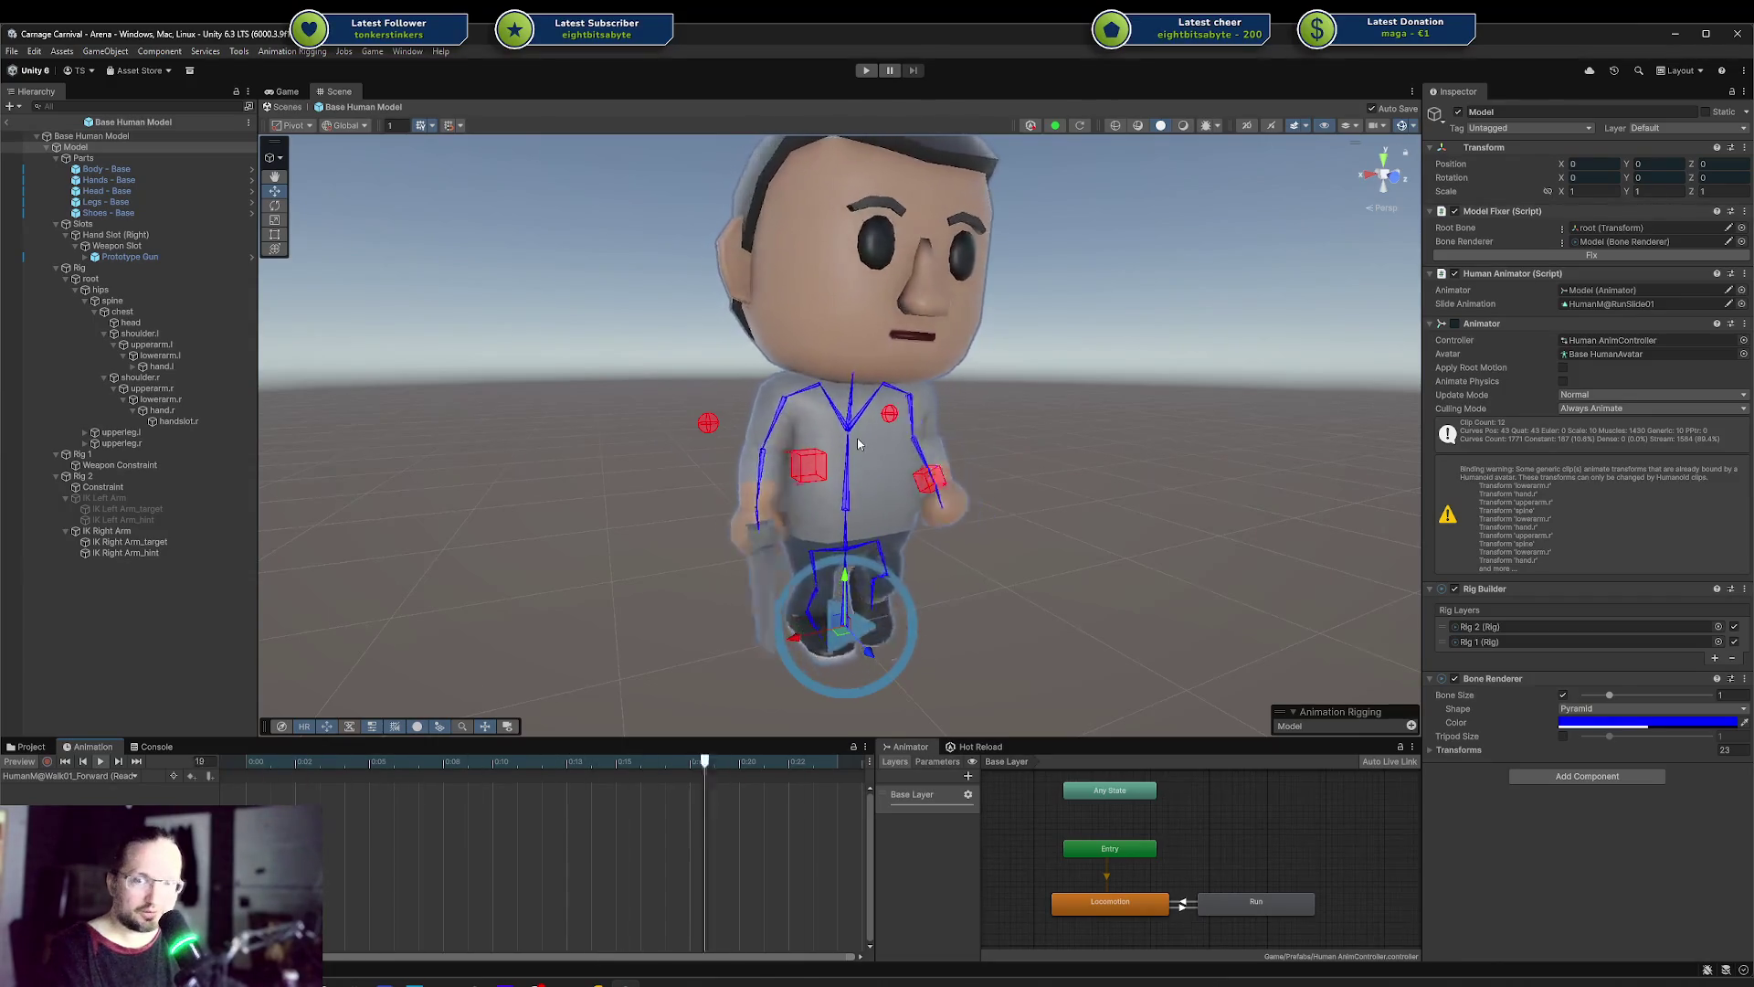
mouse_move(909, 443)
left_mouse_down()
mouse_move(890, 433)
mouse_move(940, 392)
mouse_move(892, 412)
mouse_move(915, 413)
left_mouse_up()
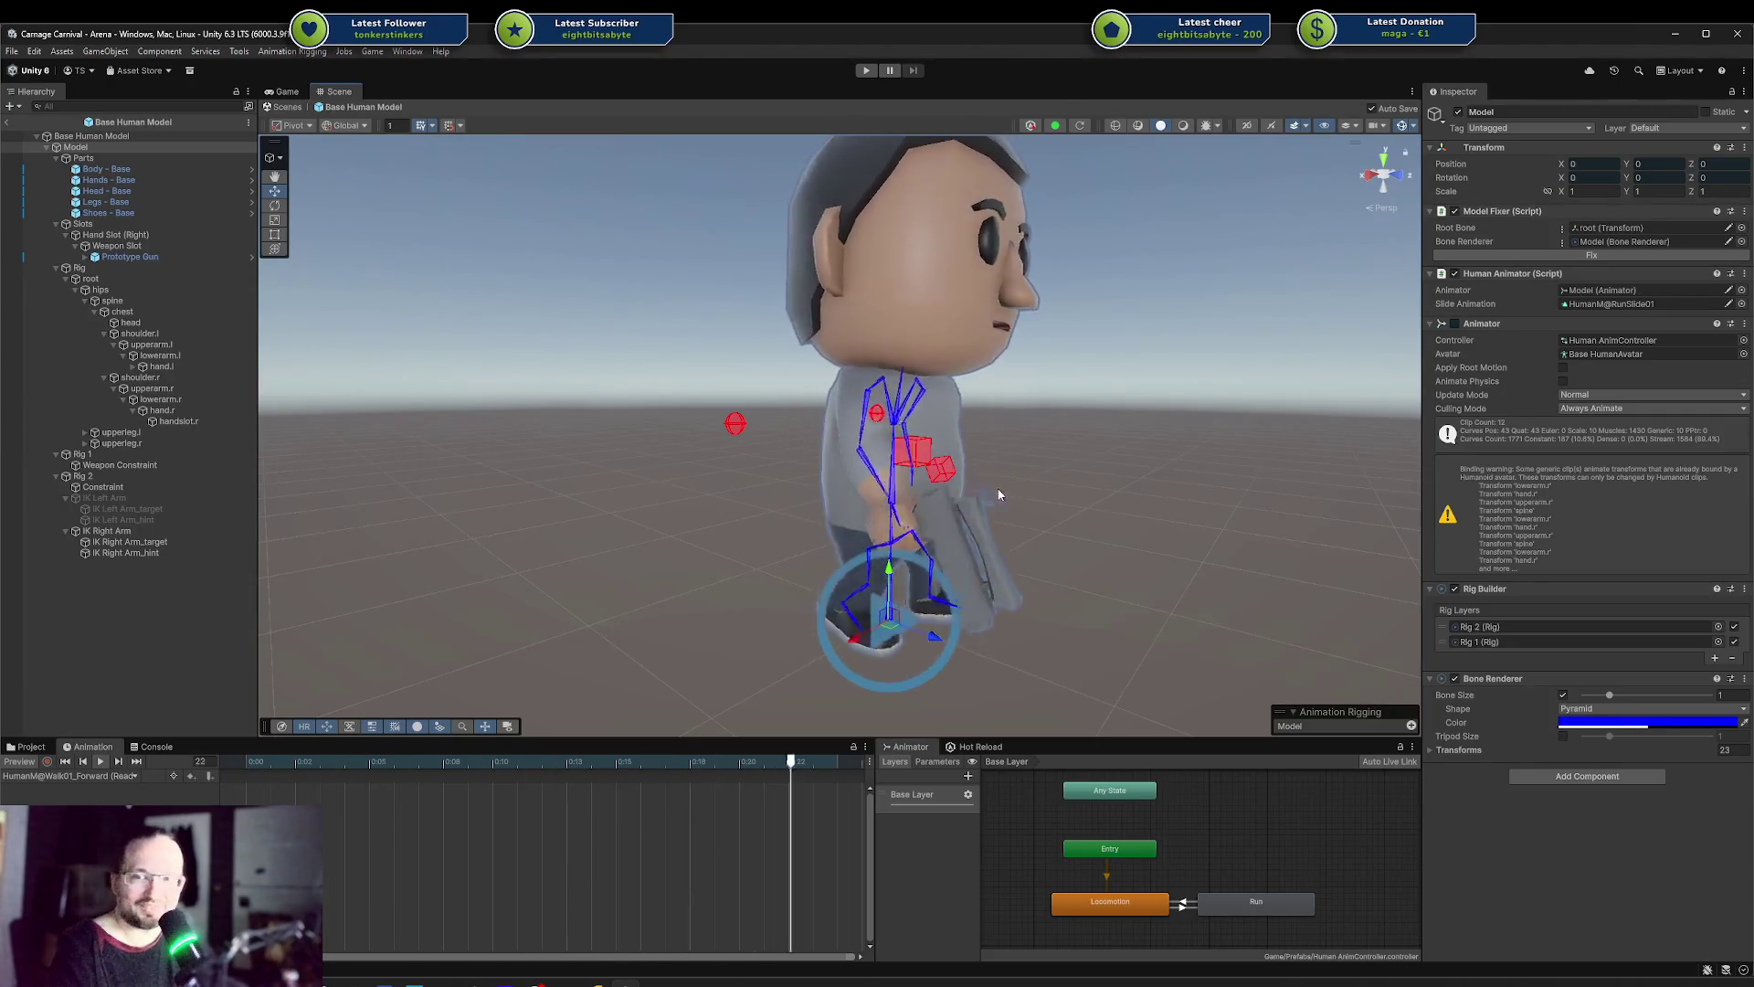
mouse_move(1038, 512)
left_mouse_down()
mouse_move(914, 539)
mouse_move(1030, 476)
left_mouse_up()
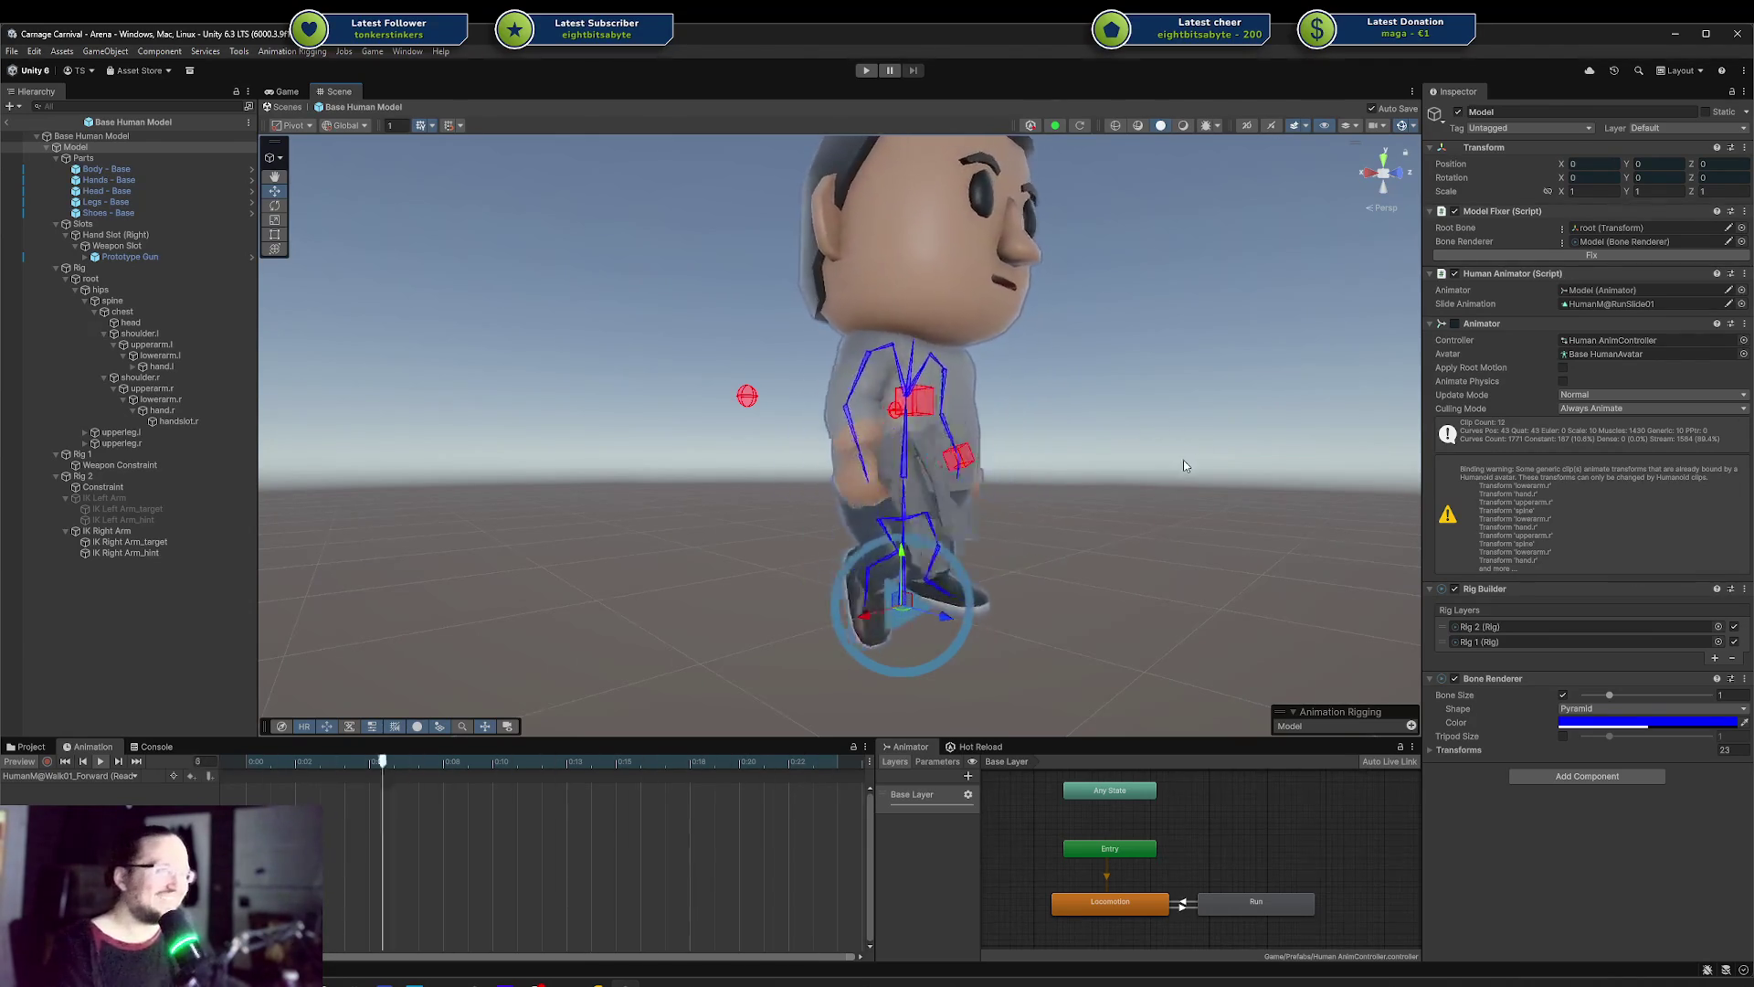
mouse_move(1182, 459)
left_mouse_down()
mouse_move(1127, 509)
mouse_move(1149, 469)
left_mouse_up()
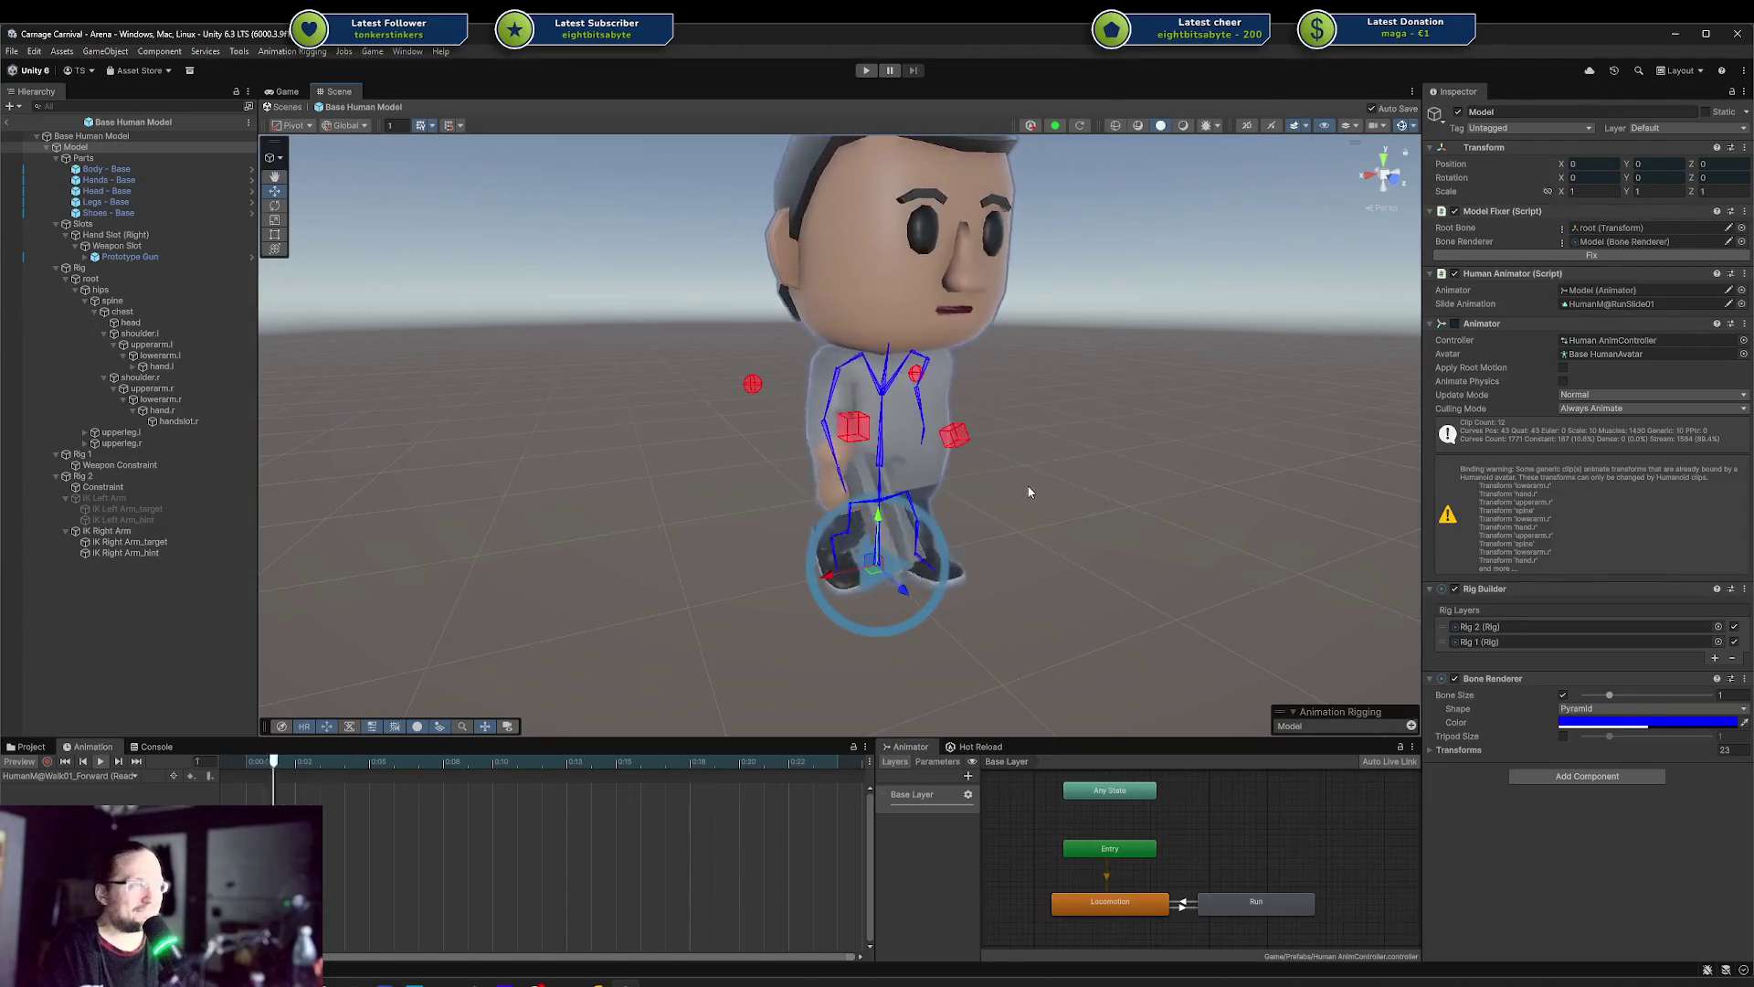
left_click_drag(1038, 457, 997, 439)
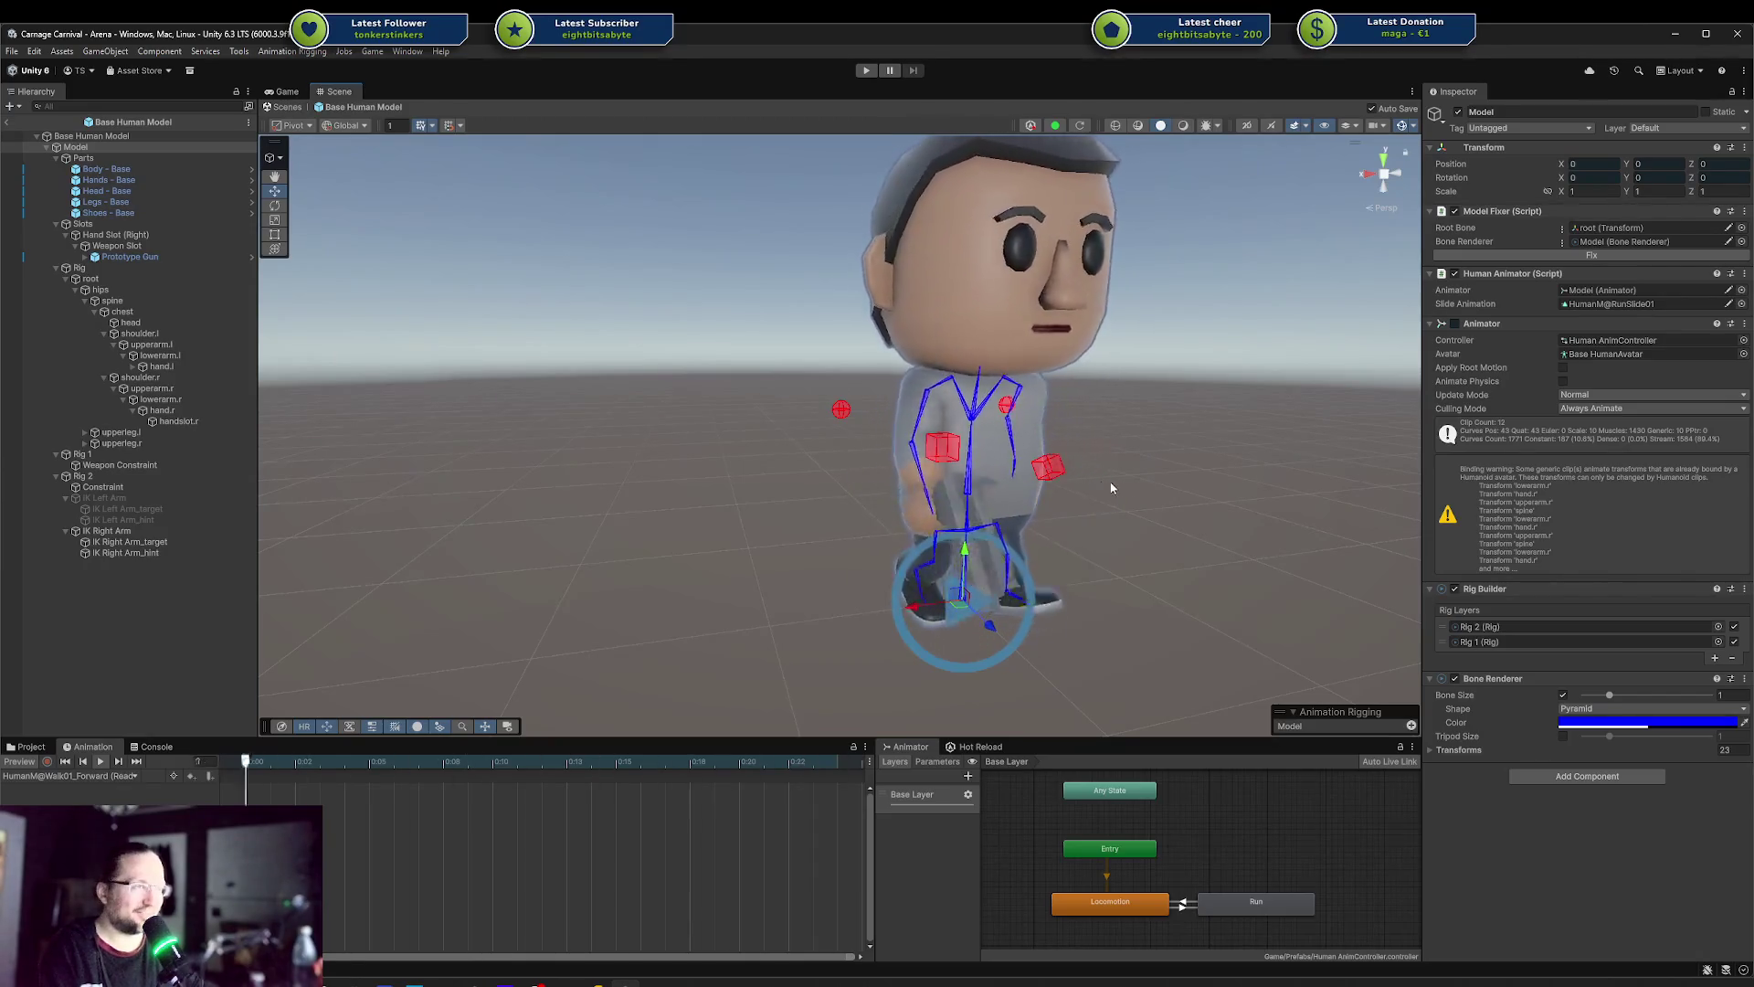
mouse_move(1045, 485)
left_mouse_down()
mouse_move(1149, 471)
mouse_move(1107, 456)
left_mouse_up()
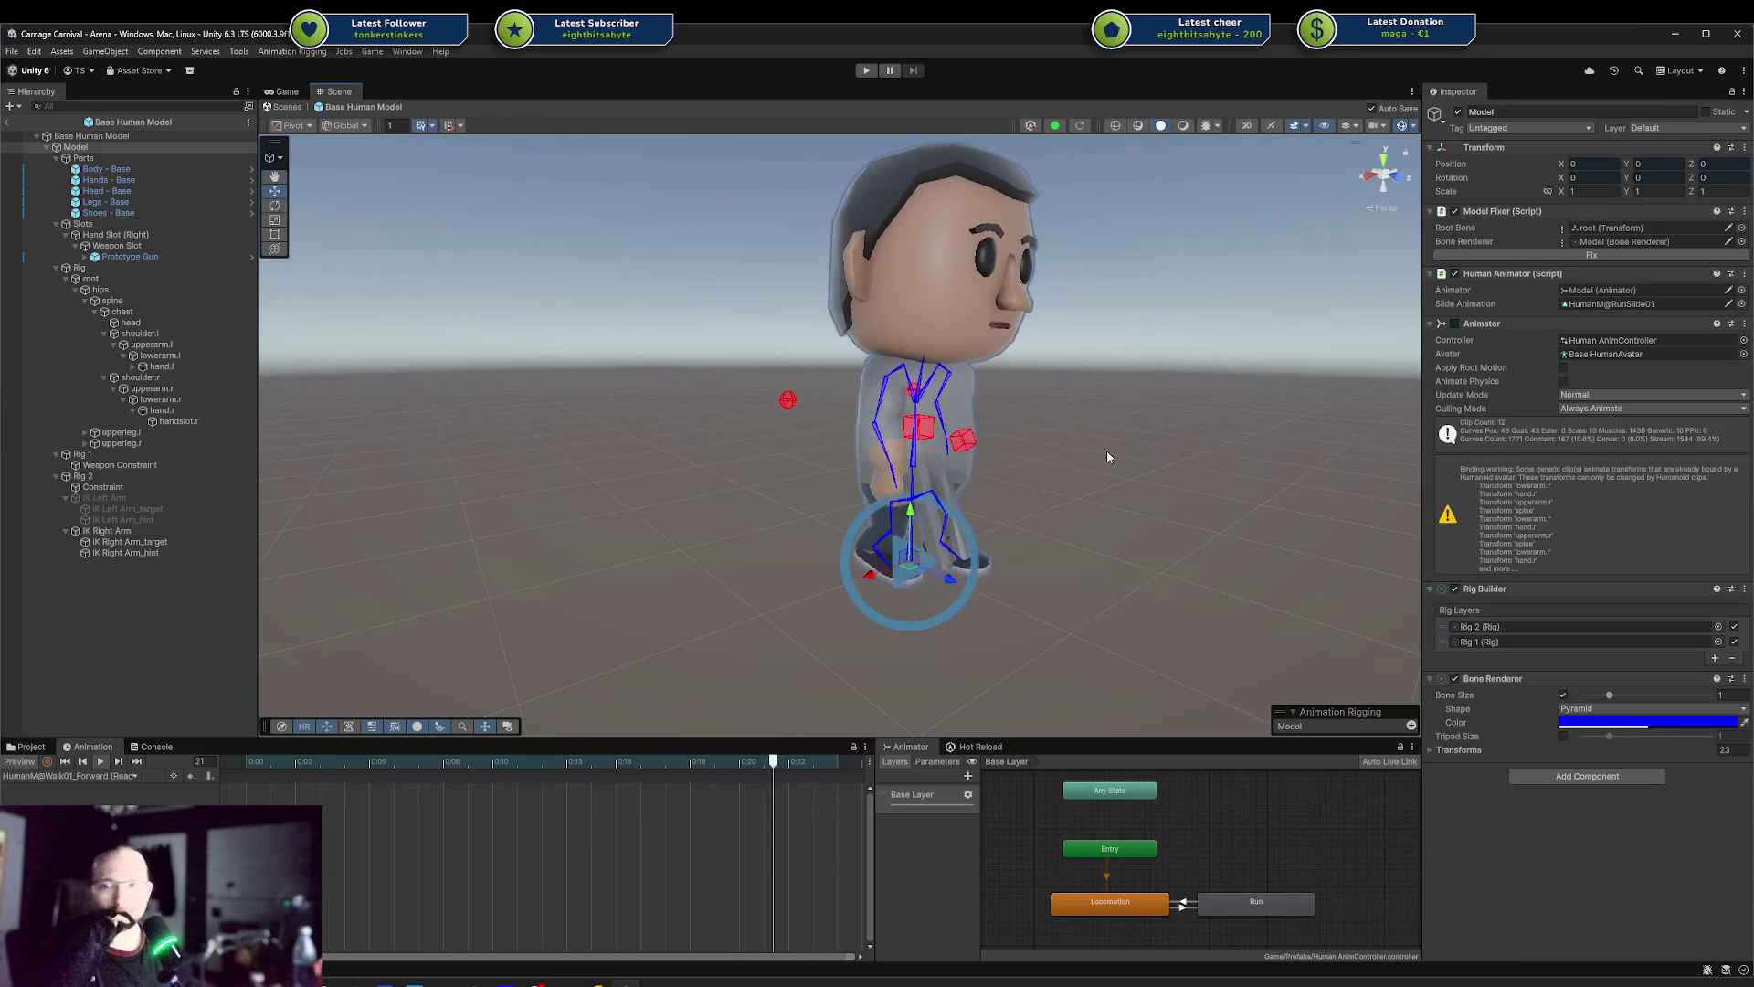
mouse_move(1081, 470)
left_mouse_down()
mouse_move(1138, 487)
mouse_move(1060, 507)
mouse_move(1098, 520)
left_mouse_up()
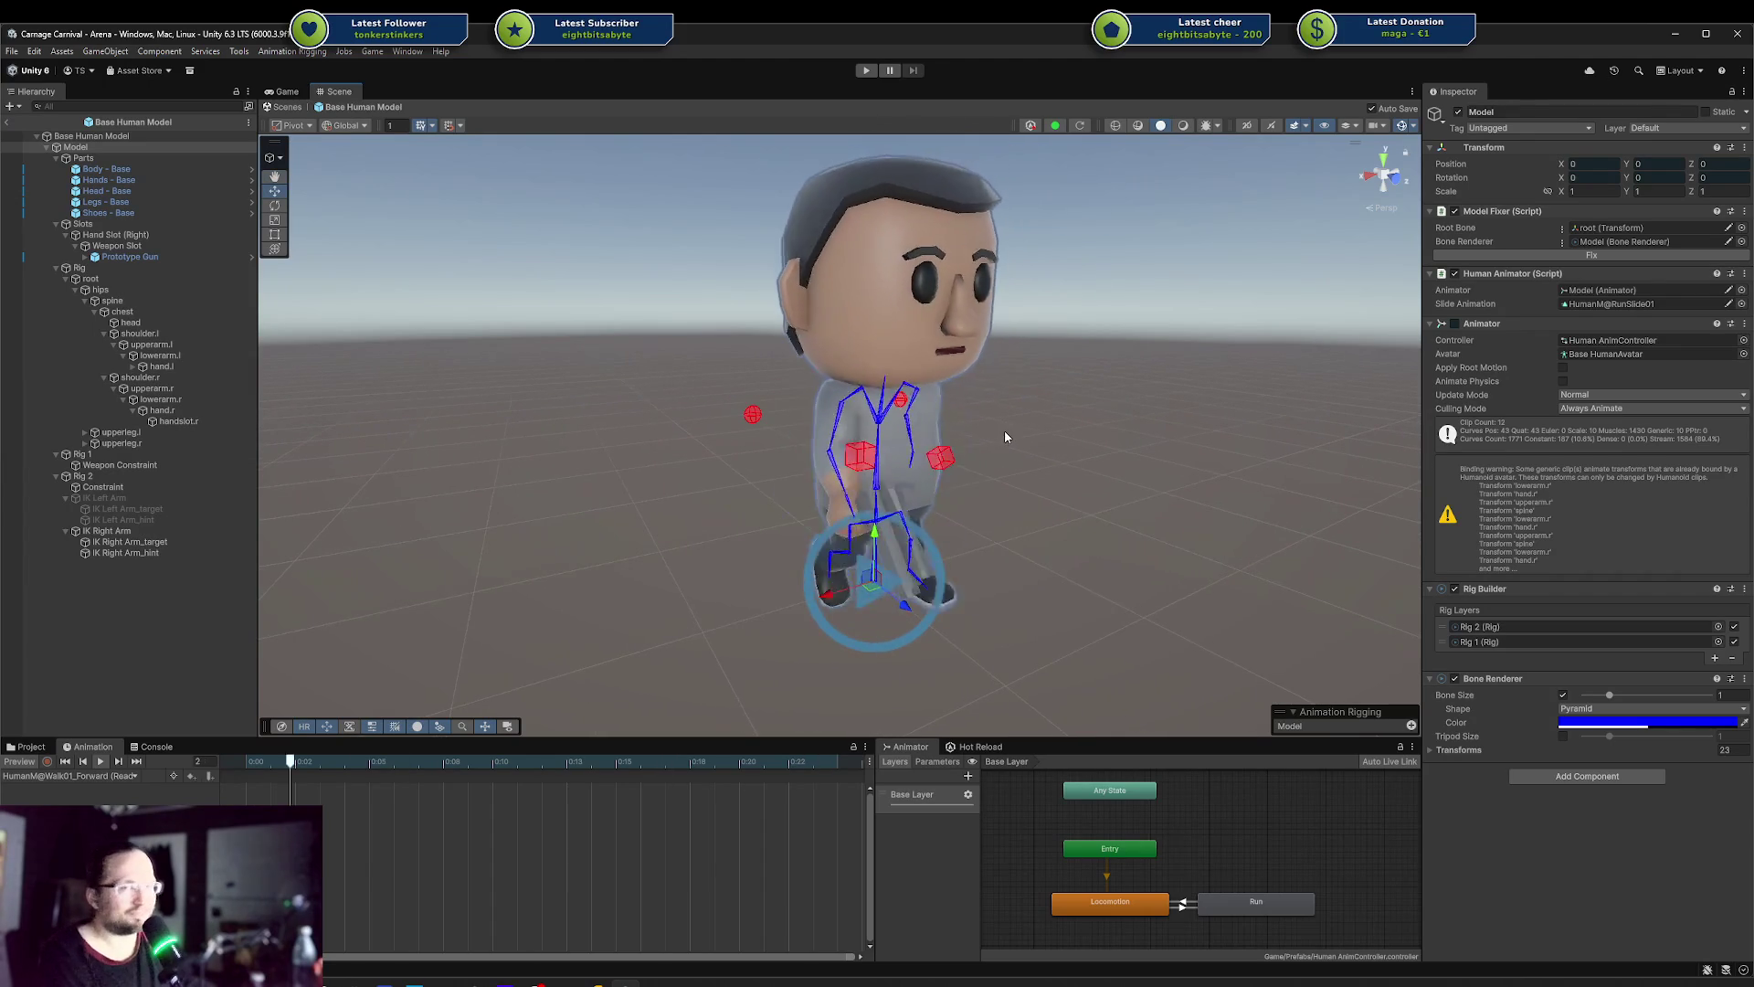
left_click_drag(1081, 410, 994, 454)
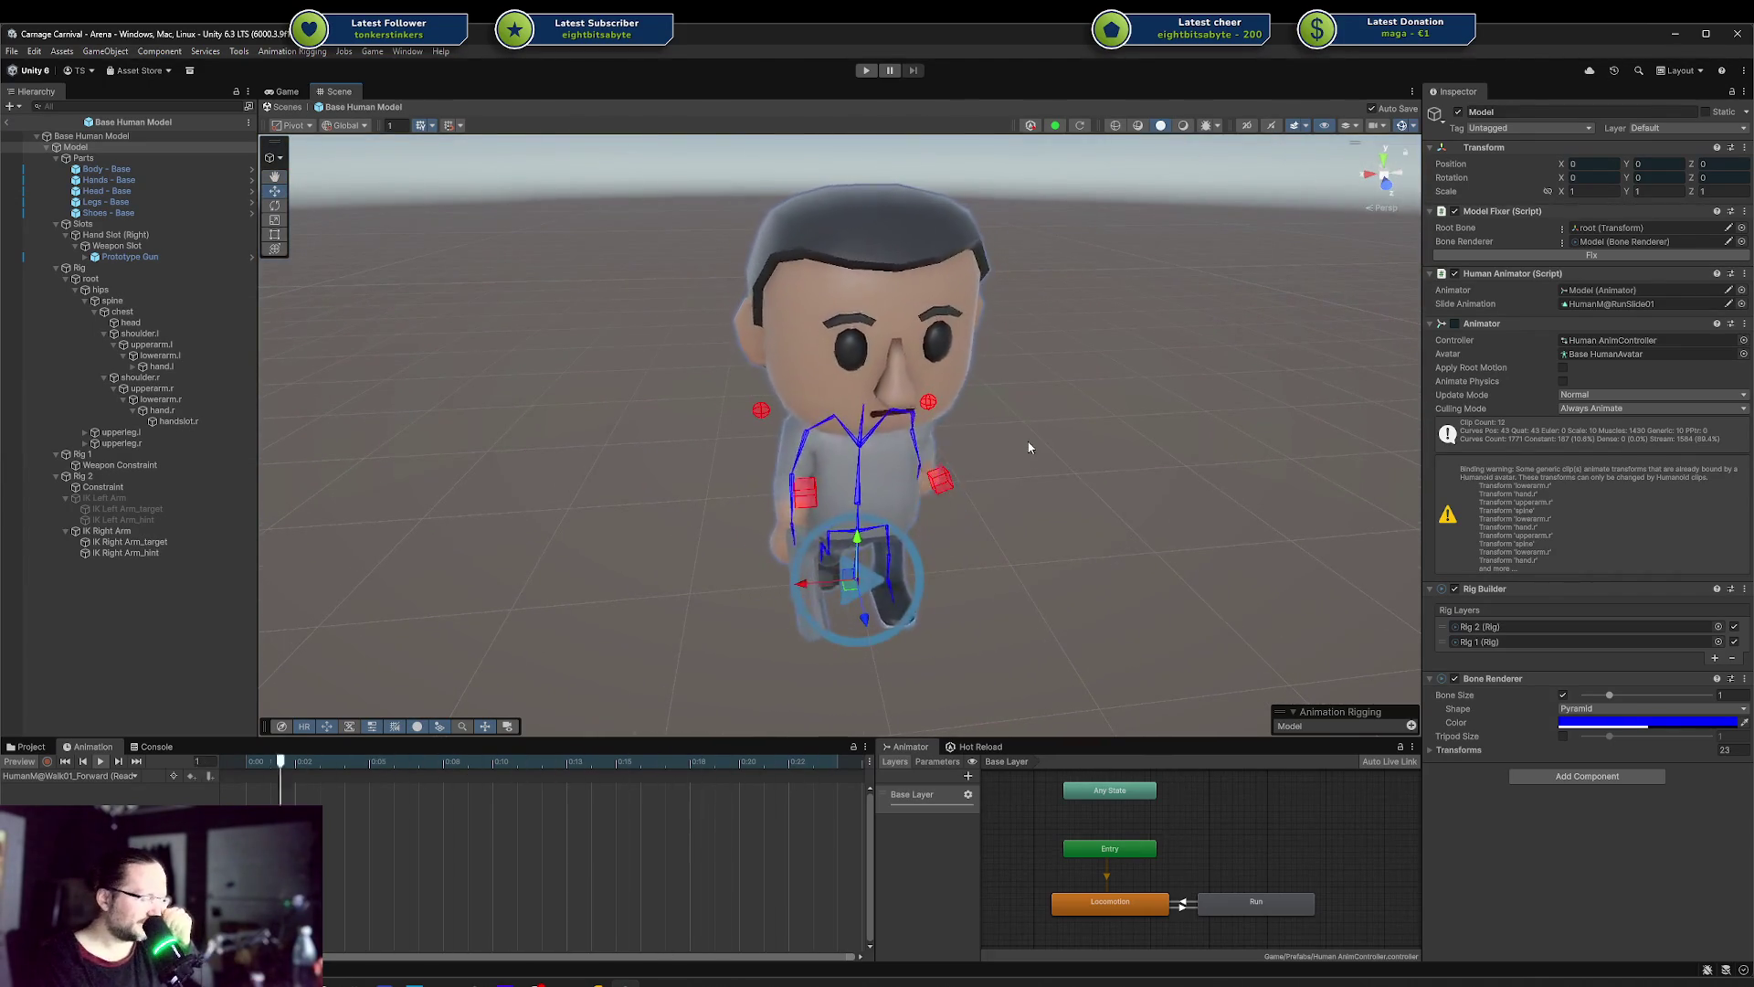
mouse_move(997, 548)
left_mouse_down()
mouse_move(1039, 479)
mouse_move(1025, 599)
mouse_move(971, 596)
mouse_move(976, 580)
left_mouse_up()
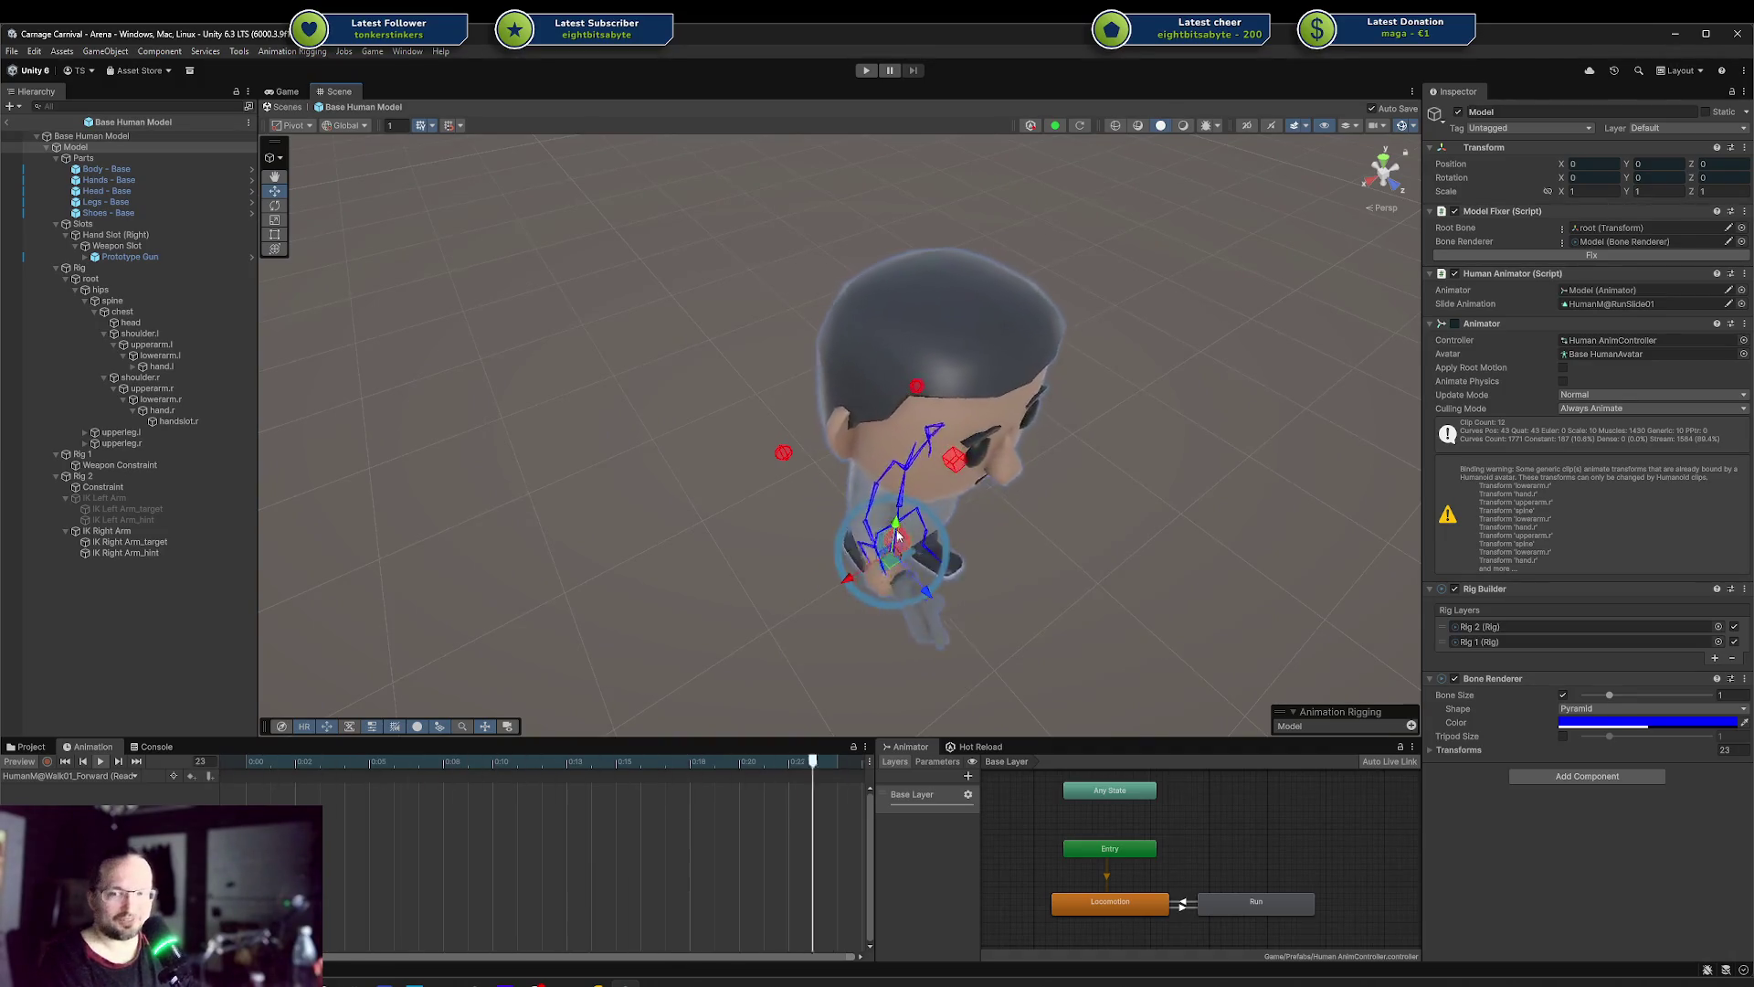
mouse_move(955, 563)
left_mouse_down()
mouse_move(978, 551)
mouse_move(535, 432)
mouse_move(509, 462)
mouse_move(775, 496)
mouse_move(731, 521)
left_mouse_up()
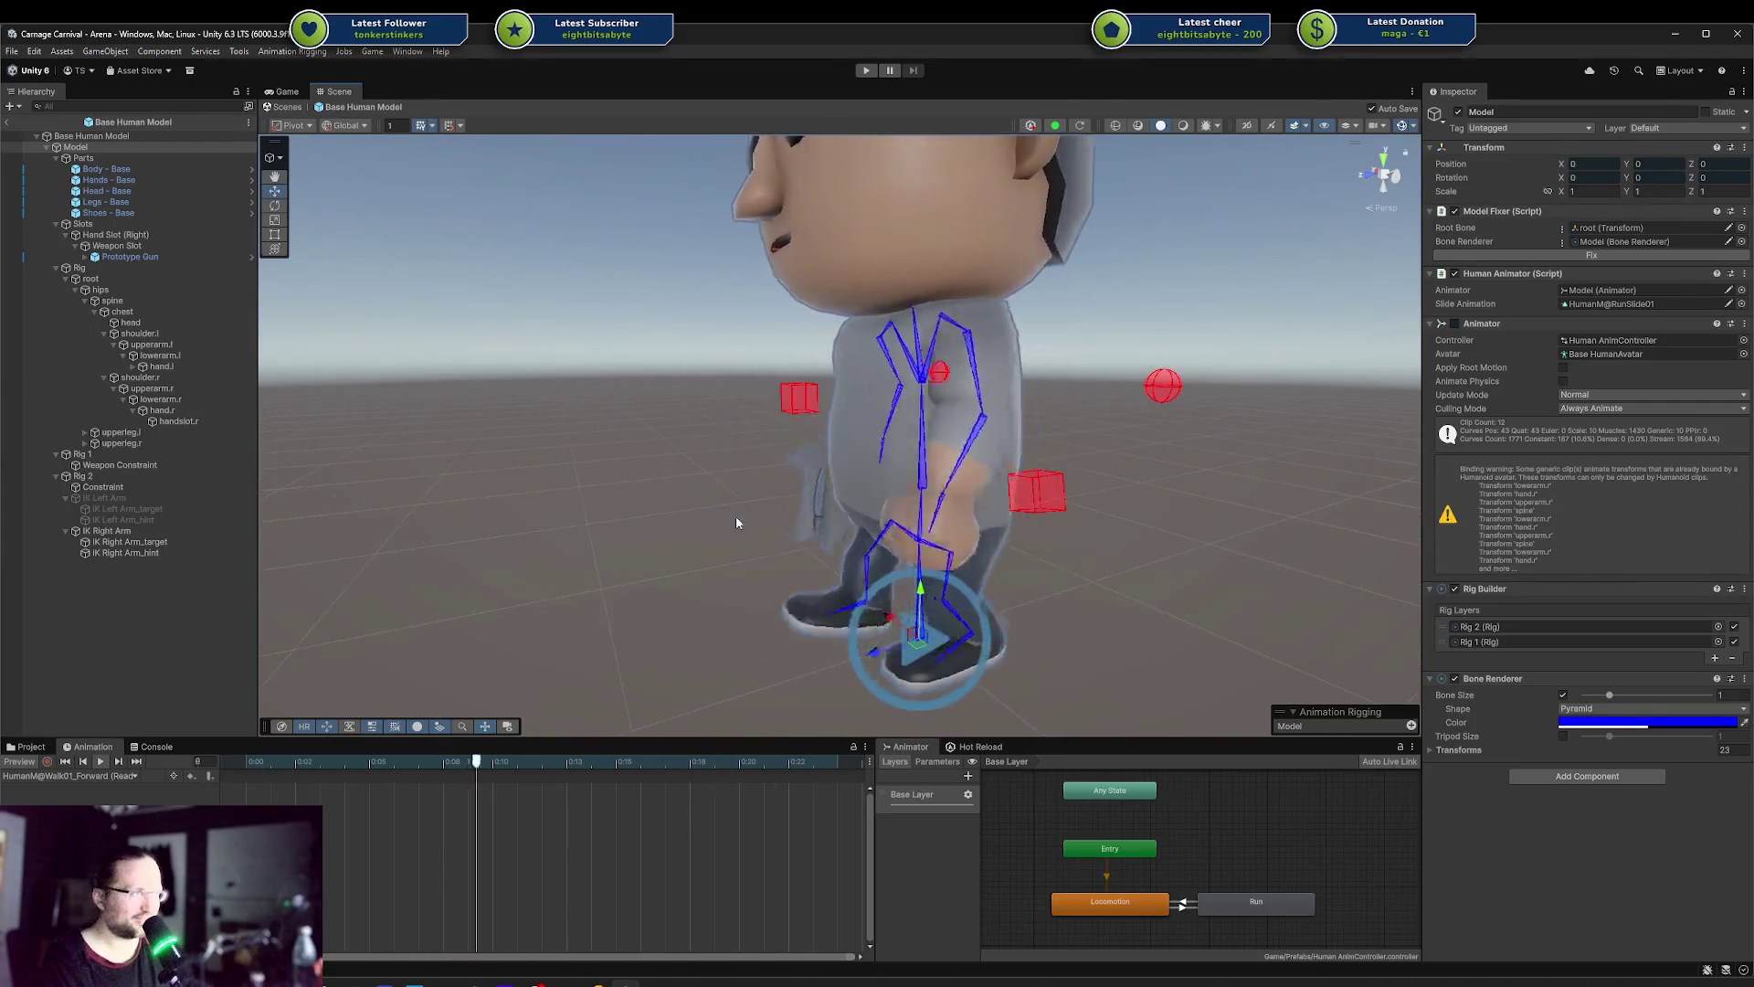
scroll(1108, 505, "down", 6)
mouse_move(1075, 436)
left_mouse_down()
mouse_move(470, 489)
mouse_move(1030, 438)
left_mouse_up()
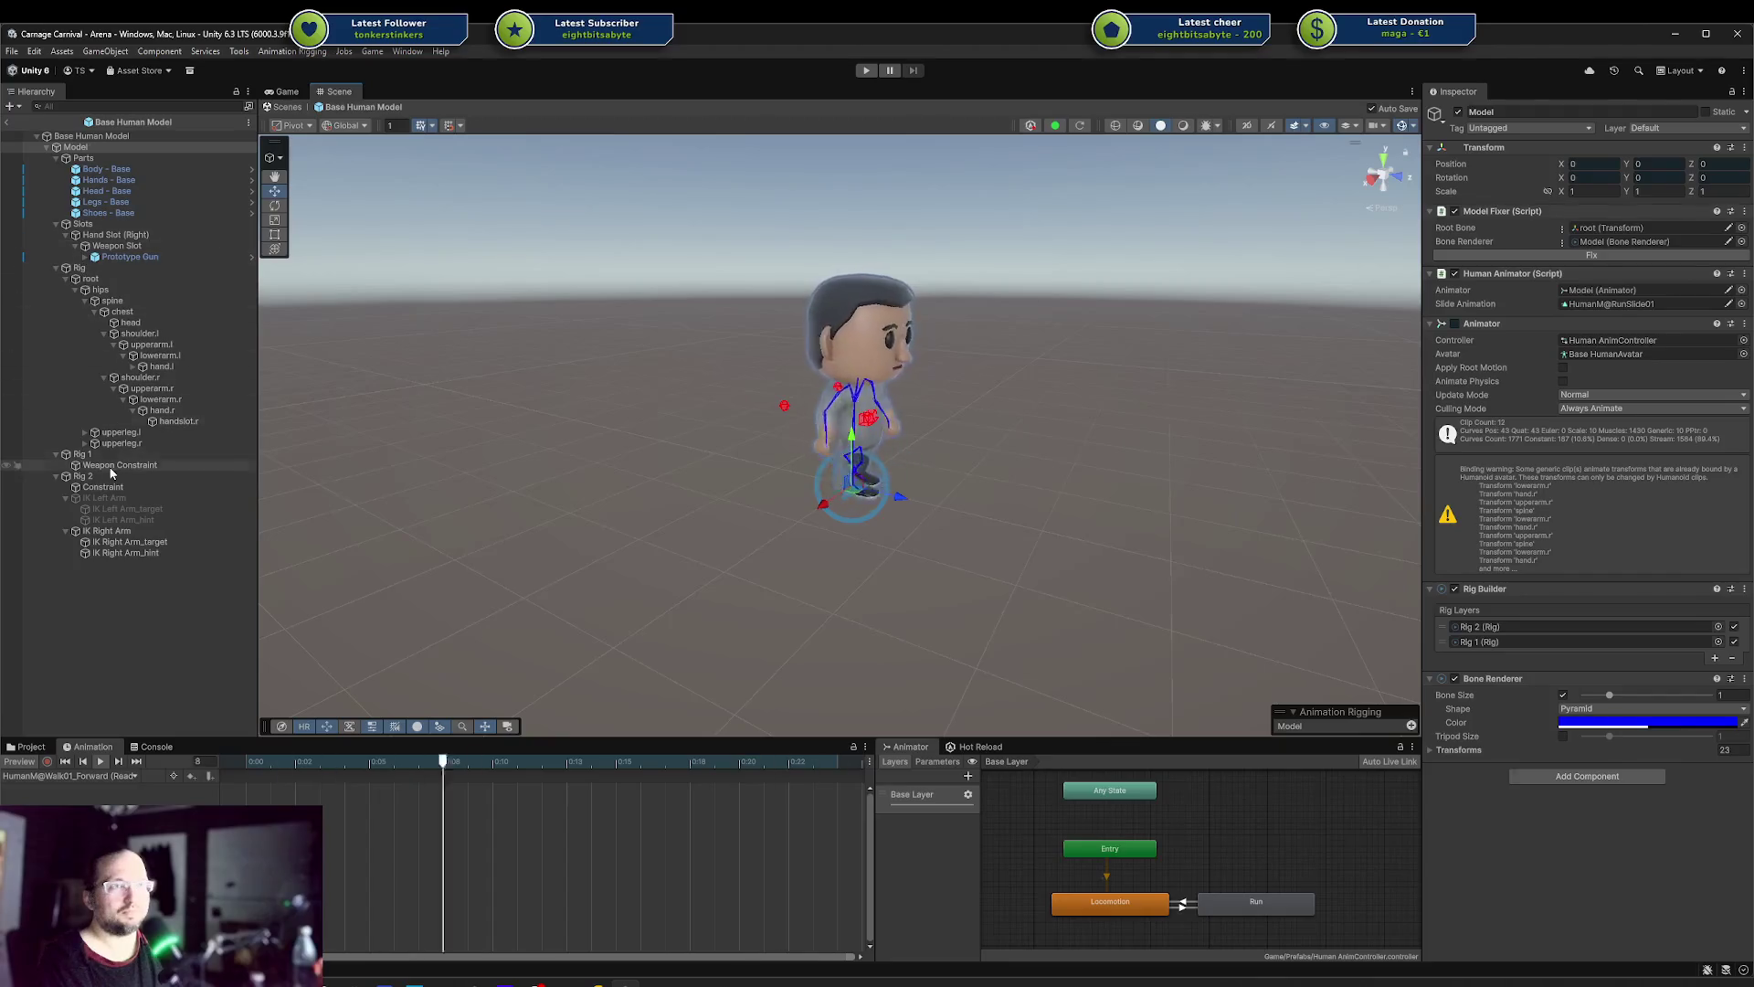
left_click(87, 476)
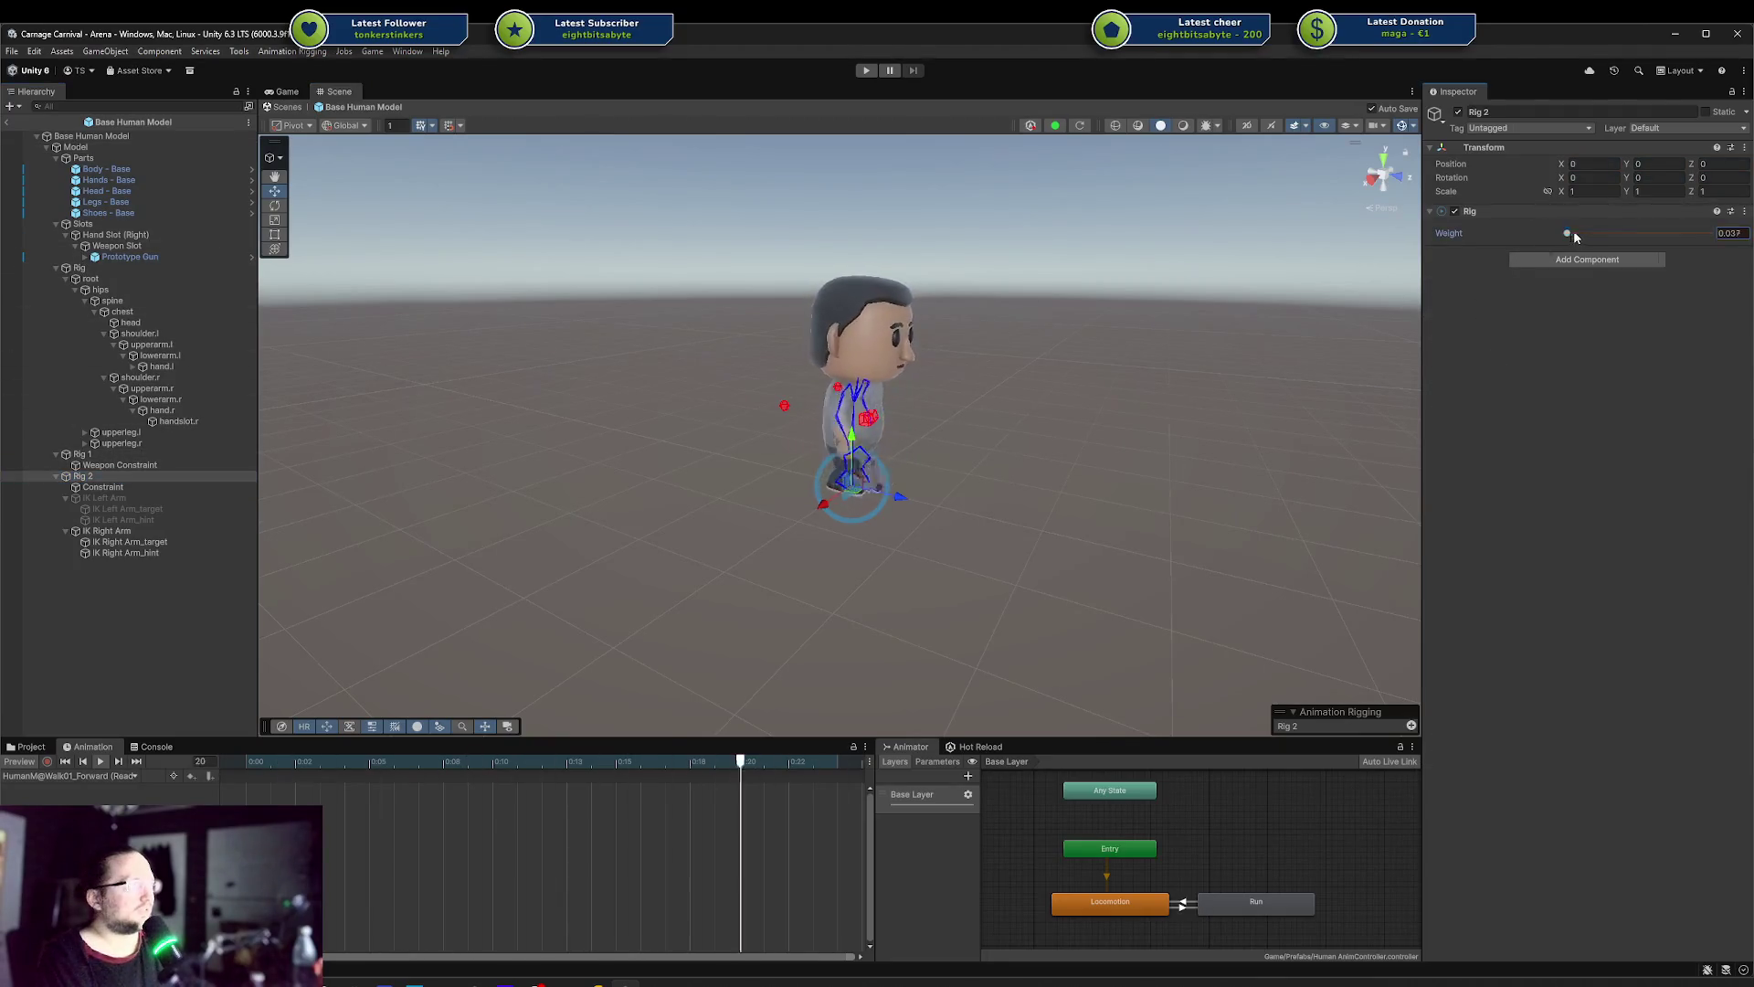
Raise Rig 2's weight to 1 and orbit to check the arm aiming the gun
left_click_drag(1573, 233, 1713, 233)
scroll(1224, 382, "up", 3)
mouse_move(1224, 381)
left_mouse_down()
mouse_move(969, 370)
mouse_move(1266, 365)
left_mouse_up()
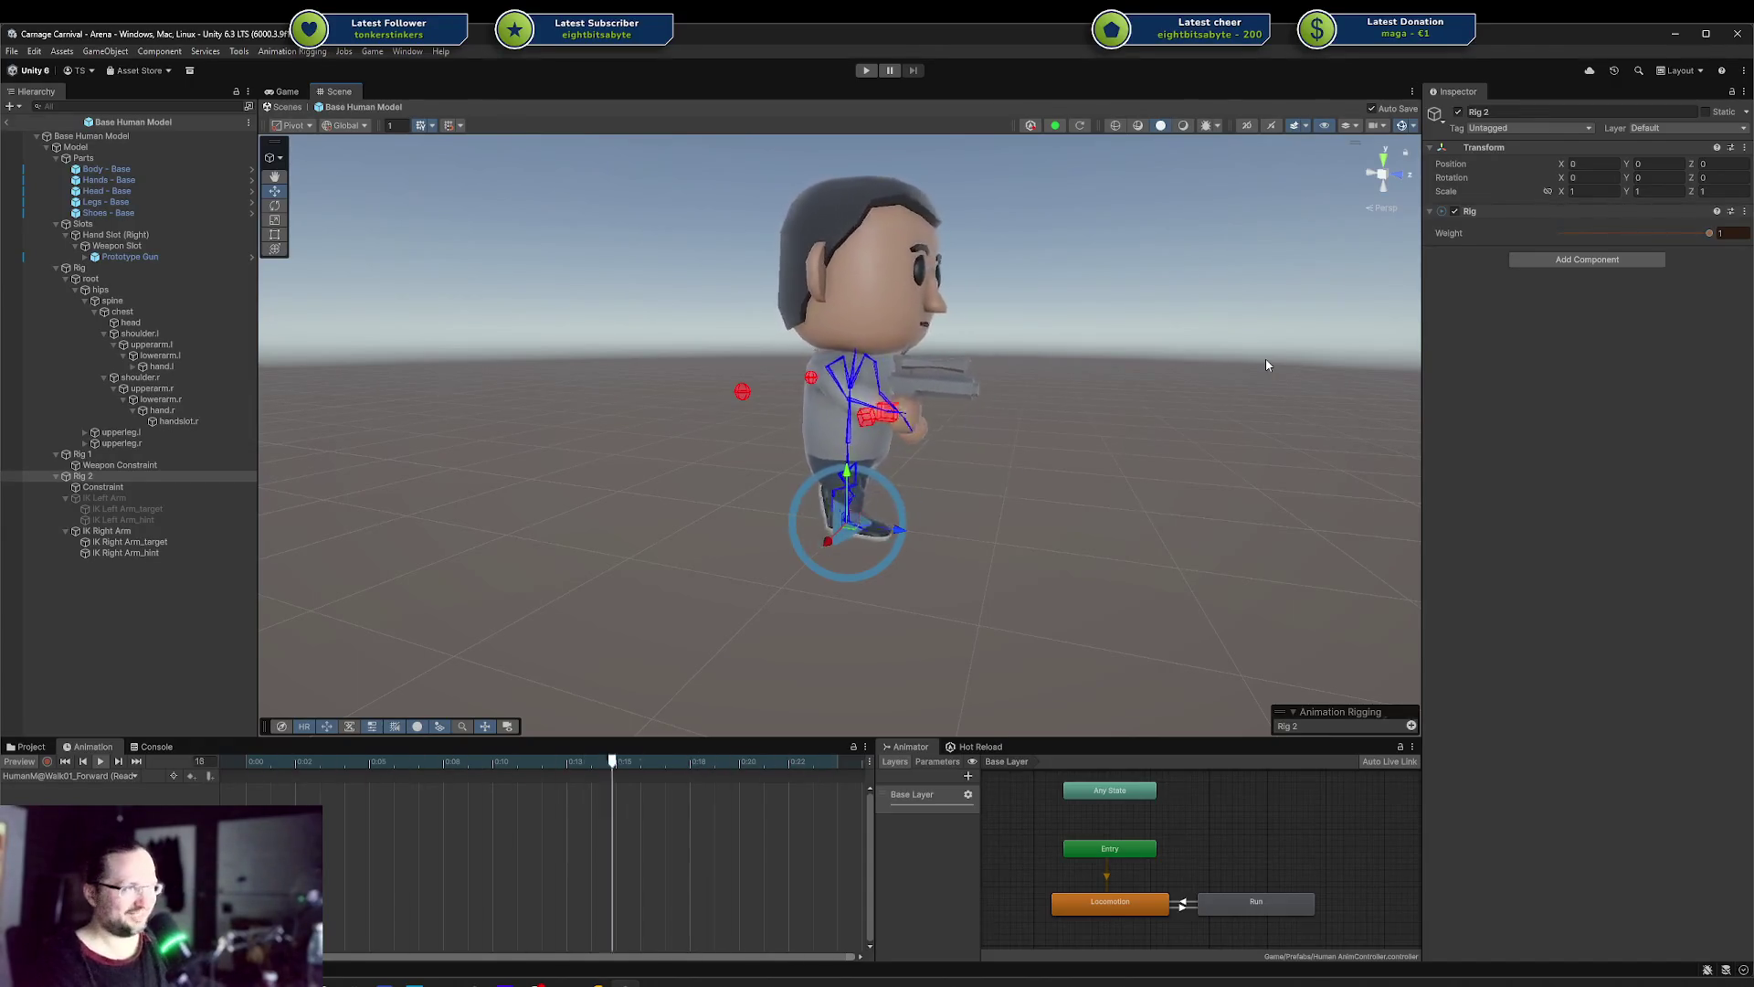
mouse_move(1091, 416)
left_mouse_down()
mouse_move(634, 470)
mouse_move(914, 454)
mouse_move(640, 475)
left_mouse_up()
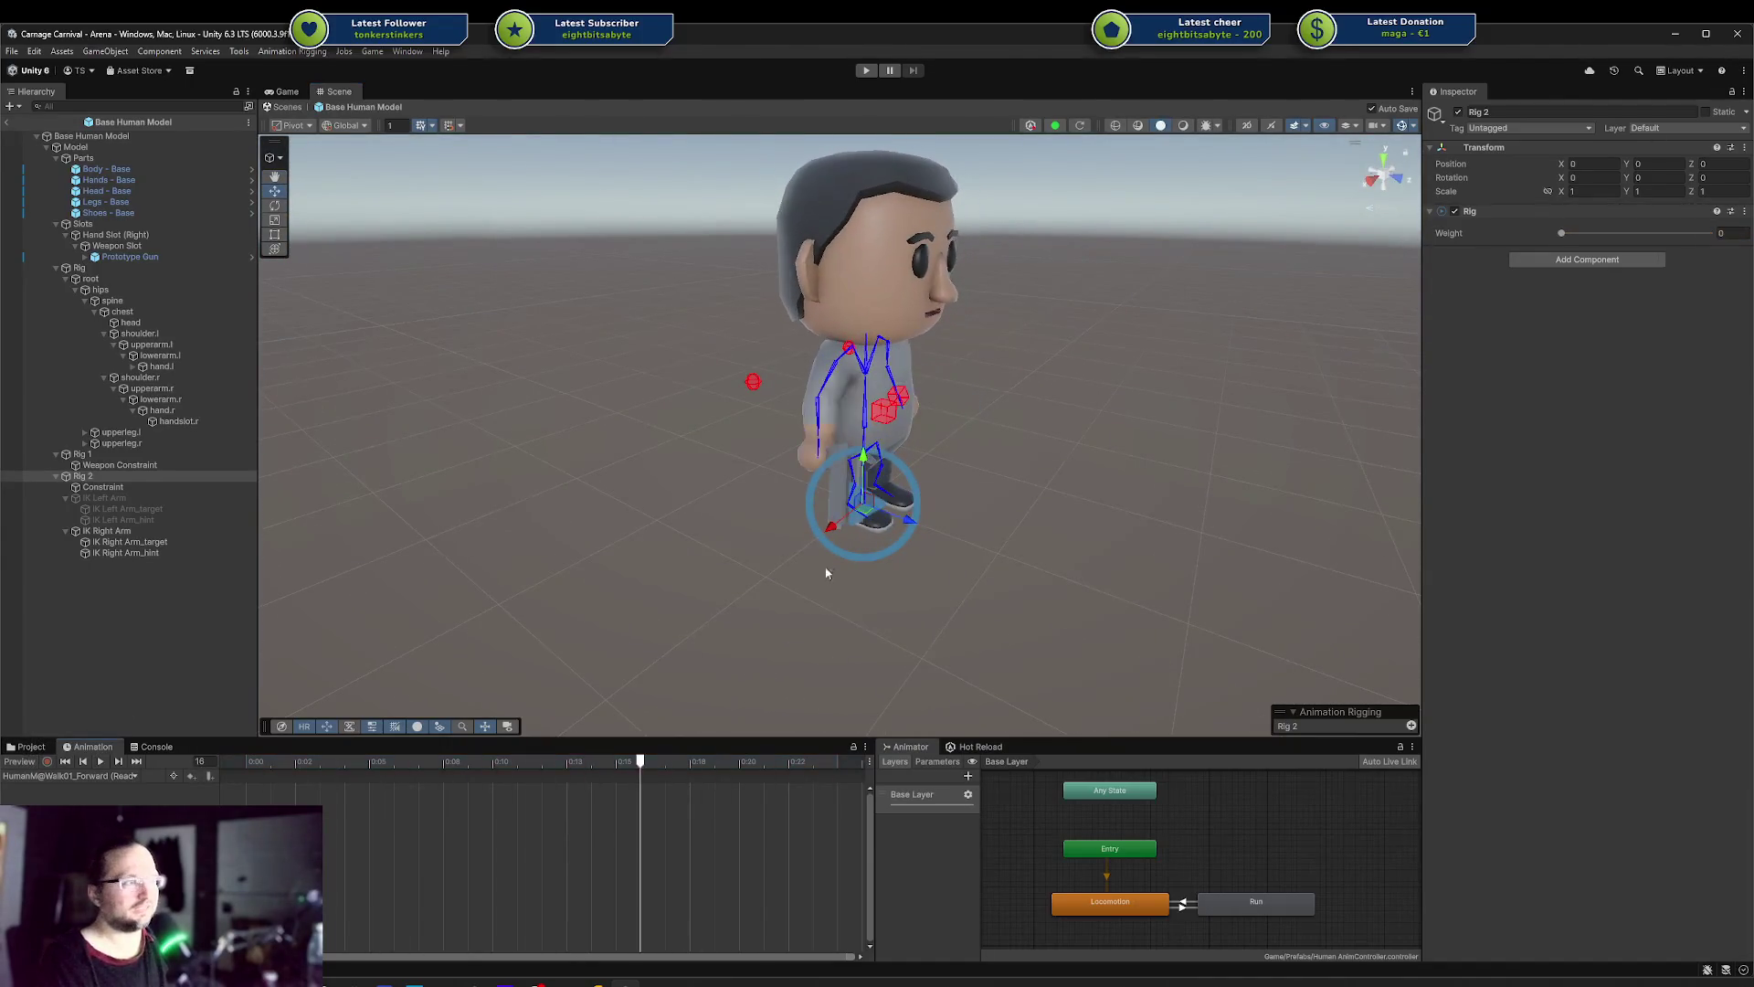
Close Blender, choosing Don't Save to discard unsaved changes
left_click(655, 982)
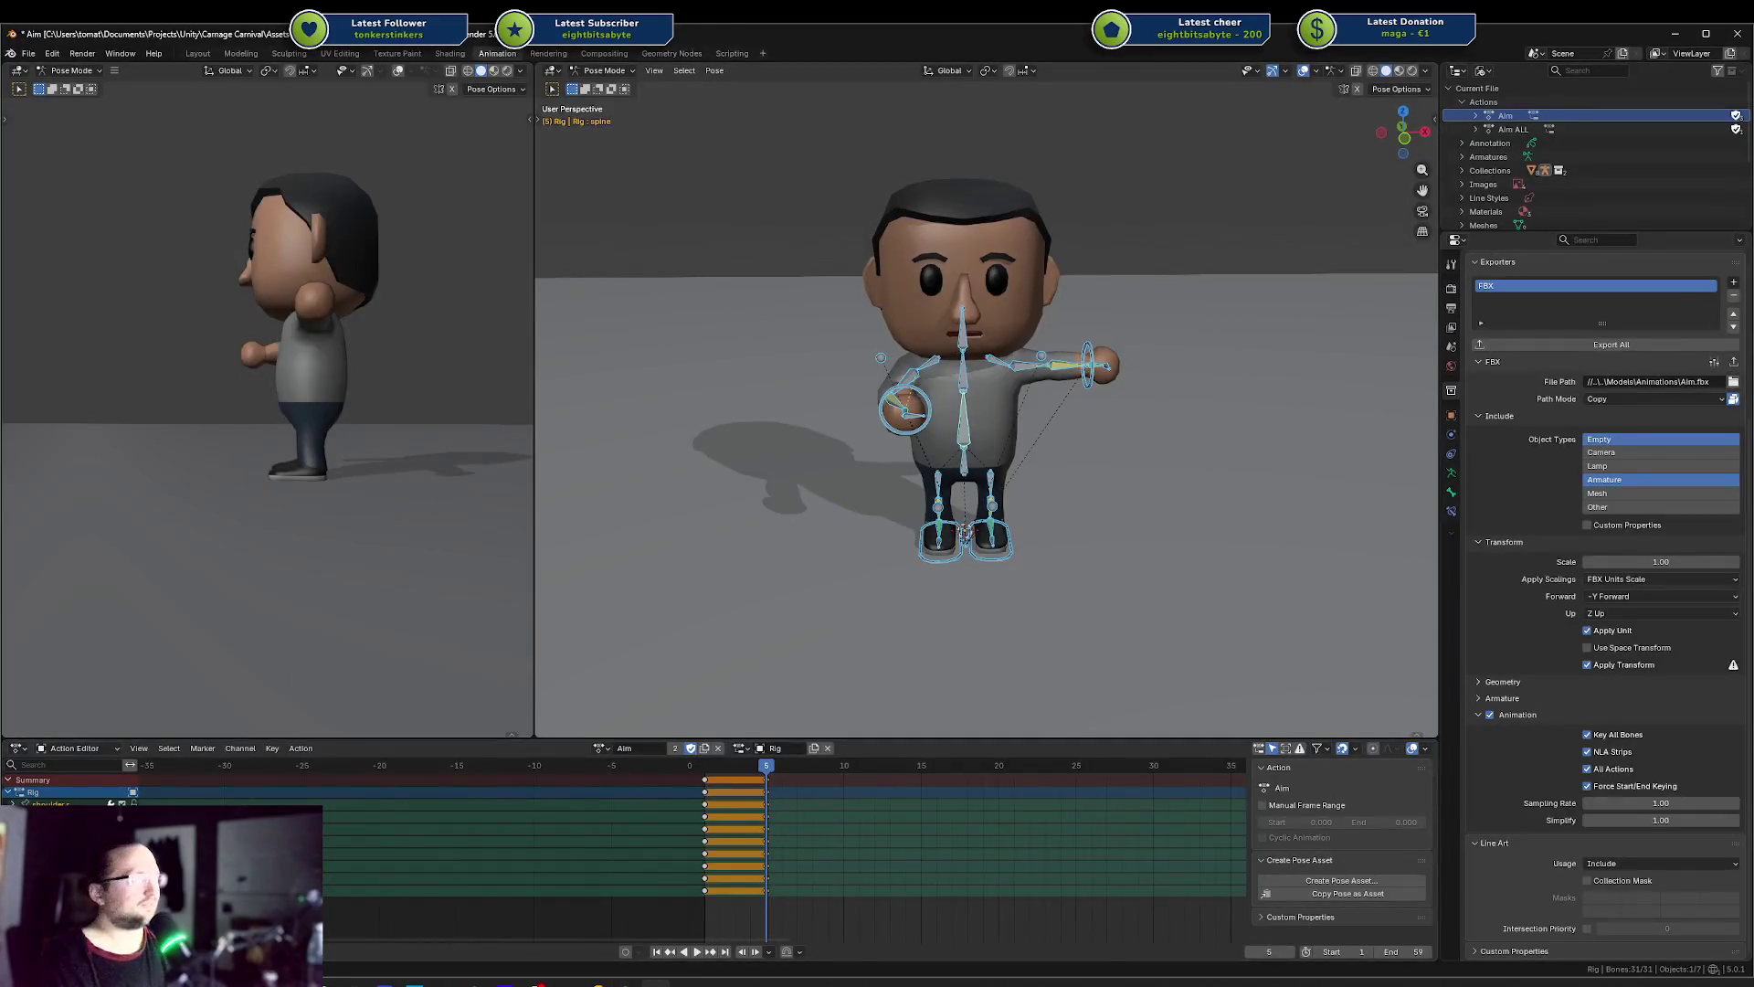
left_click(1740, 36)
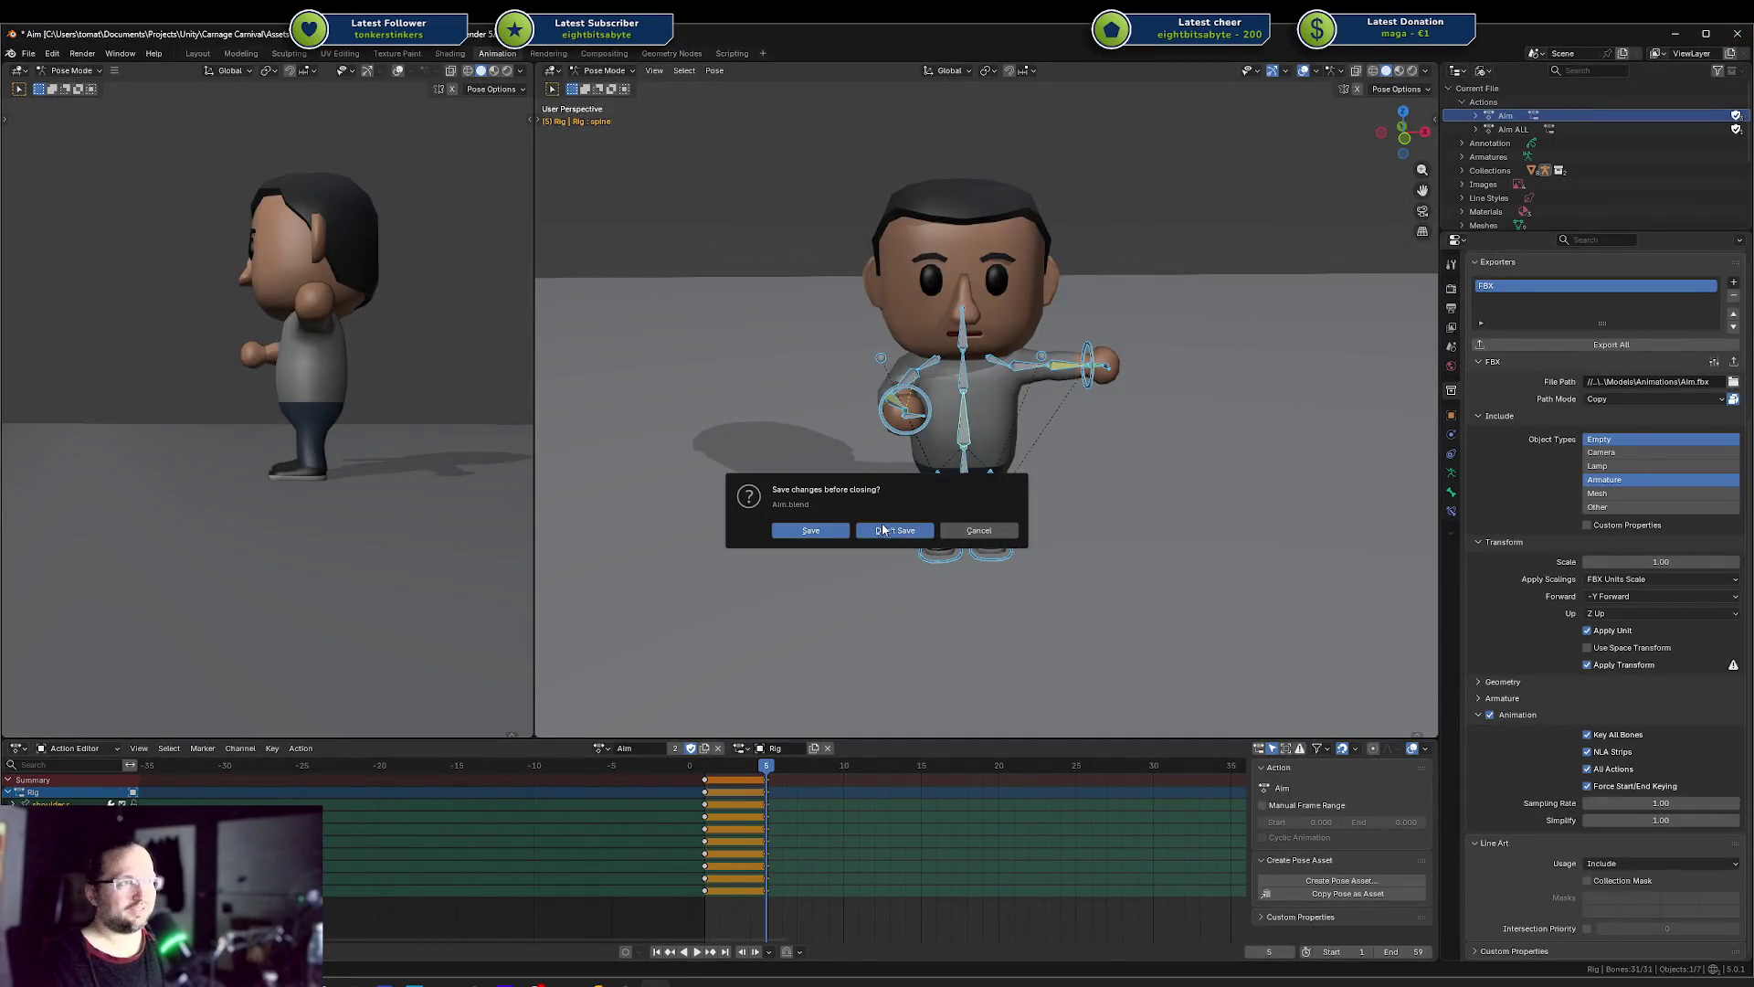
left_click(883, 530)
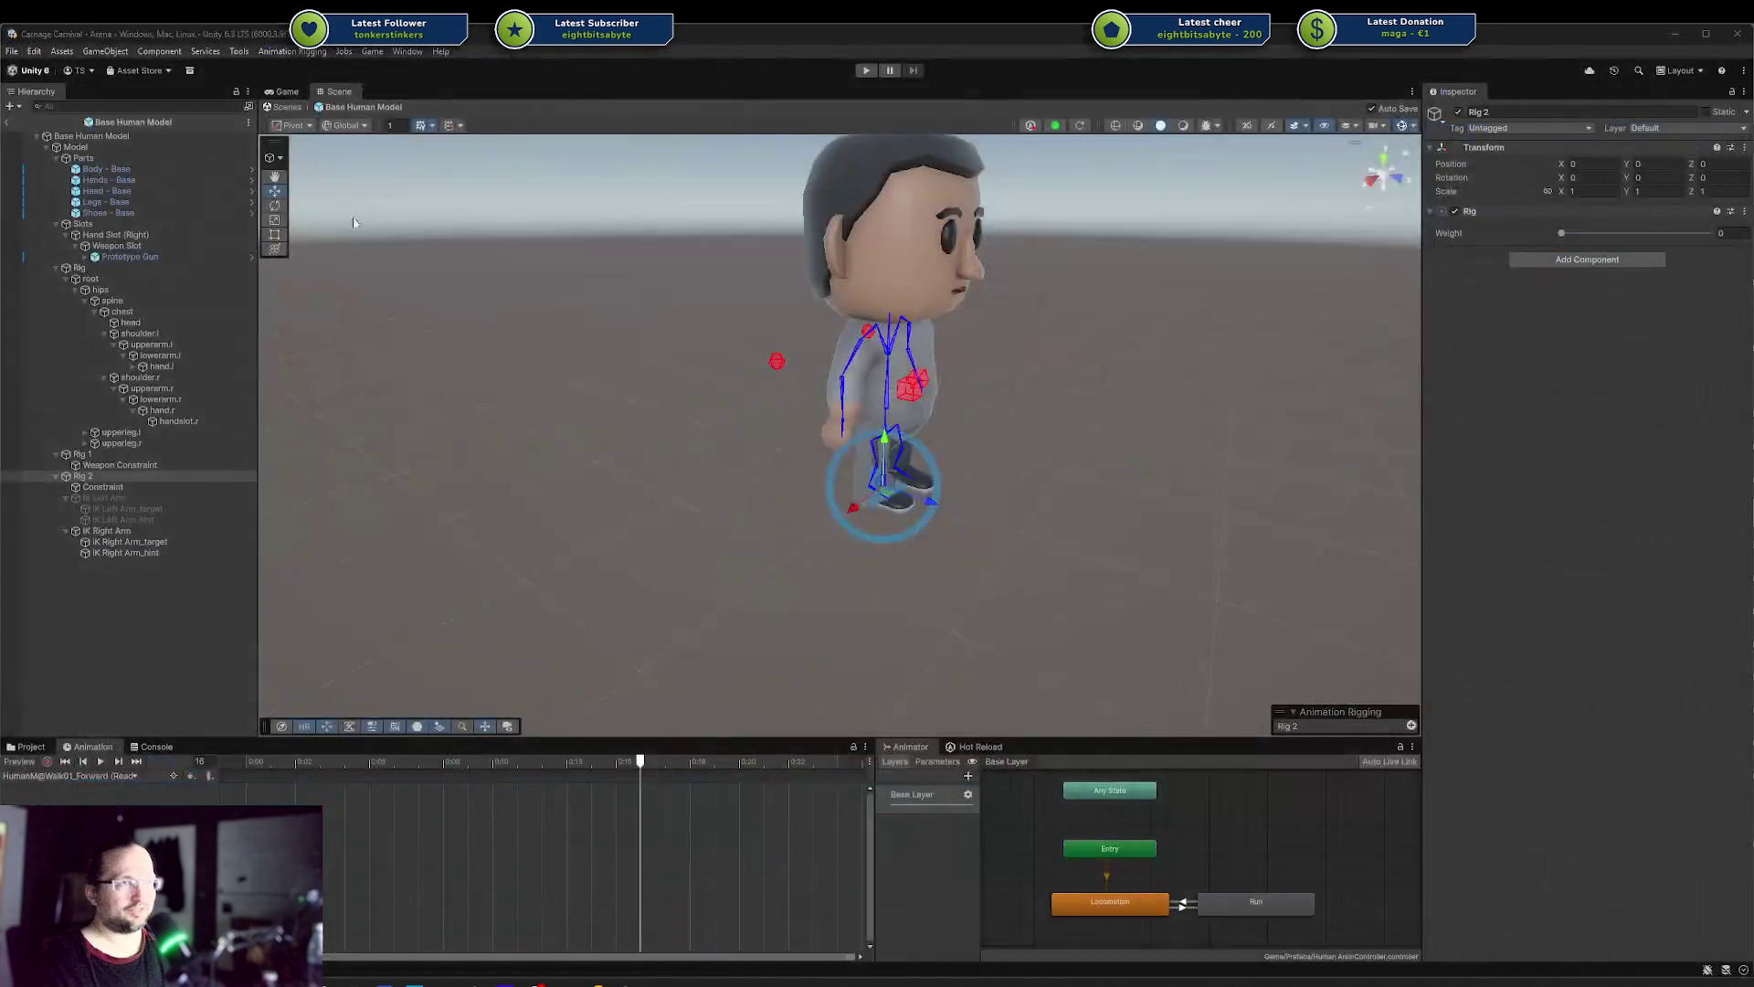
Delete the Art/Blender/Animations folder with its Aim files, then return to Unity
left_click(27, 746)
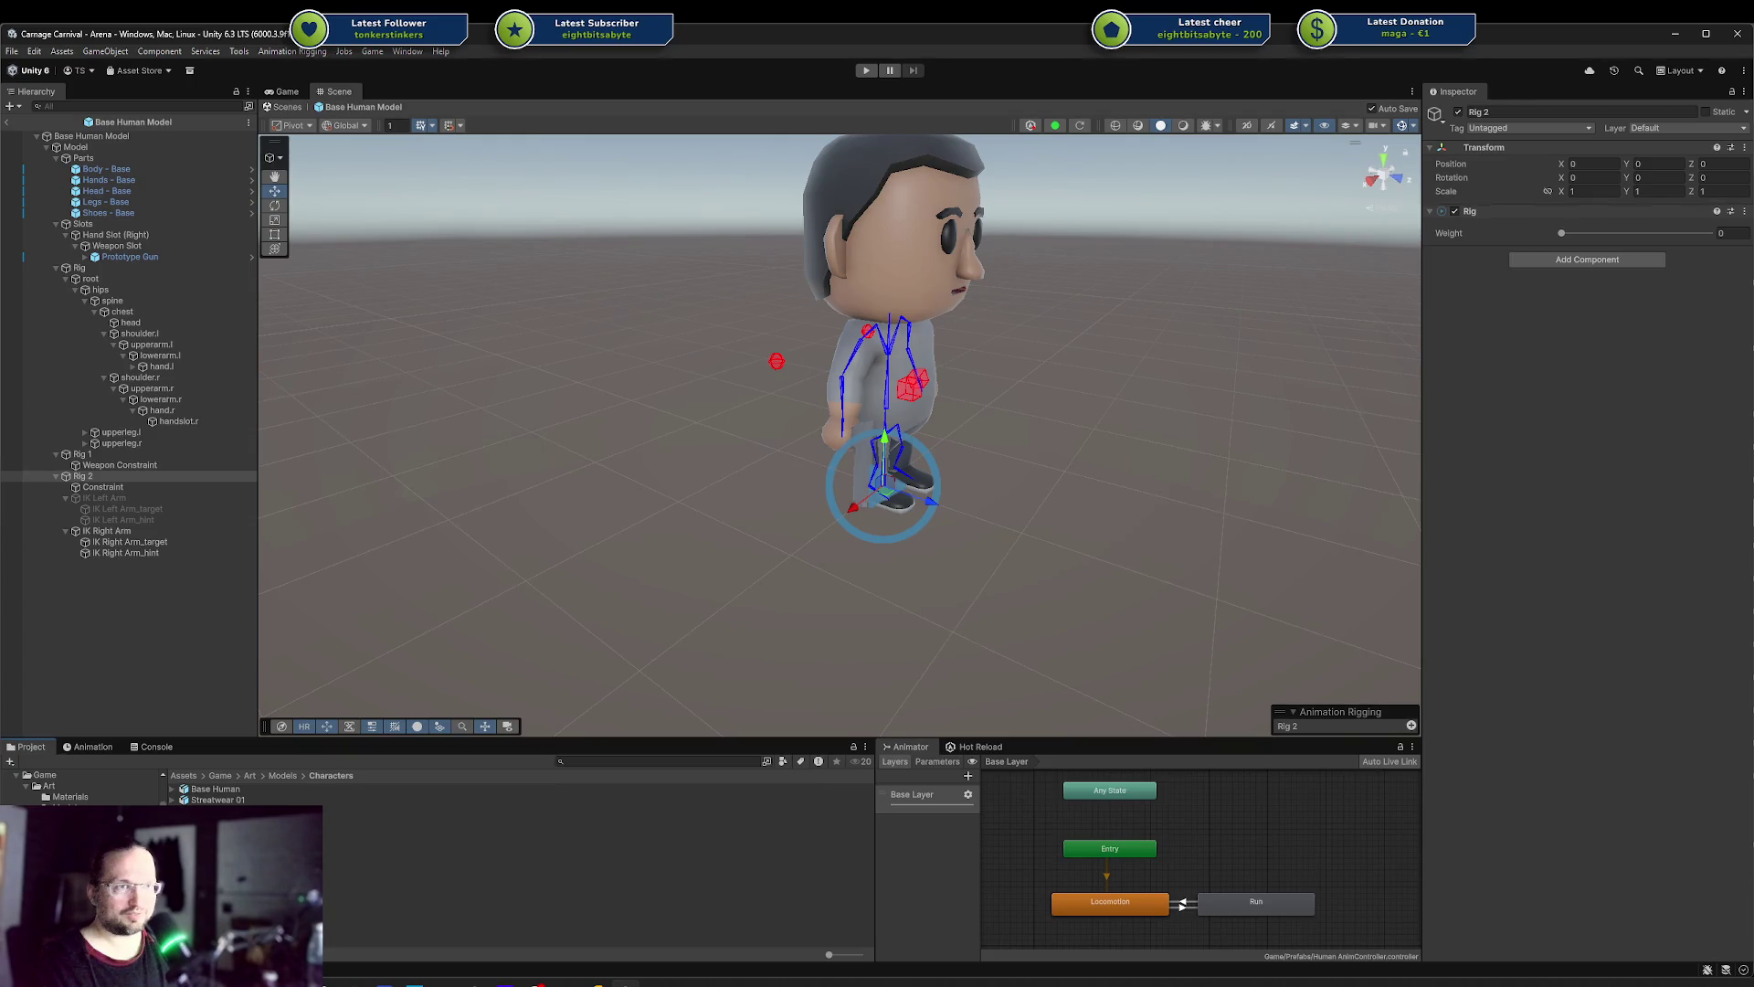
left_click(615, 982)
left_click(141, 189)
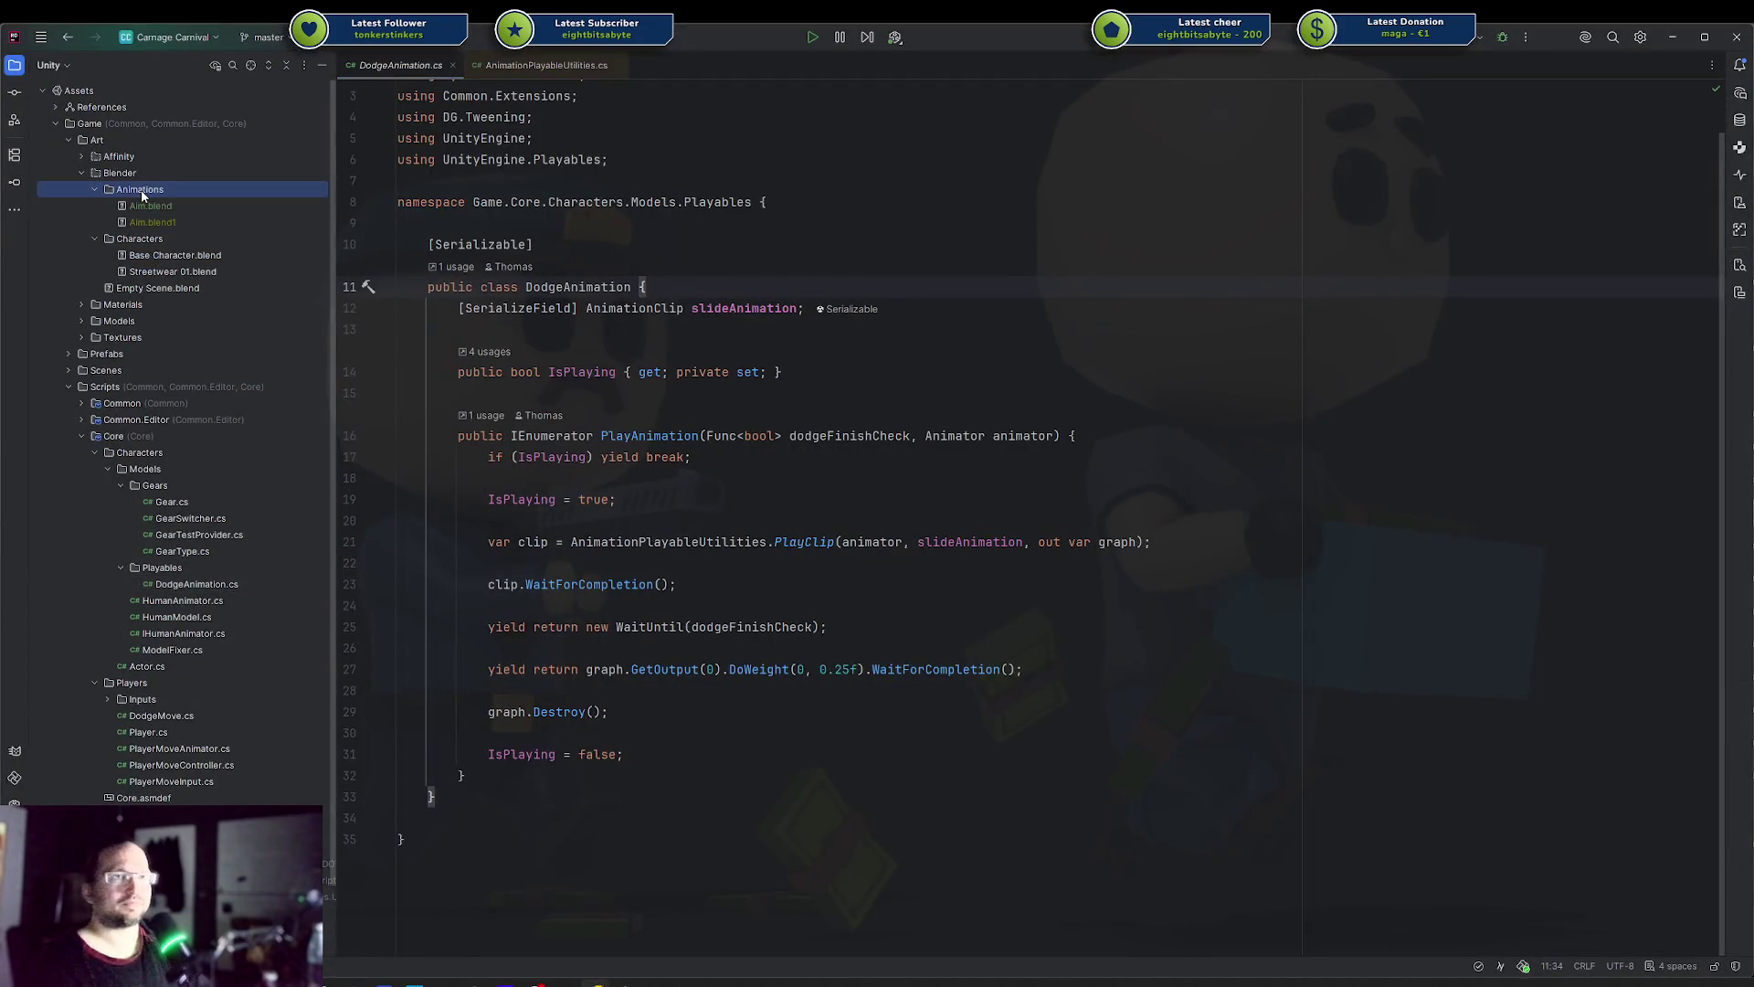
key("Delete")
key("Return")
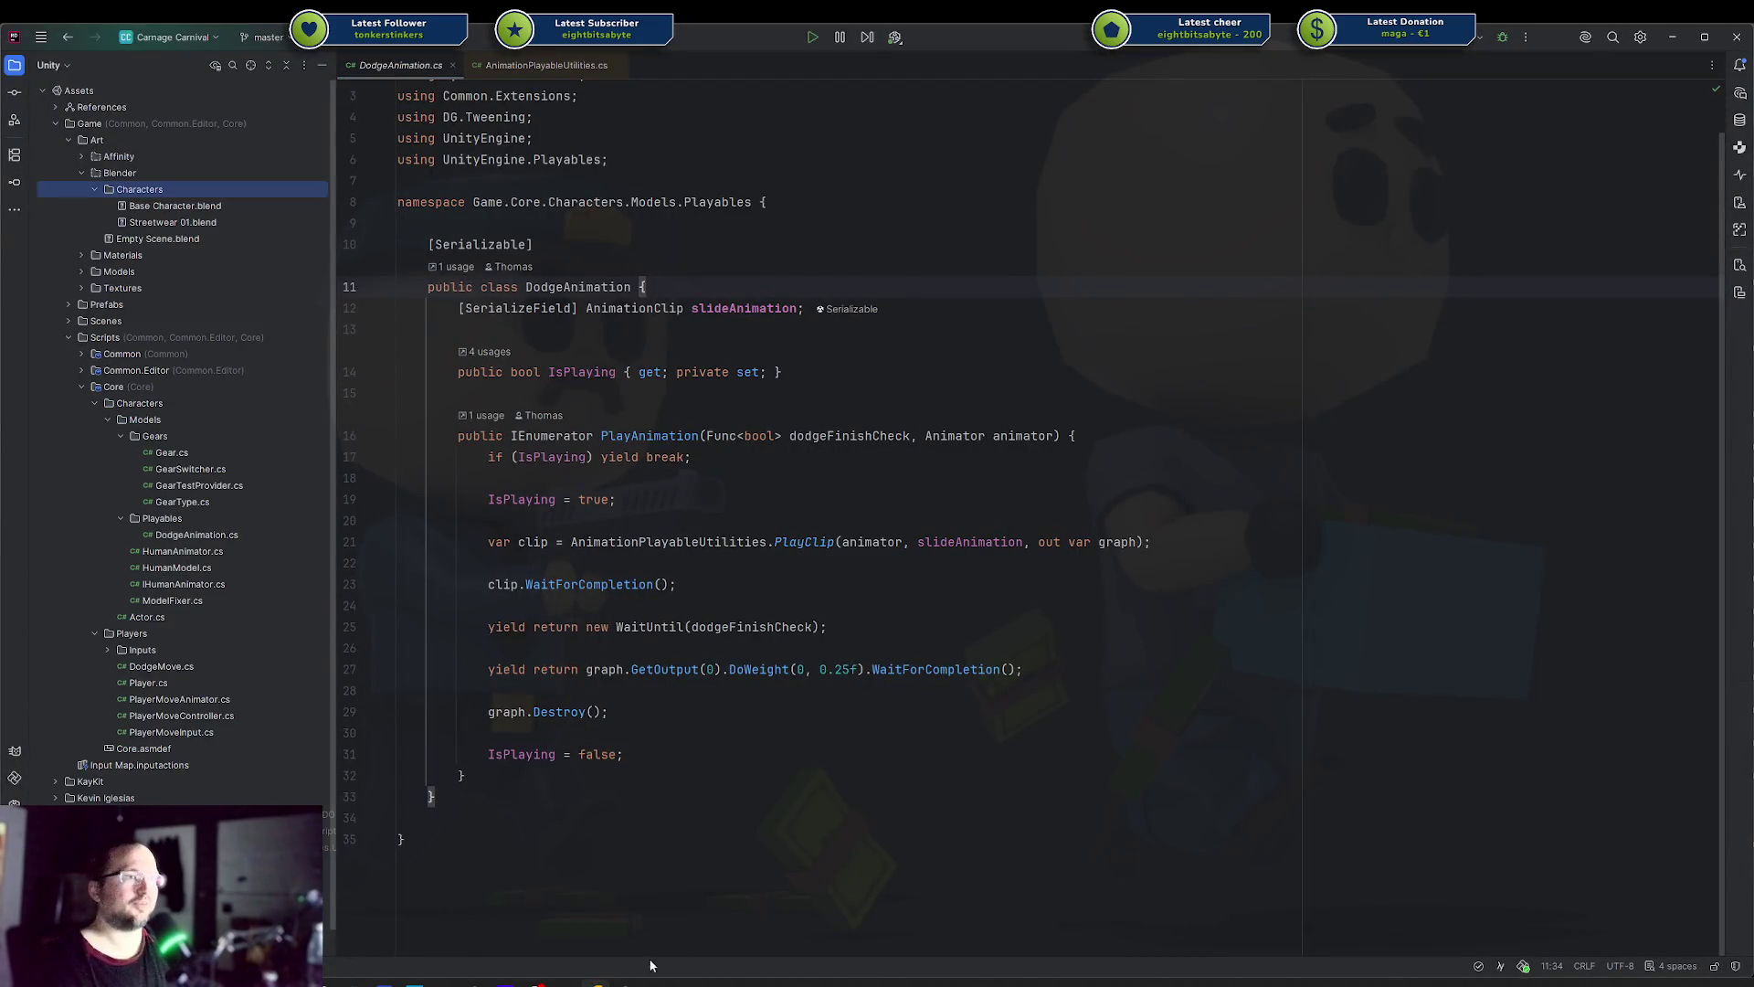
left_click(625, 982)
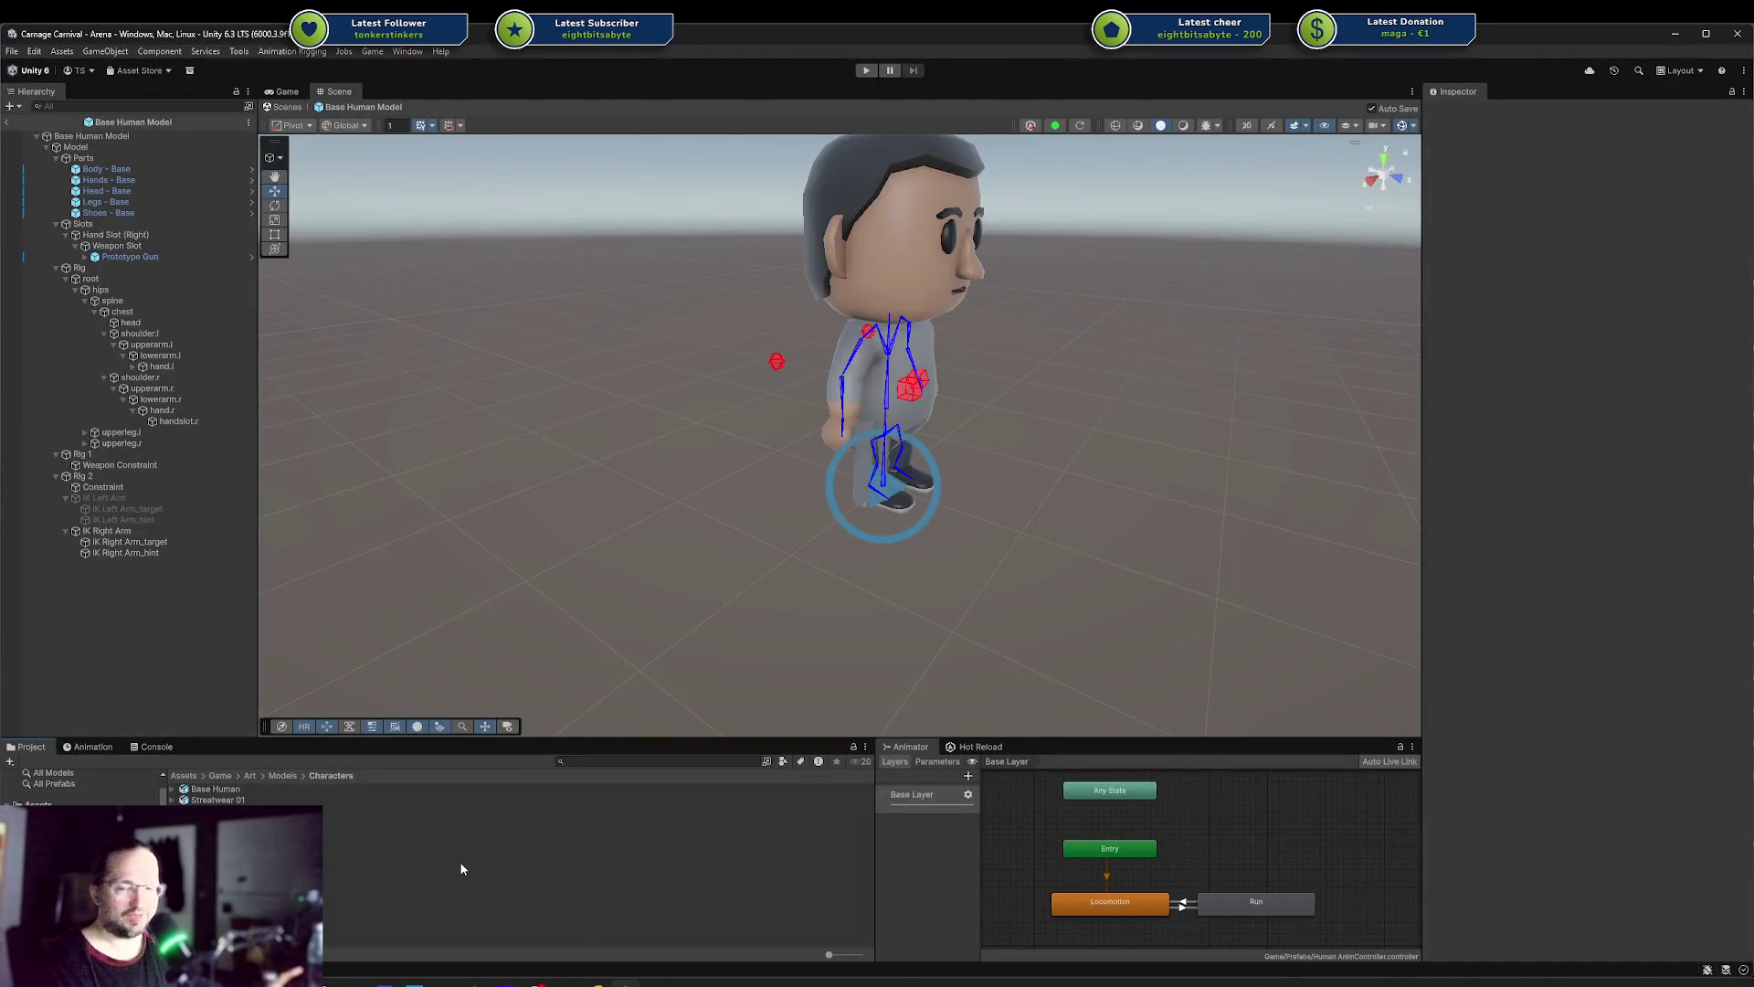
mouse_move(1042, 544)
left_mouse_down()
mouse_move(1020, 519)
mouse_move(720, 470)
mouse_move(486, 457)
mouse_move(704, 364)
mouse_move(822, 393)
mouse_move(783, 537)
mouse_move(880, 525)
mouse_move(664, 475)
mouse_move(754, 456)
left_mouse_up()
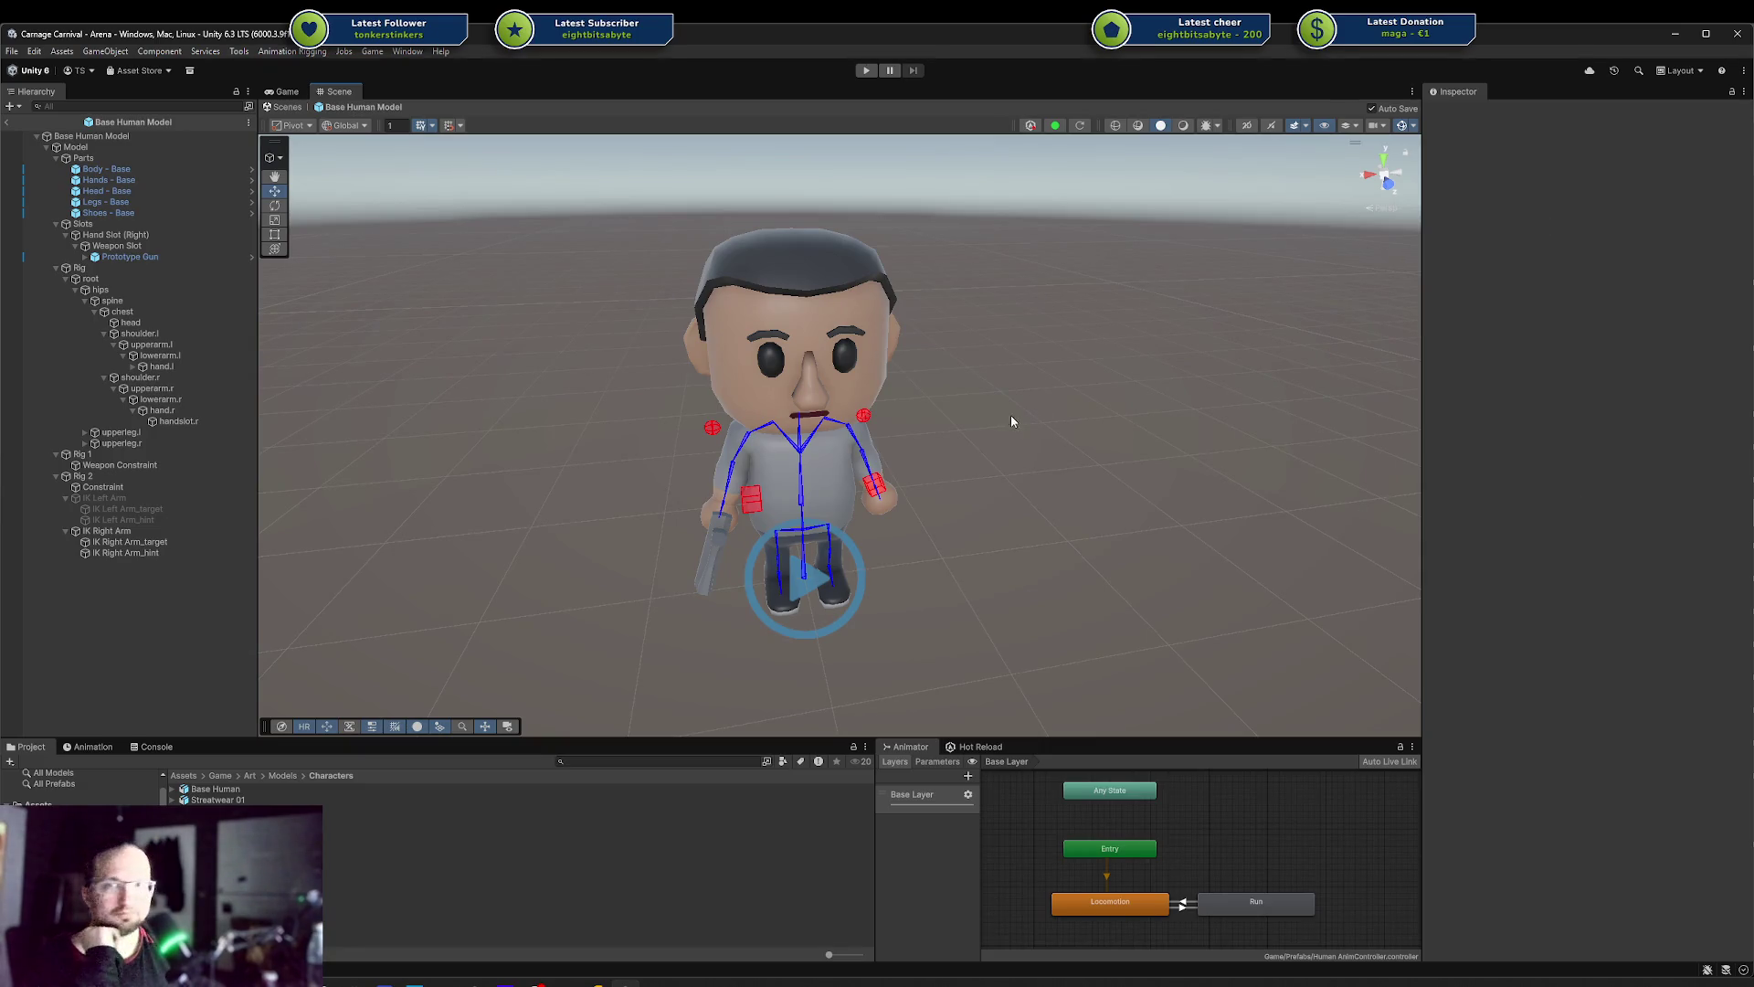
key("alt+Tab")
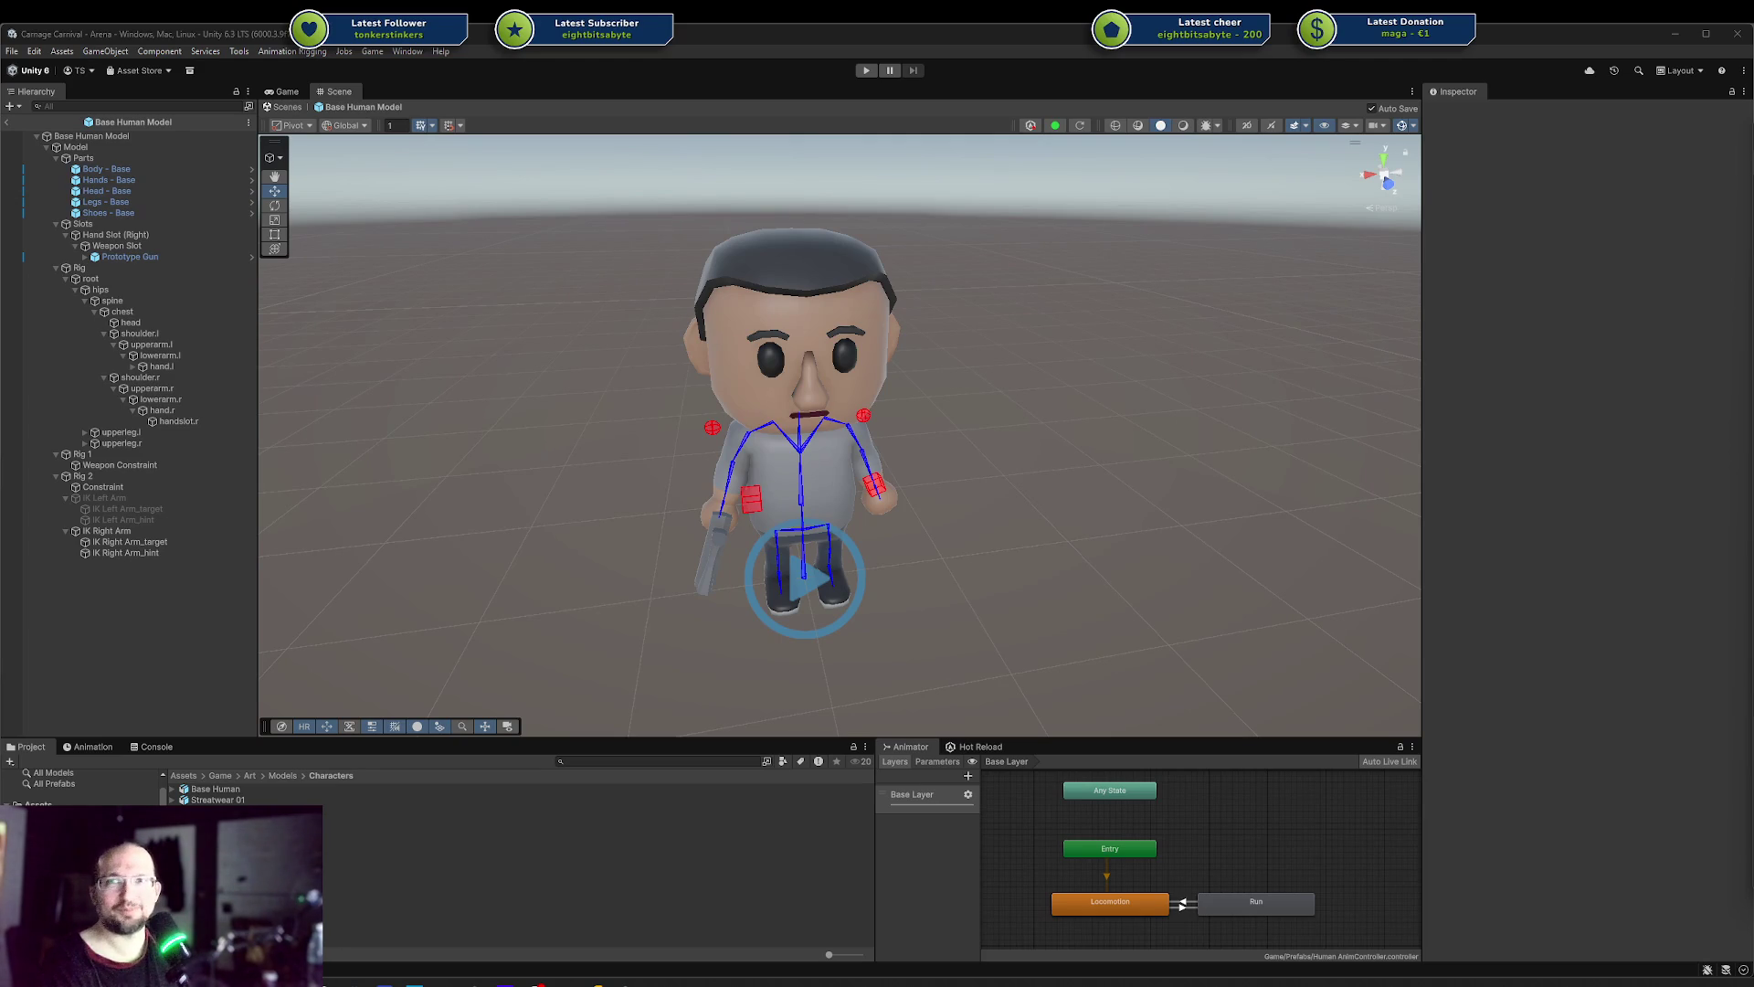
left_click(571, 913)
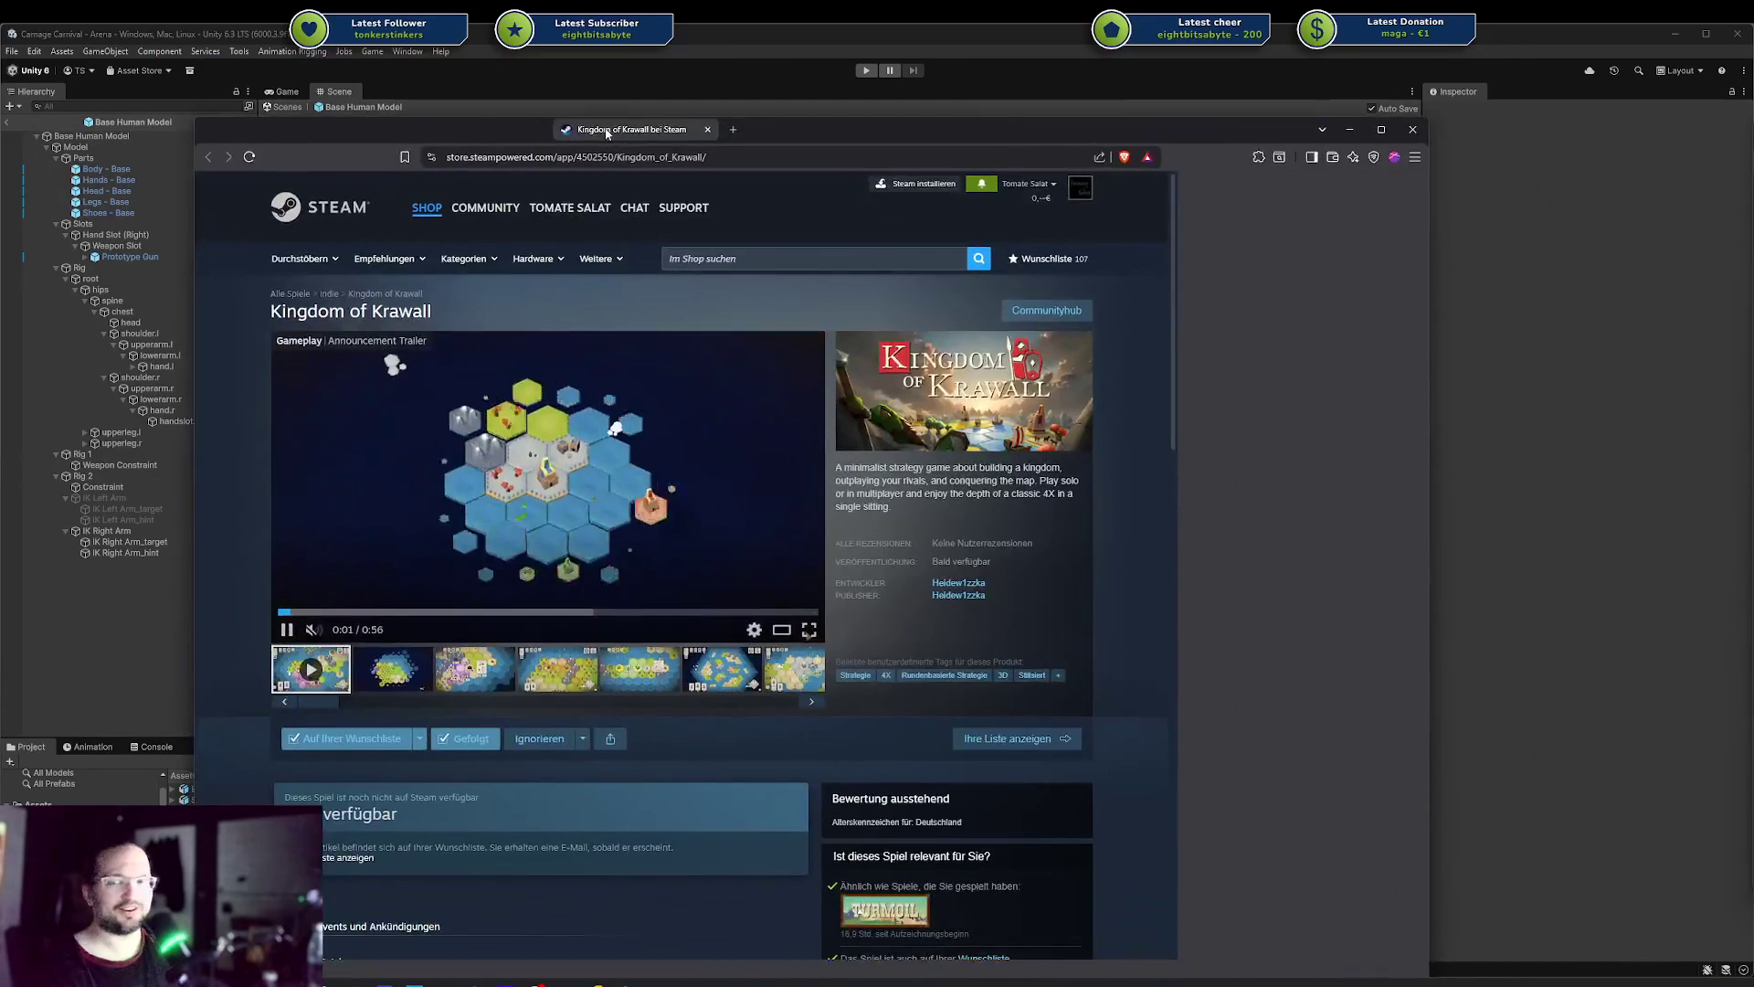
Reposition the browser and scroll through the Kingdom of Krawall Steam page
left_click_drag(605, 133, 562, 85)
scroll(569, 426, "down", 2)
scroll(572, 420, "up", 3)
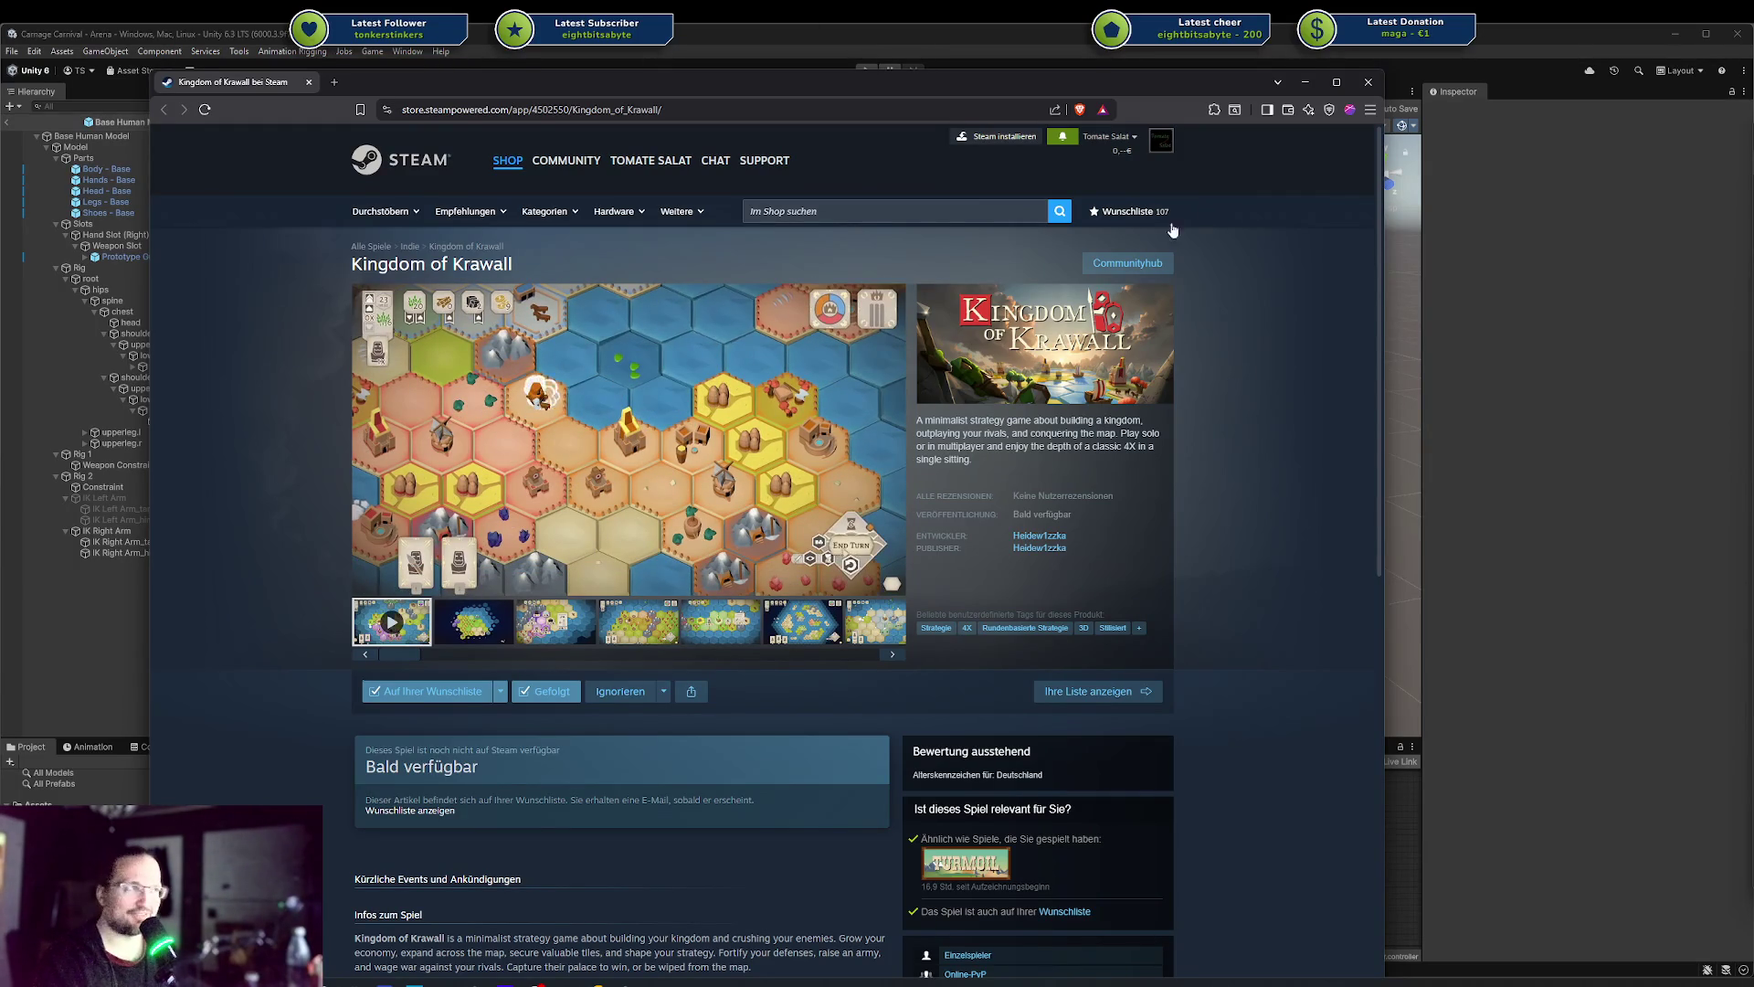
scroll(651, 603, "down", 3)
scroll(650, 603, "up", 3)
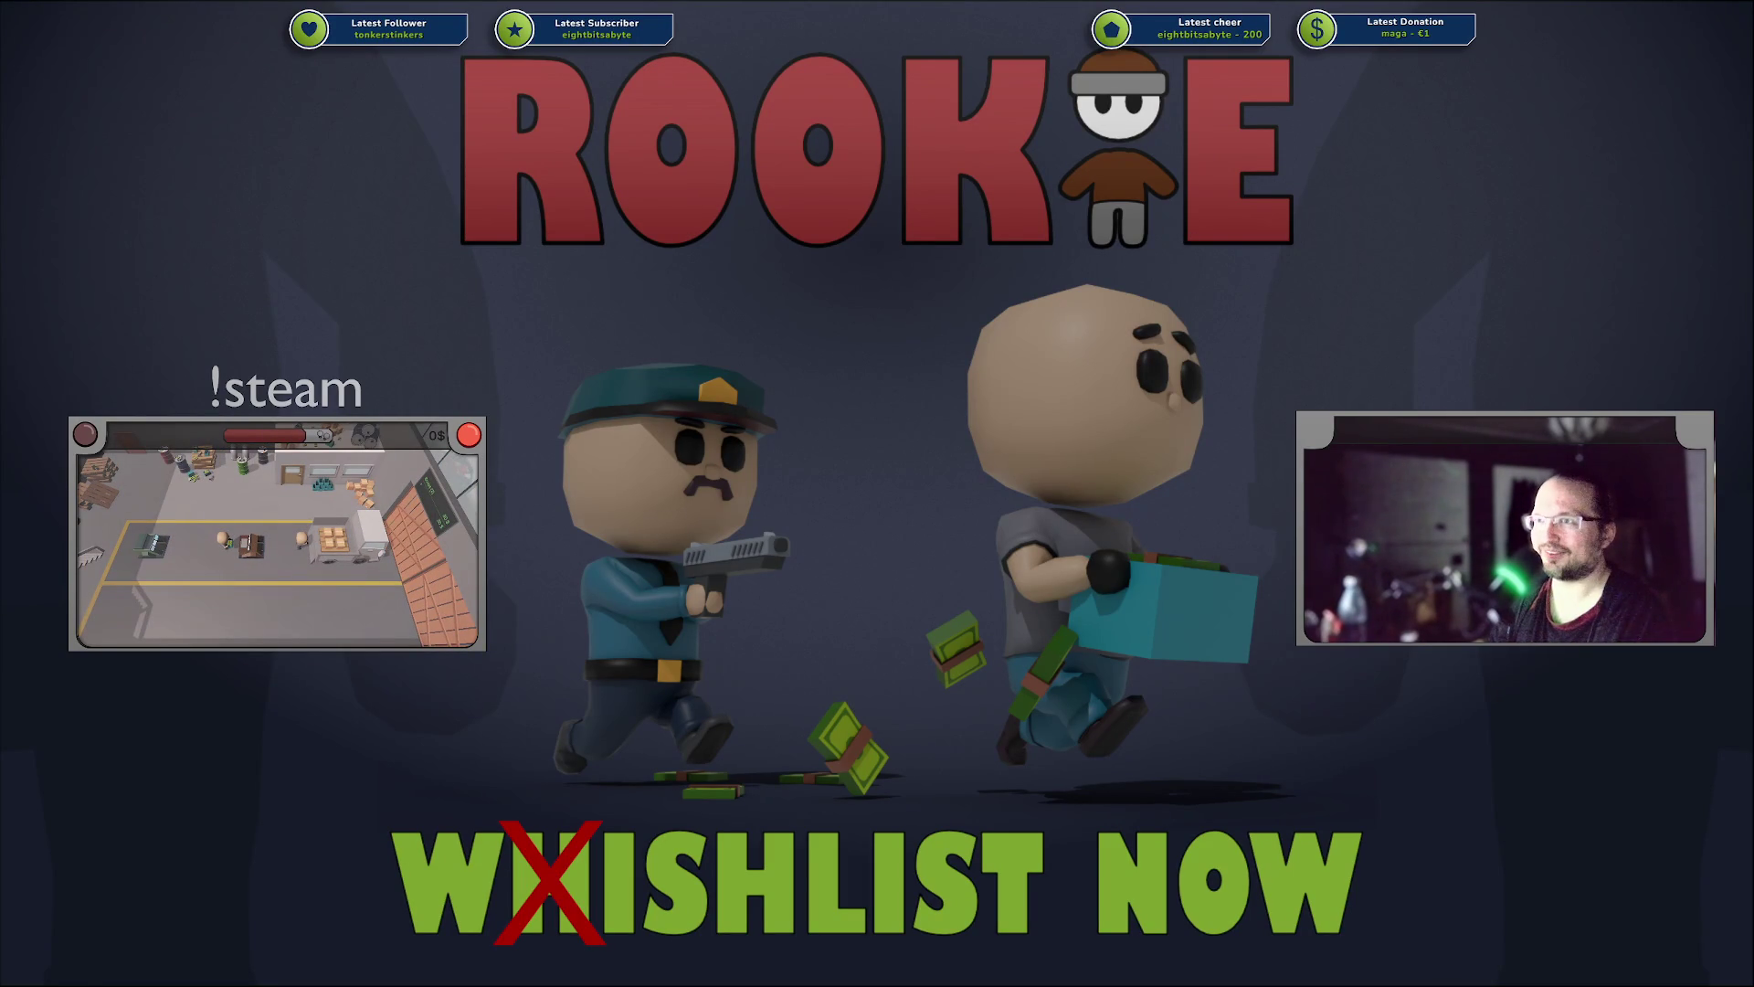
Switch OBS to the 'Linker Hälfte' scene and move OBS aside to reveal the store page
left_click(430, 747)
left_click_drag(842, 161, 1753, 169)
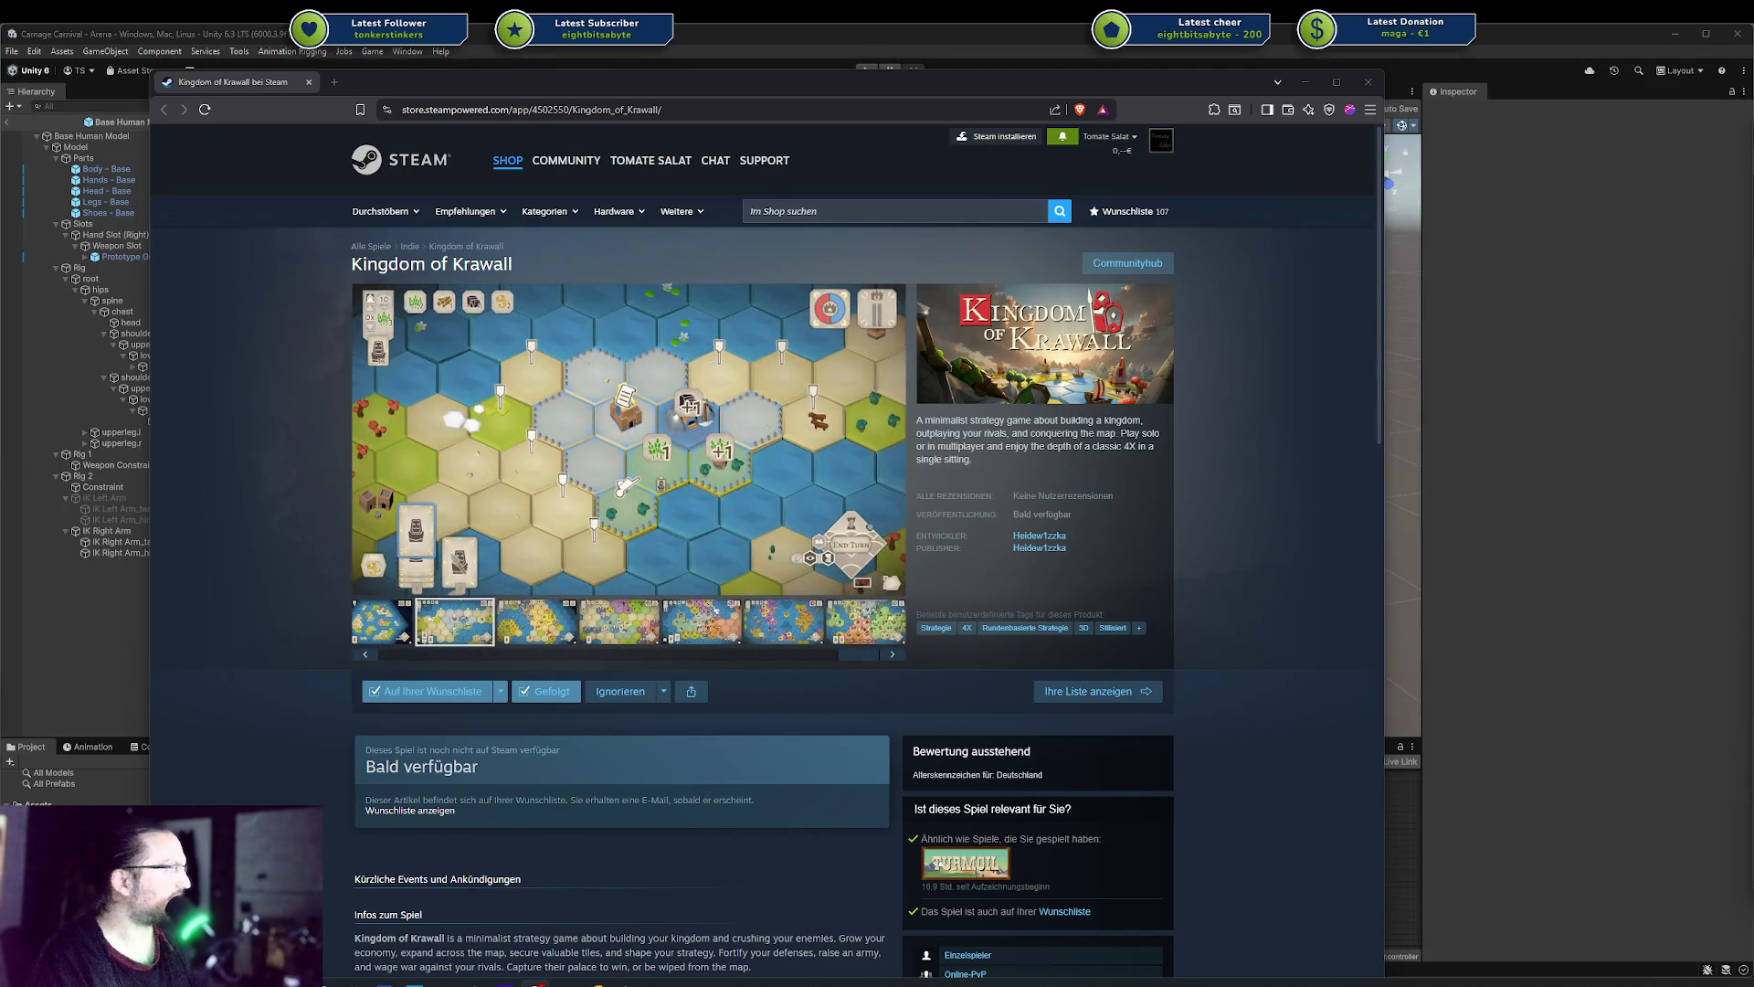
Show the second Kingdom of Krawall screenshot and scroll back to the page top
mouse_move(440, 554)
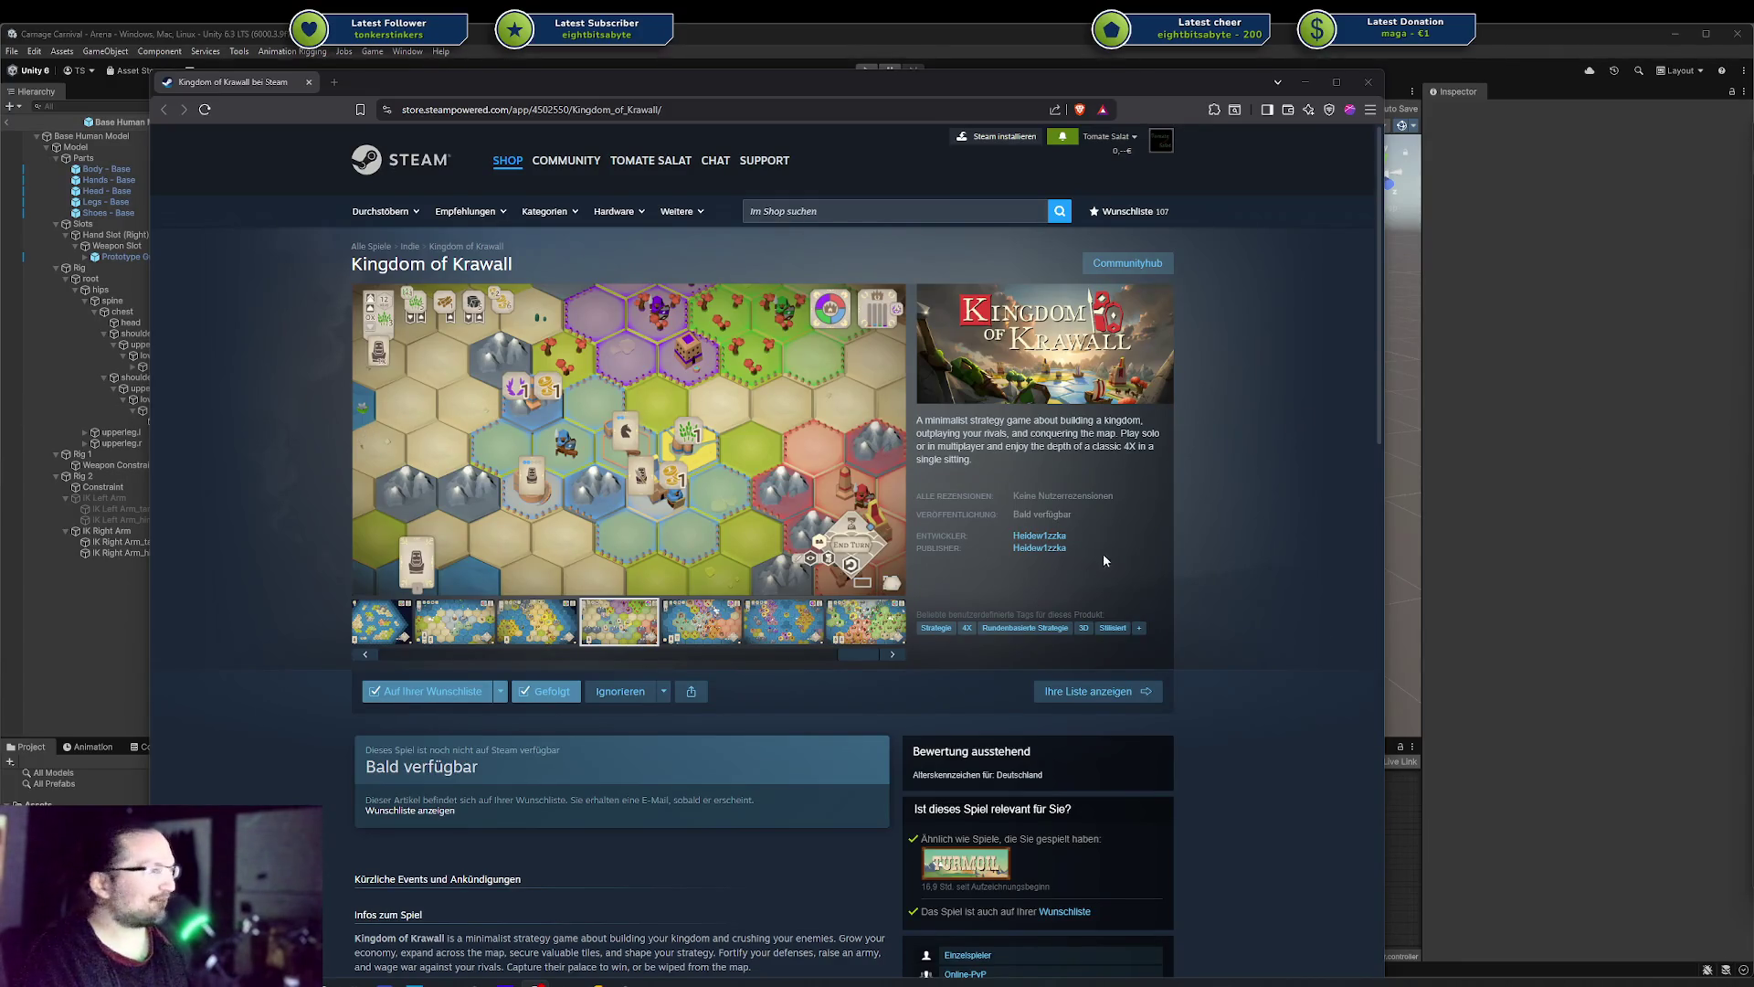
left_click(465, 633)
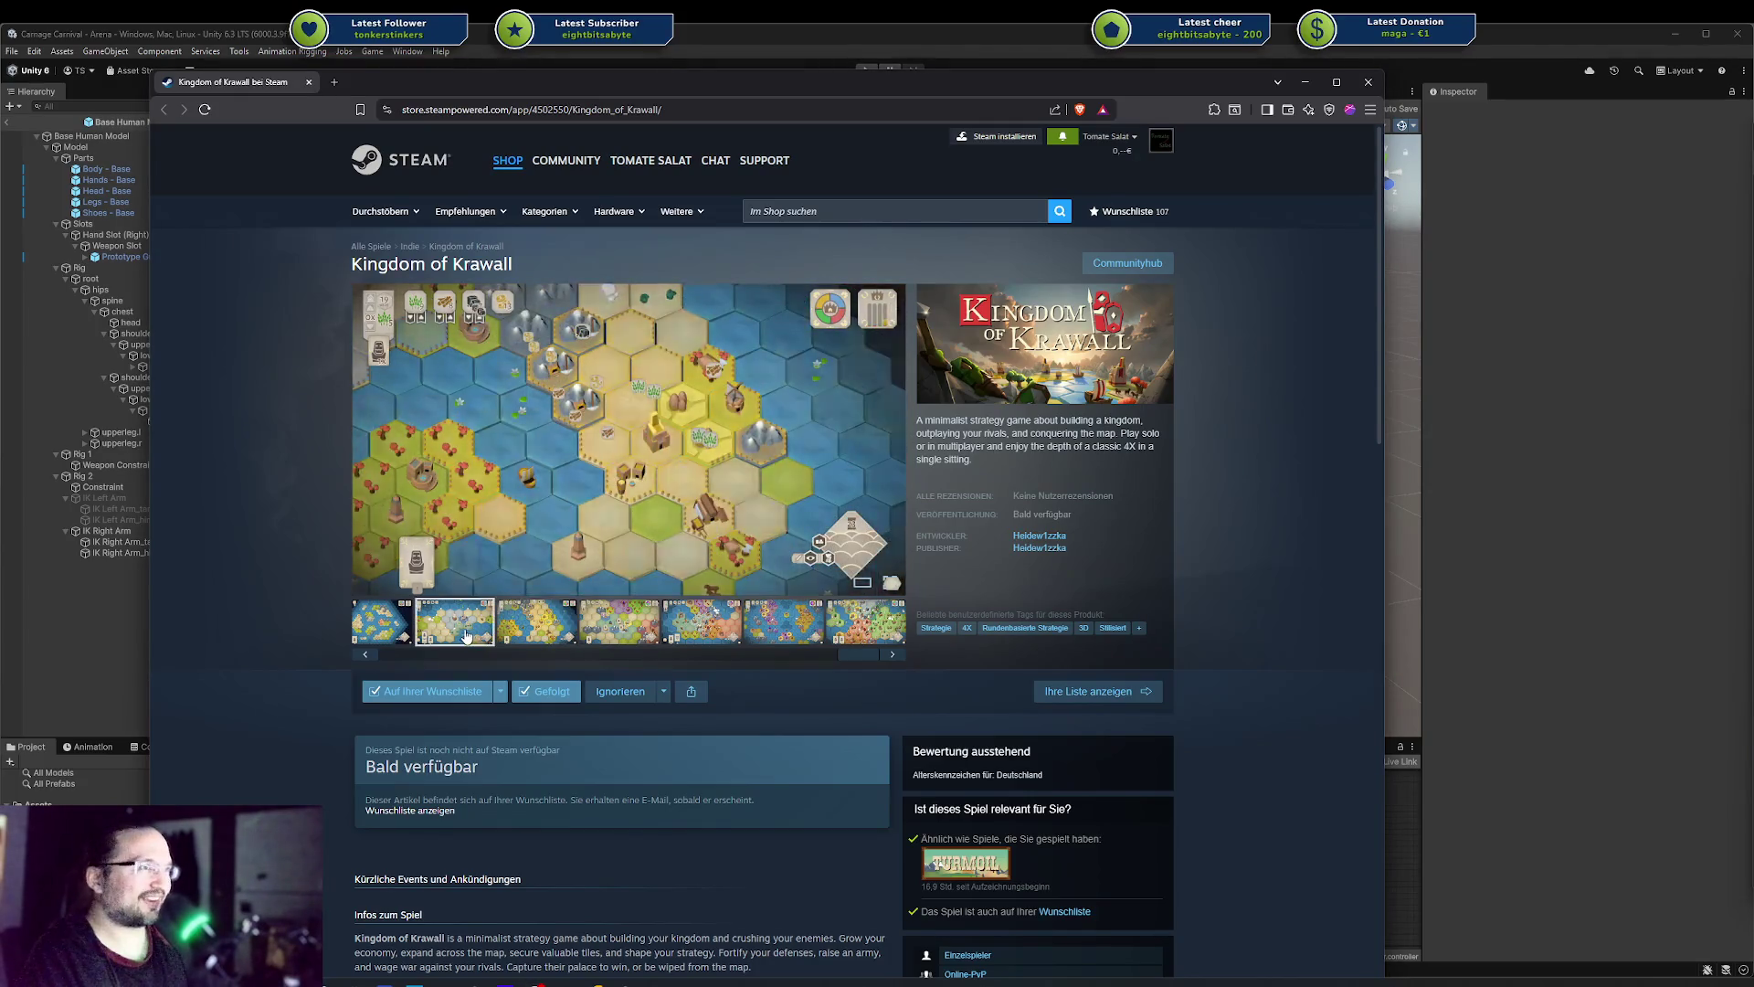
scroll(676, 650, "down", 3)
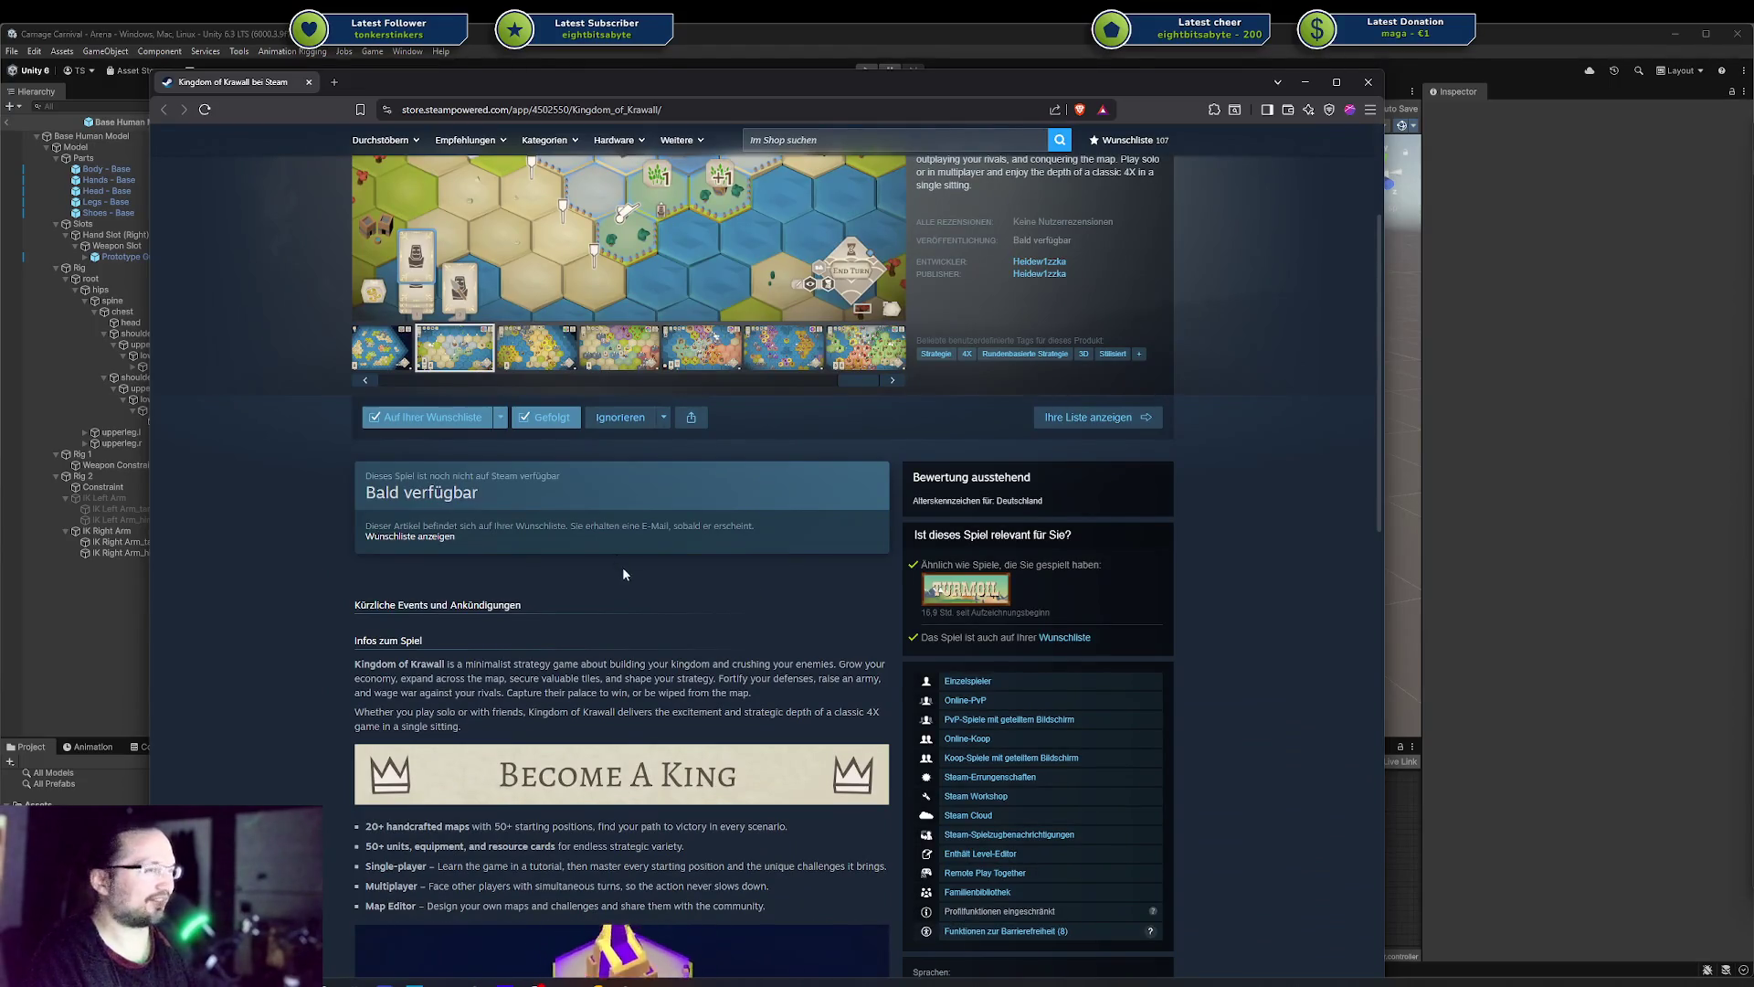
scroll(623, 566, "down", 1)
scroll(626, 590, "up", 3)
scroll(610, 597, "up", 1)
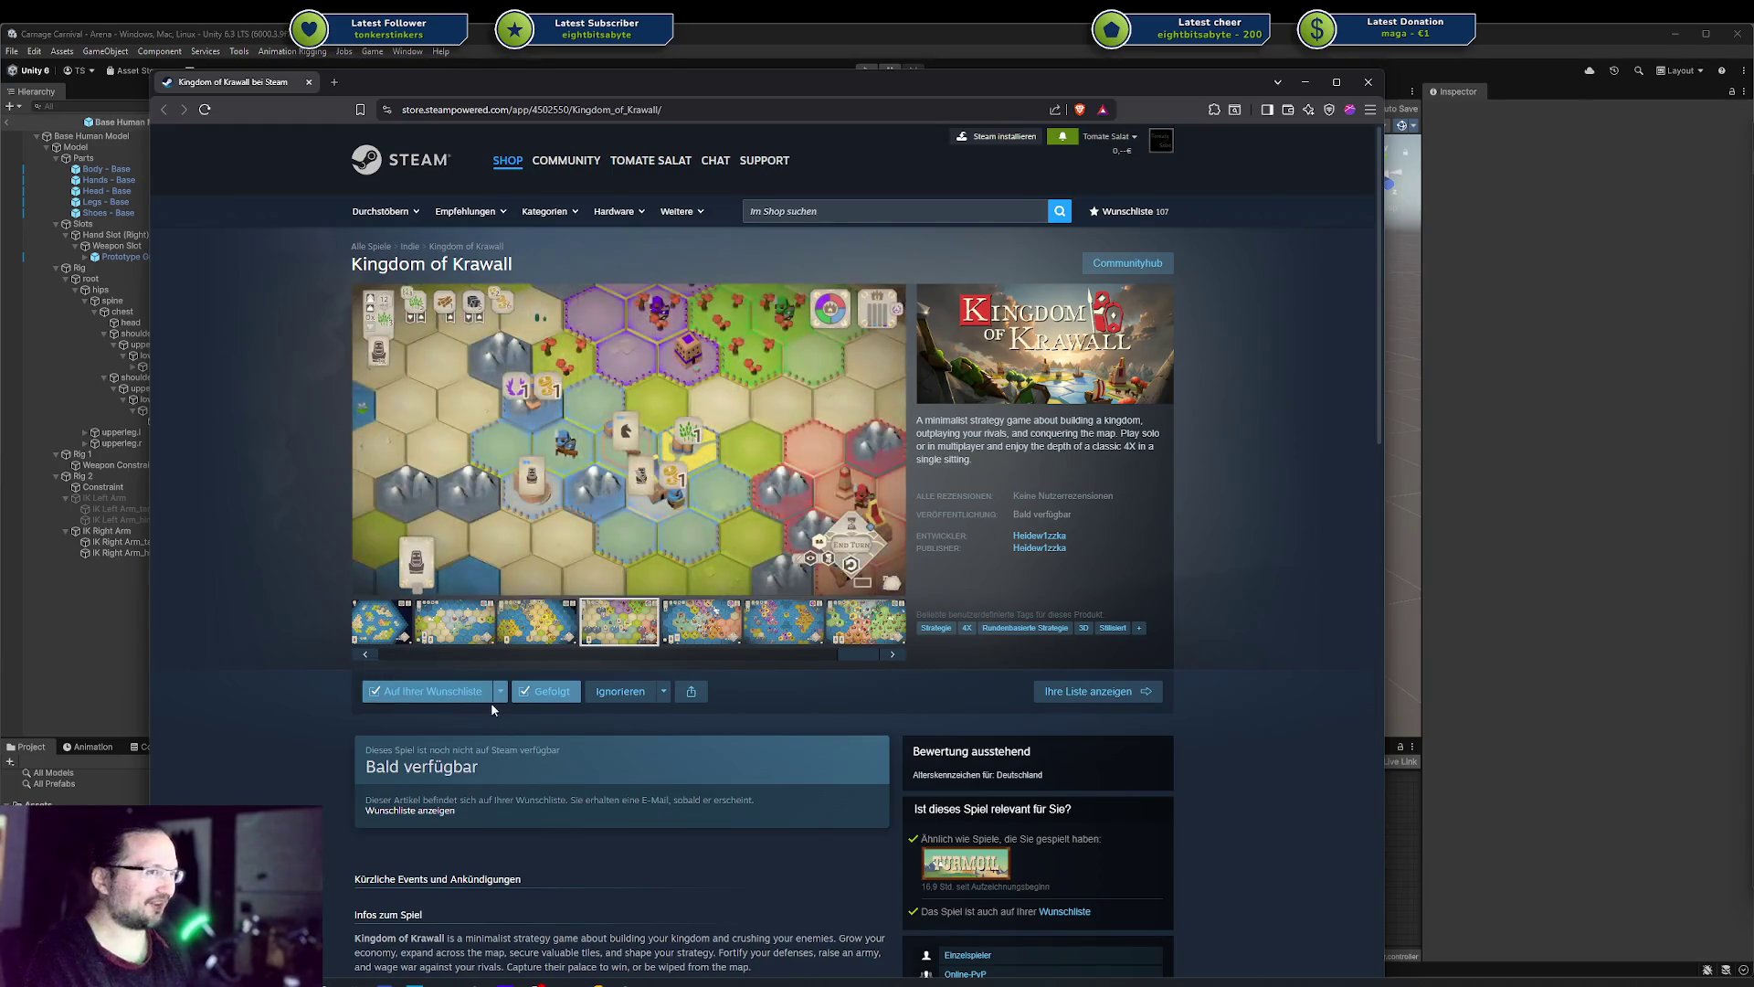
Show the fifth Kingdom of Krawall screenshot, then return to the Unity editor
mouse_move(862, 466)
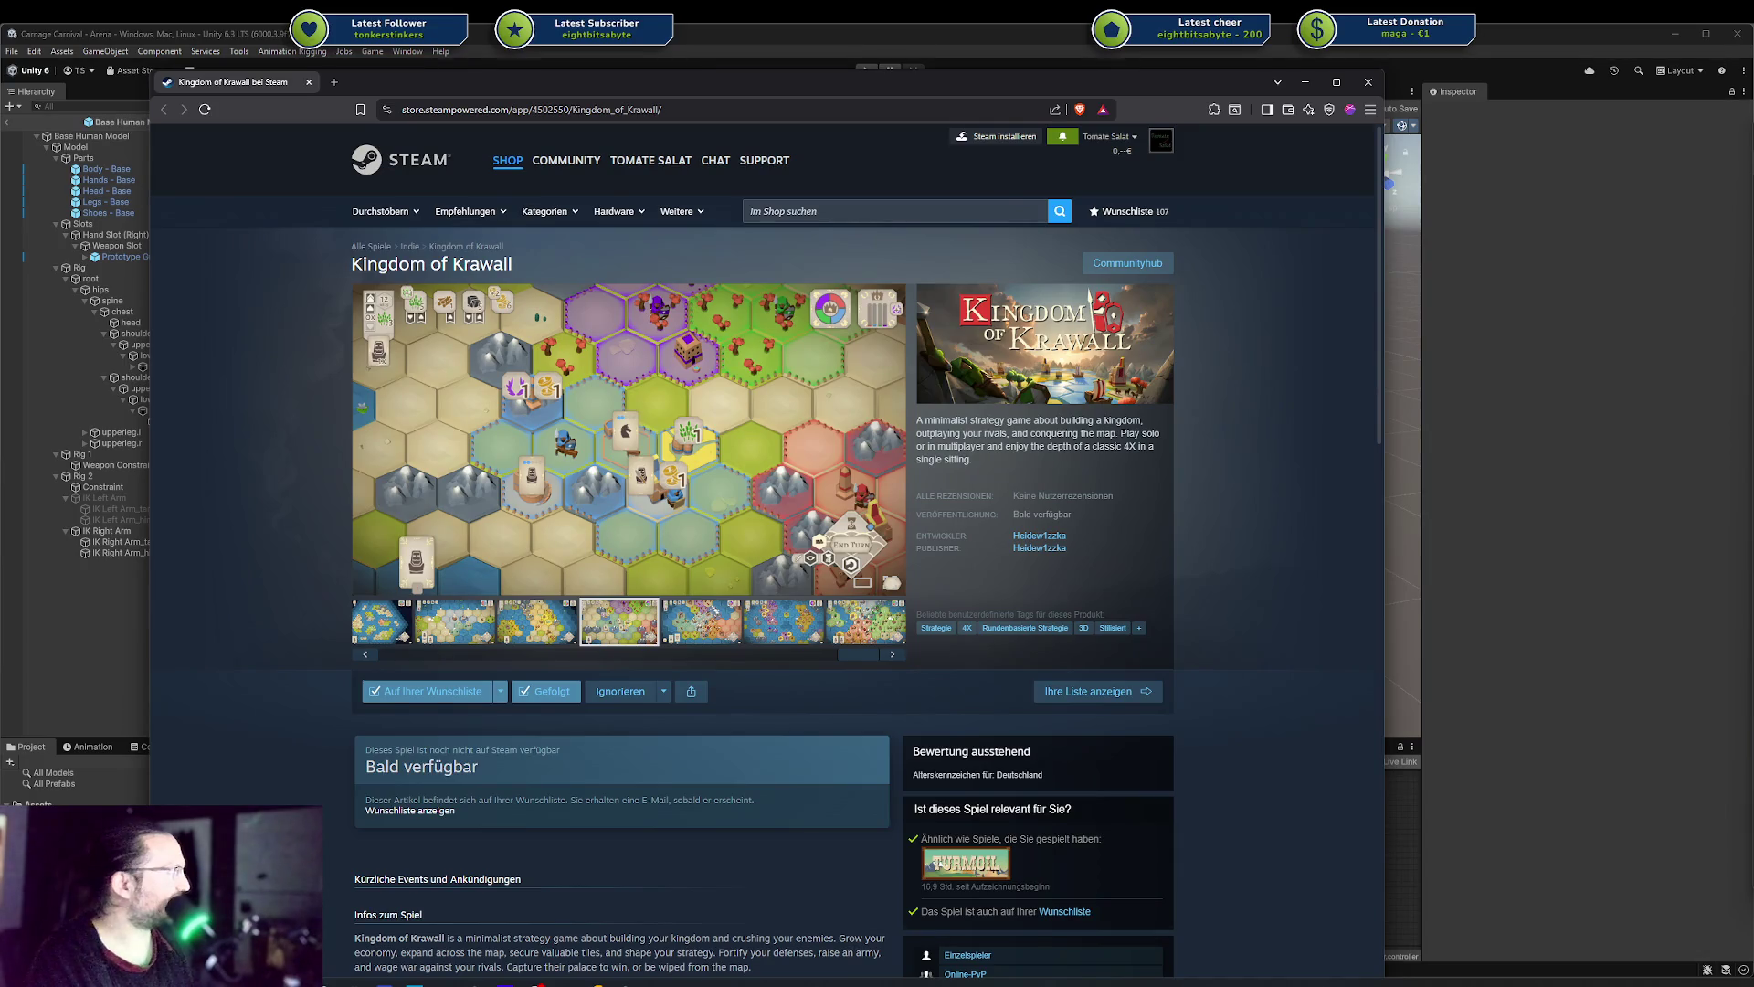
left_click(716, 609)
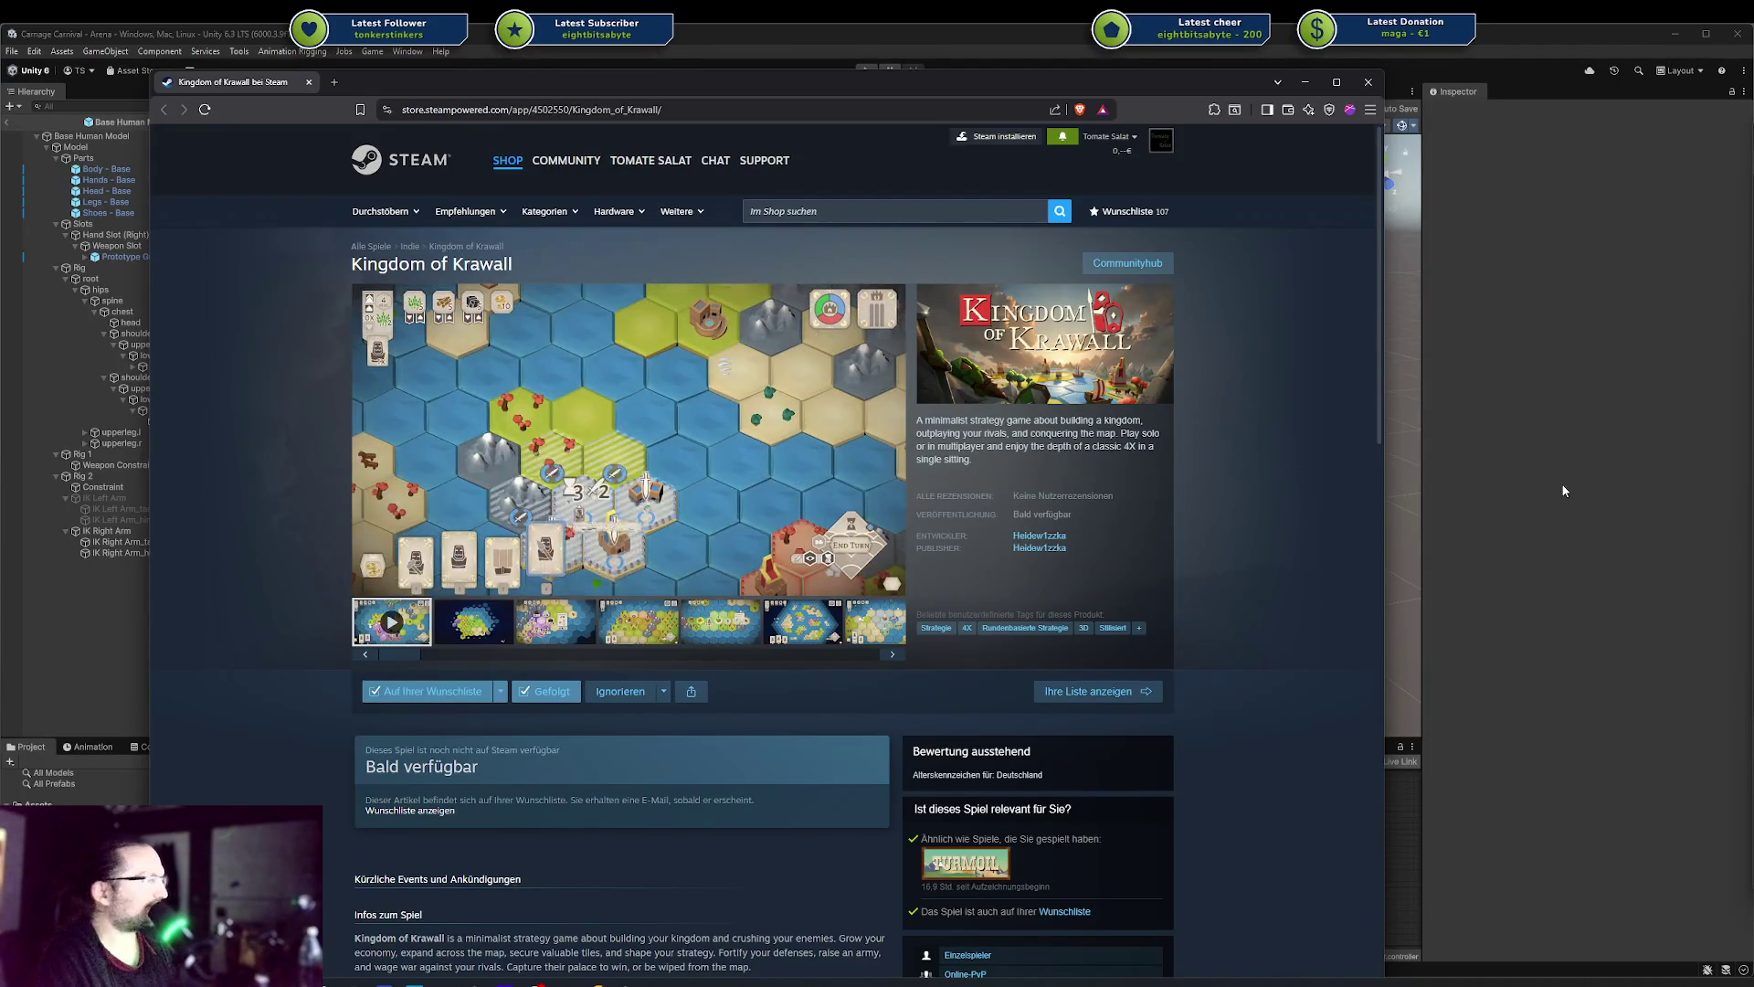
key("alt+Tab")
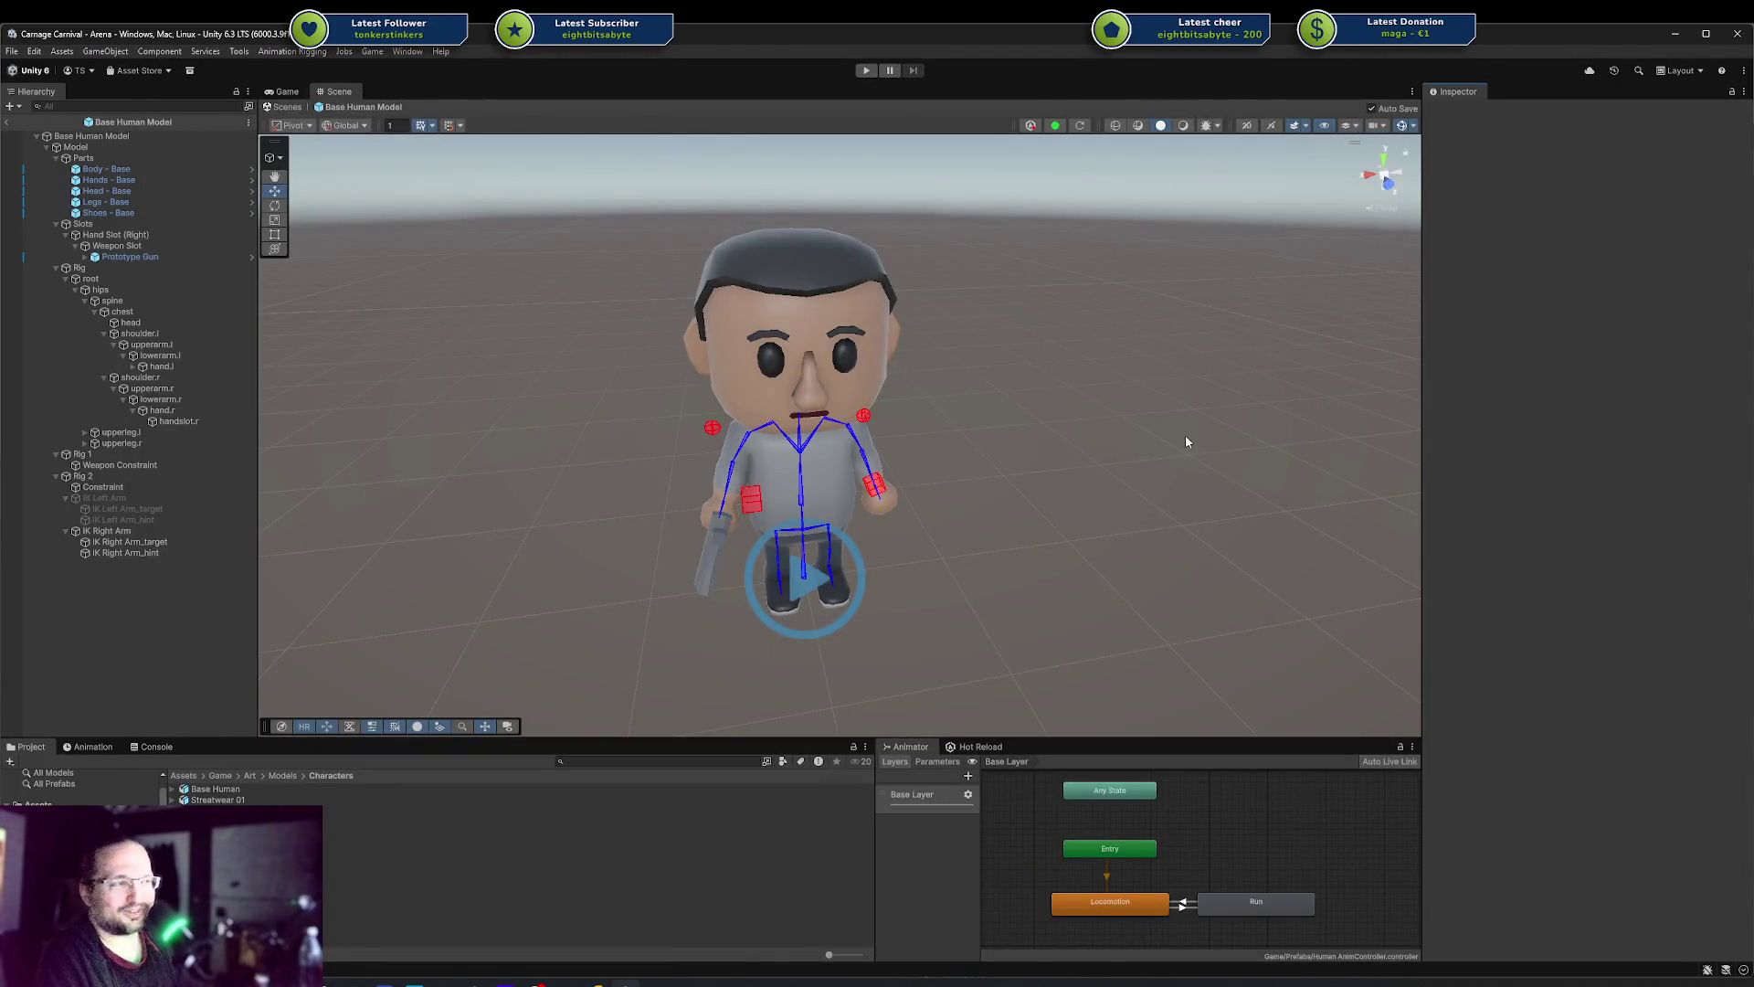
Start Play mode and dismiss the 'Risk of unwanted modifications' warning
left_click(866, 70)
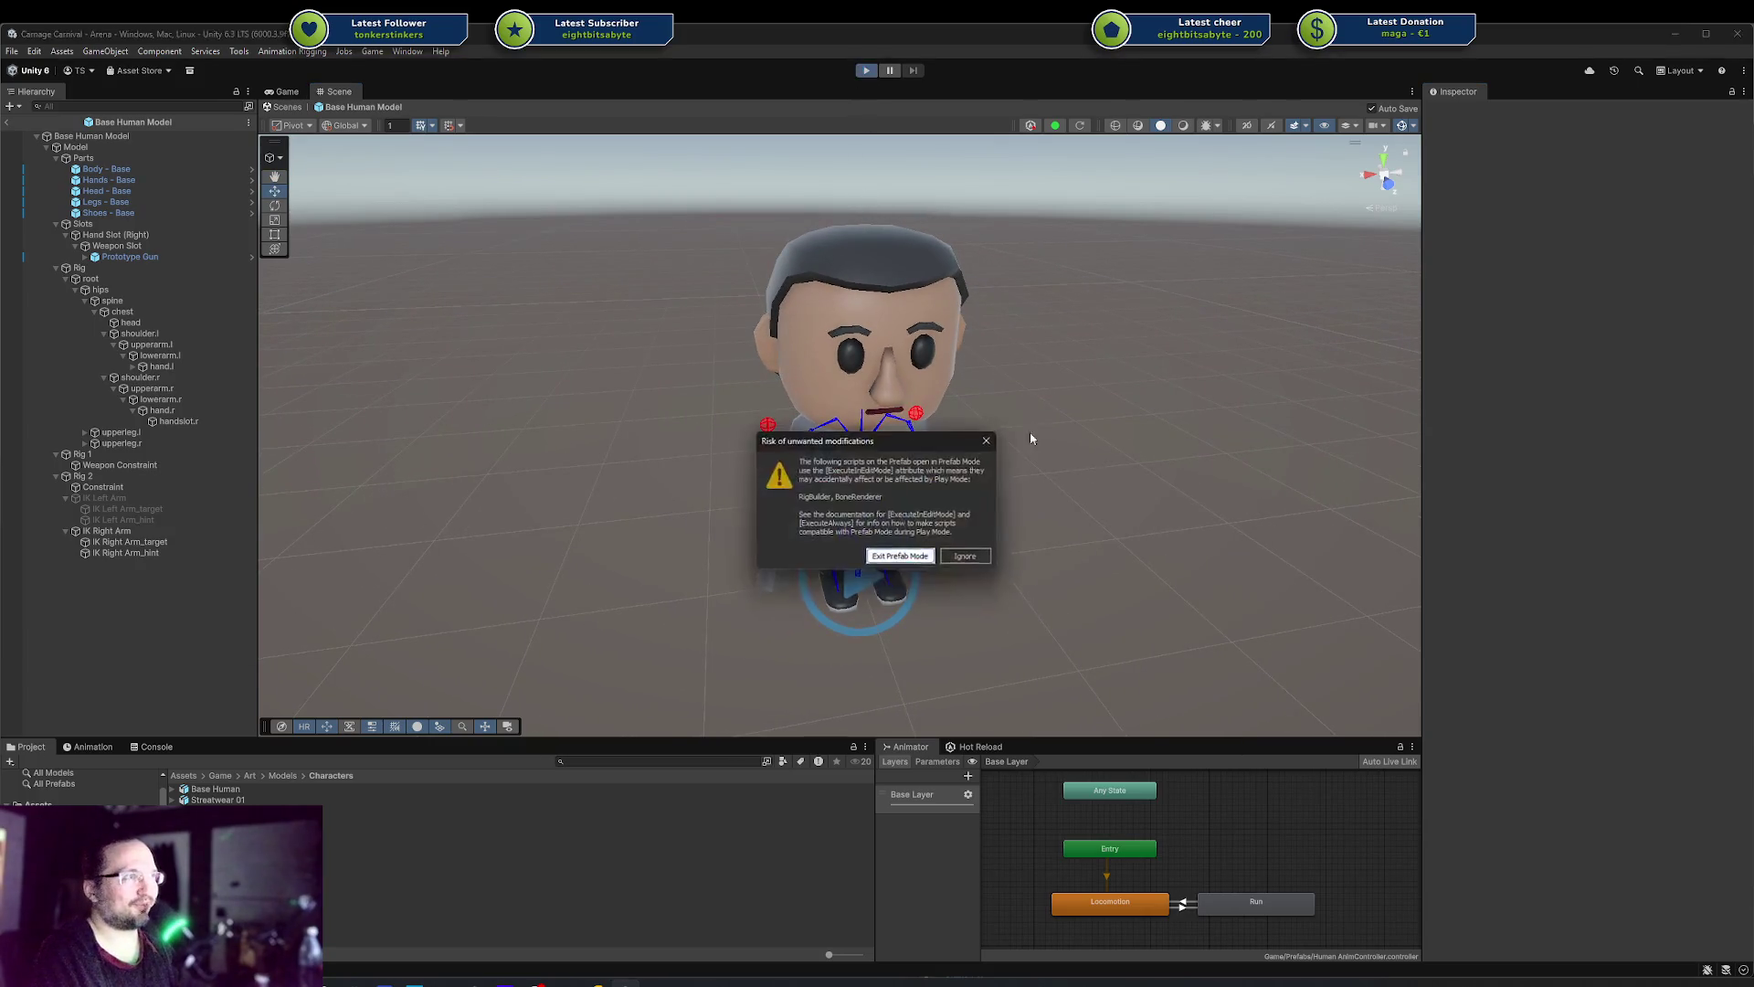
left_click(900, 556)
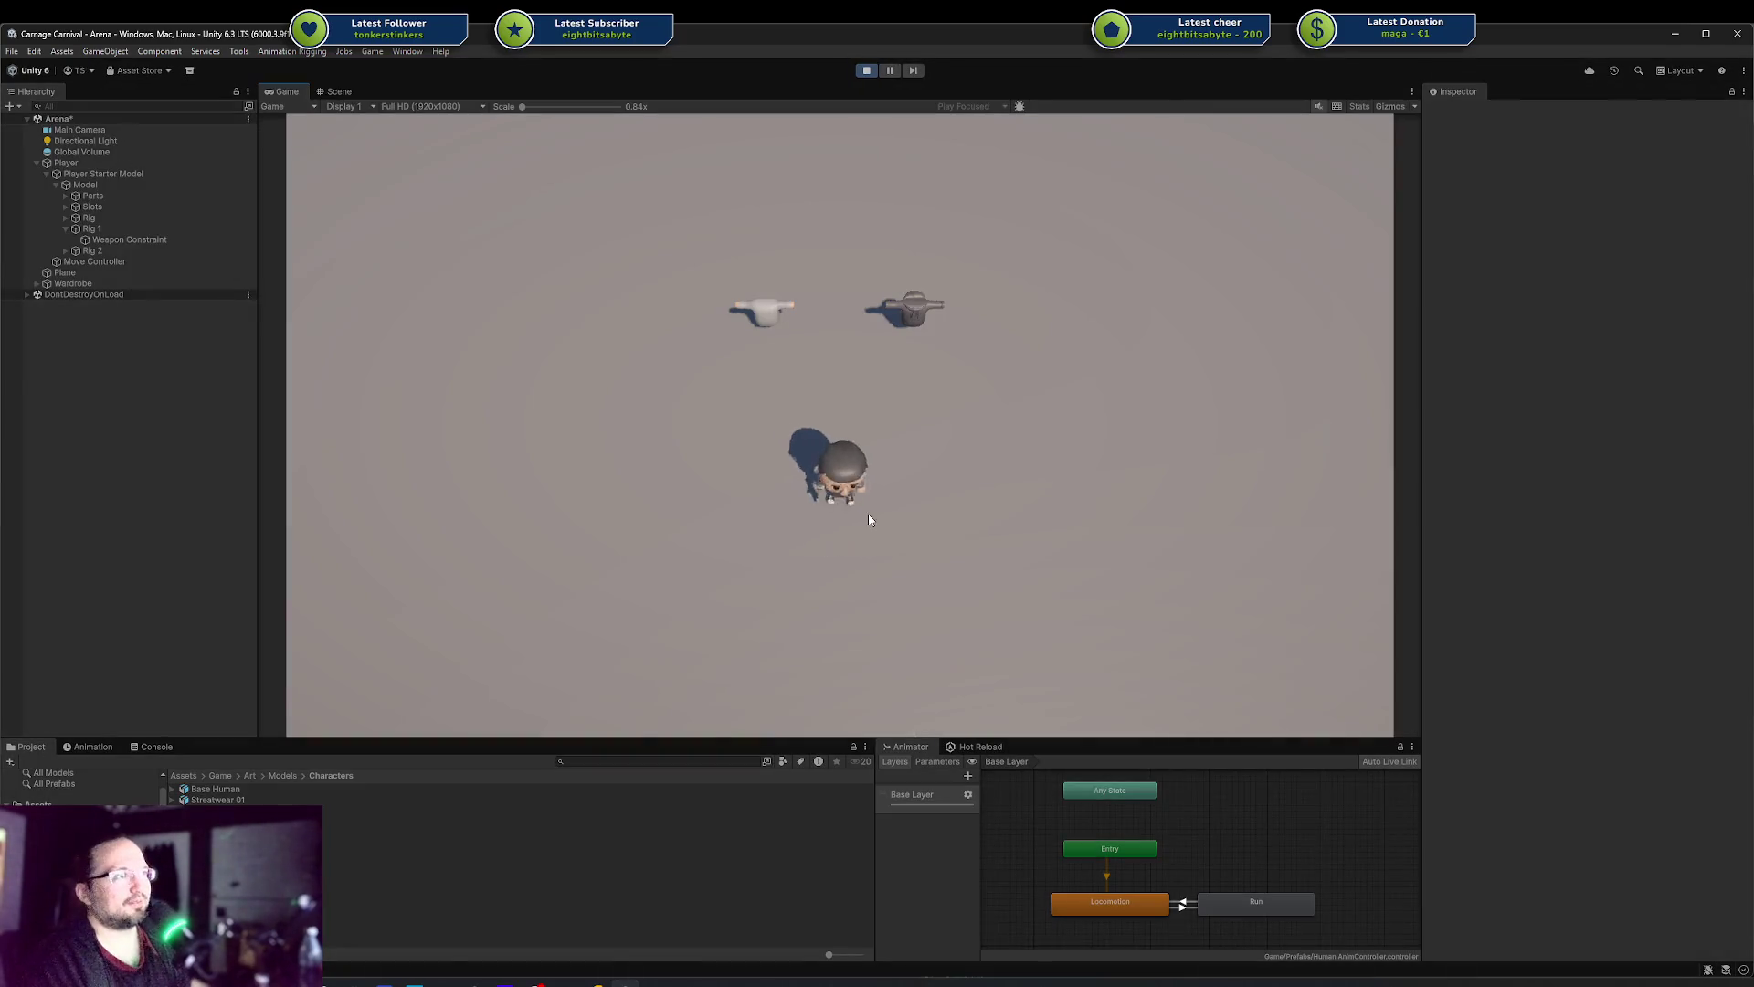
Walk the player character around the arena with WASD, looping past both weapon models
key("s")
key("a")
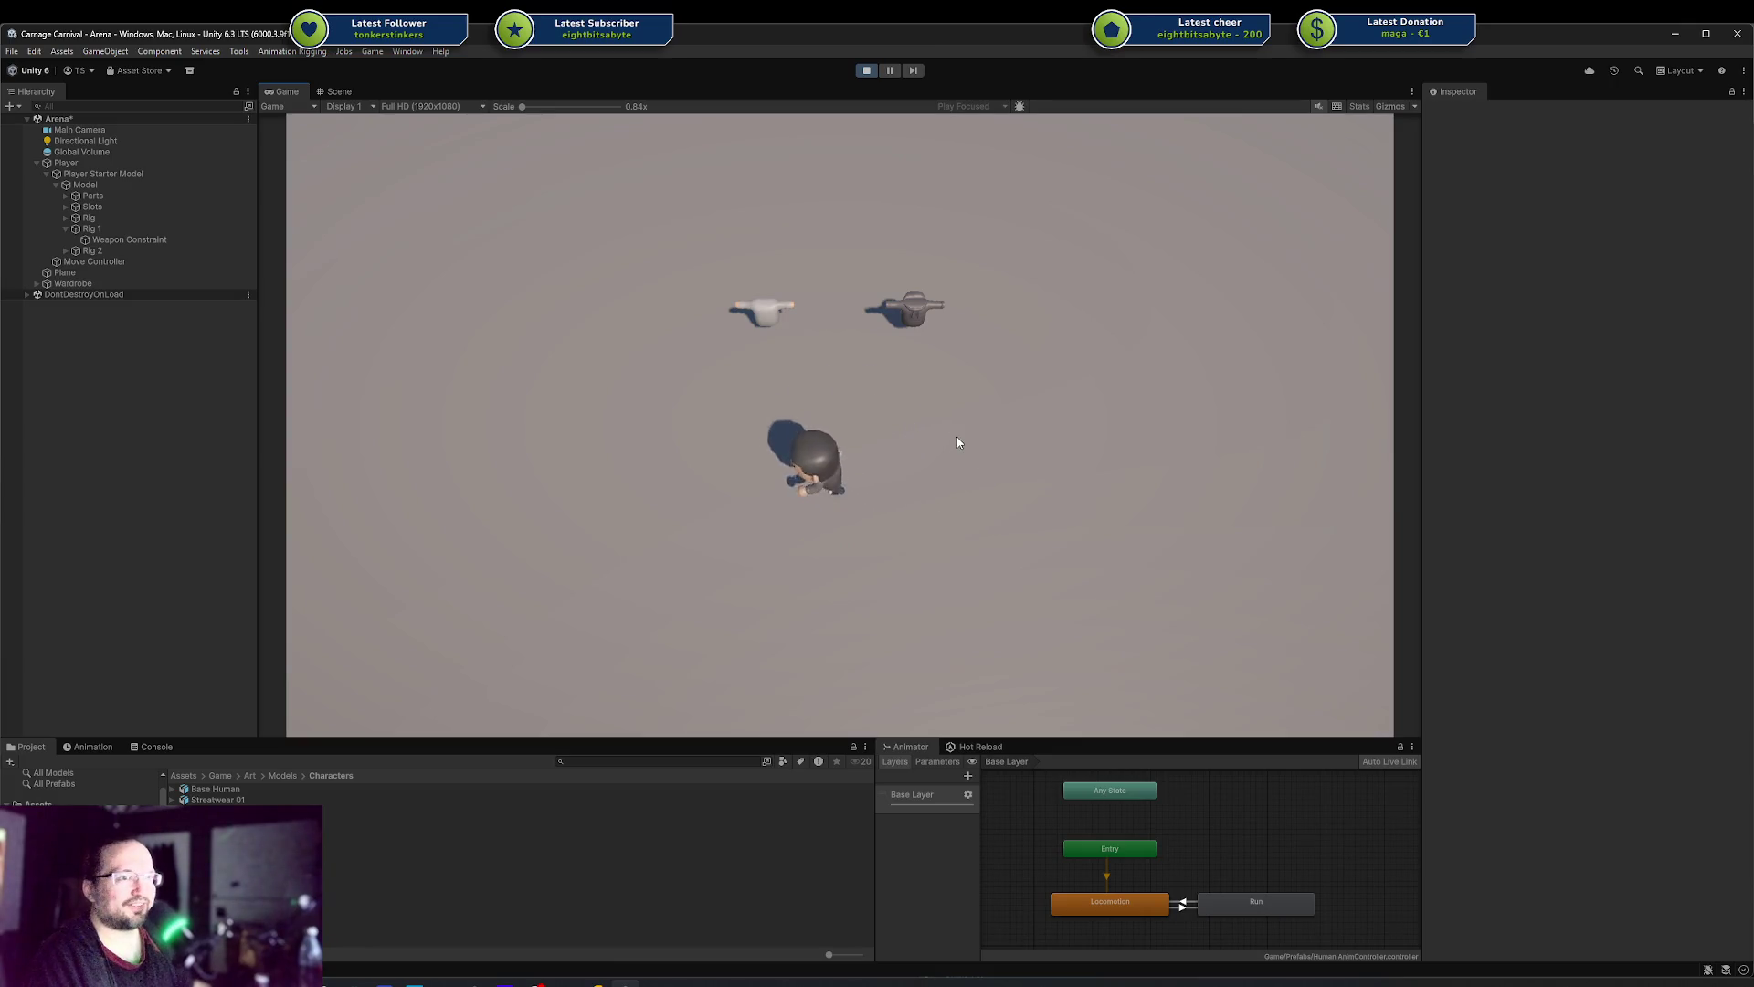
key("d")
key("w")
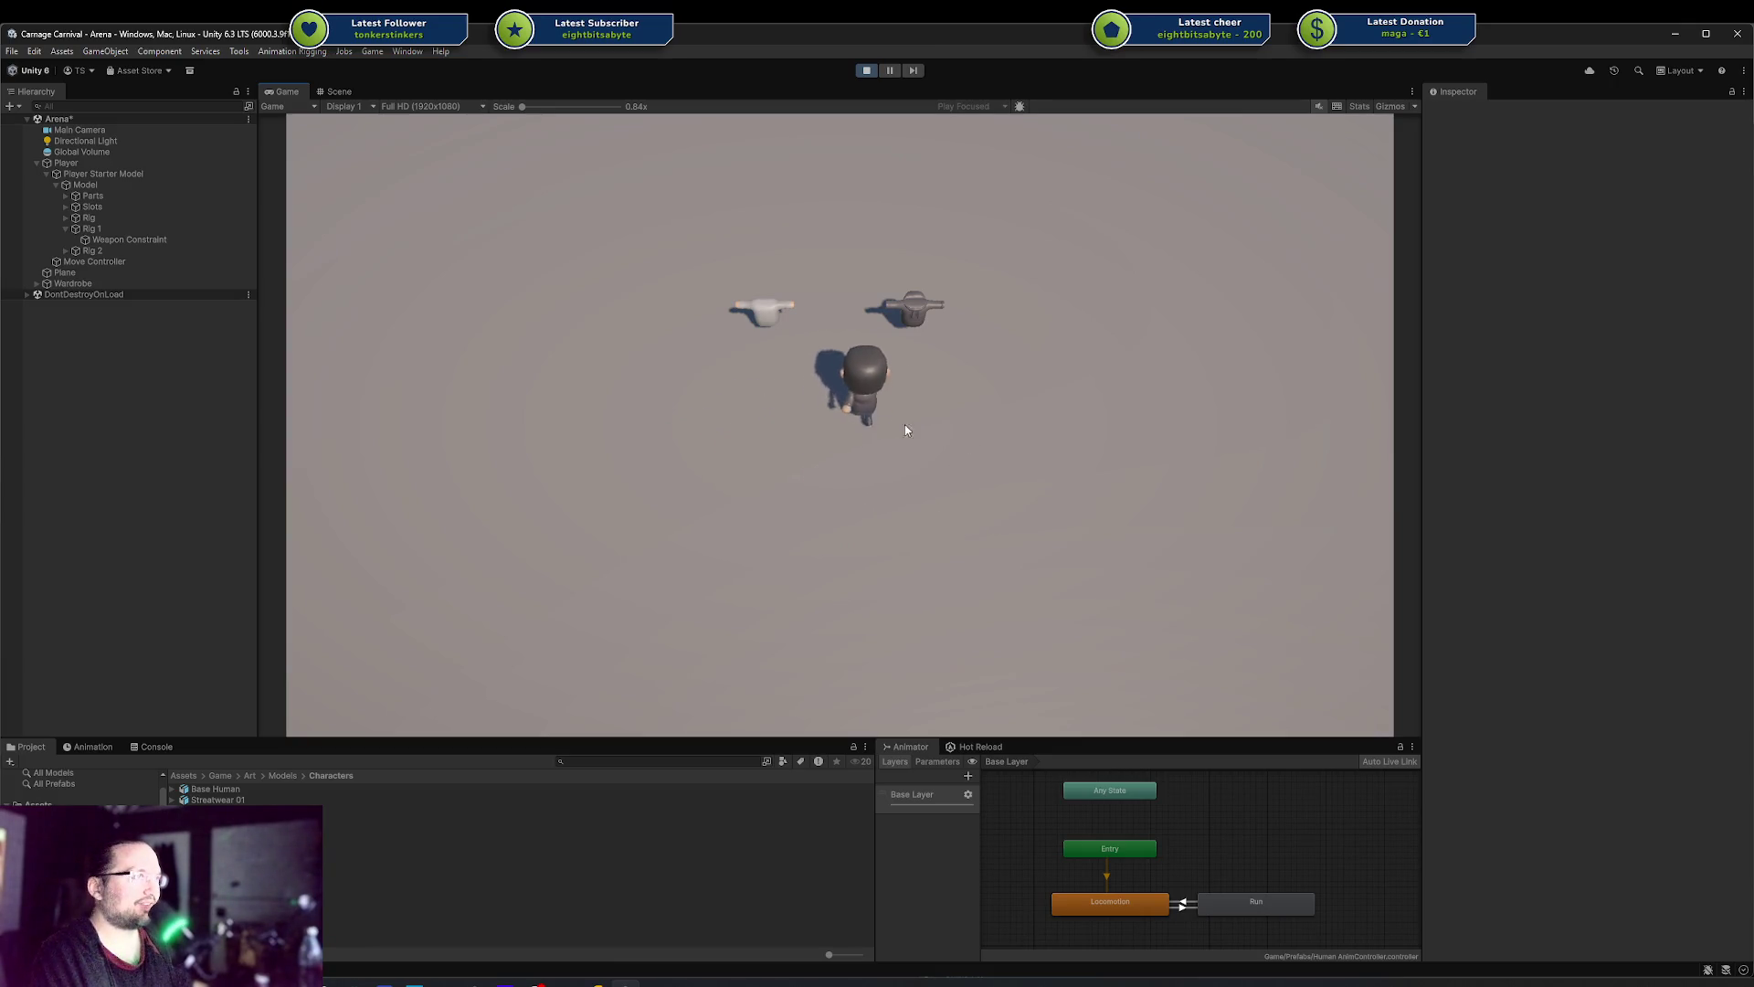
left_click(639, 352)
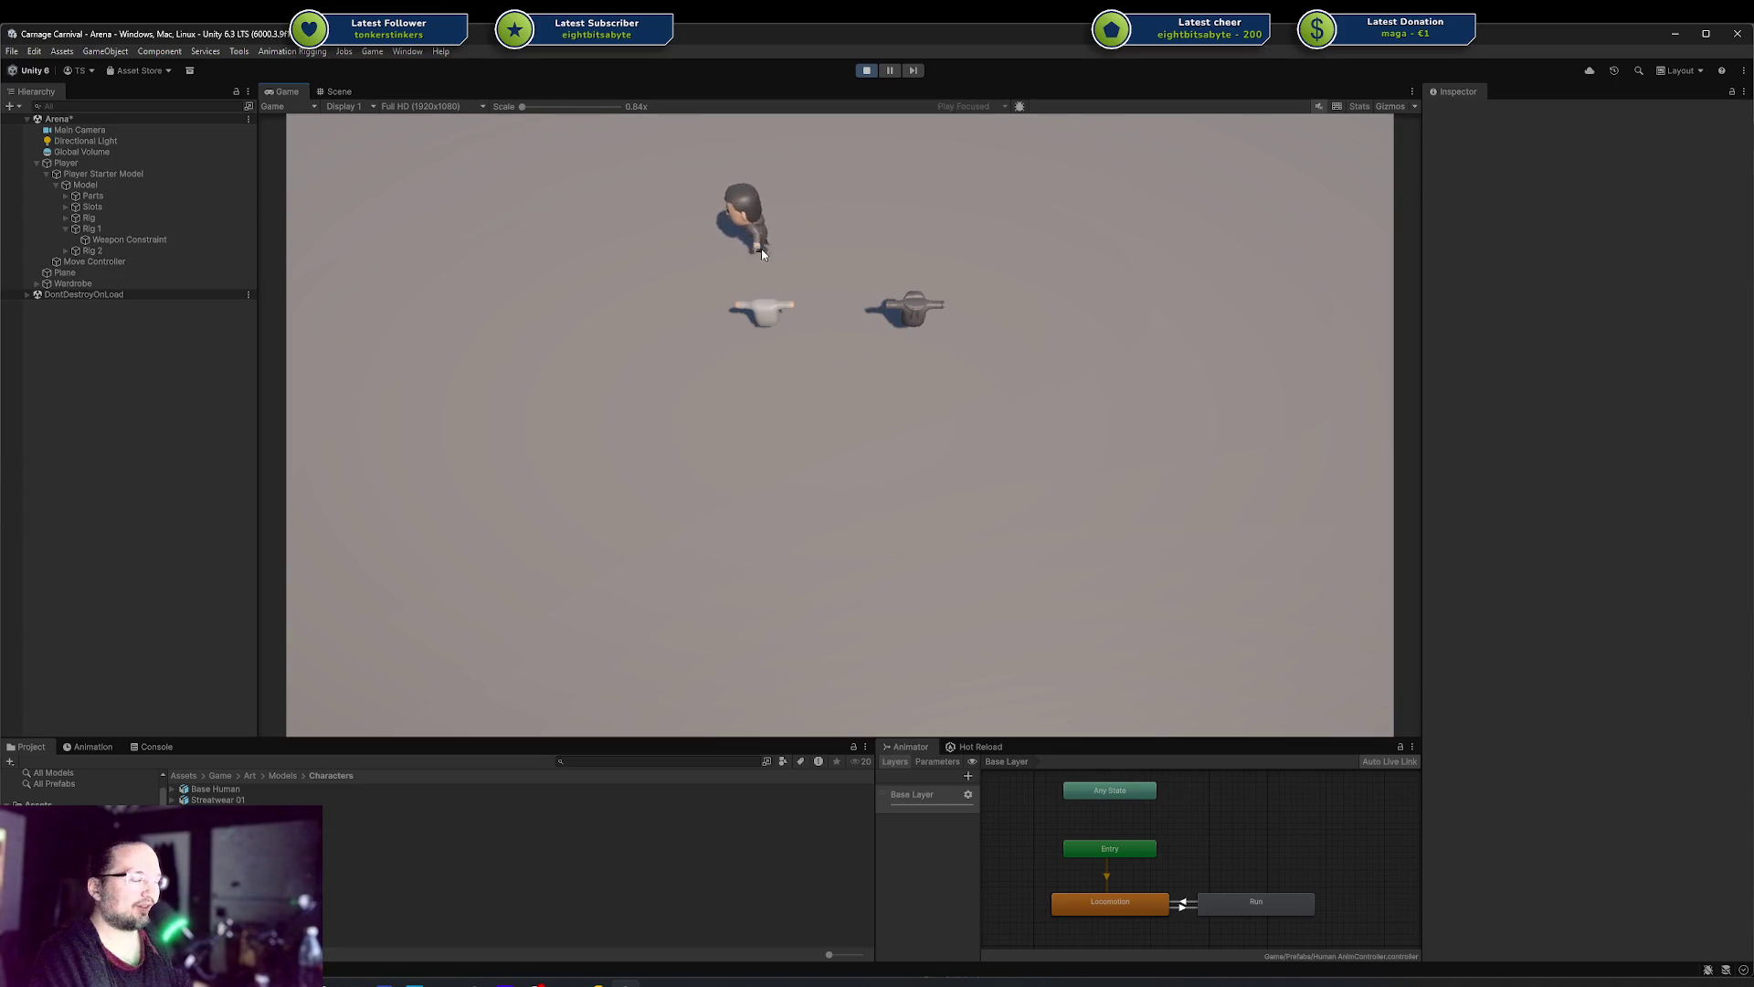
key("w")
key("d")
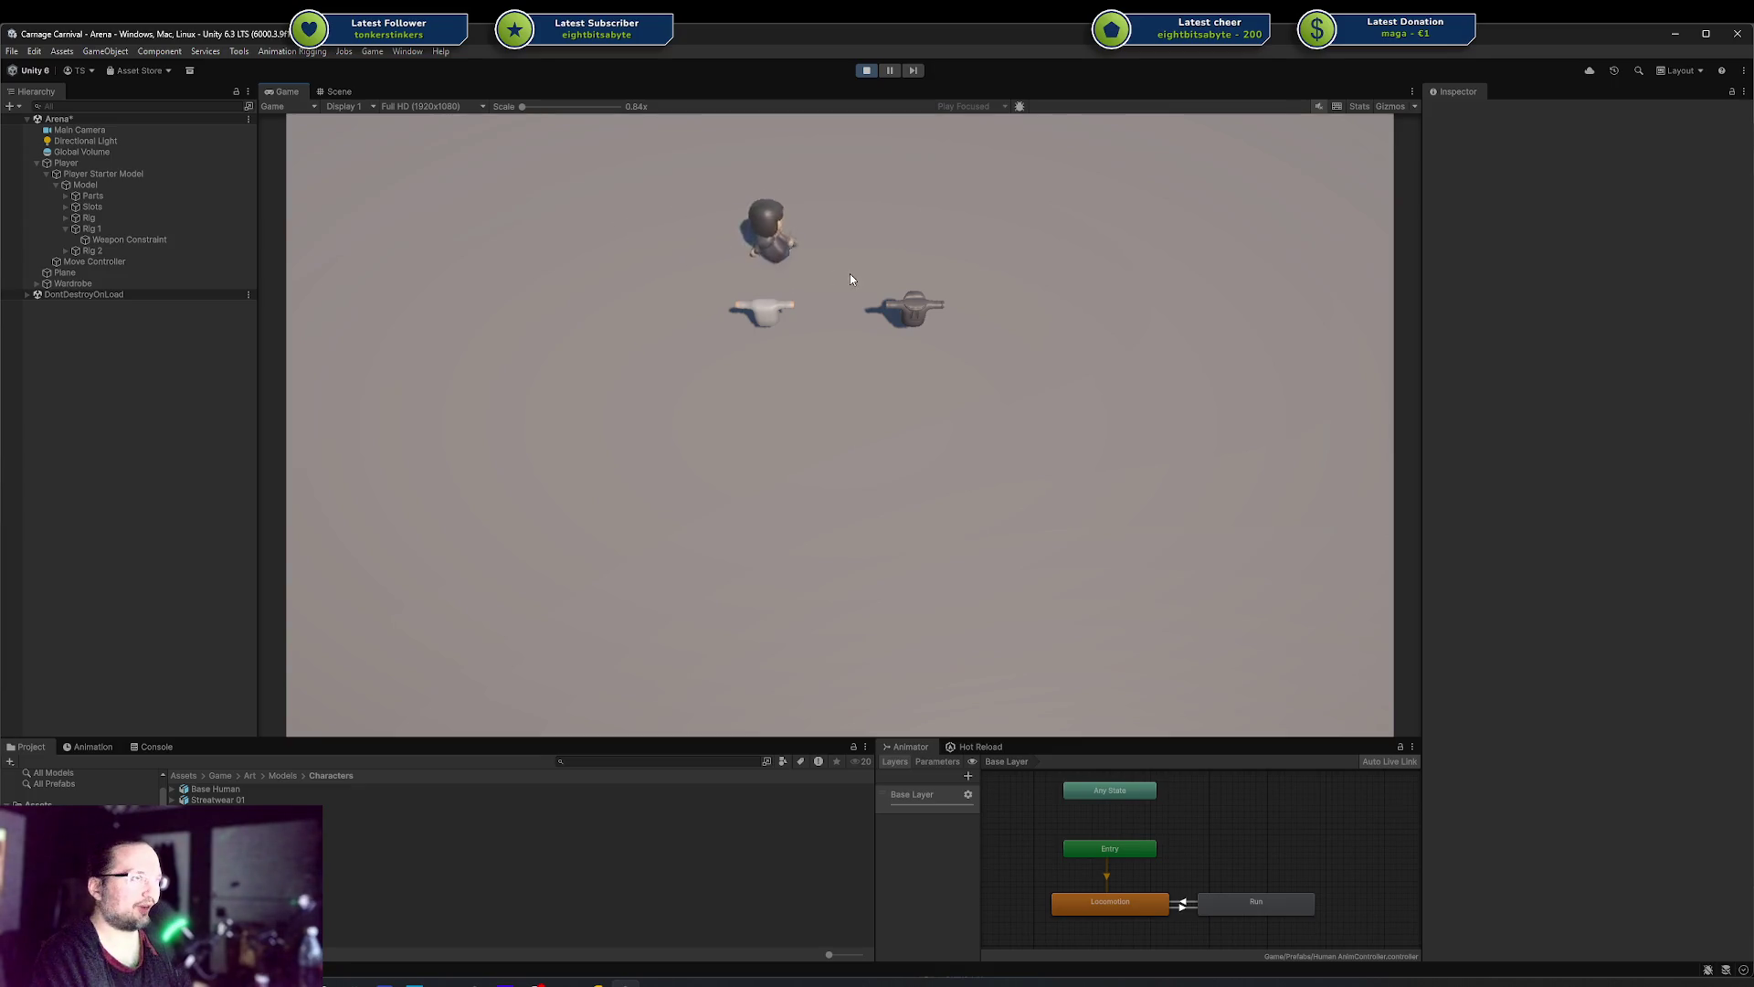
key("a")
key("s")
key("d")
key("w")
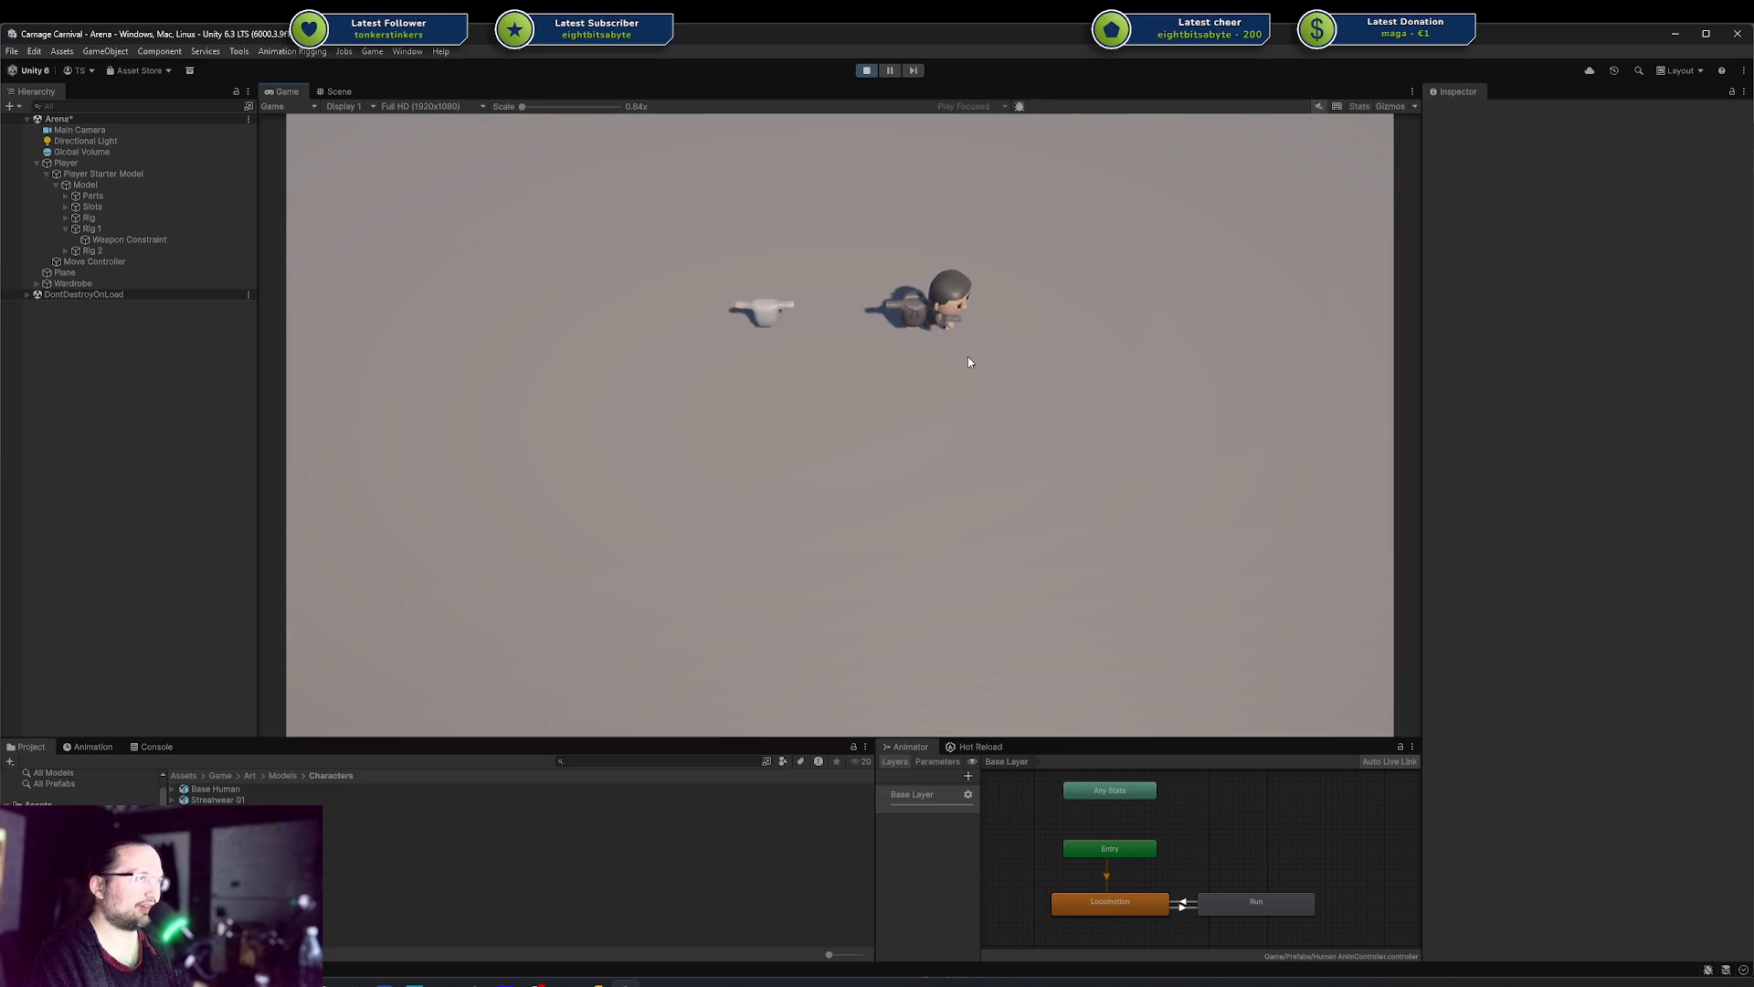
key("s")
key("a")
key("w")
key("d")
key("a")
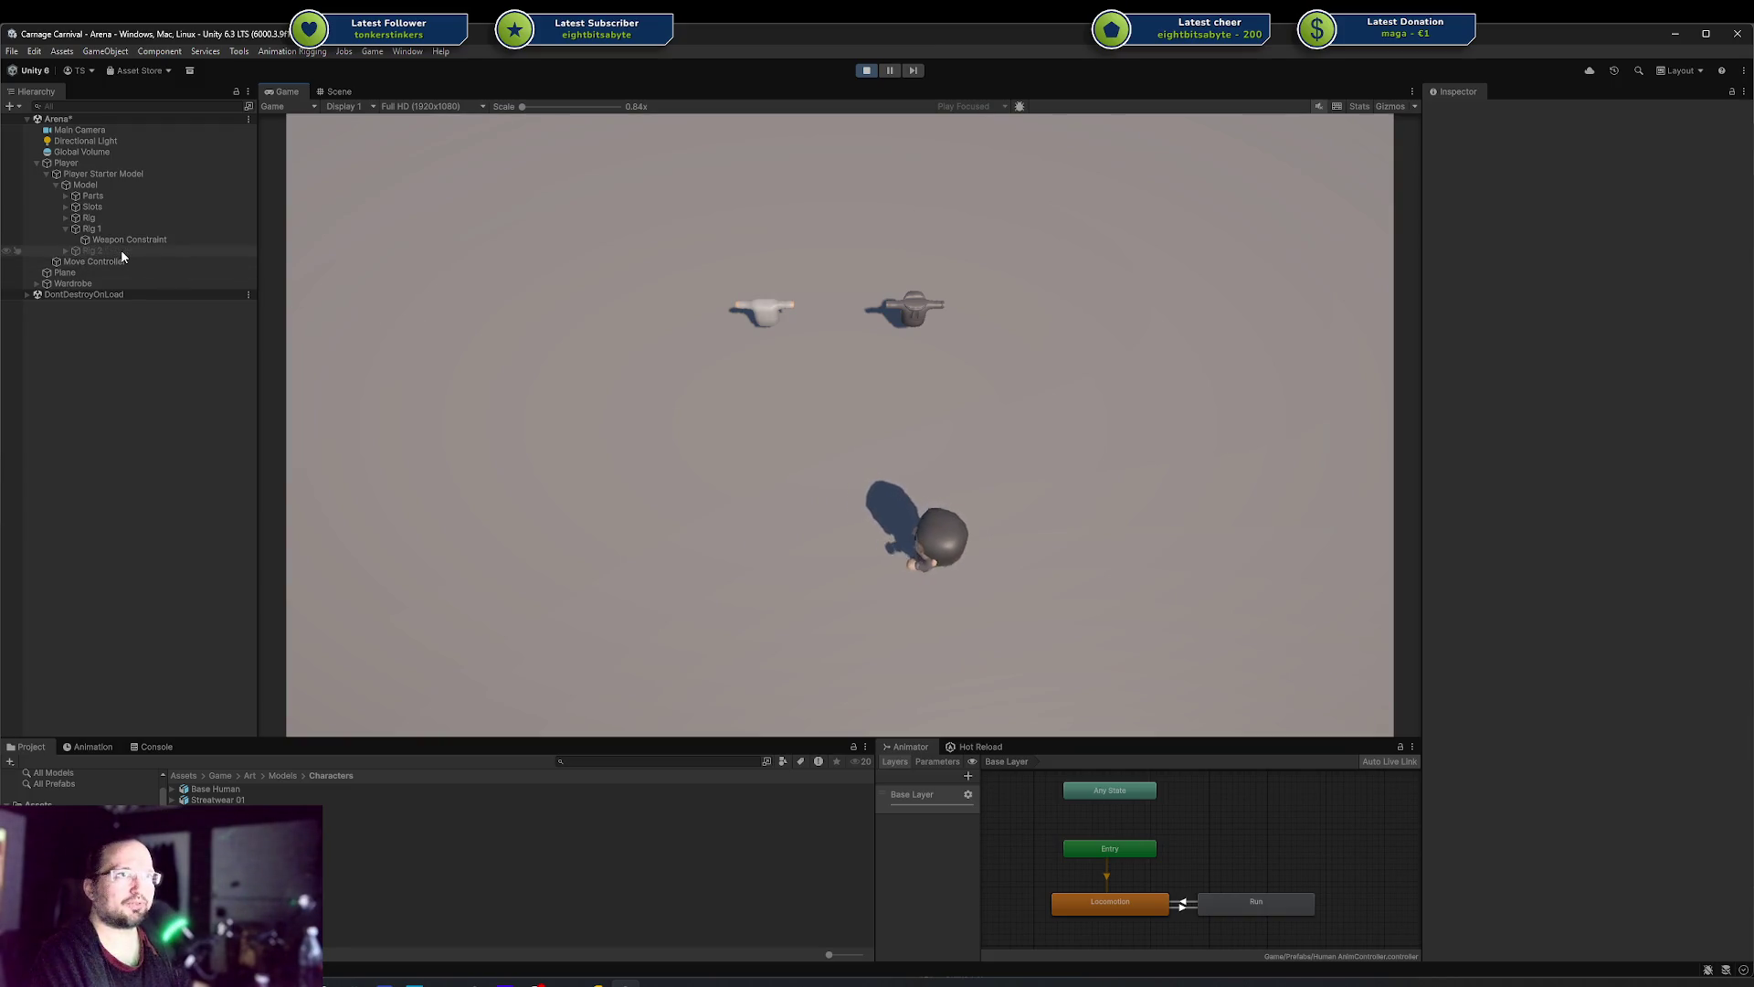
In the Scene view, select Rig 2 and raise its Rig Weight to about 1 (0.931)
left_click(336, 91)
mouse_move(886, 404)
left_mouse_down()
mouse_move(1060, 371)
mouse_move(810, 407)
mouse_move(984, 491)
mouse_move(877, 475)
mouse_move(1050, 457)
mouse_move(996, 466)
left_mouse_up()
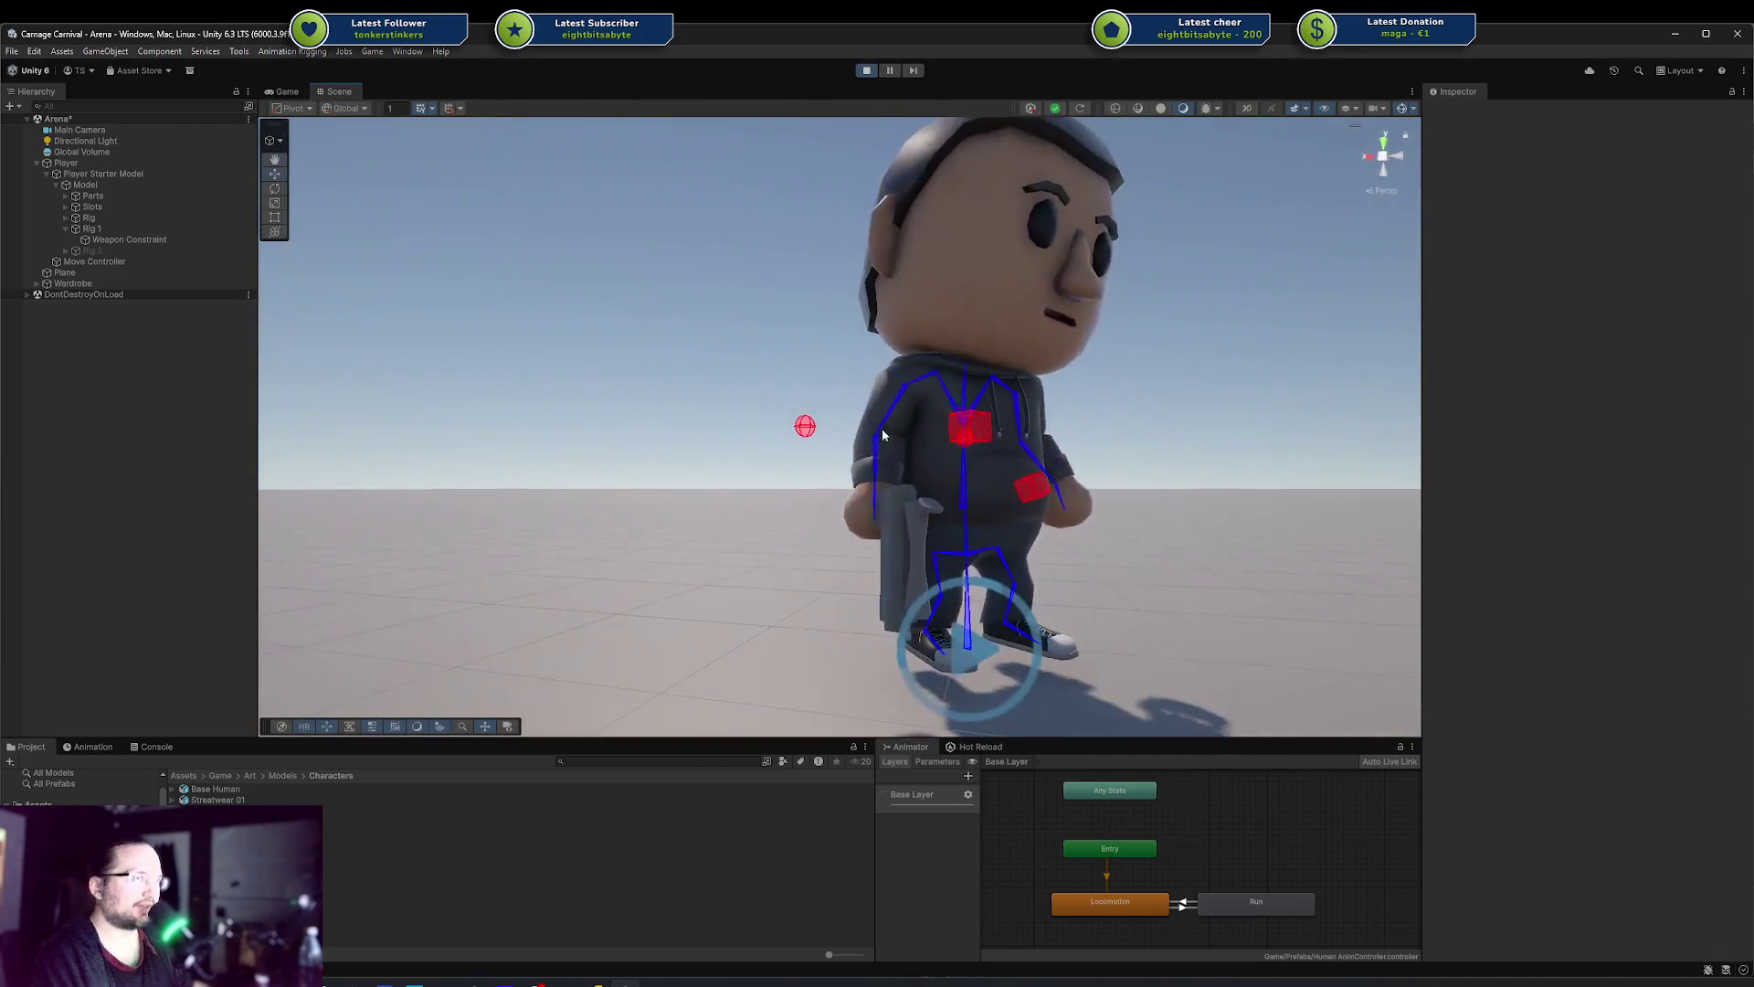
left_click(92, 250)
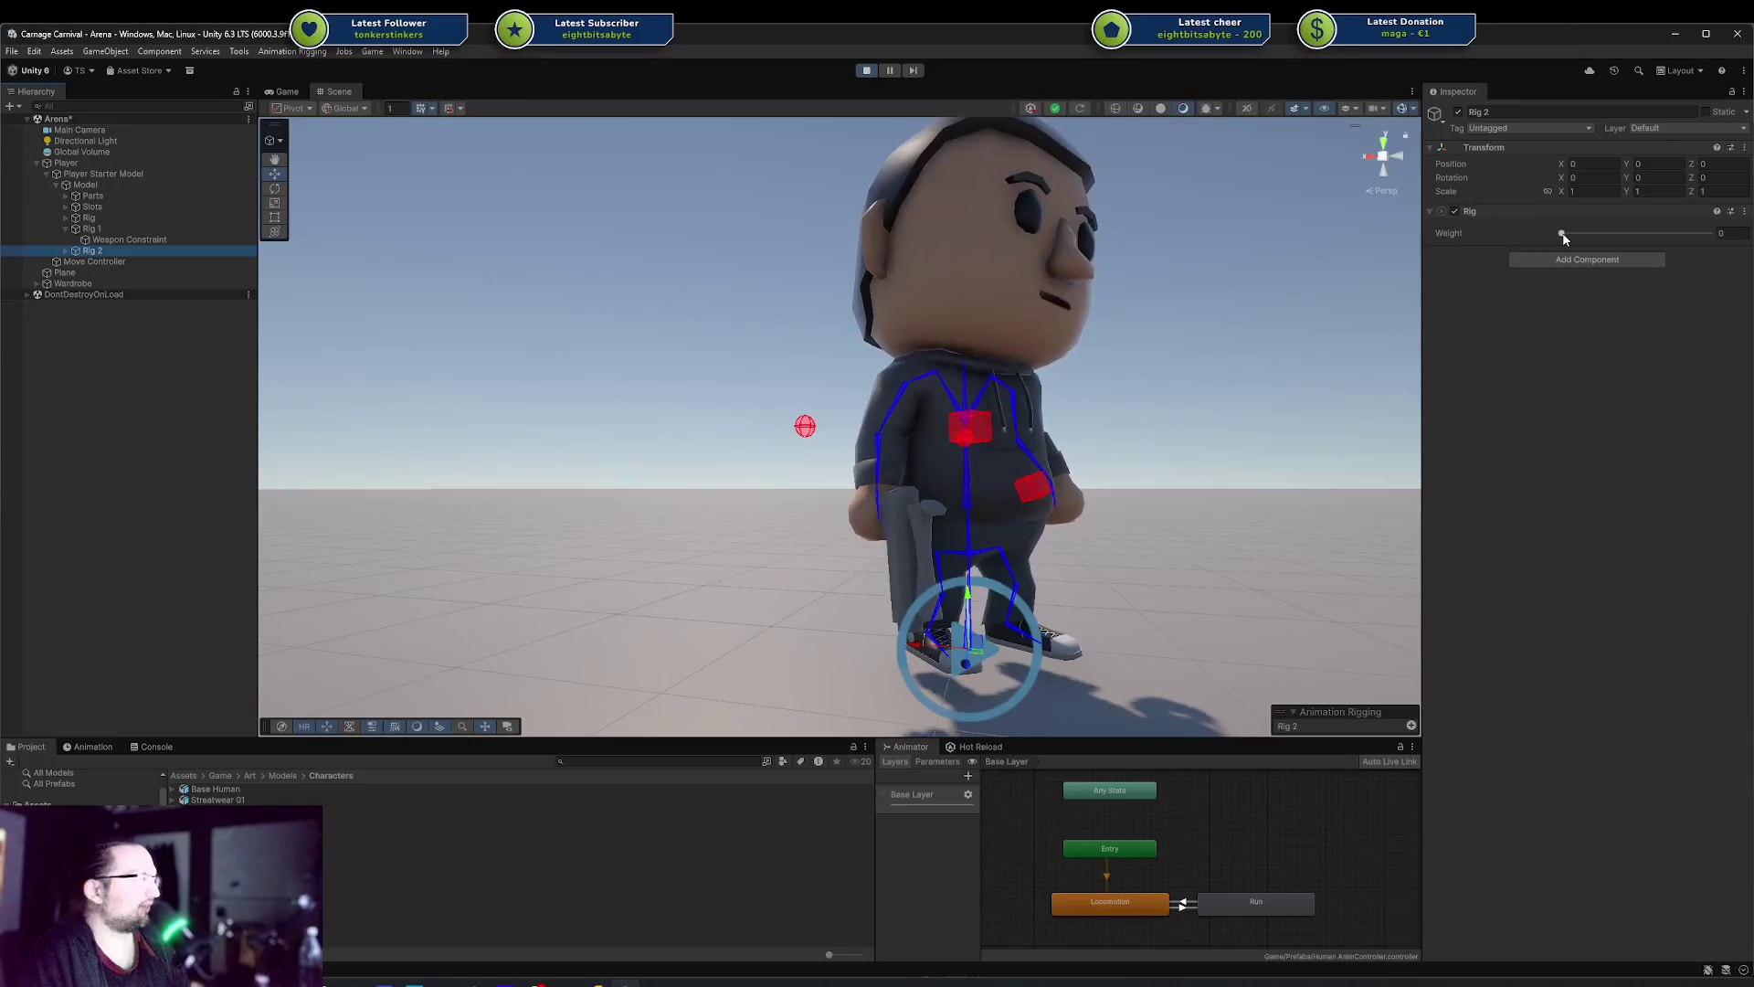
left_click_drag(1564, 232, 1722, 231)
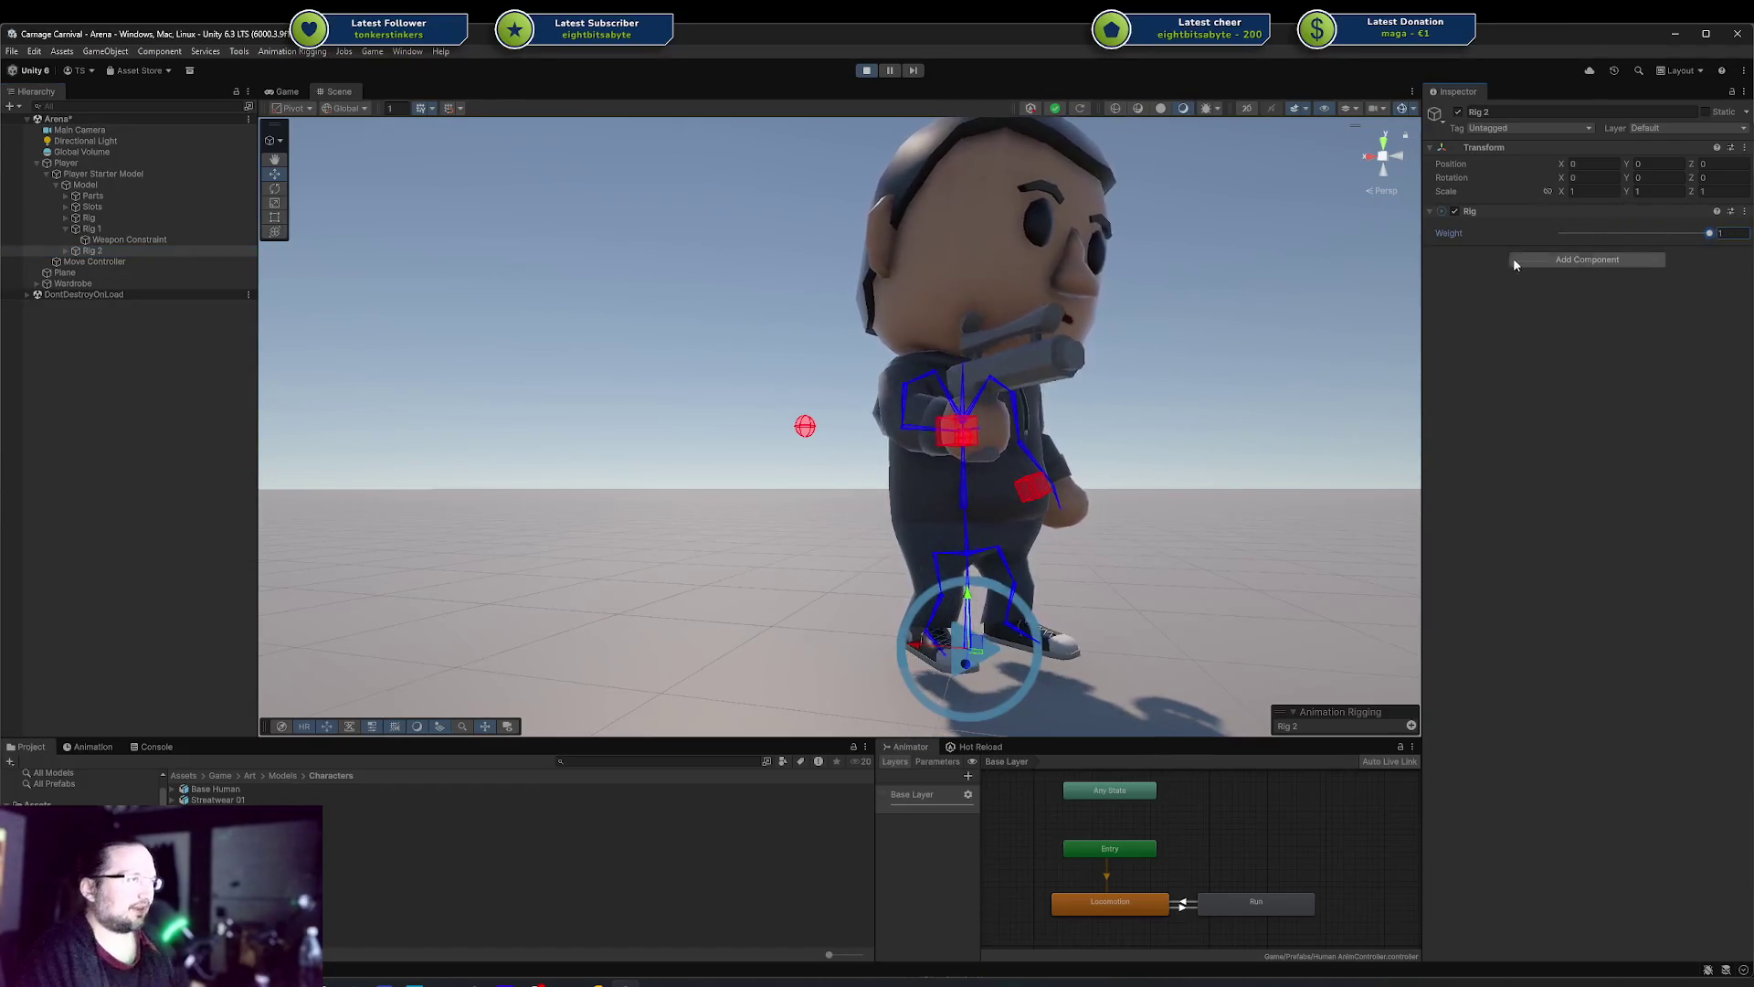
mouse_move(1707, 234)
left_mouse_down()
mouse_move(1553, 242)
mouse_move(1709, 233)
left_mouse_up()
Lower Rig 2's weight to 0.801 to compare arm poses, then return to the Game view
mouse_move(1201, 353)
left_mouse_down()
mouse_move(1023, 377)
mouse_move(1096, 345)
mouse_move(963, 274)
mouse_move(646, 293)
mouse_move(1188, 292)
left_mouse_up()
mouse_move(1709, 233)
left_mouse_down()
mouse_move(1653, 234)
mouse_move(1714, 233)
left_mouse_up()
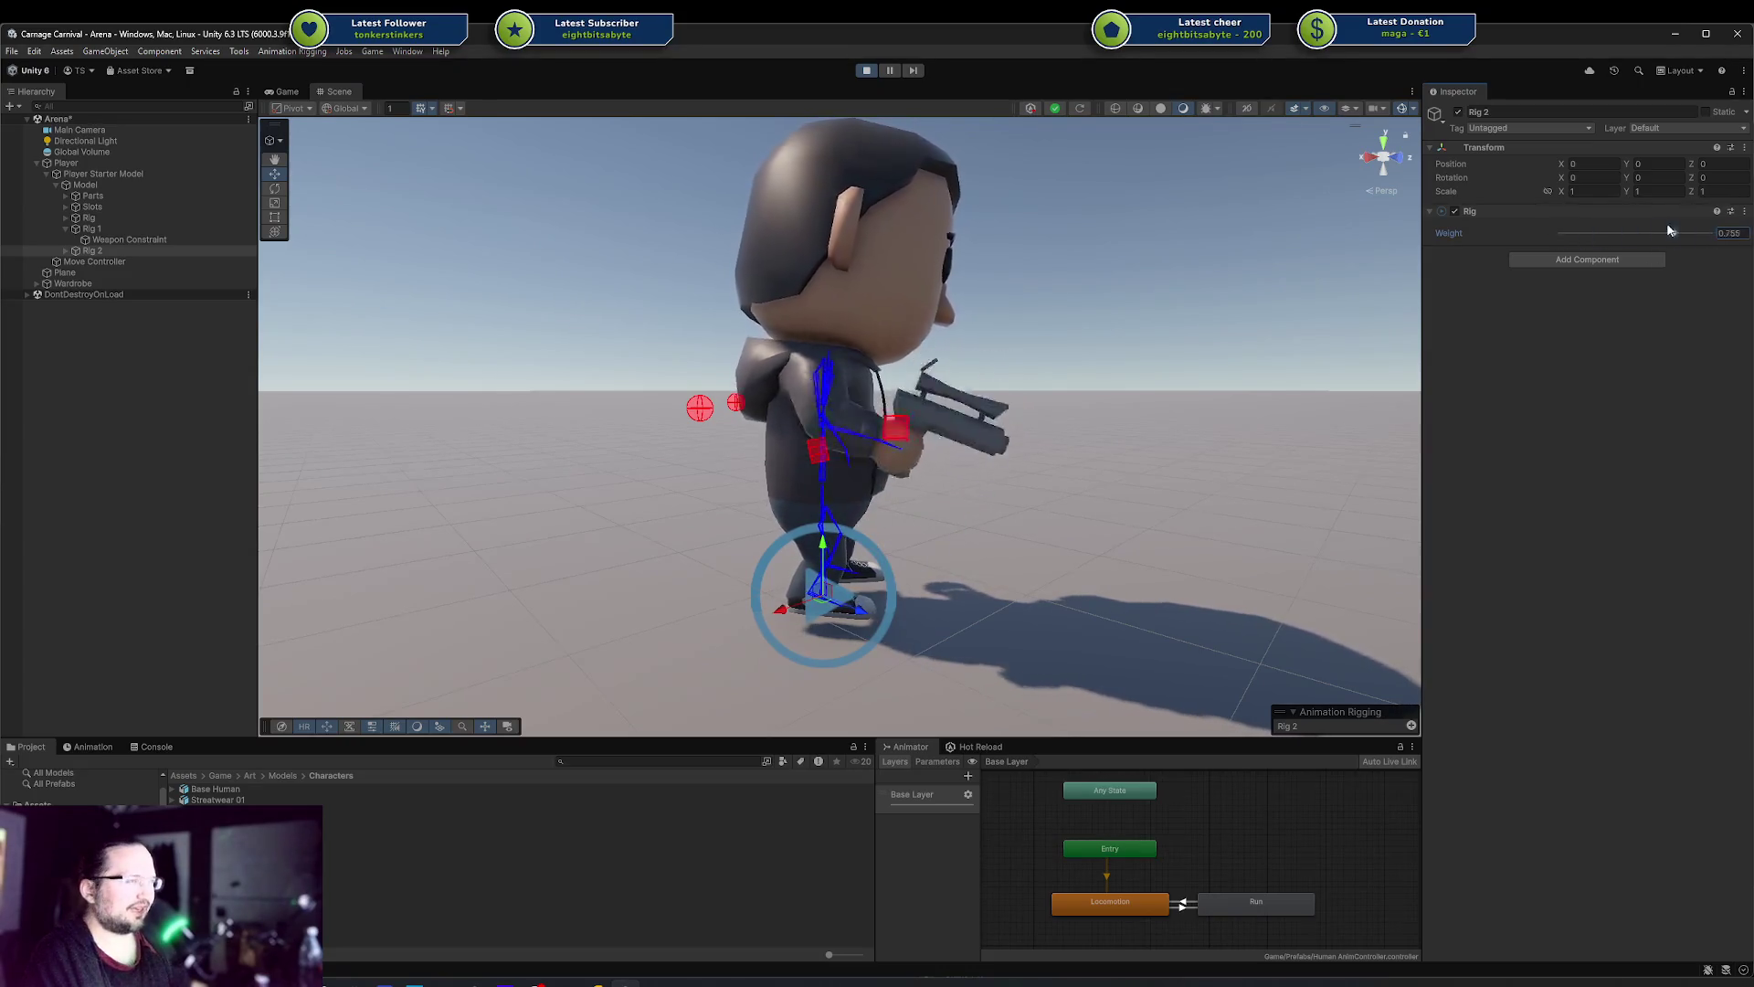
left_click_drag(1218, 369, 1096, 411)
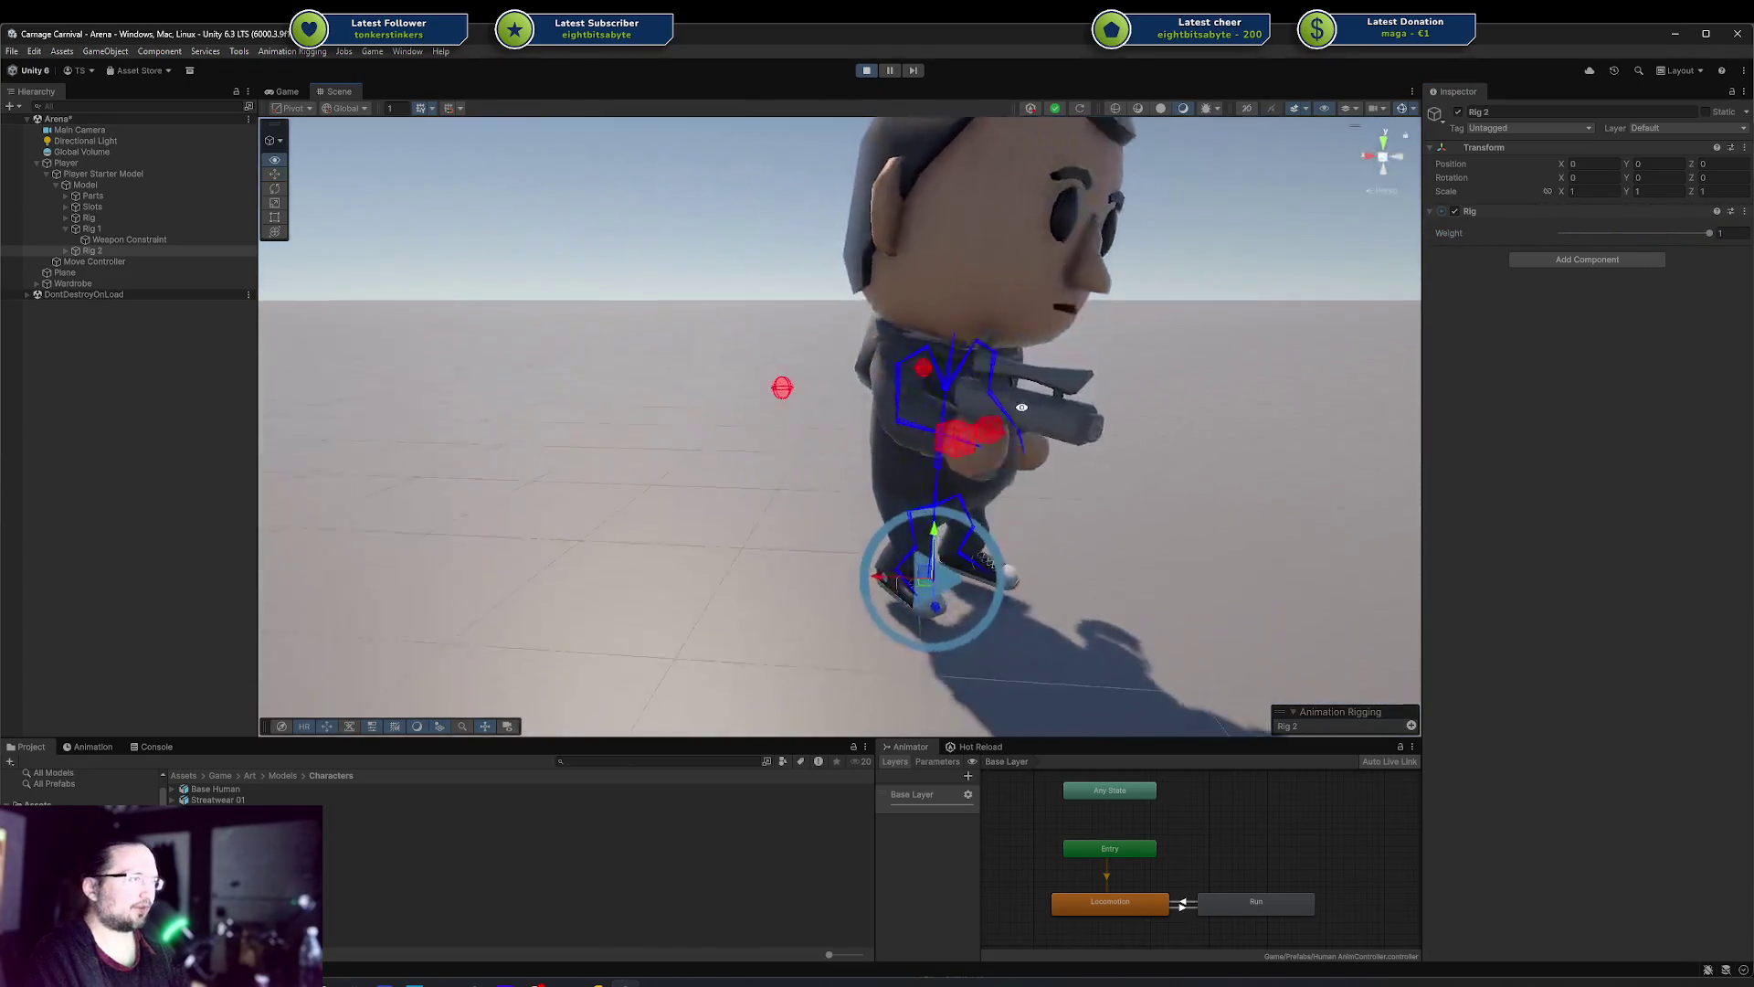
left_click(281, 91)
Walk the player with WASD in loops toward and past the two hand models
key("w")
key("d")
key("s")
key("a")
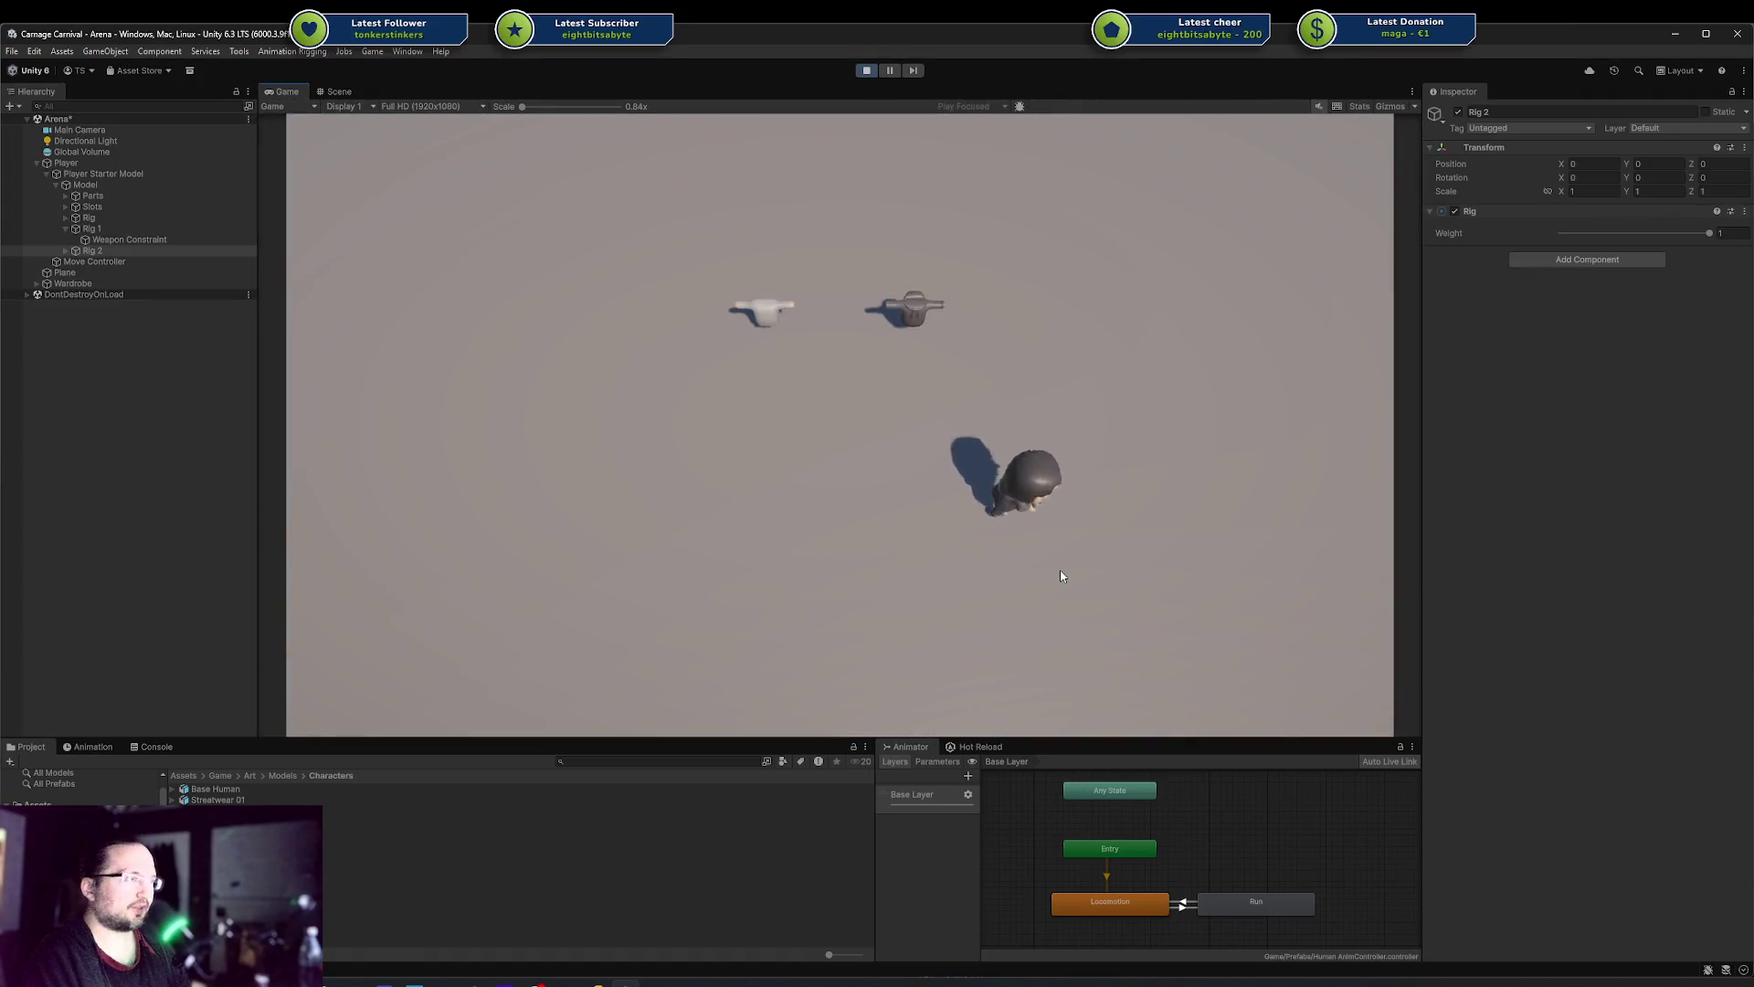
key("w")
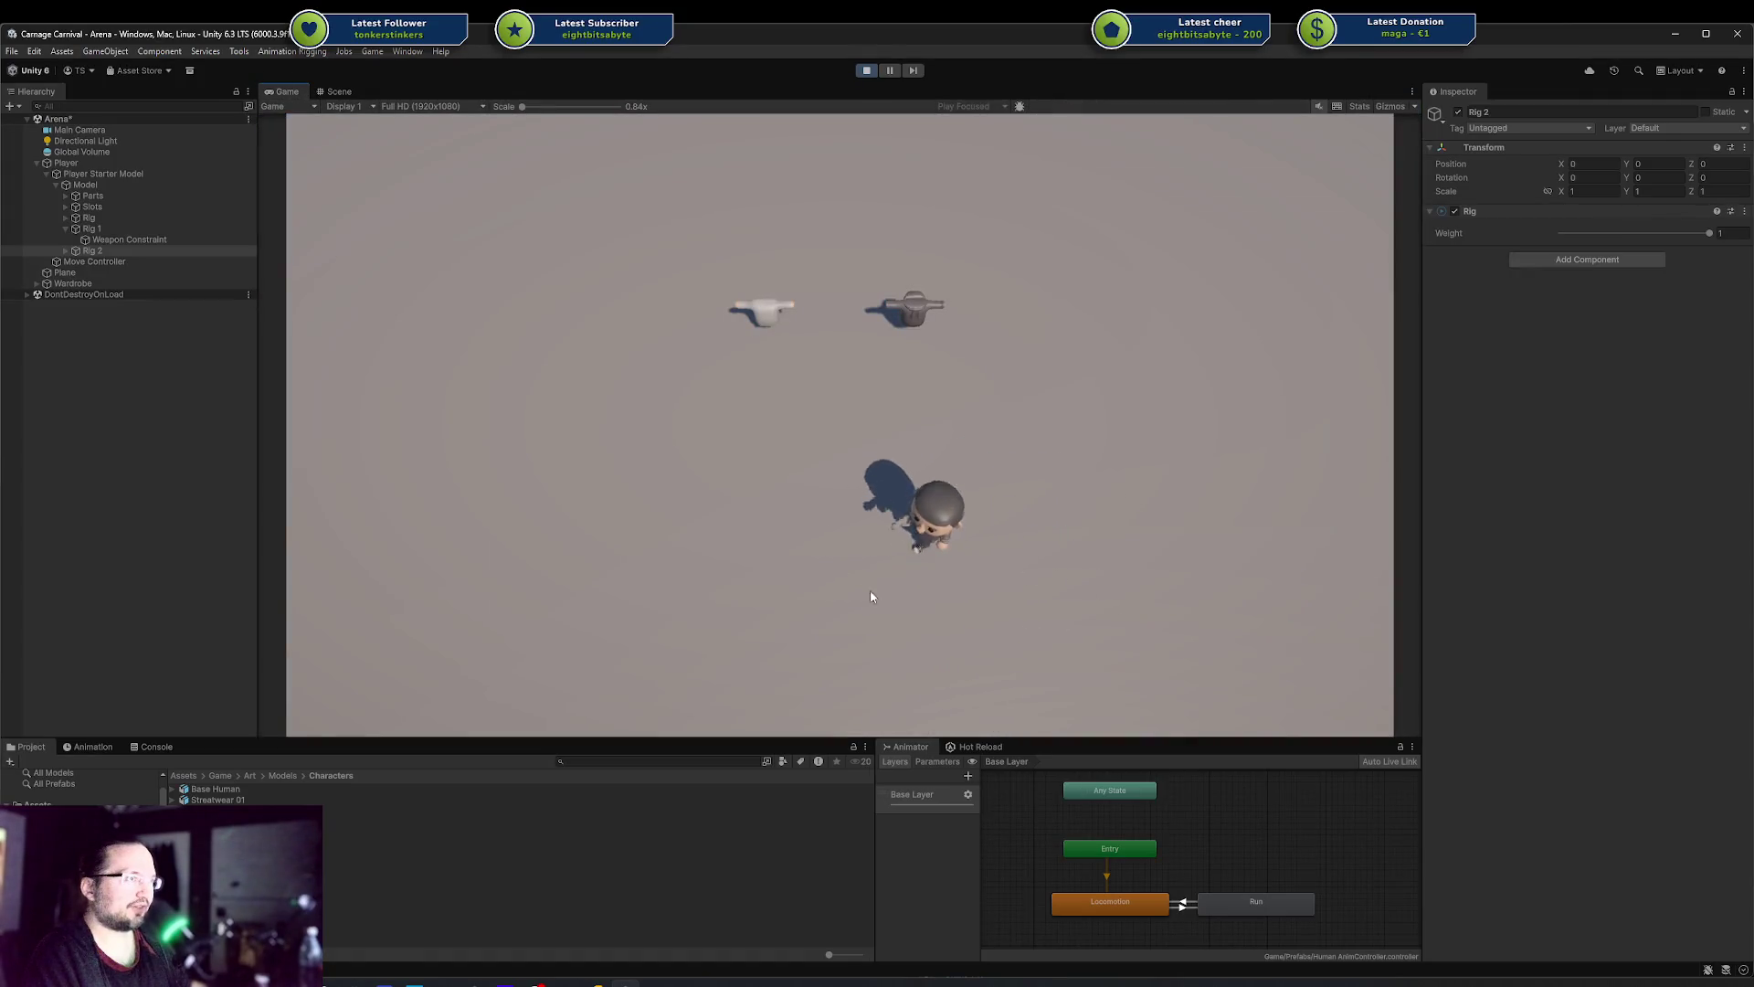
key("a")
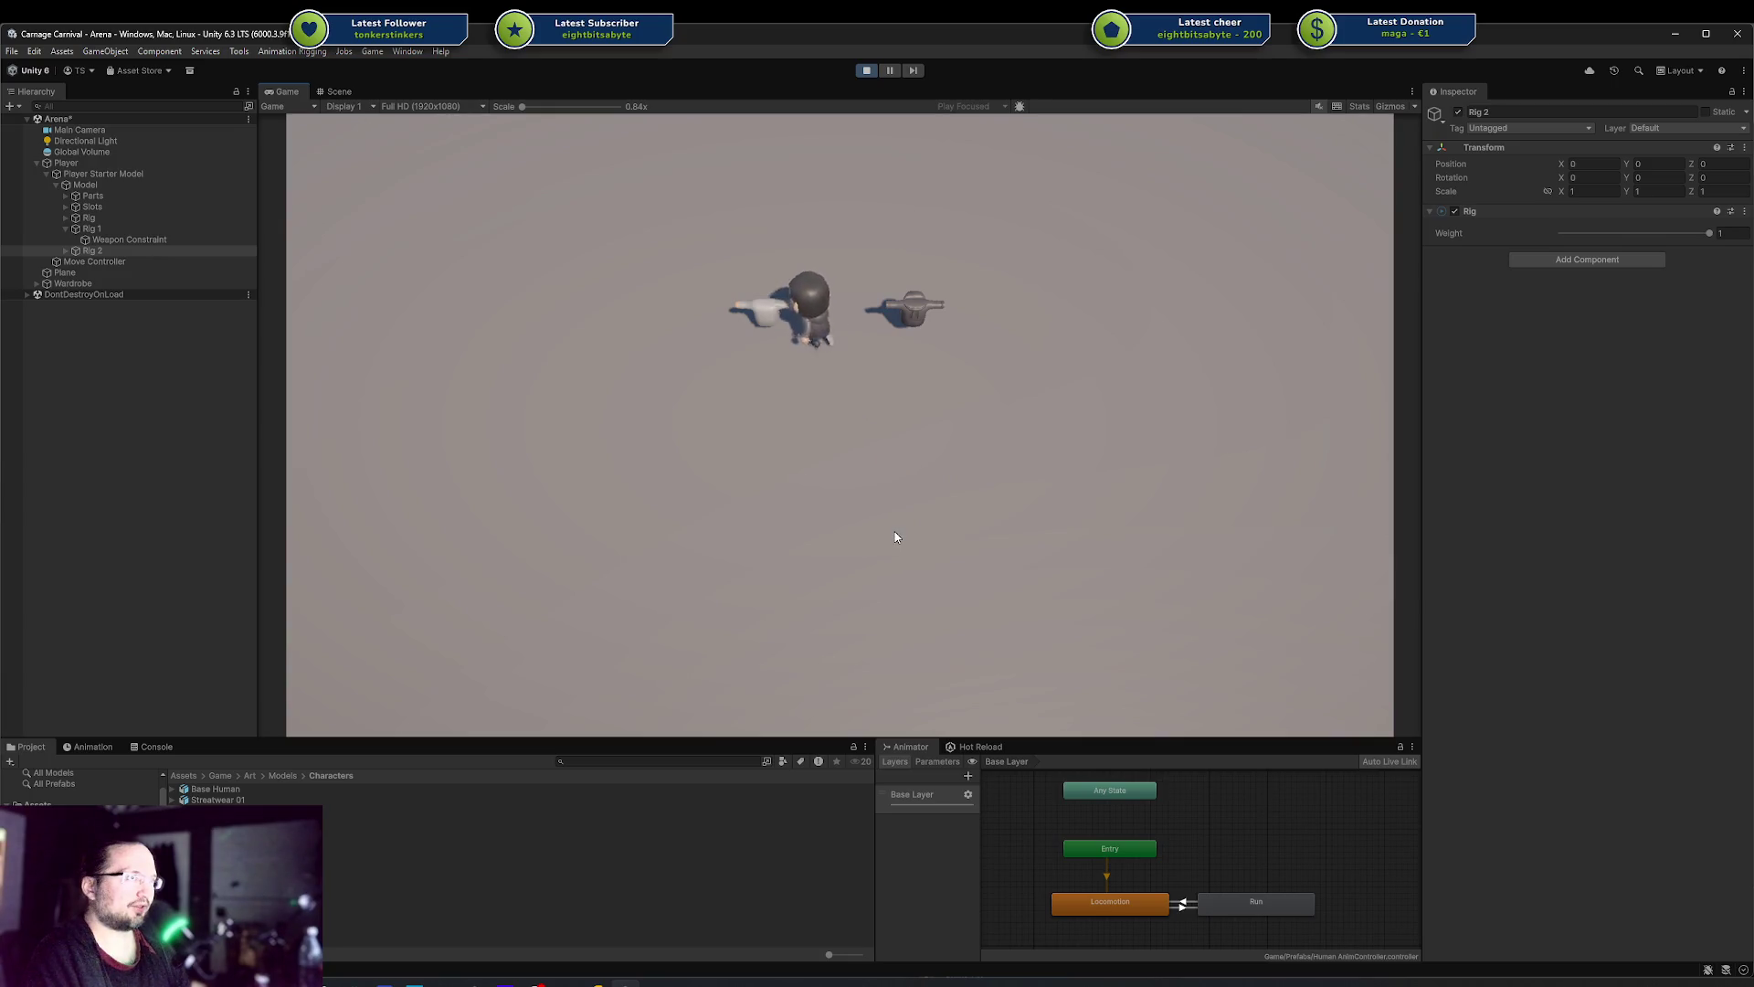
key("s")
key("d")
key("s")
key("a")
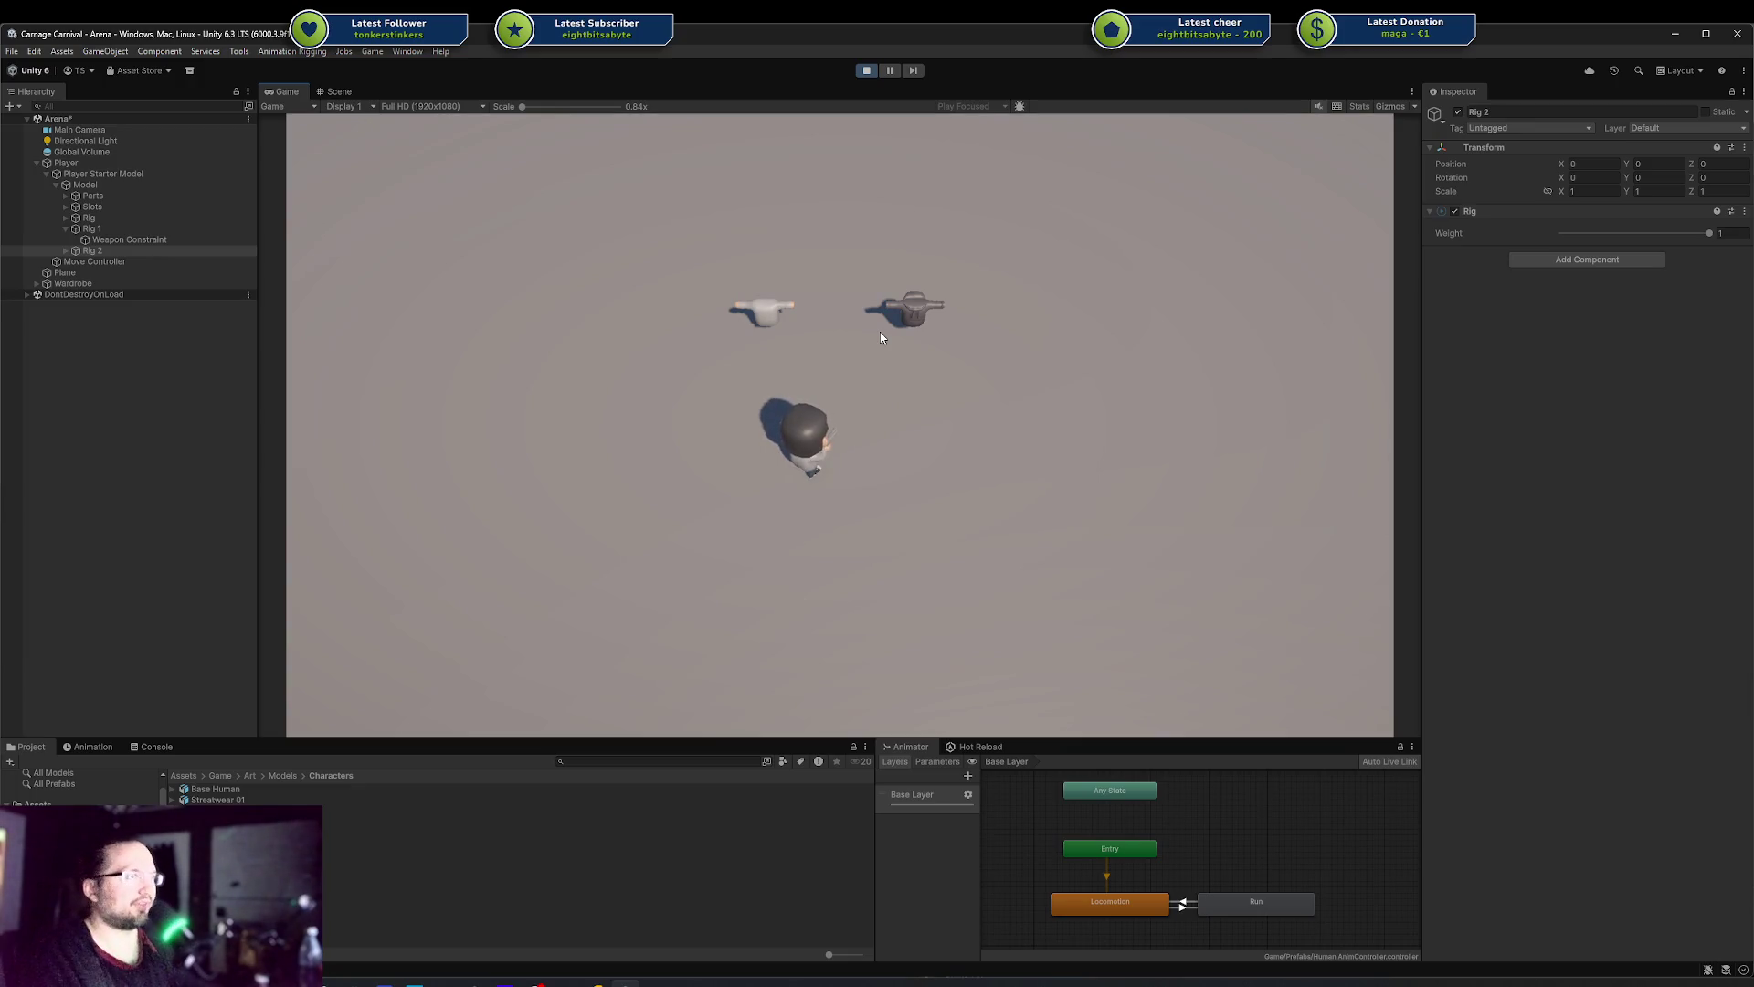
key("w")
key("d")
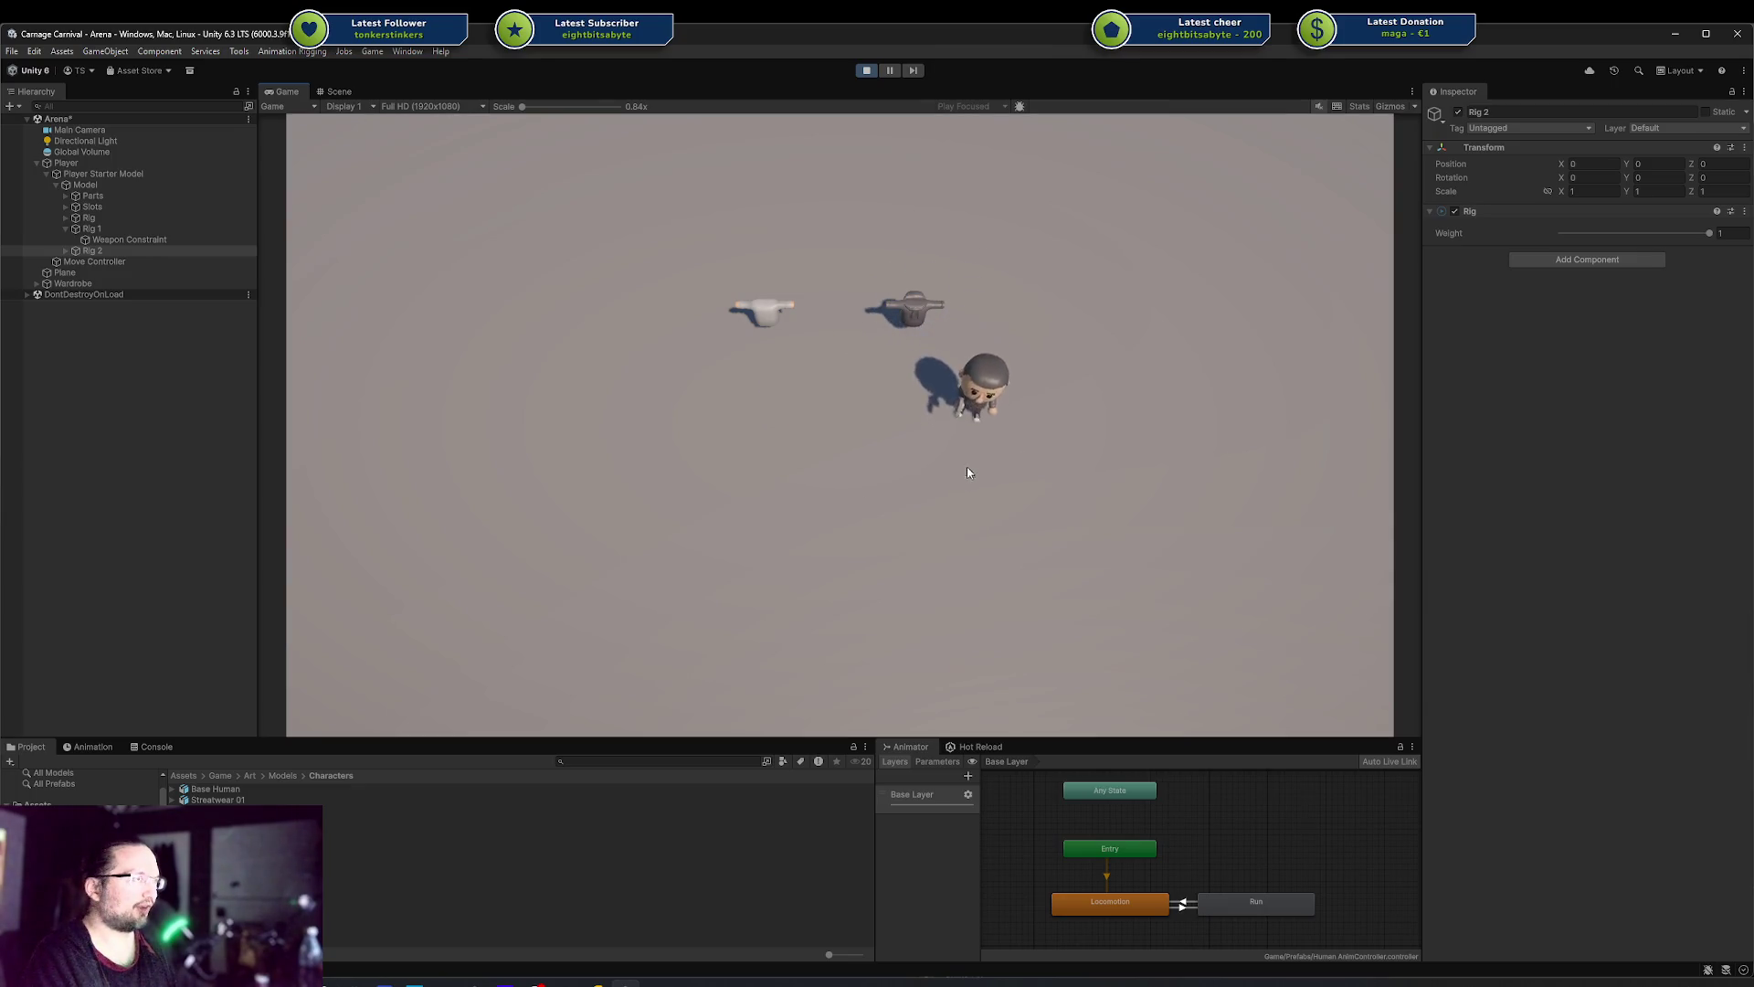
key("a")
key("s")
key("d")
key("a")
key("w")
key("d")
key("a")
key("w")
key("d")
key("d")
key("s")
Keep walking and turning the player across the arena floor, then stop Play mode
key("a")
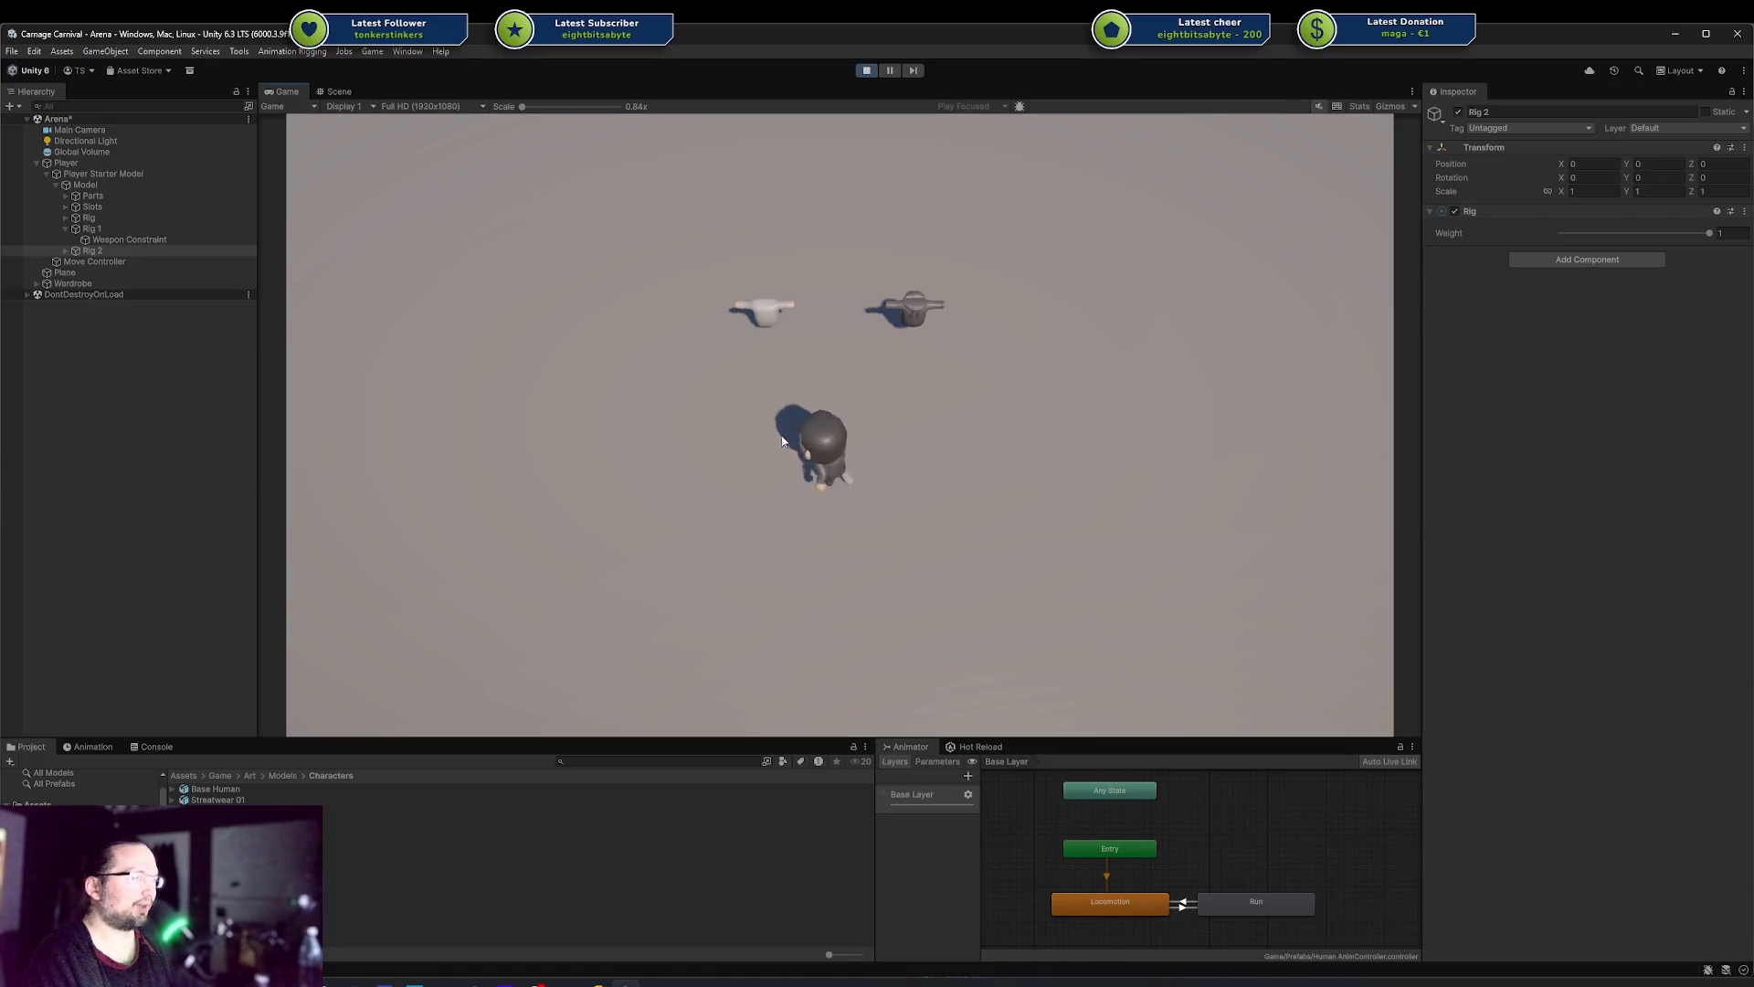
key("w")
key("a")
key("d")
key("s")
key("d")
key("s")
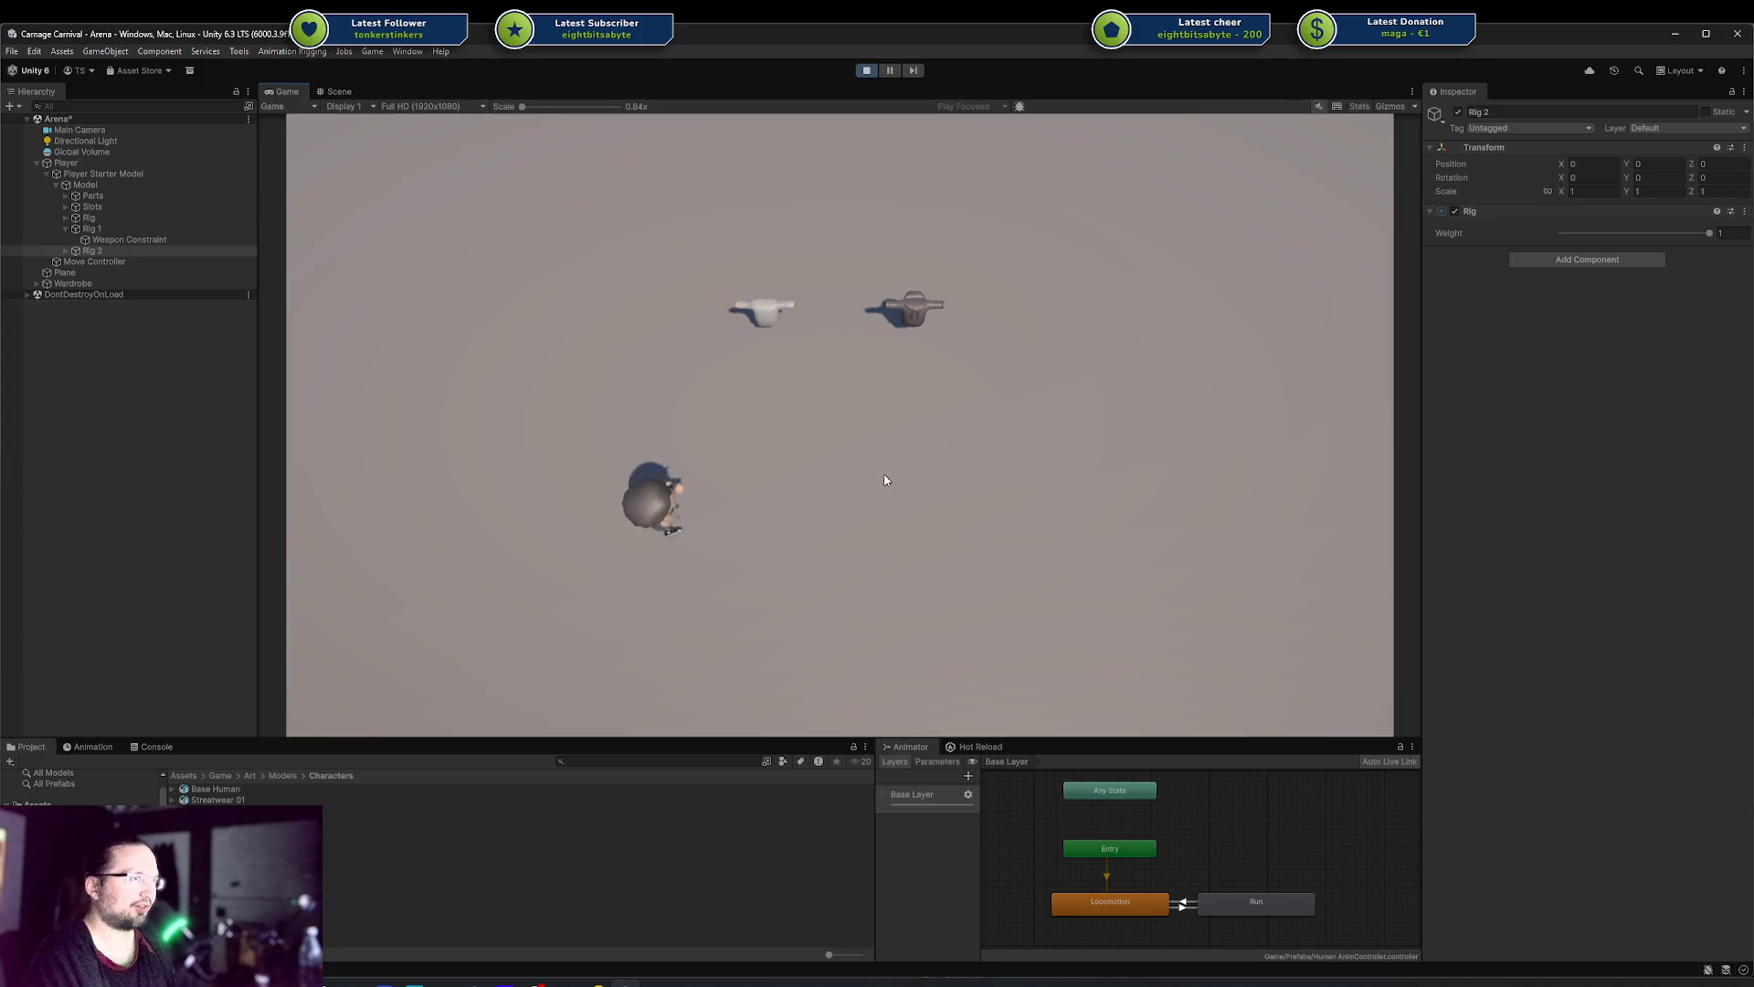
key("w")
key("d")
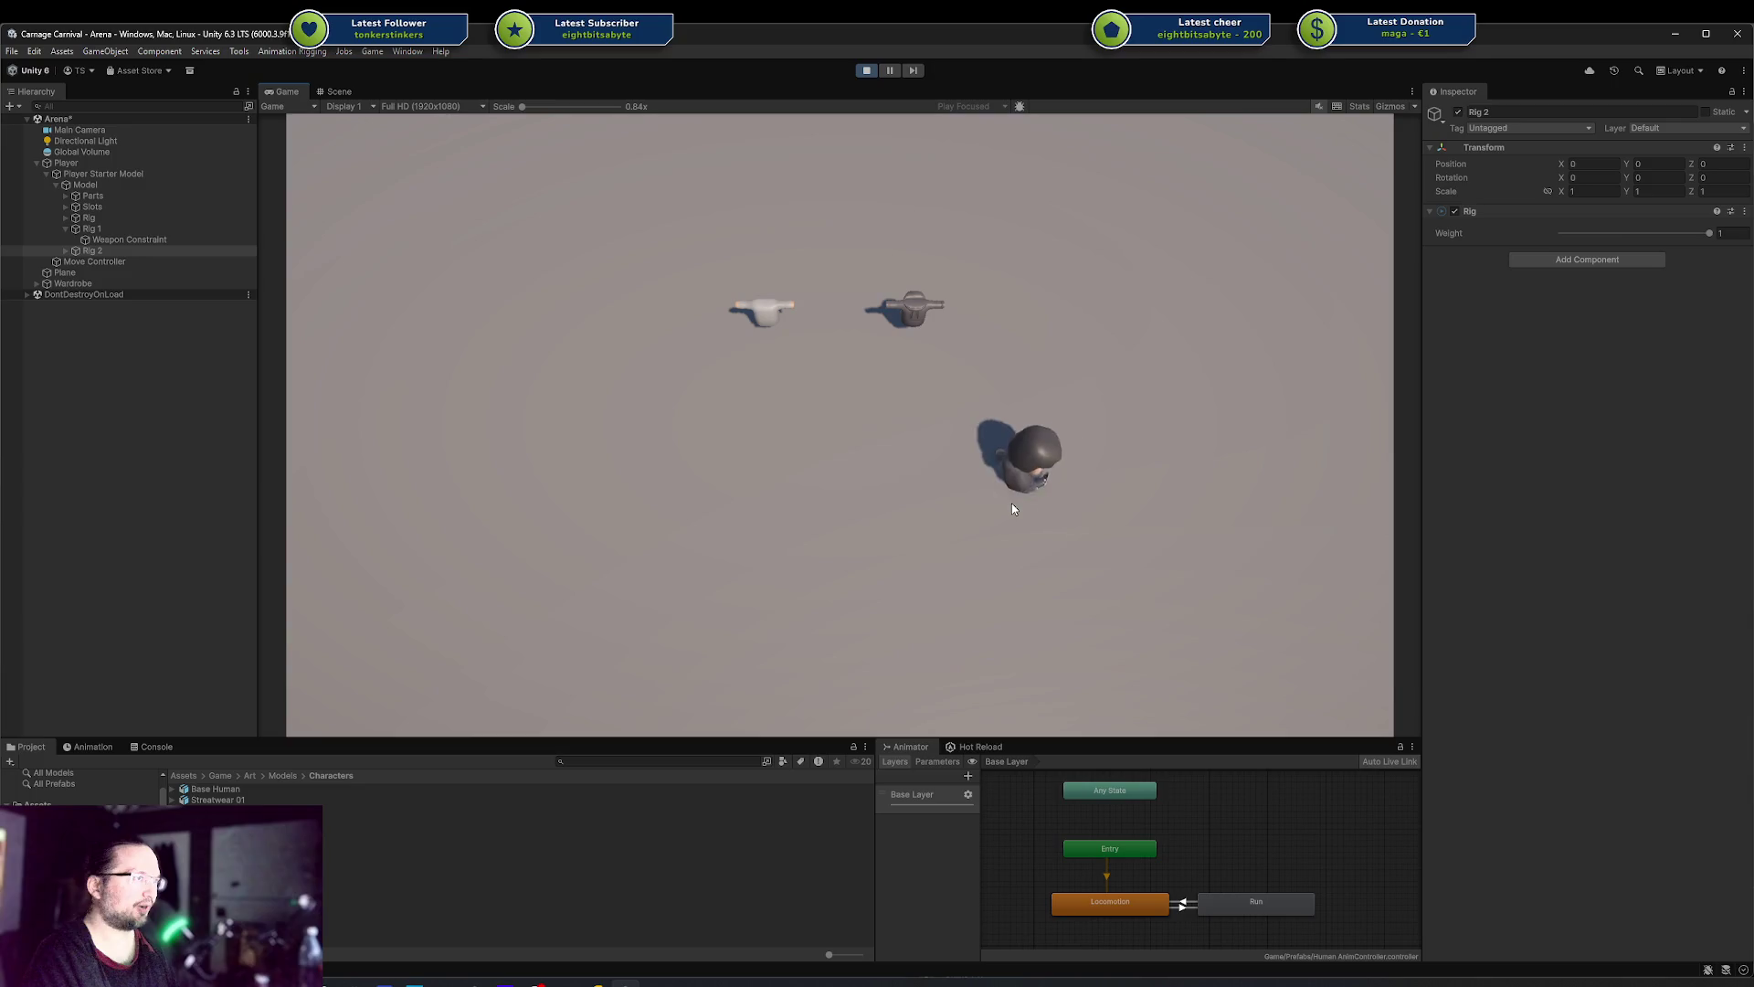
key("w")
key("a")
key("s")
key("a")
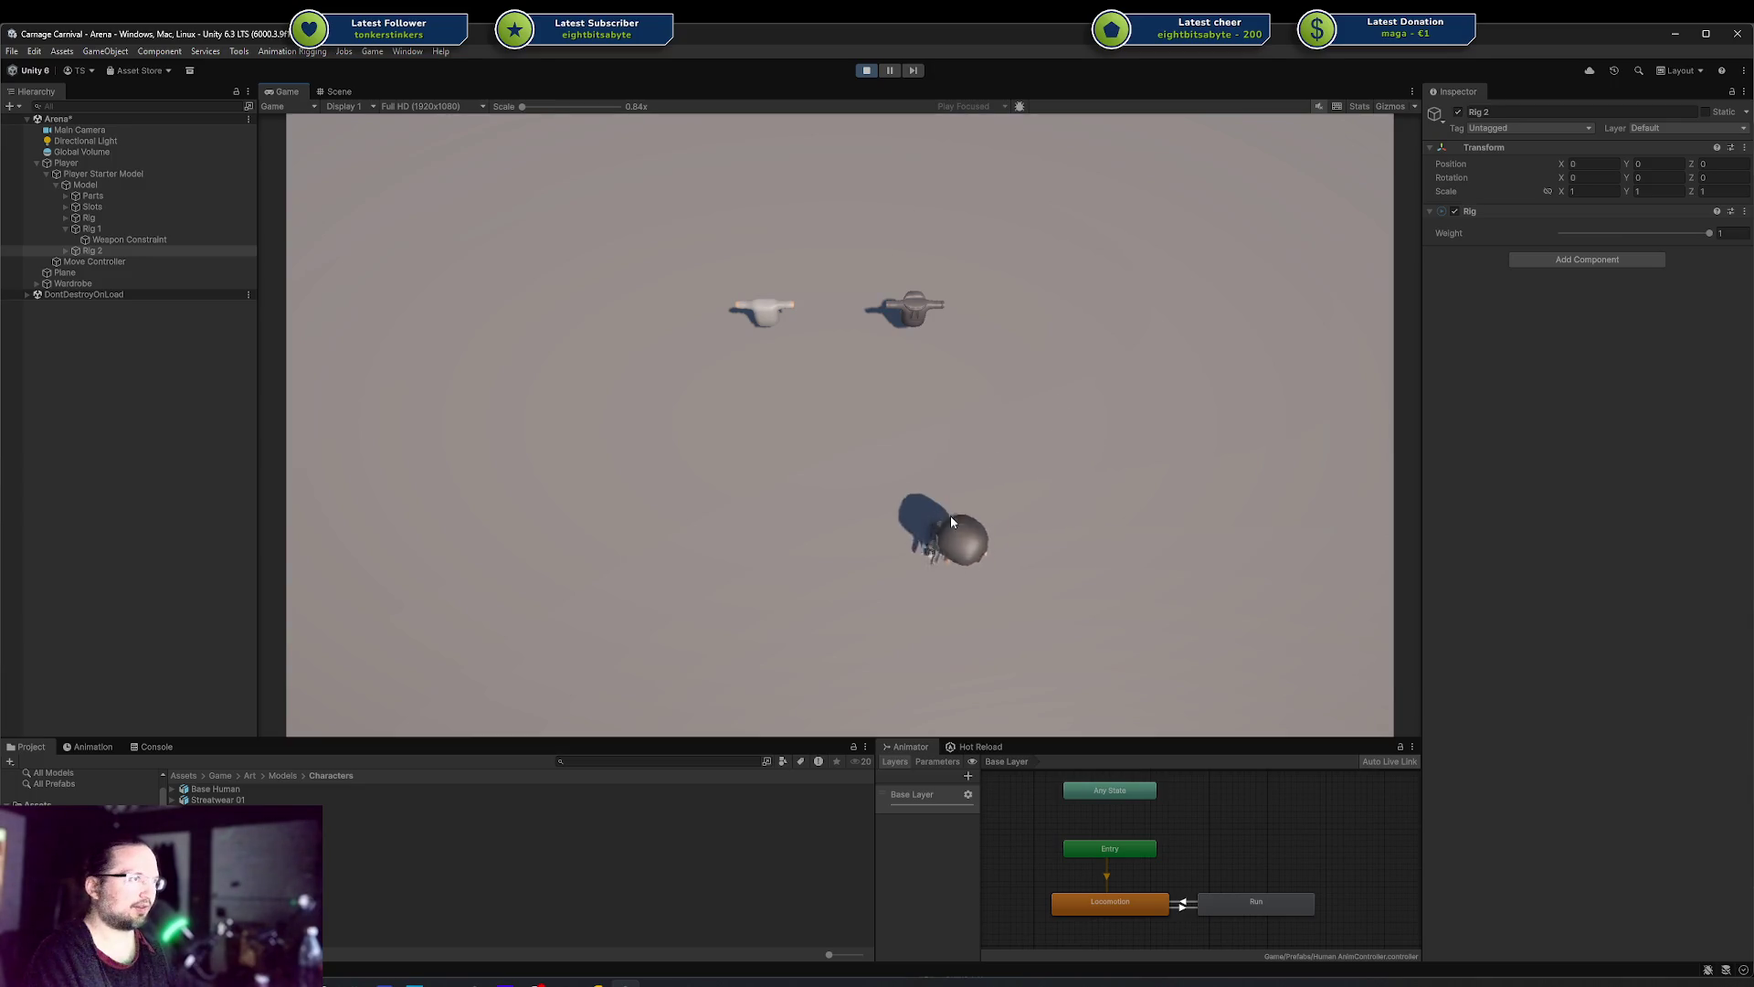
key("d")
key("w")
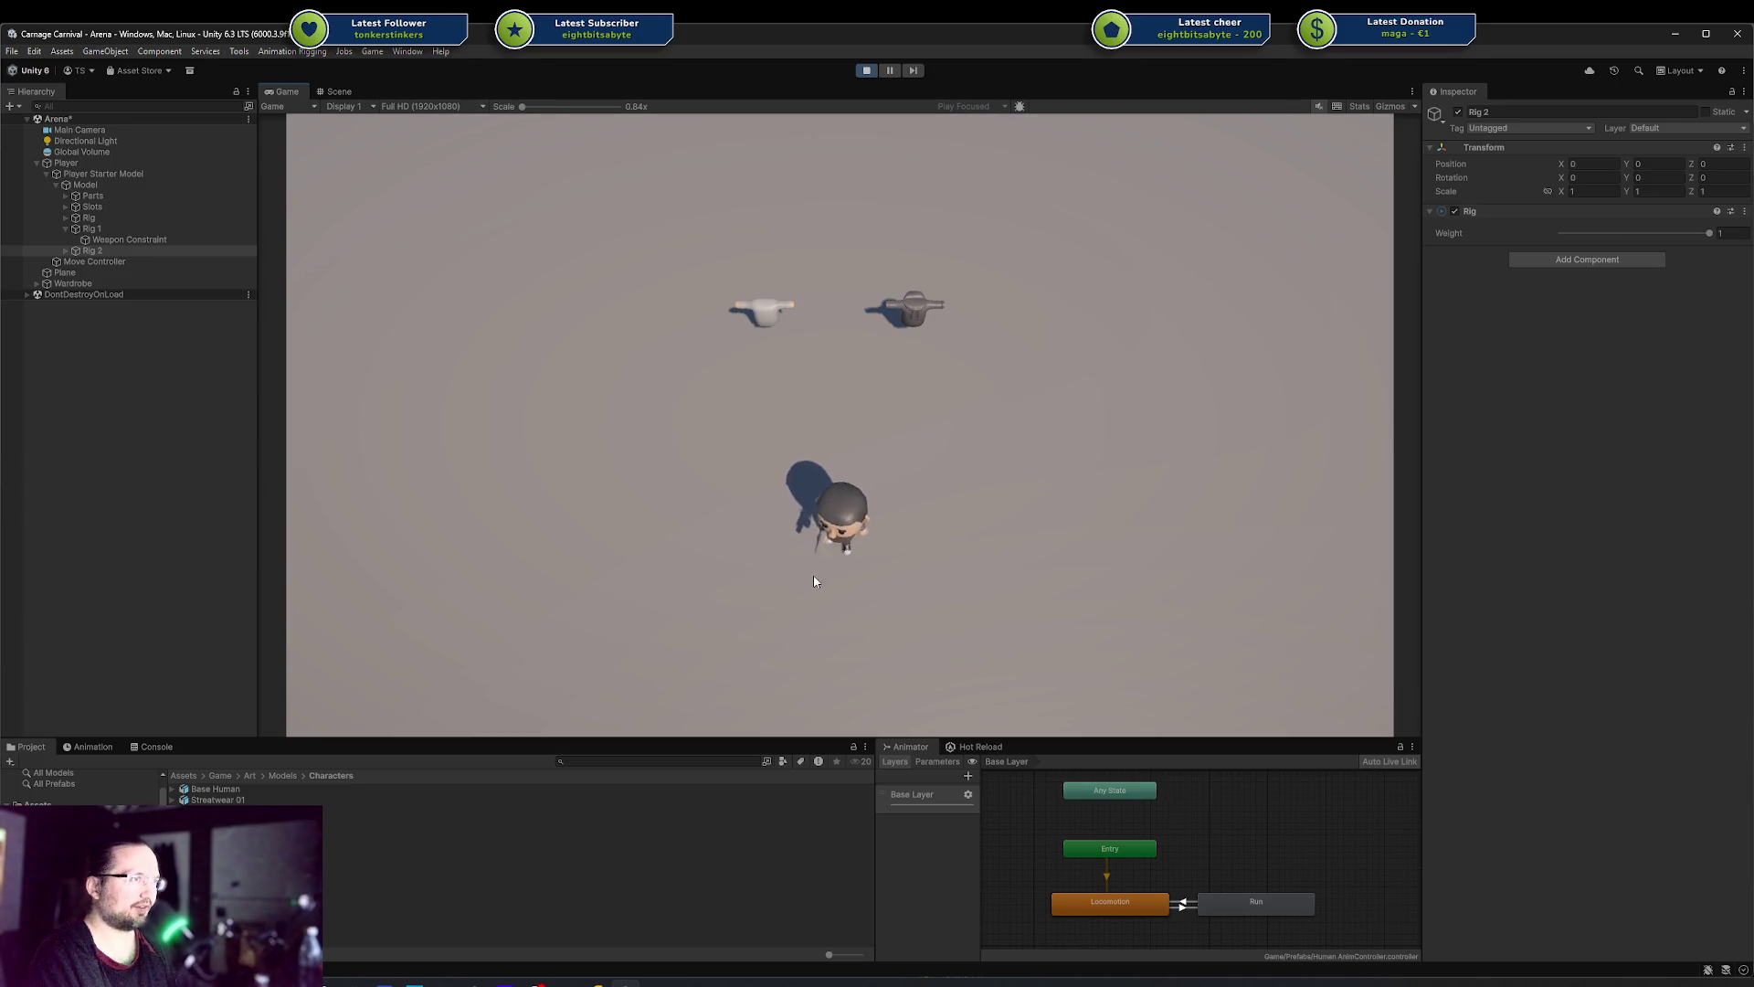
key("d")
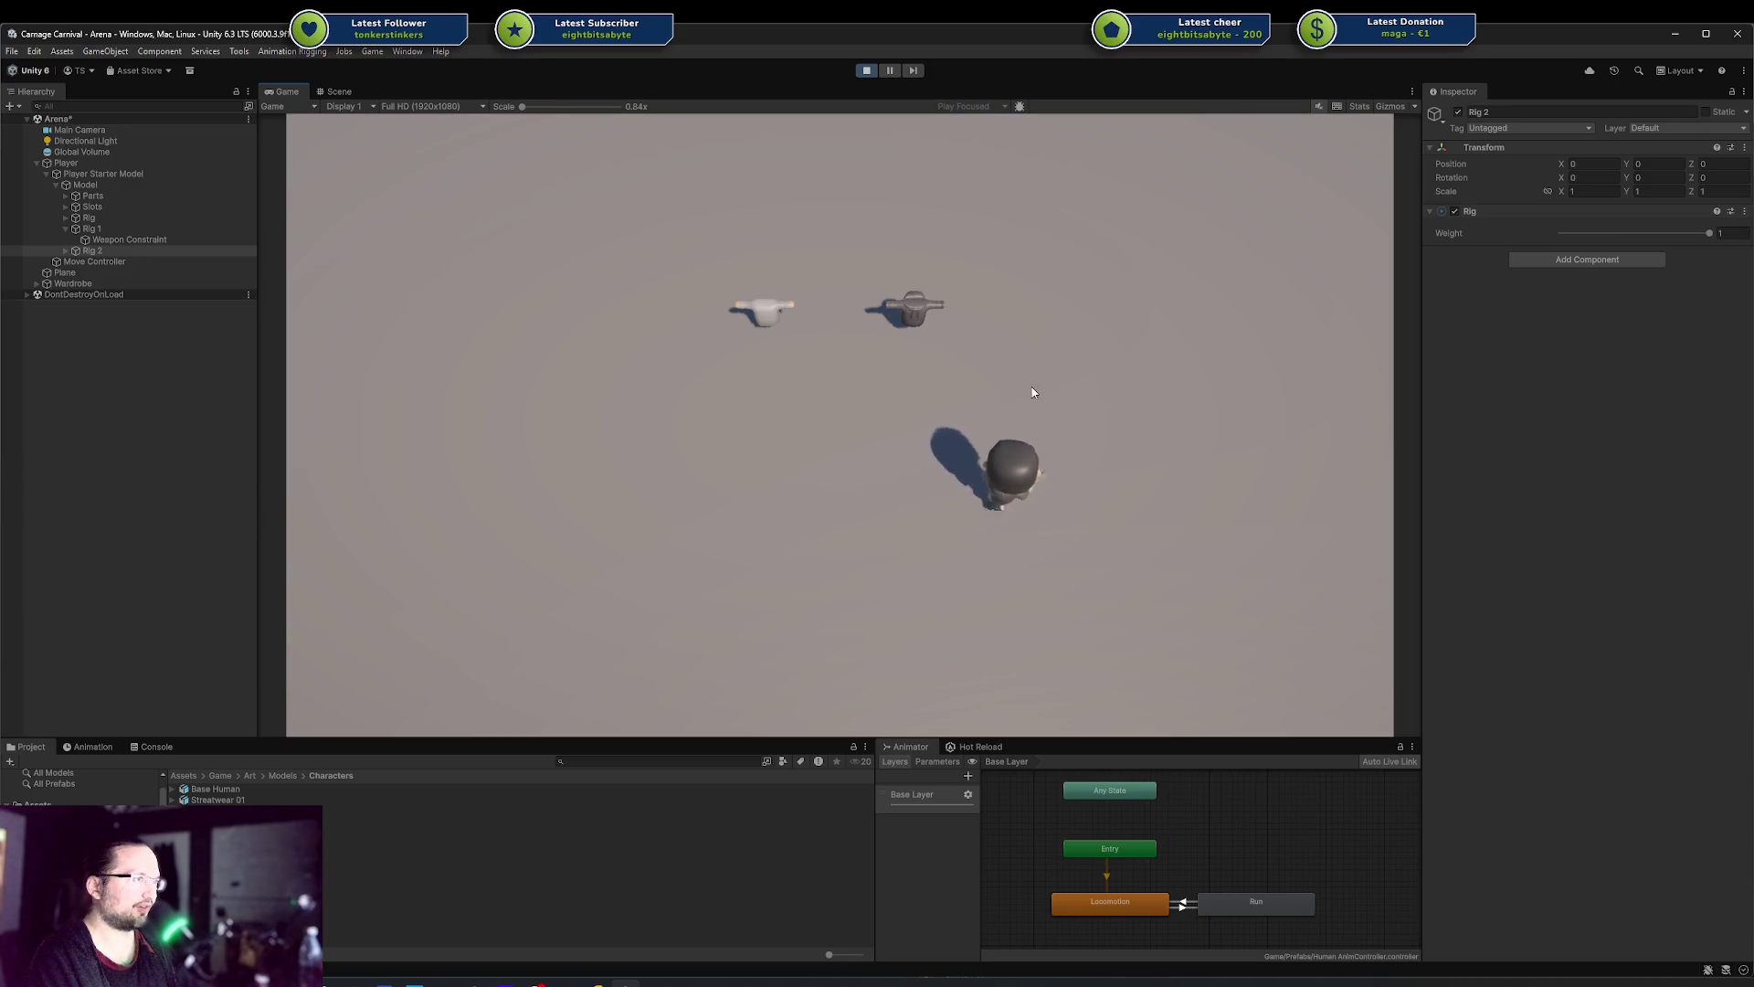
key("a")
key("w")
key("a")
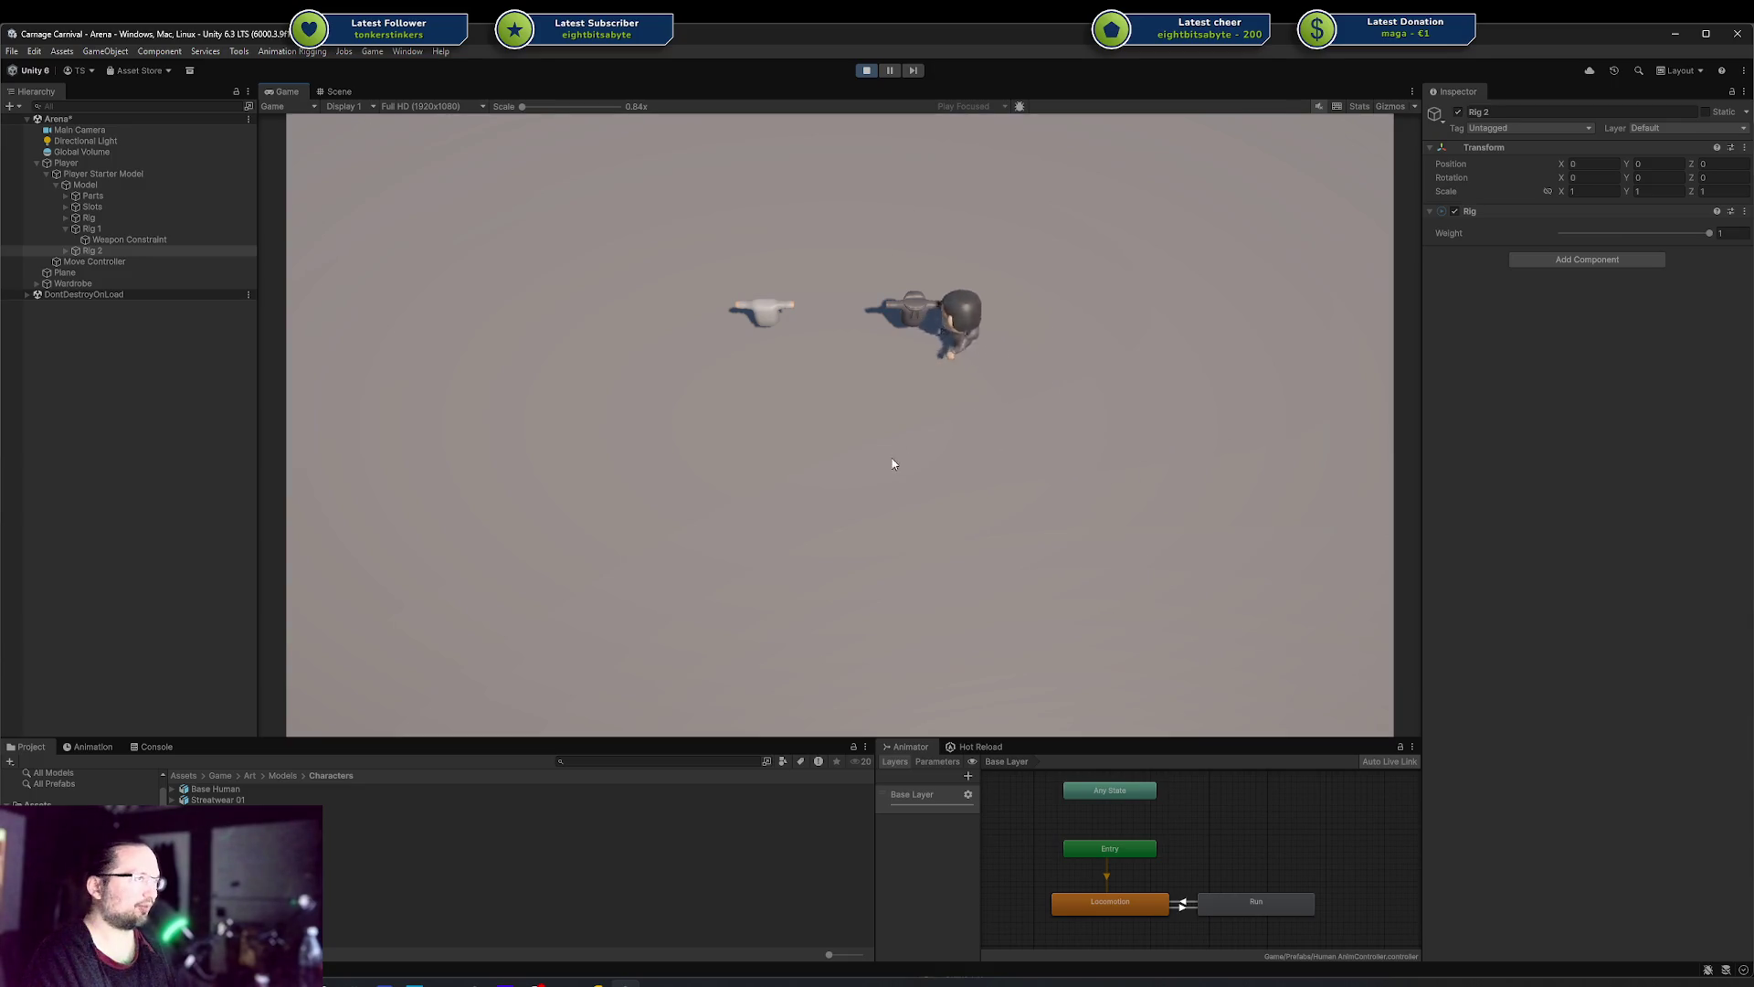
key("s")
key("w")
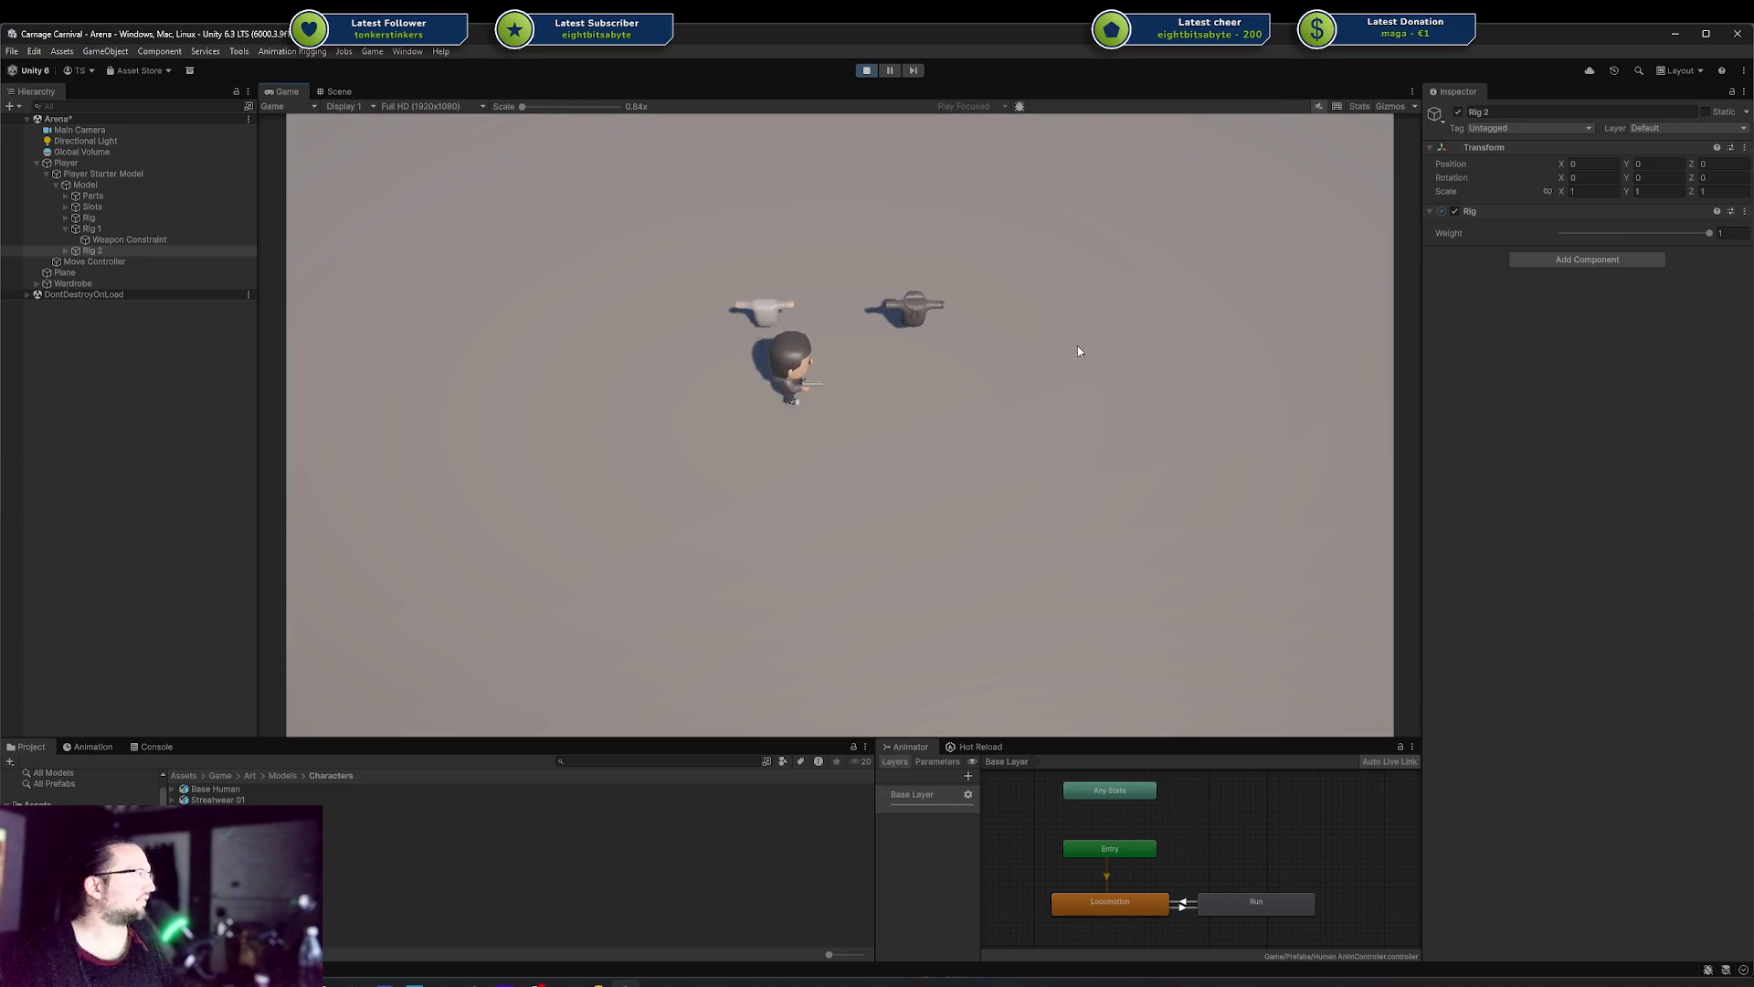
left_click(867, 72)
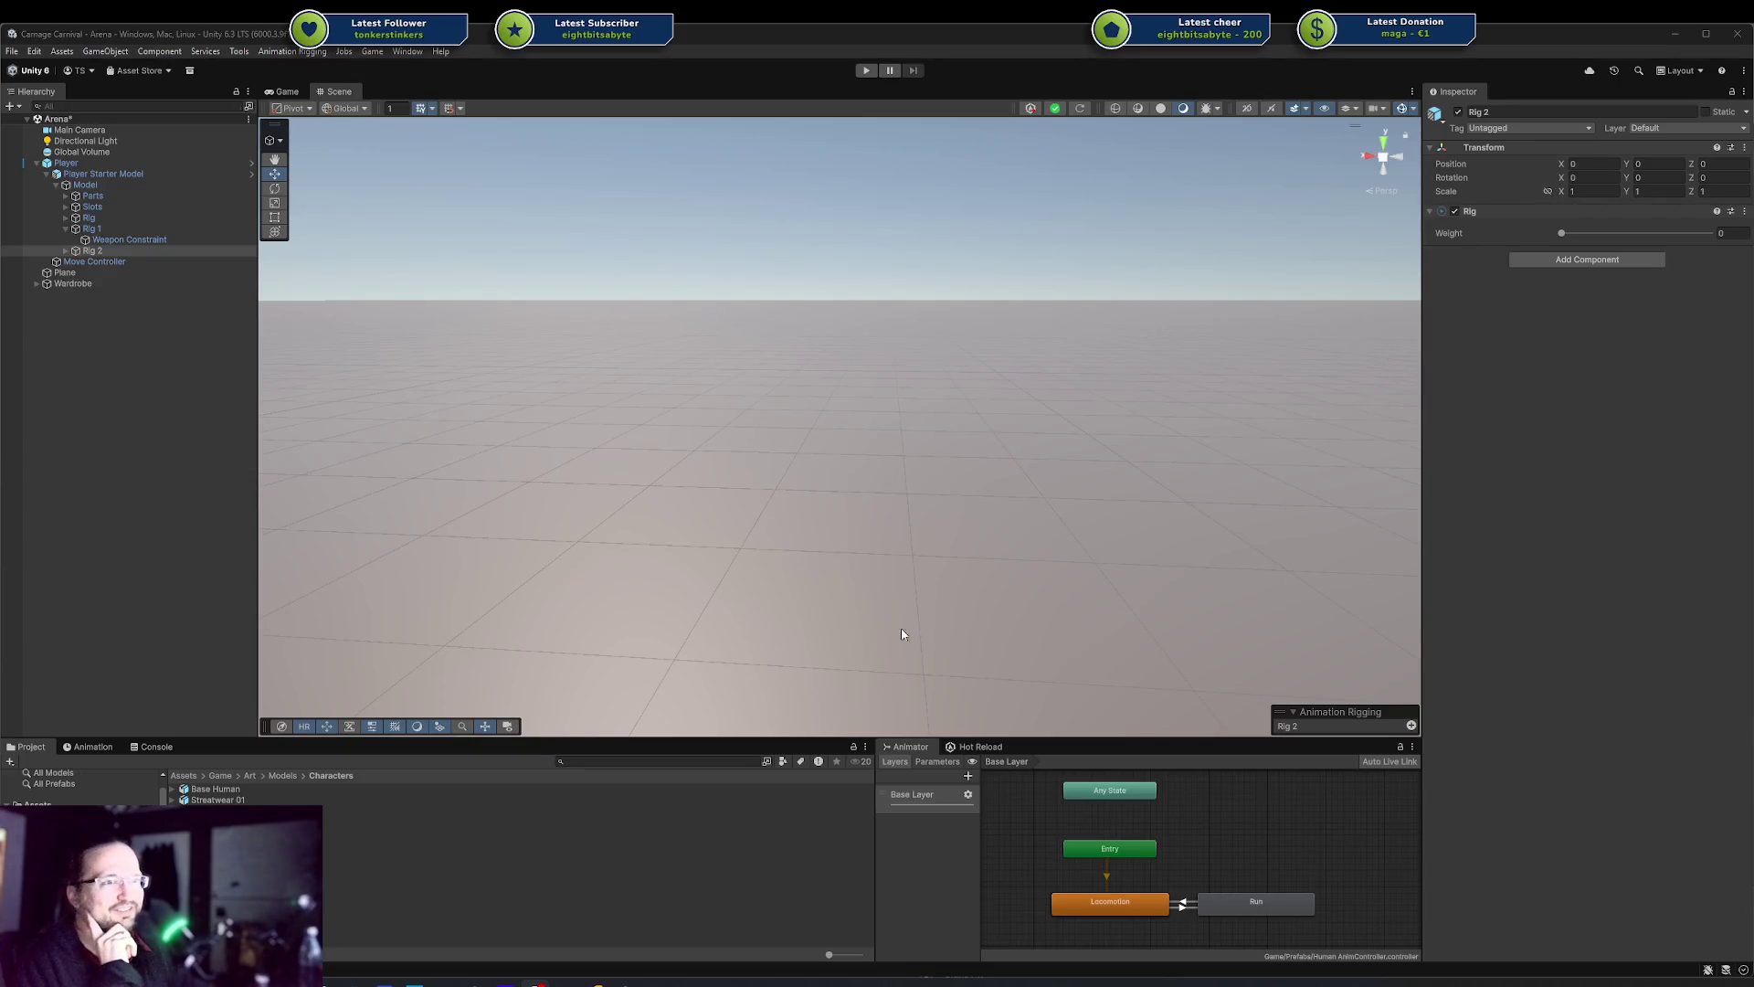
left_click(151, 747)
left_click(27, 746)
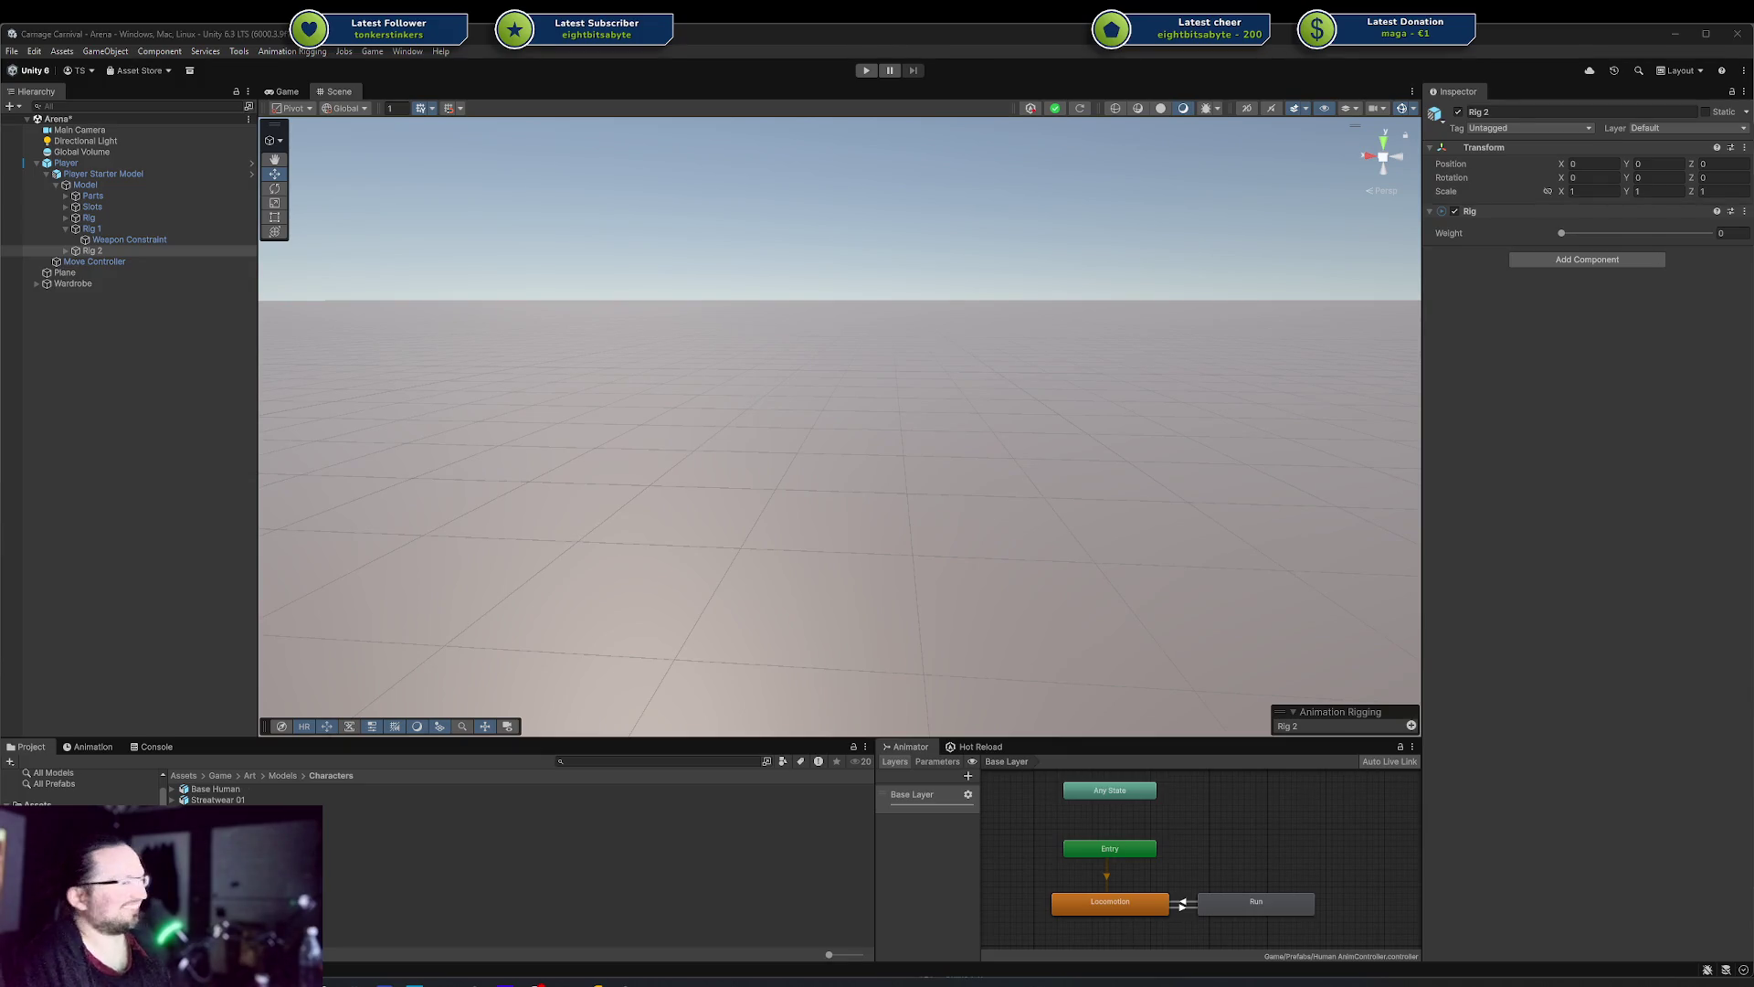
left_click(1118, 456)
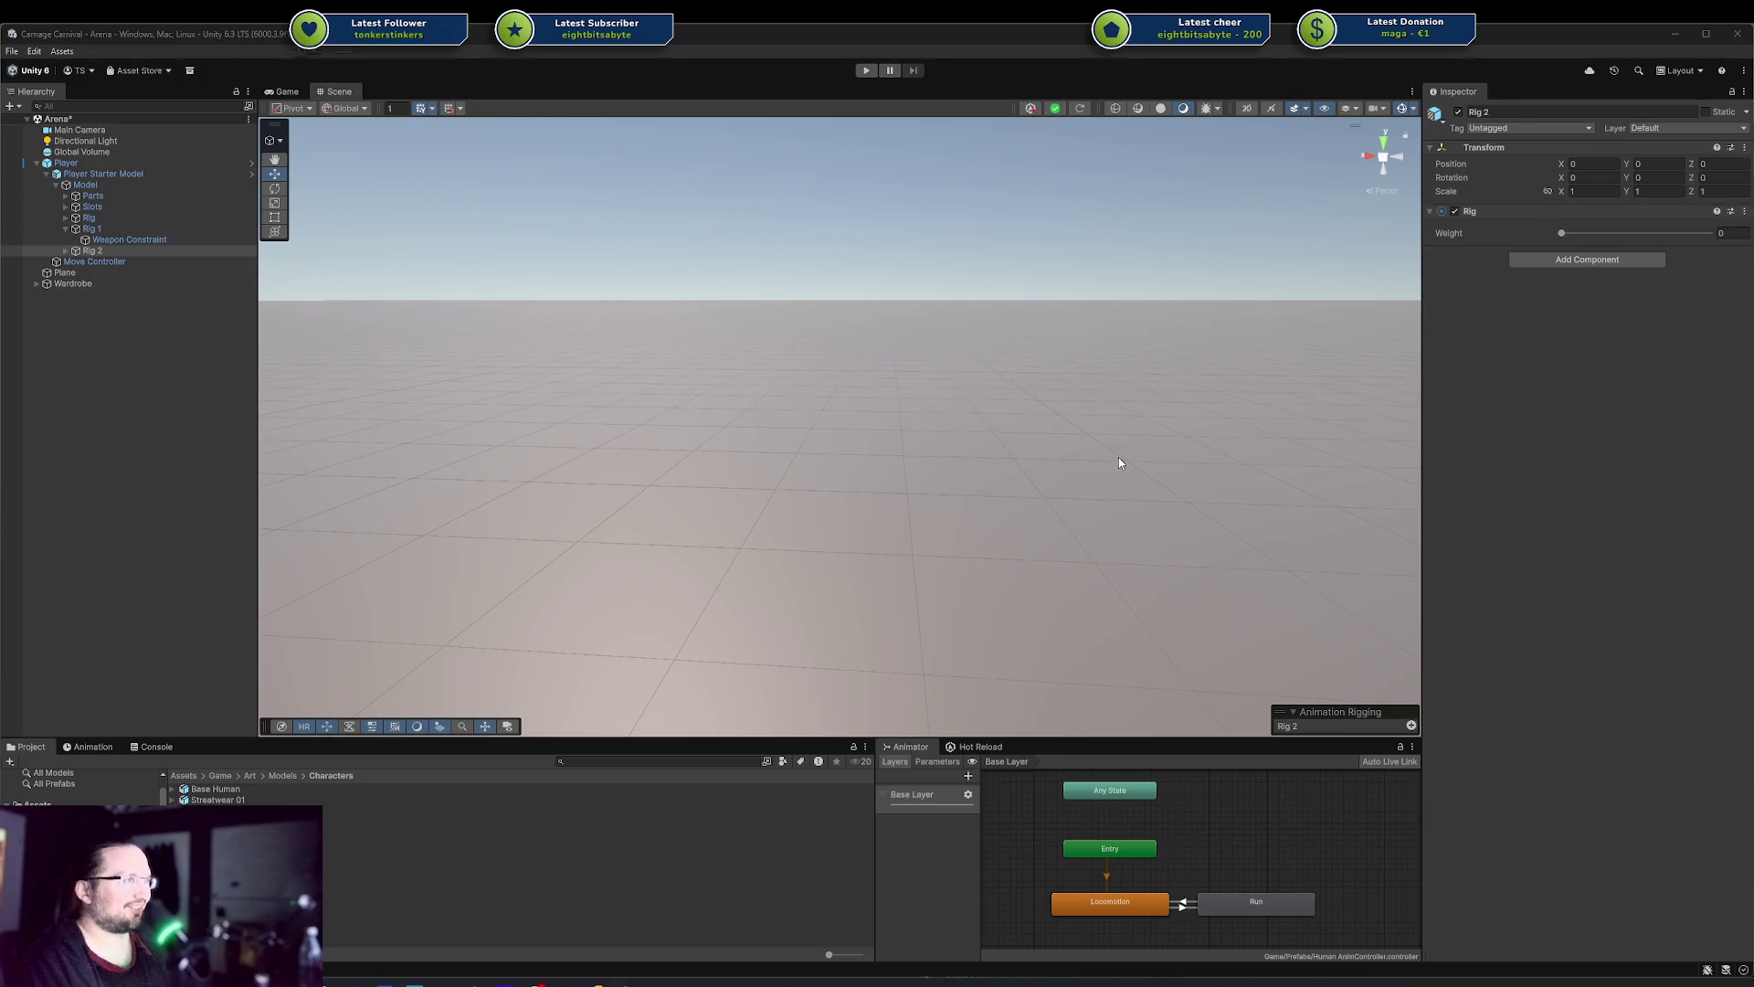
Orbit and zoom the Scene view onto the side of the rigged character
mouse_move(1126, 462)
left_mouse_down()
mouse_move(1118, 446)
mouse_move(869, 466)
left_mouse_up()
mouse_move(1002, 481)
left_mouse_down()
mouse_move(986, 424)
mouse_move(761, 426)
mouse_move(913, 393)
mouse_move(1049, 321)
mouse_move(1120, 365)
mouse_move(978, 411)
left_mouse_up()
scroll(977, 411, "down", 1)
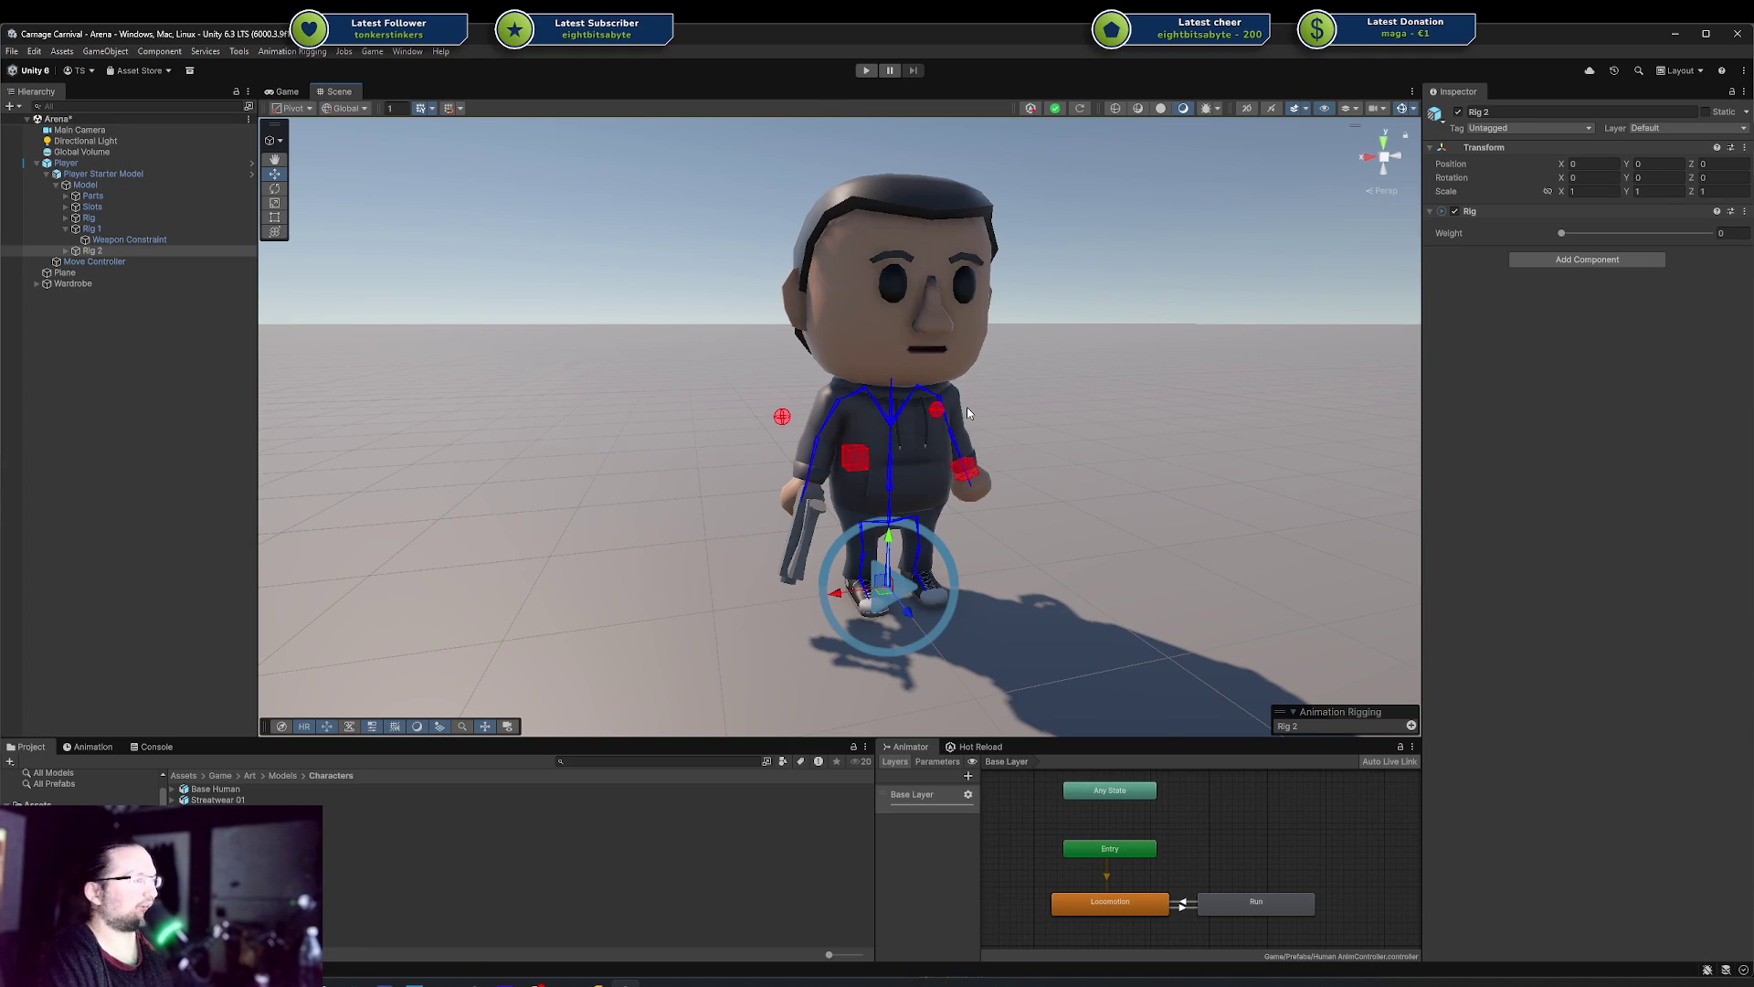
Box-select all Base Layer states in the Animator graph, then clear the selection
left_click_drag(1039, 786, 1346, 928)
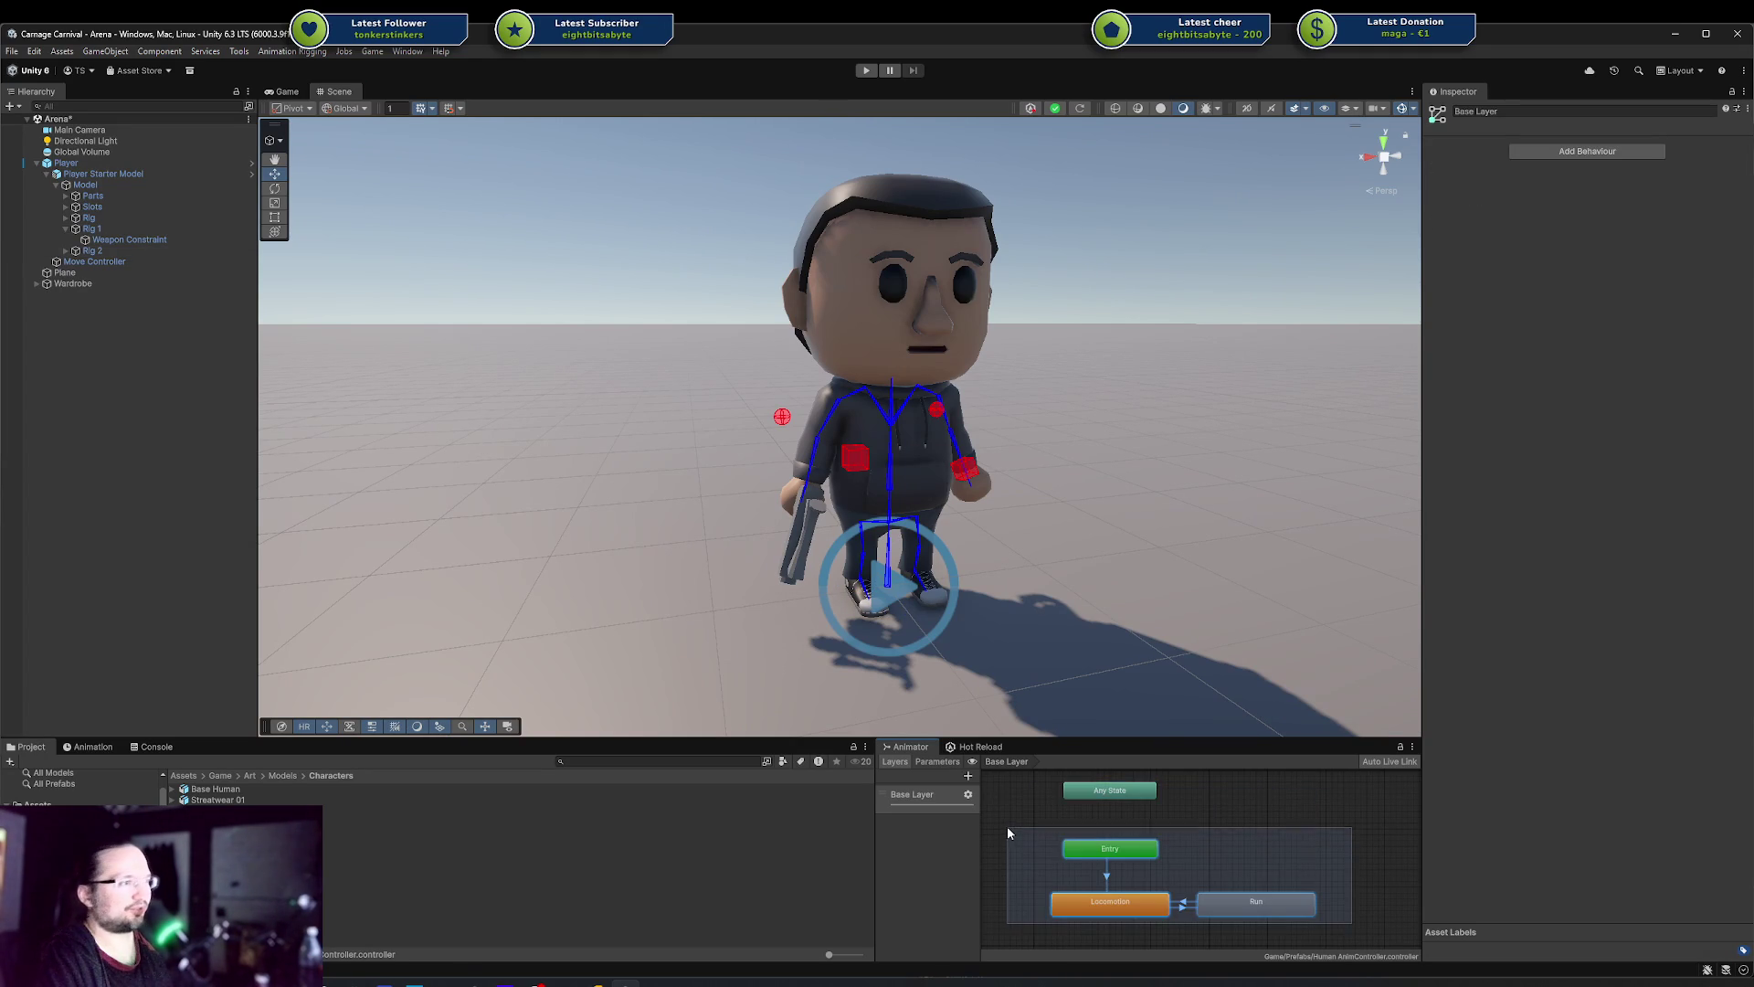
left_click_drag(1014, 782, 1358, 914)
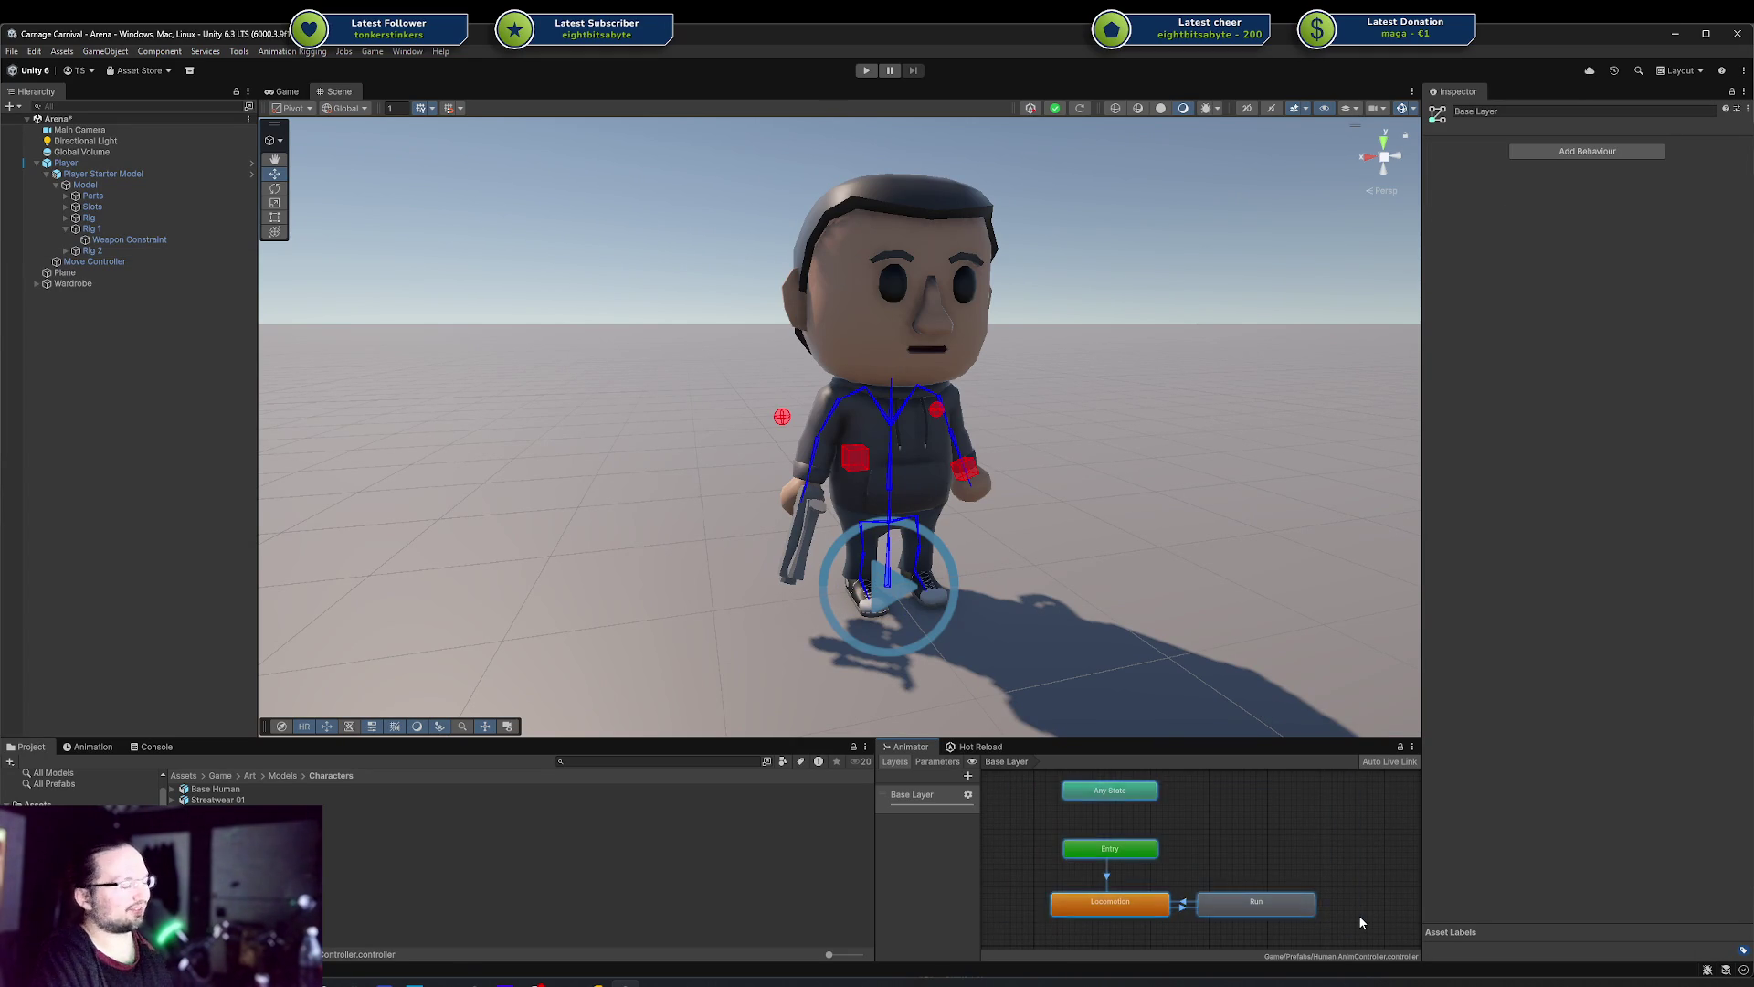
left_click(1359, 915)
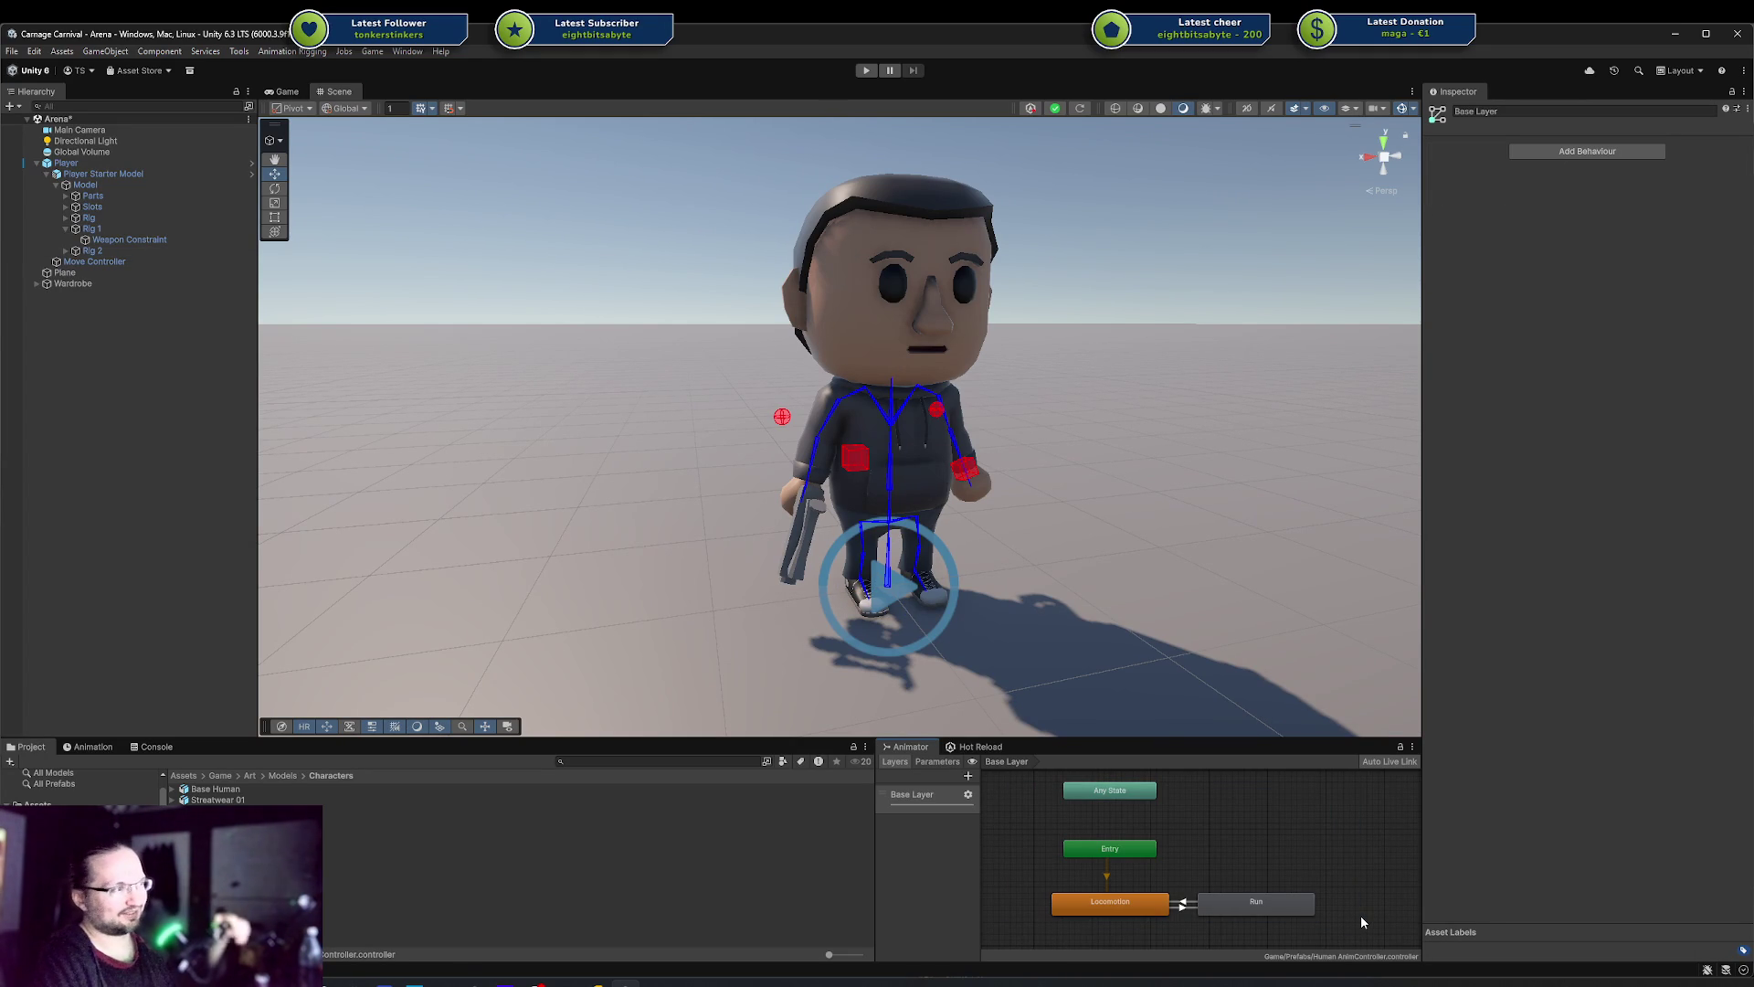
mouse_move(1035, 777)
left_mouse_down()
mouse_move(1357, 934)
mouse_move(1051, 818)
mouse_move(1037, 784)
mouse_move(1323, 931)
left_mouse_up()
left_click(1357, 933)
left_click(1037, 783)
left_click(1347, 928)
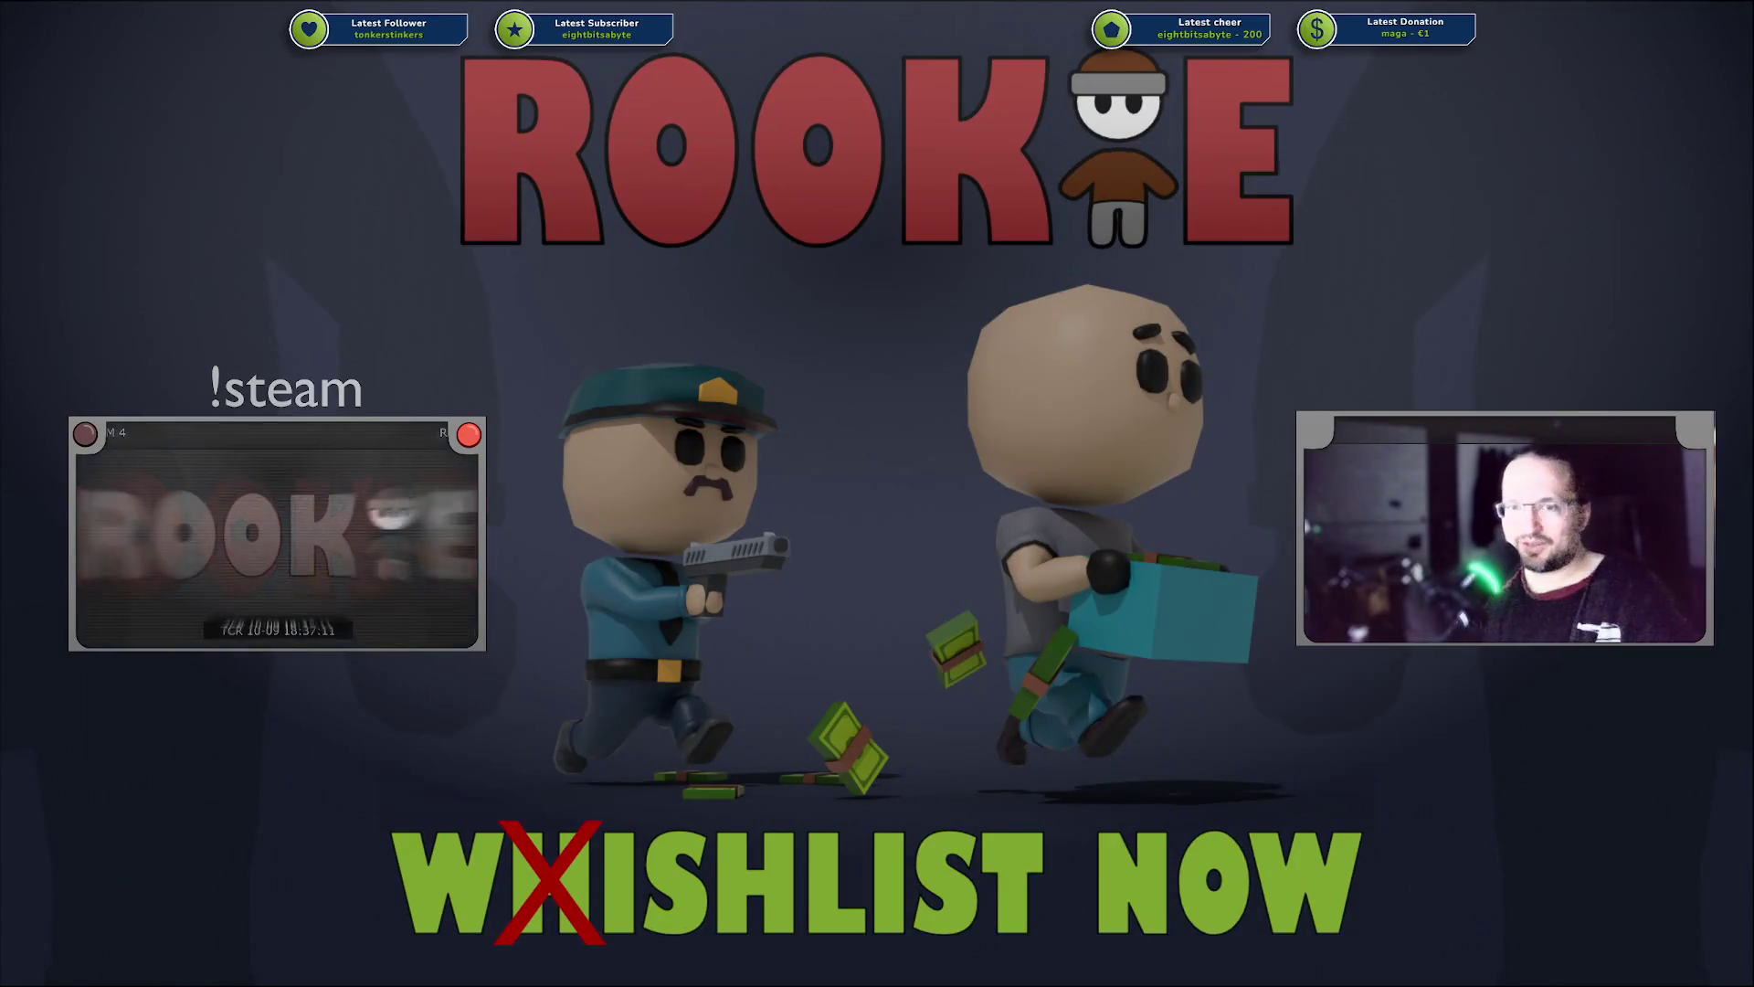
Start the Rookie gameplay preview on the wishlist promo card
left_click(155, 559)
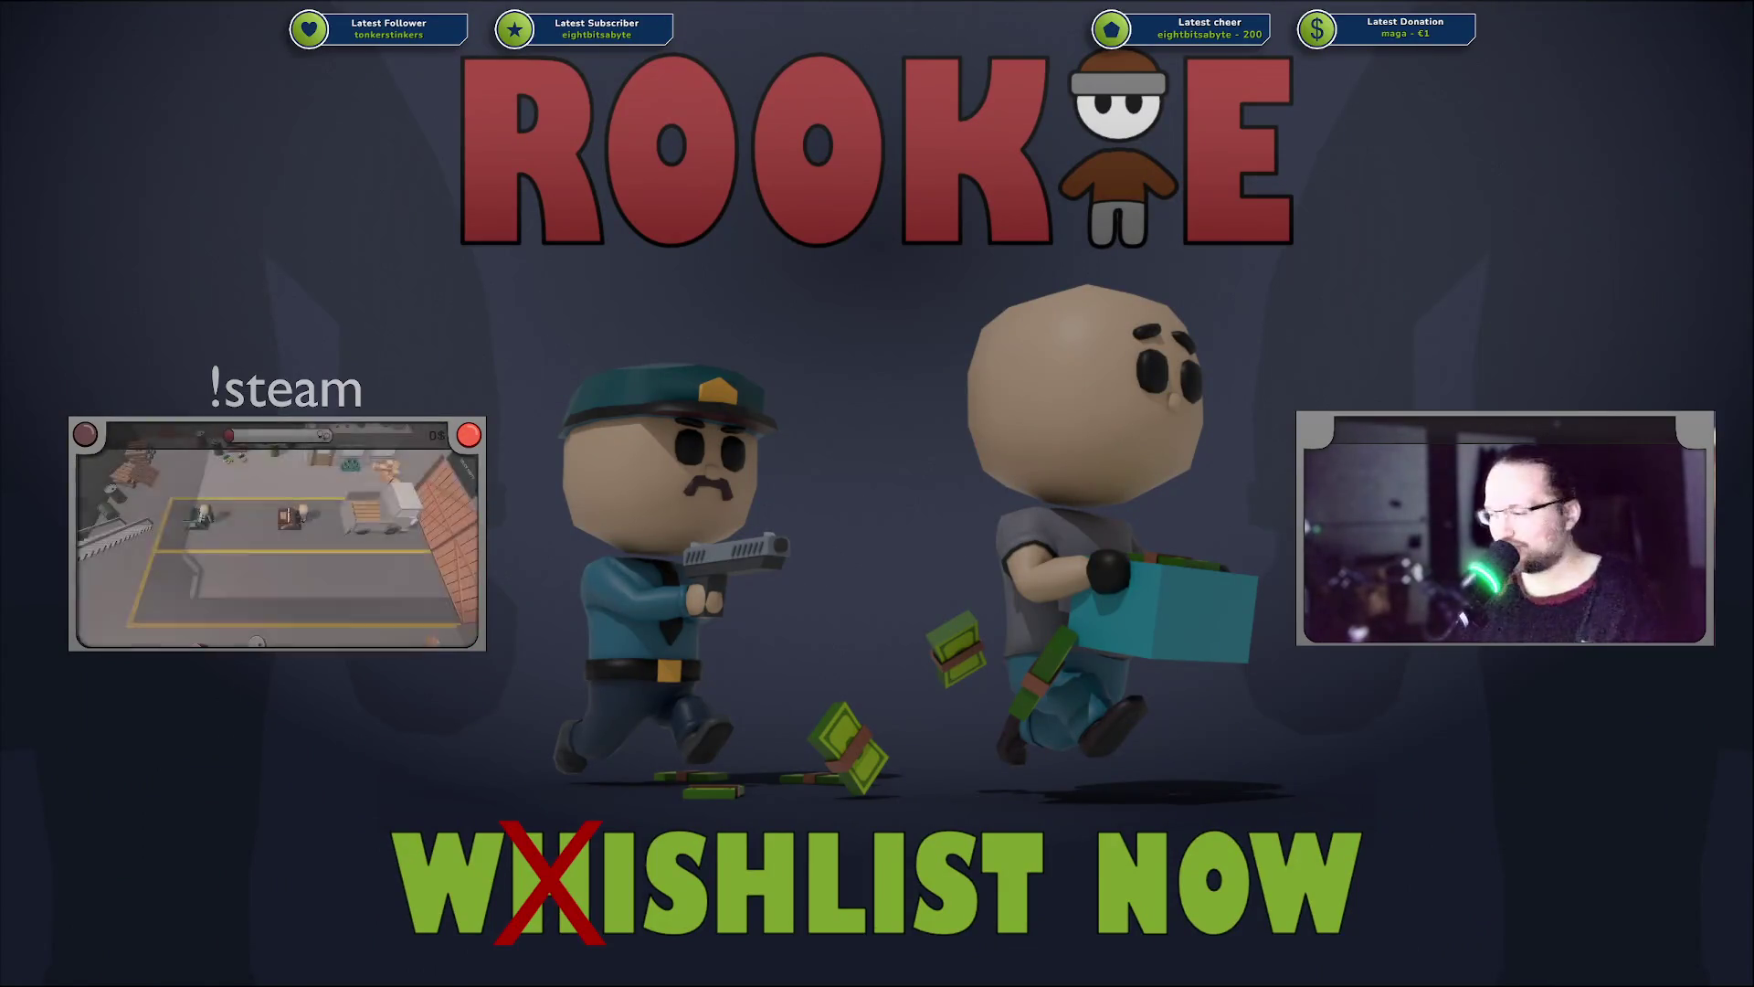